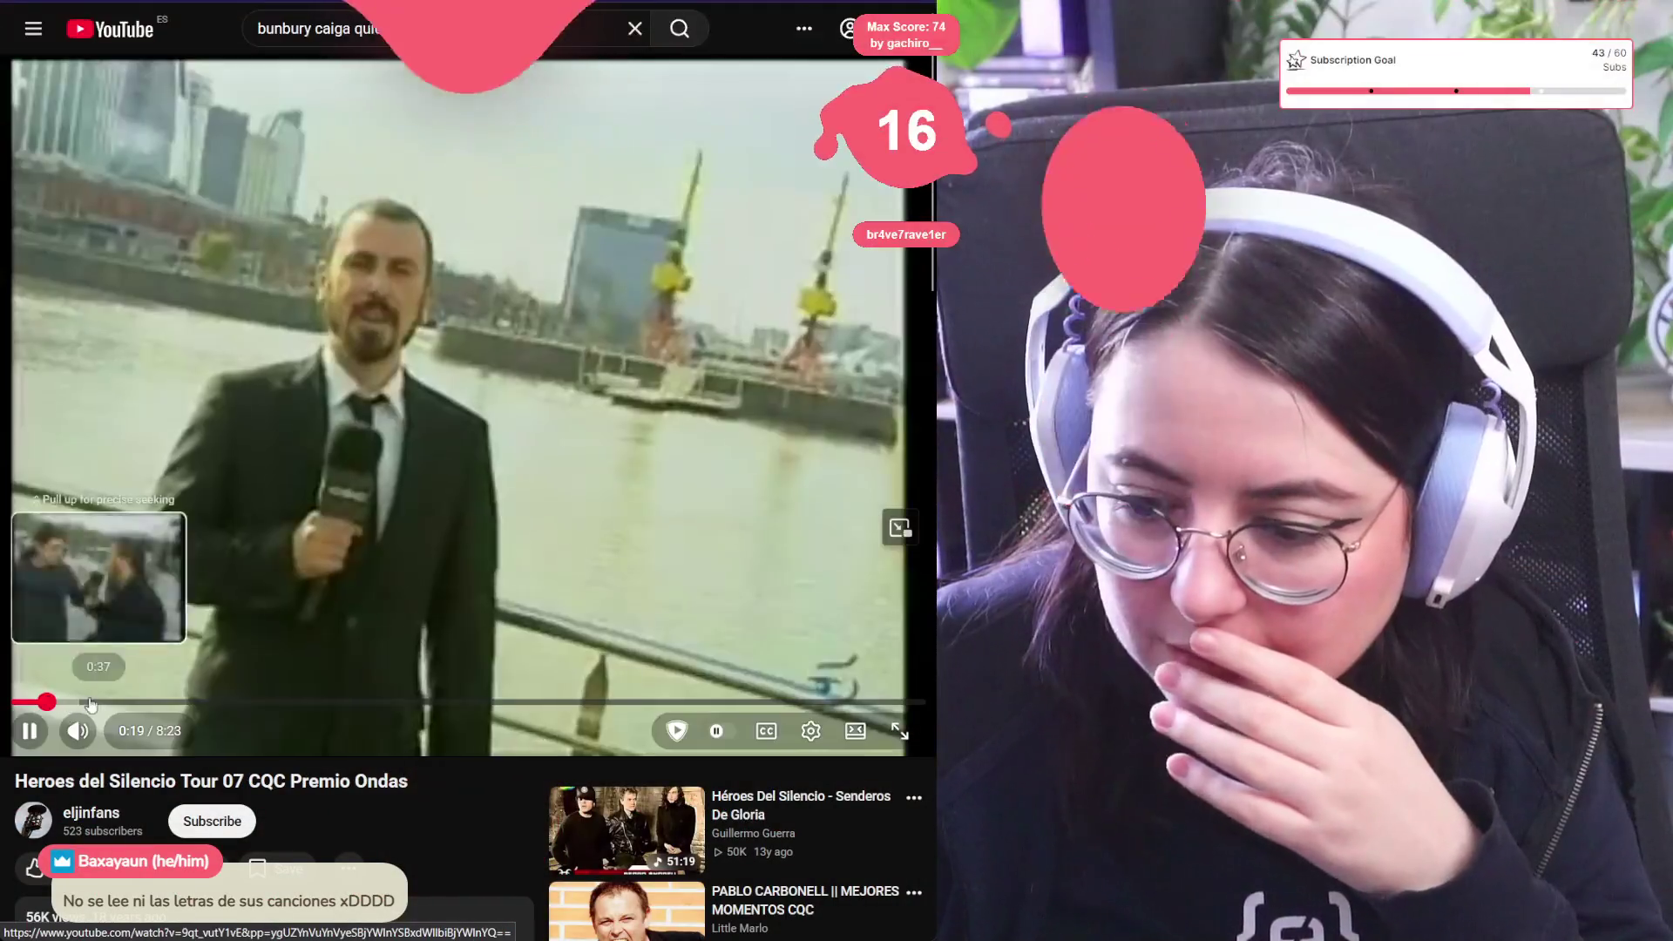
Scrub the CQC video from 1:03 to about 1:51 and pause it at 1:55
mouse_move(127, 702)
left_mouse_down()
mouse_move(218, 702)
mouse_move(125, 708)
left_mouse_up()
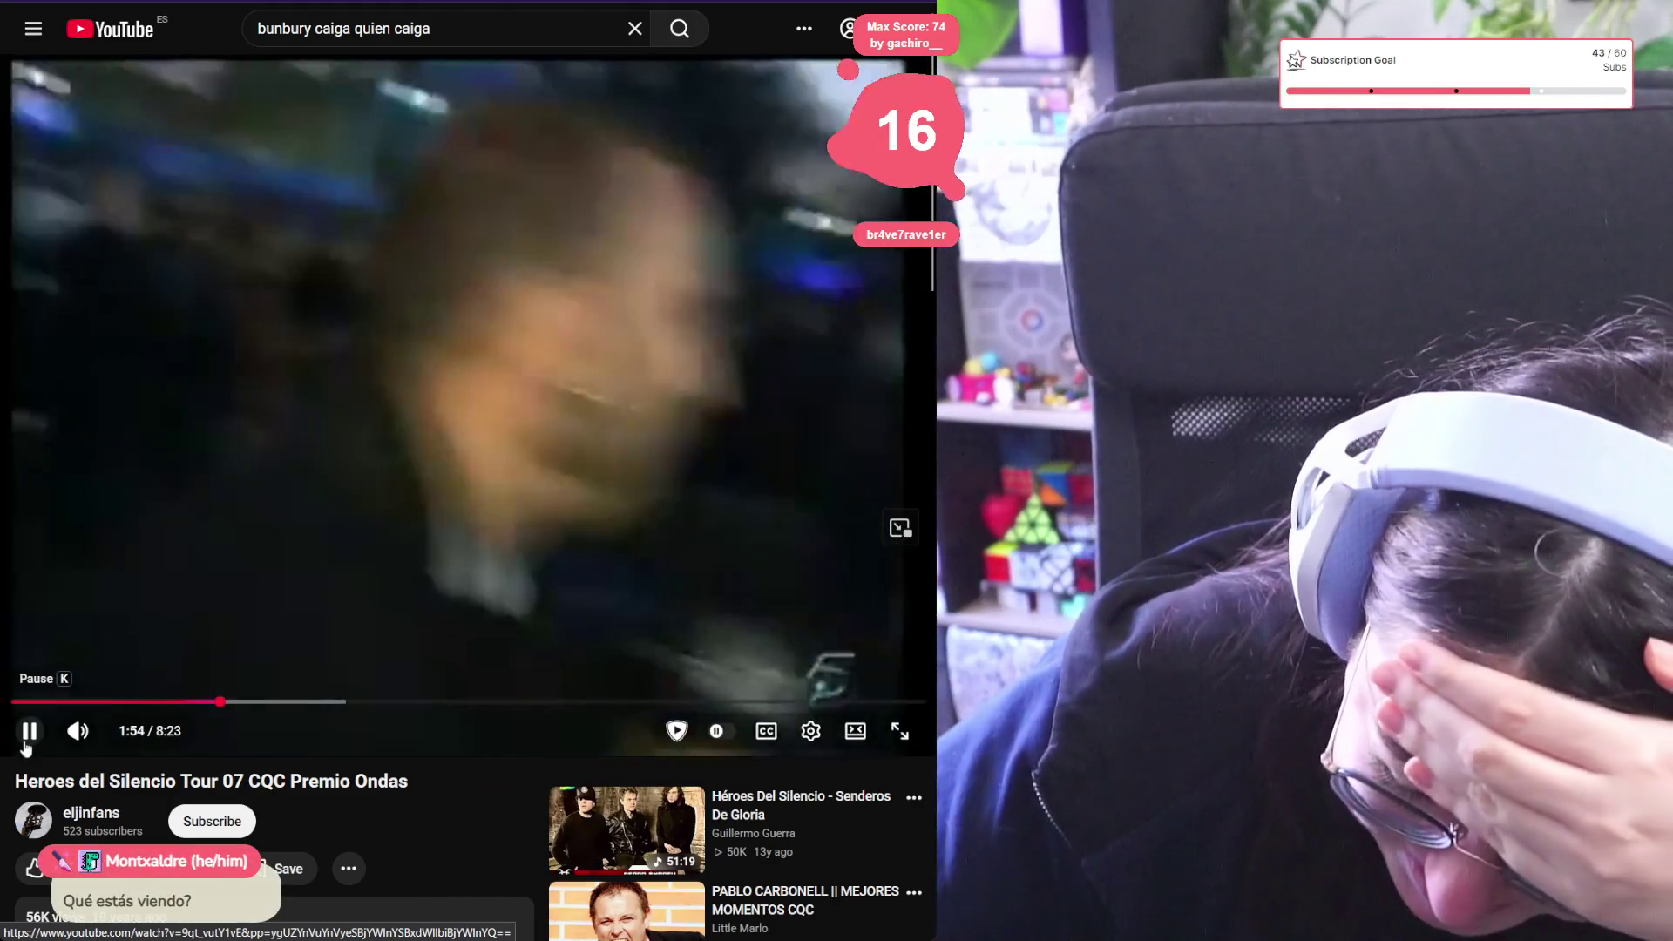
left_click(27, 742)
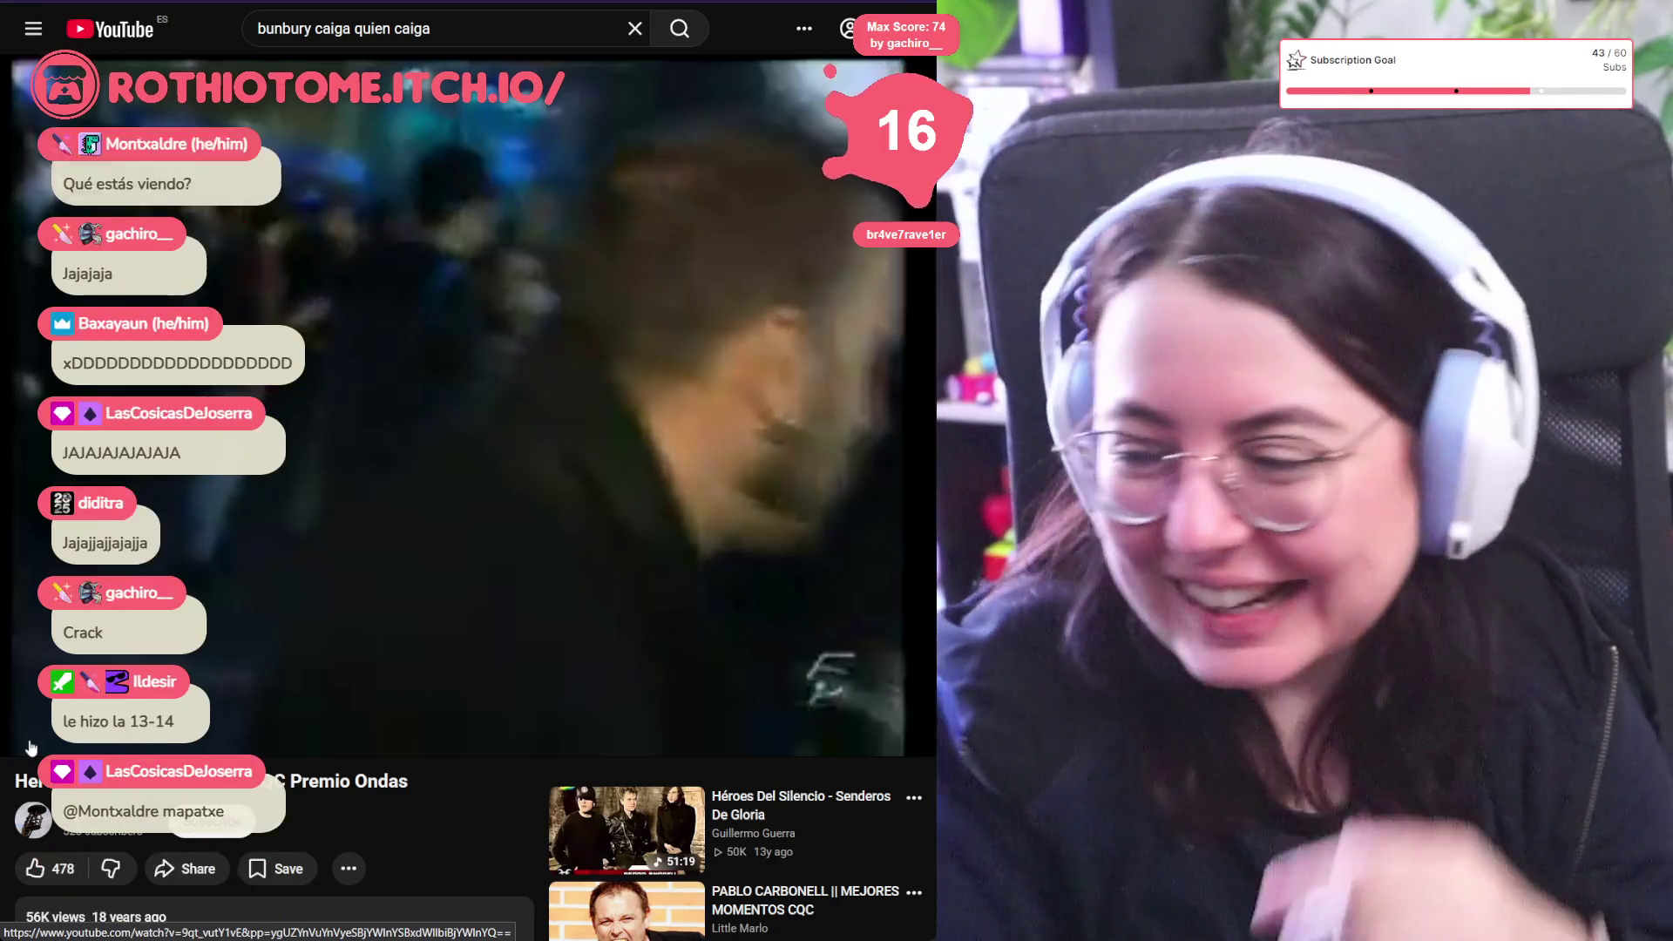
Seek the CQC video ahead past 2:34 and 3:36 to the interview near 4:59, resuming playback
left_click(26, 739)
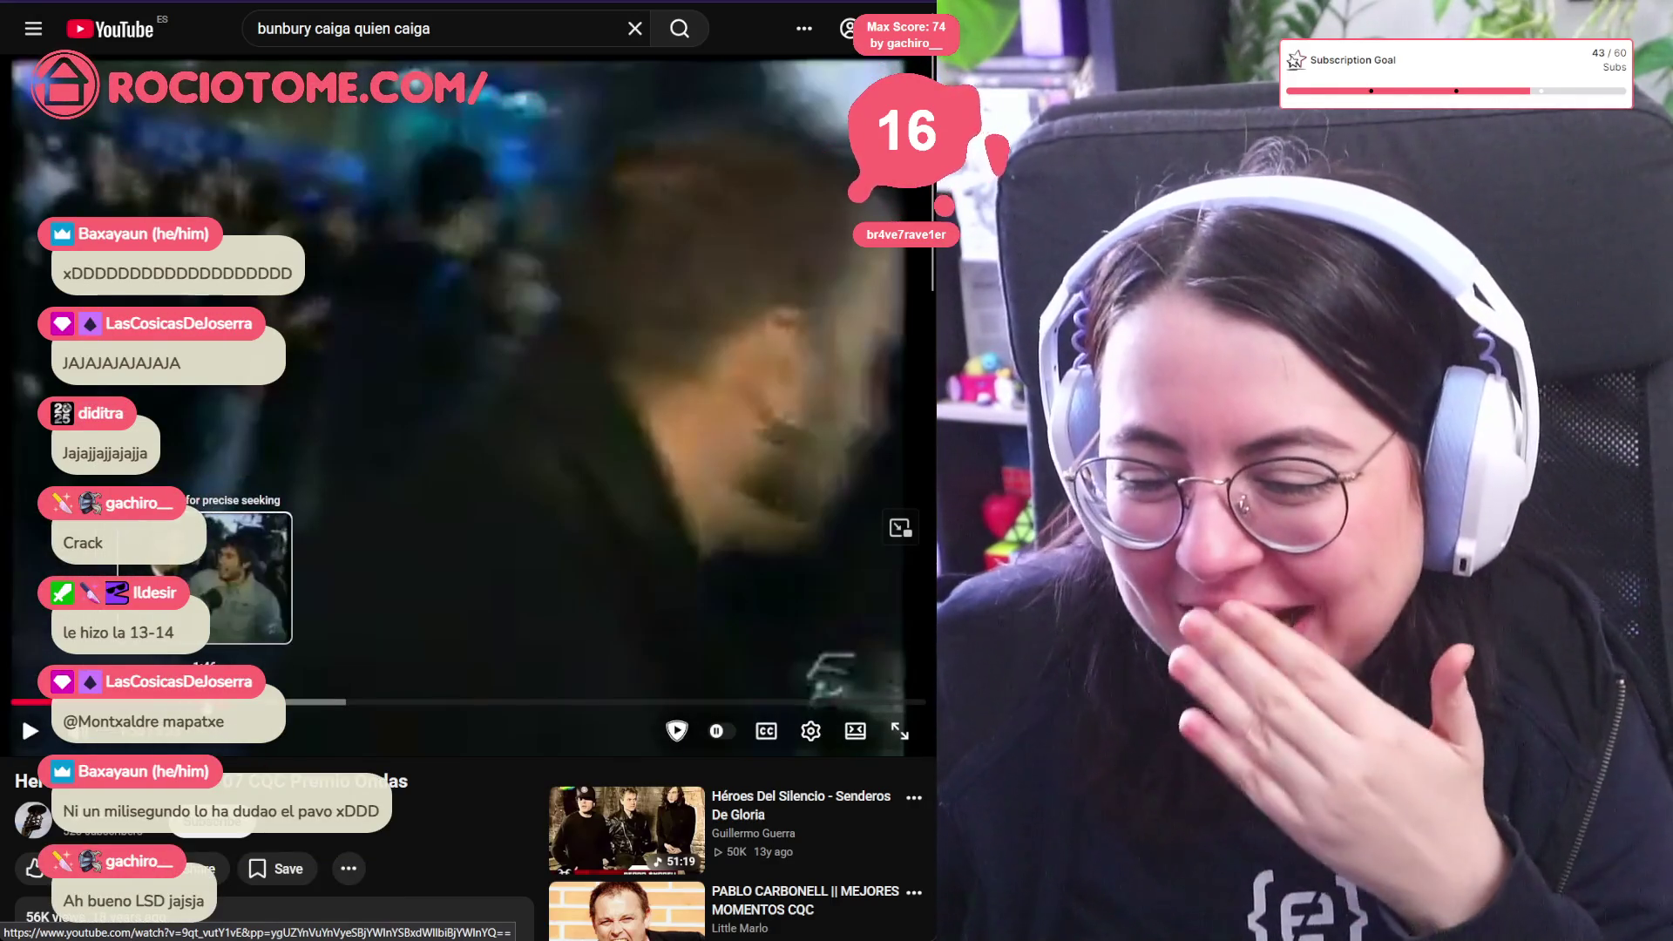
left_click(241, 702)
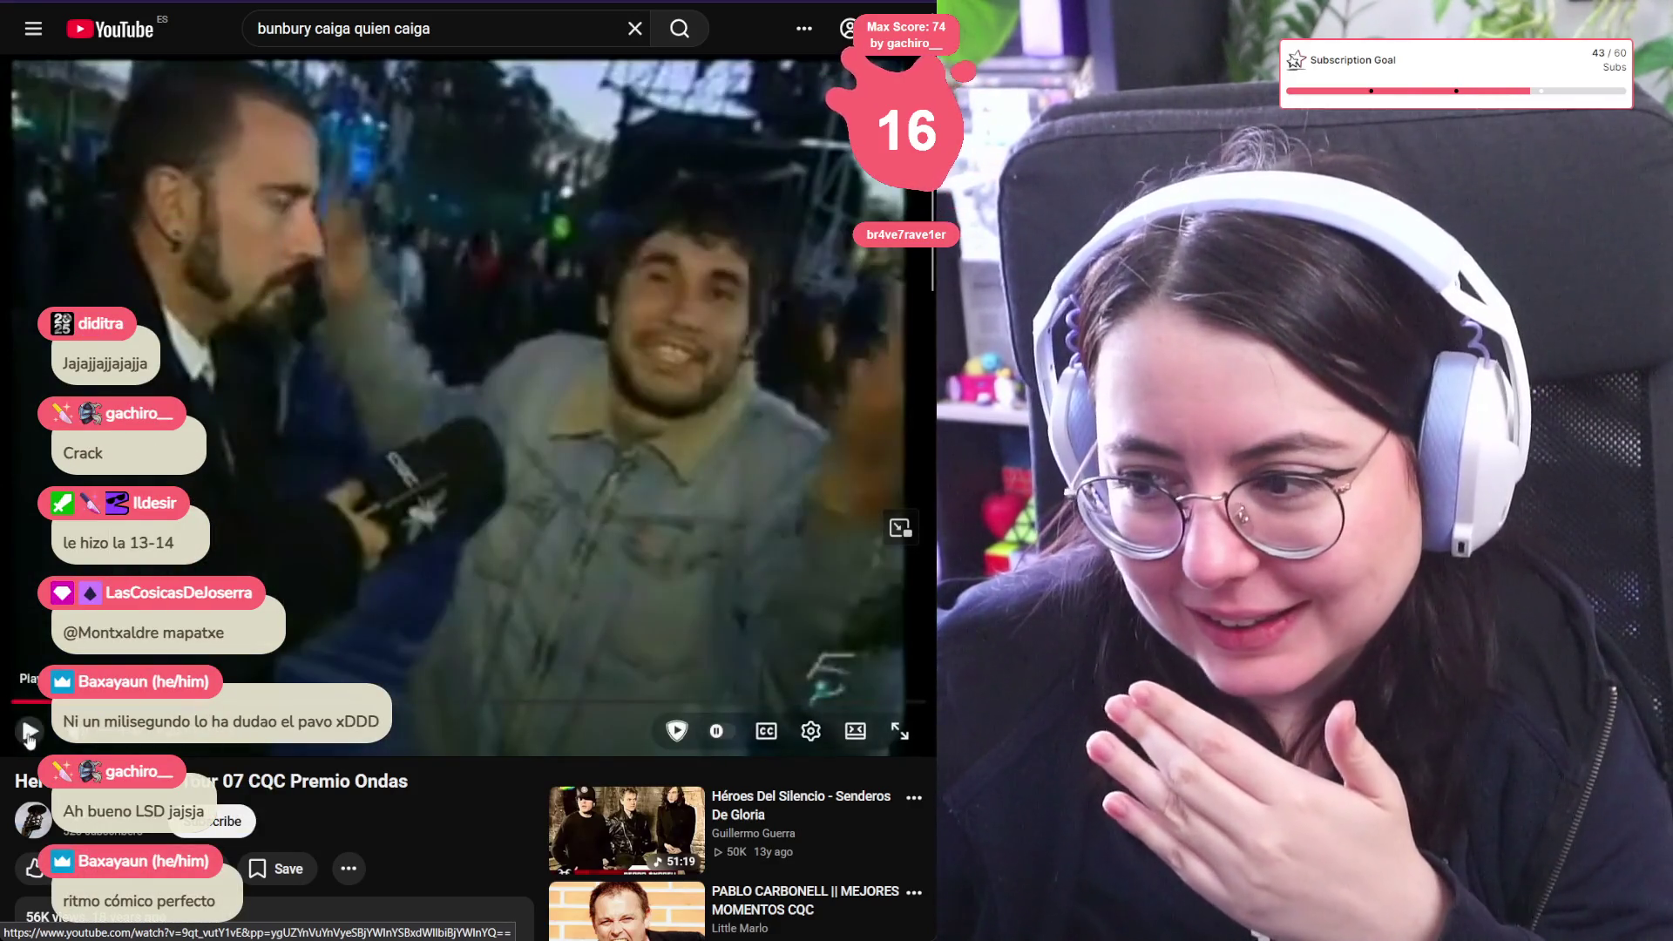
key("space")
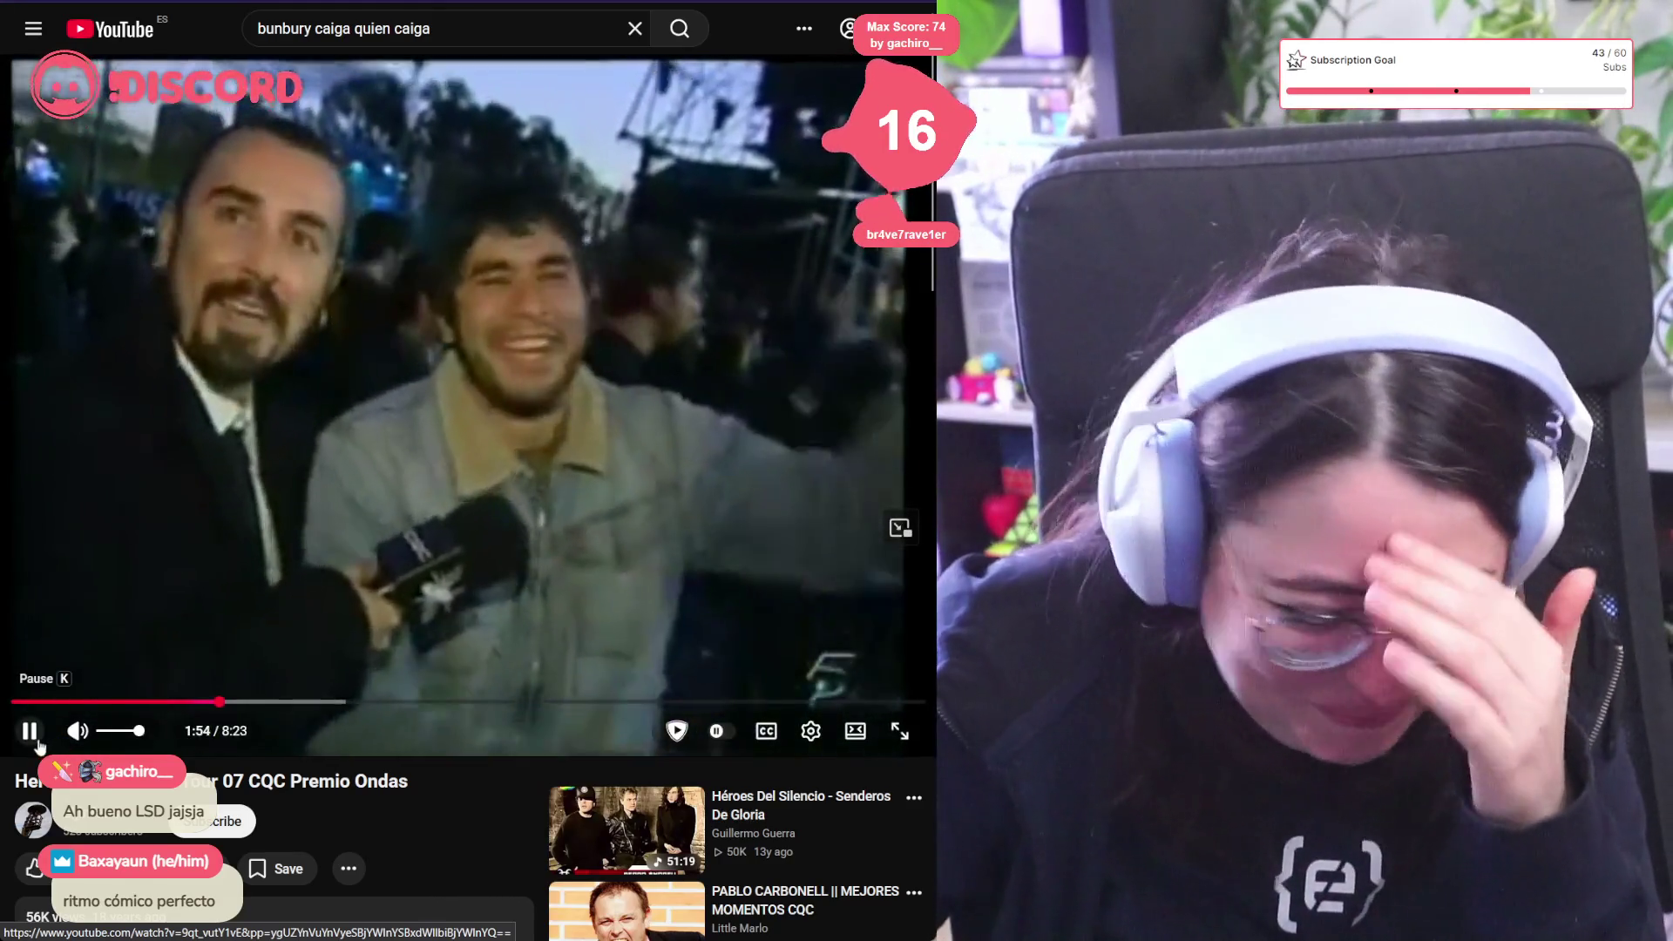
left_click(36, 739)
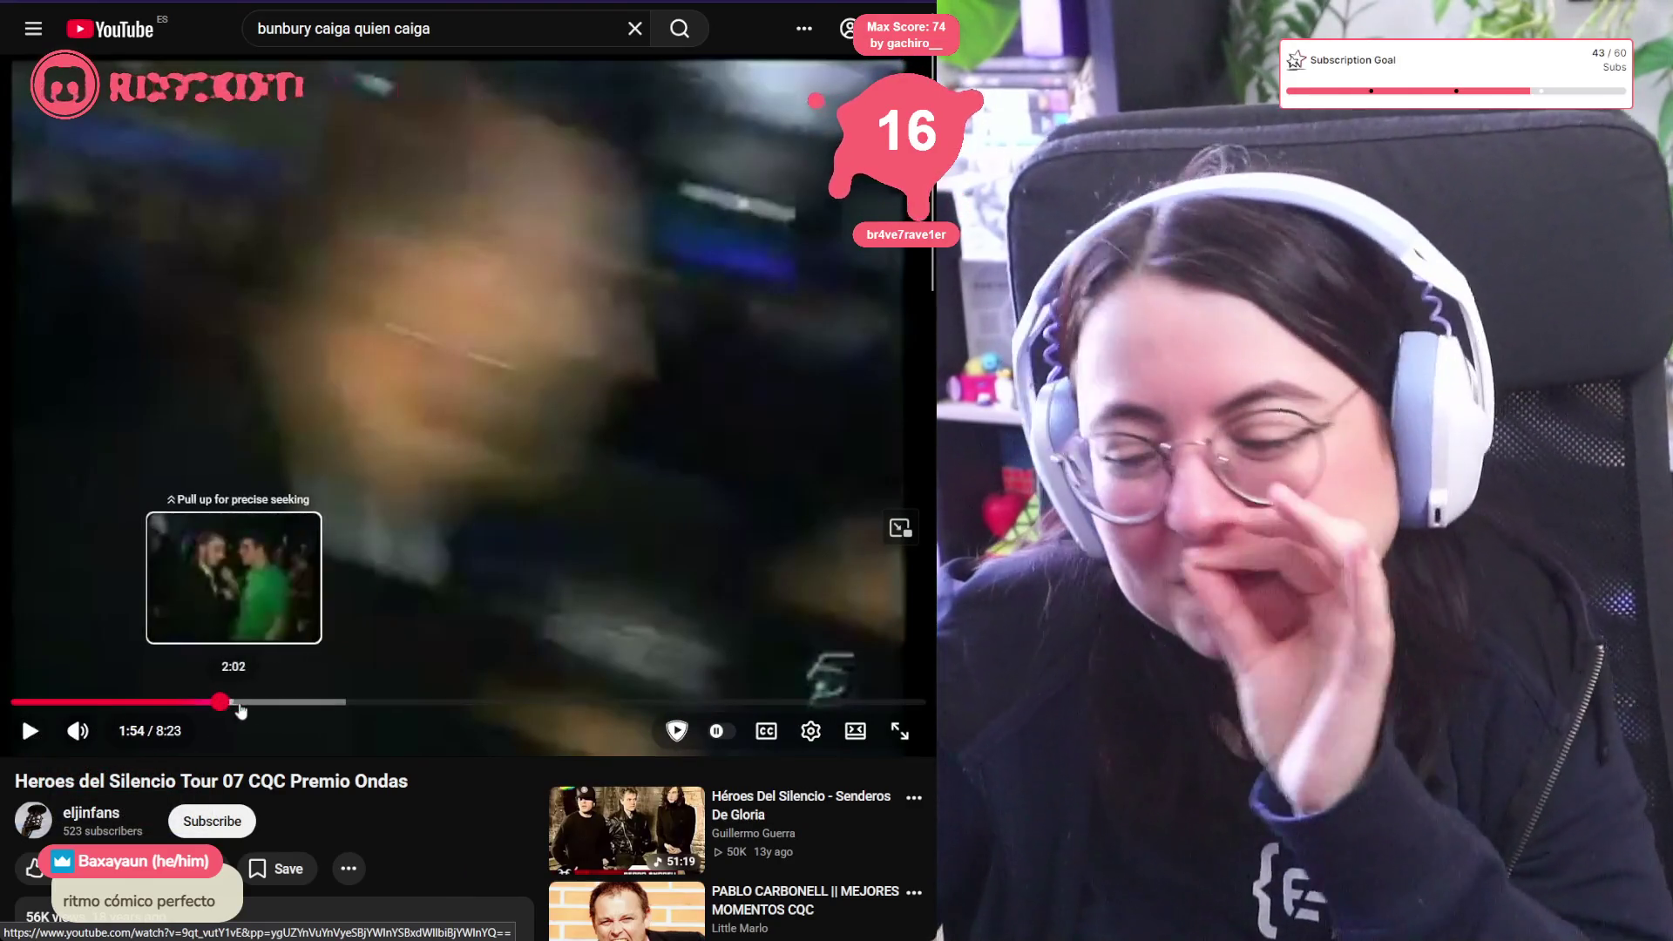
left_click(294, 712)
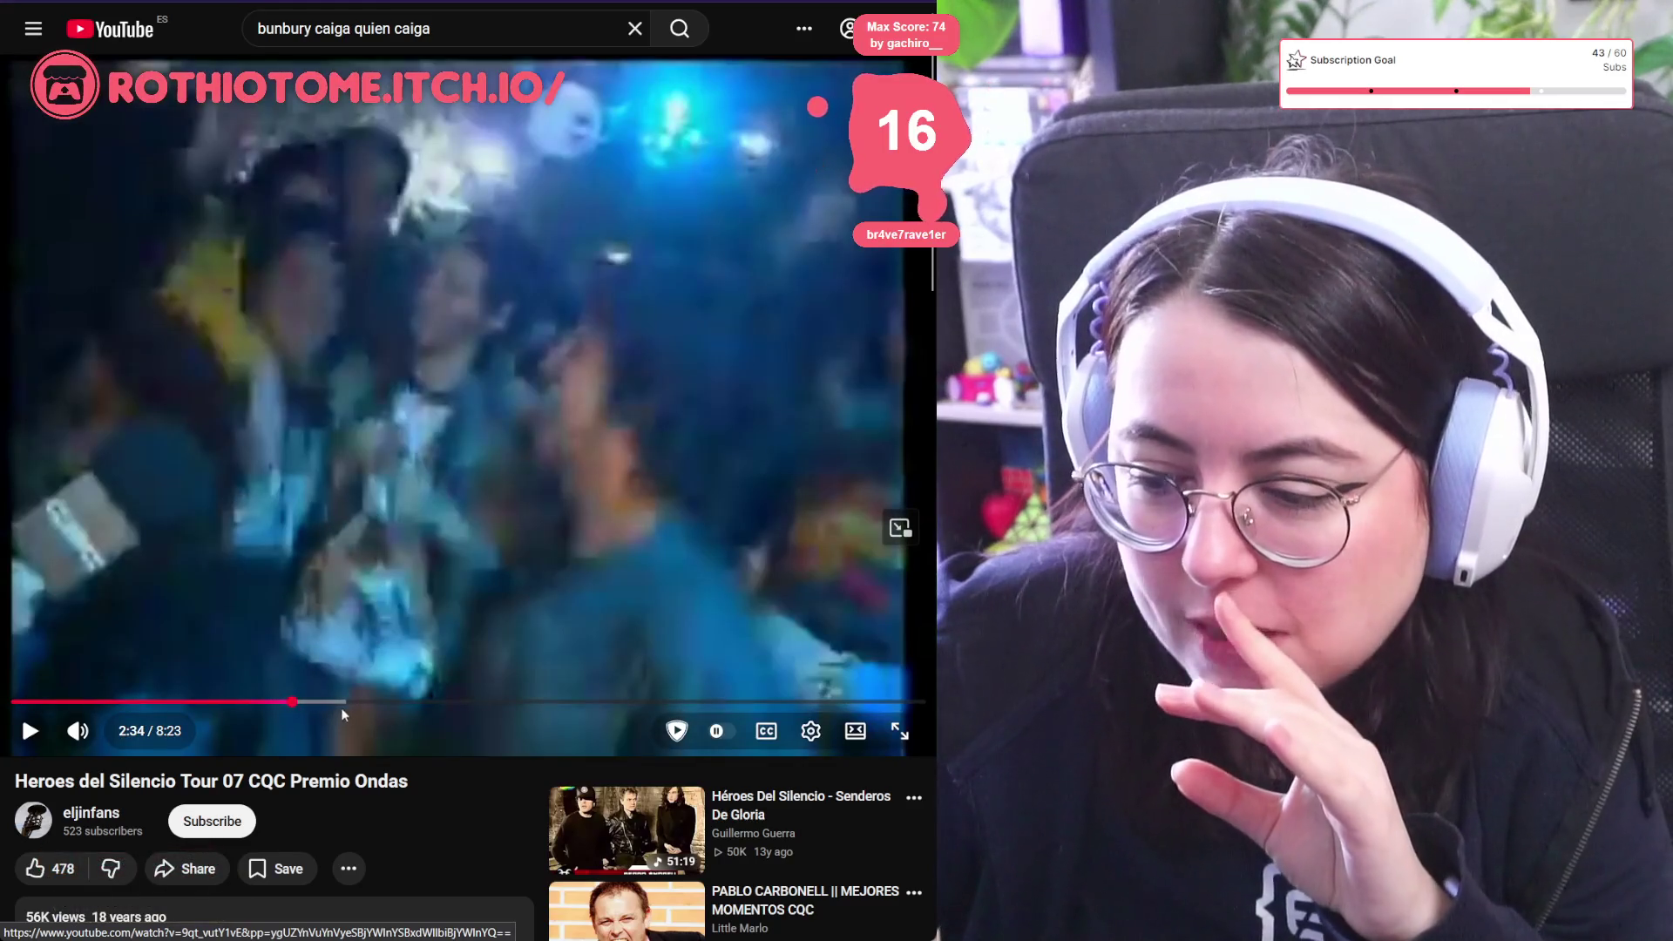
left_click(405, 706)
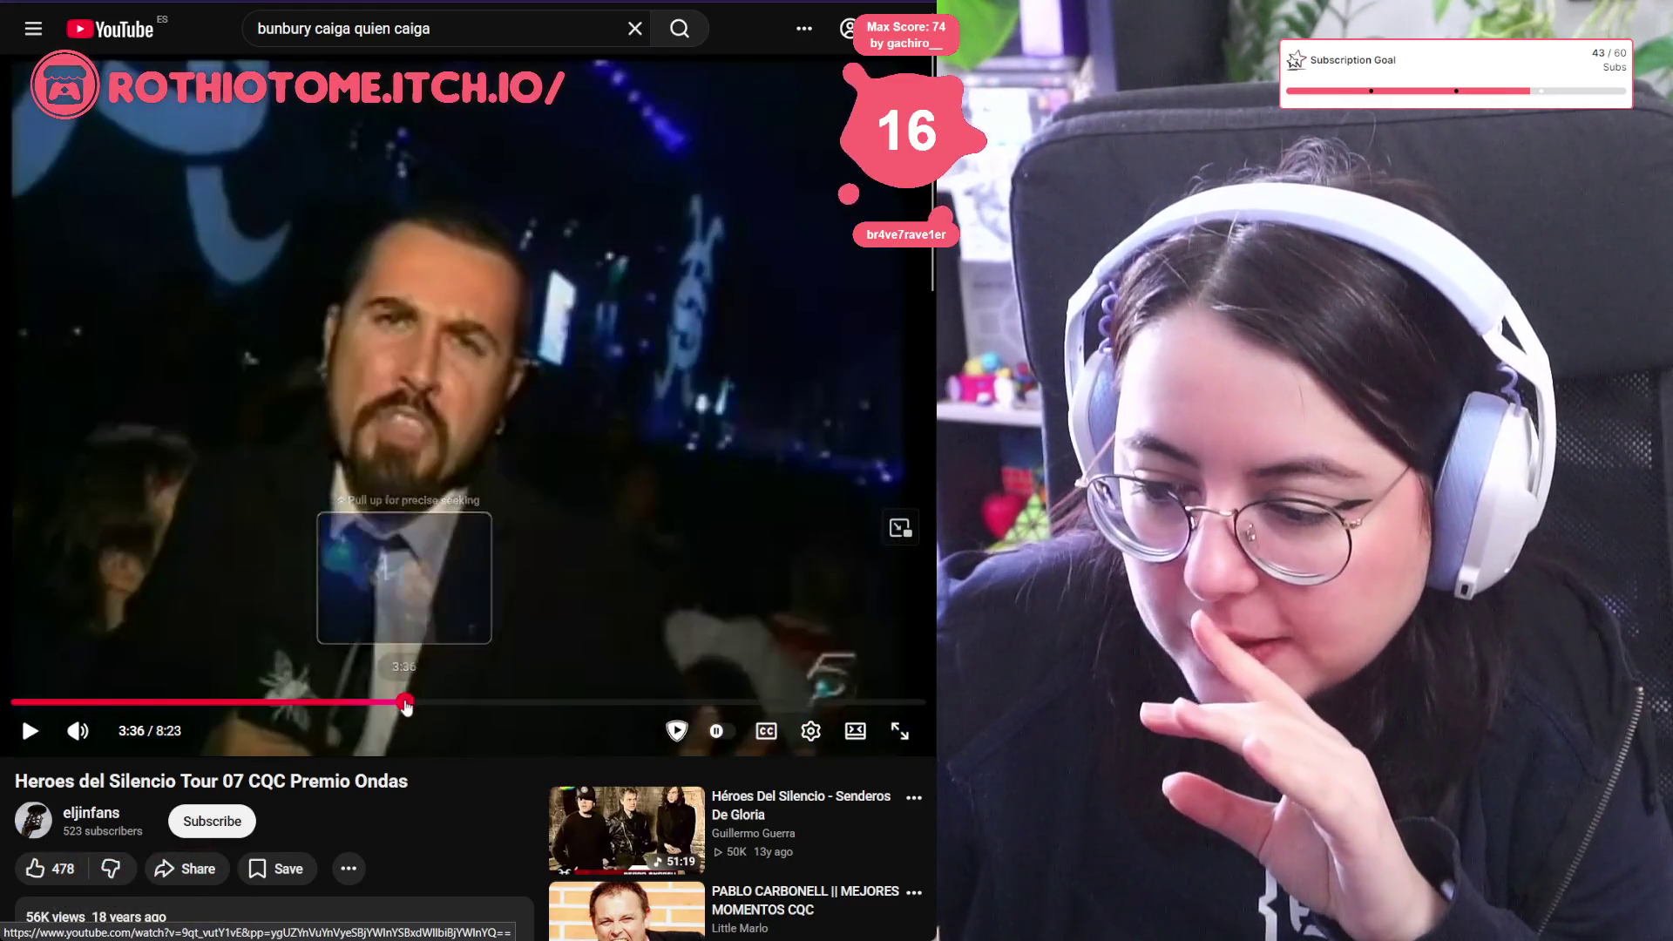
left_click_drag(406, 705, 582, 702)
left_click(589, 702)
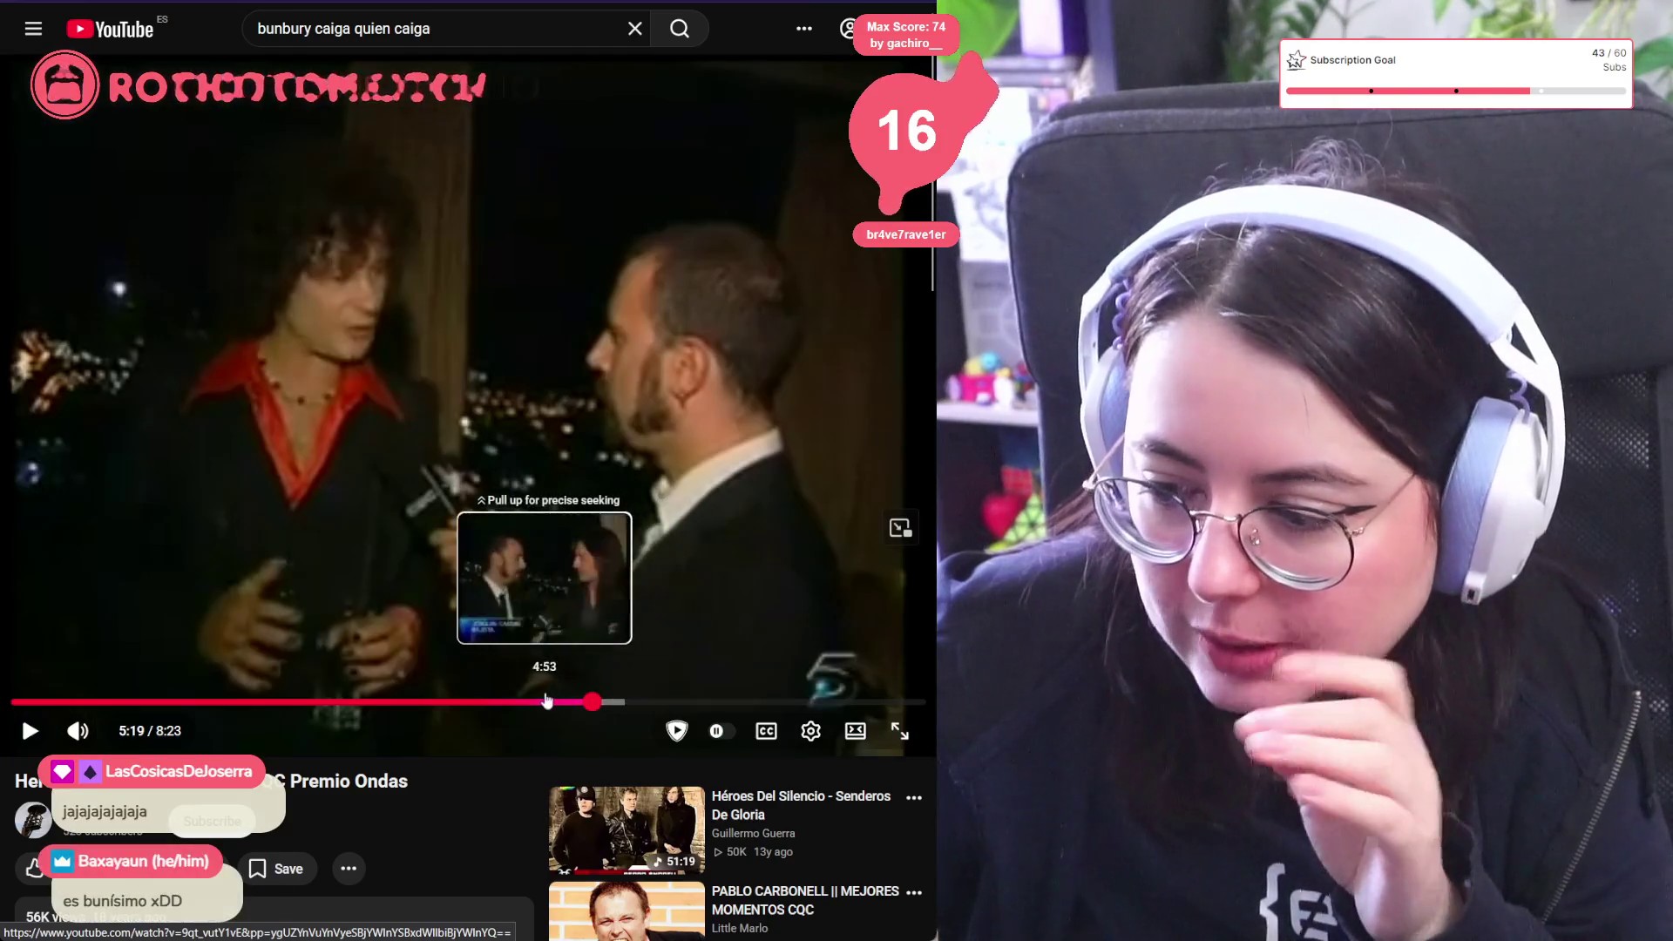
left_click(556, 703)
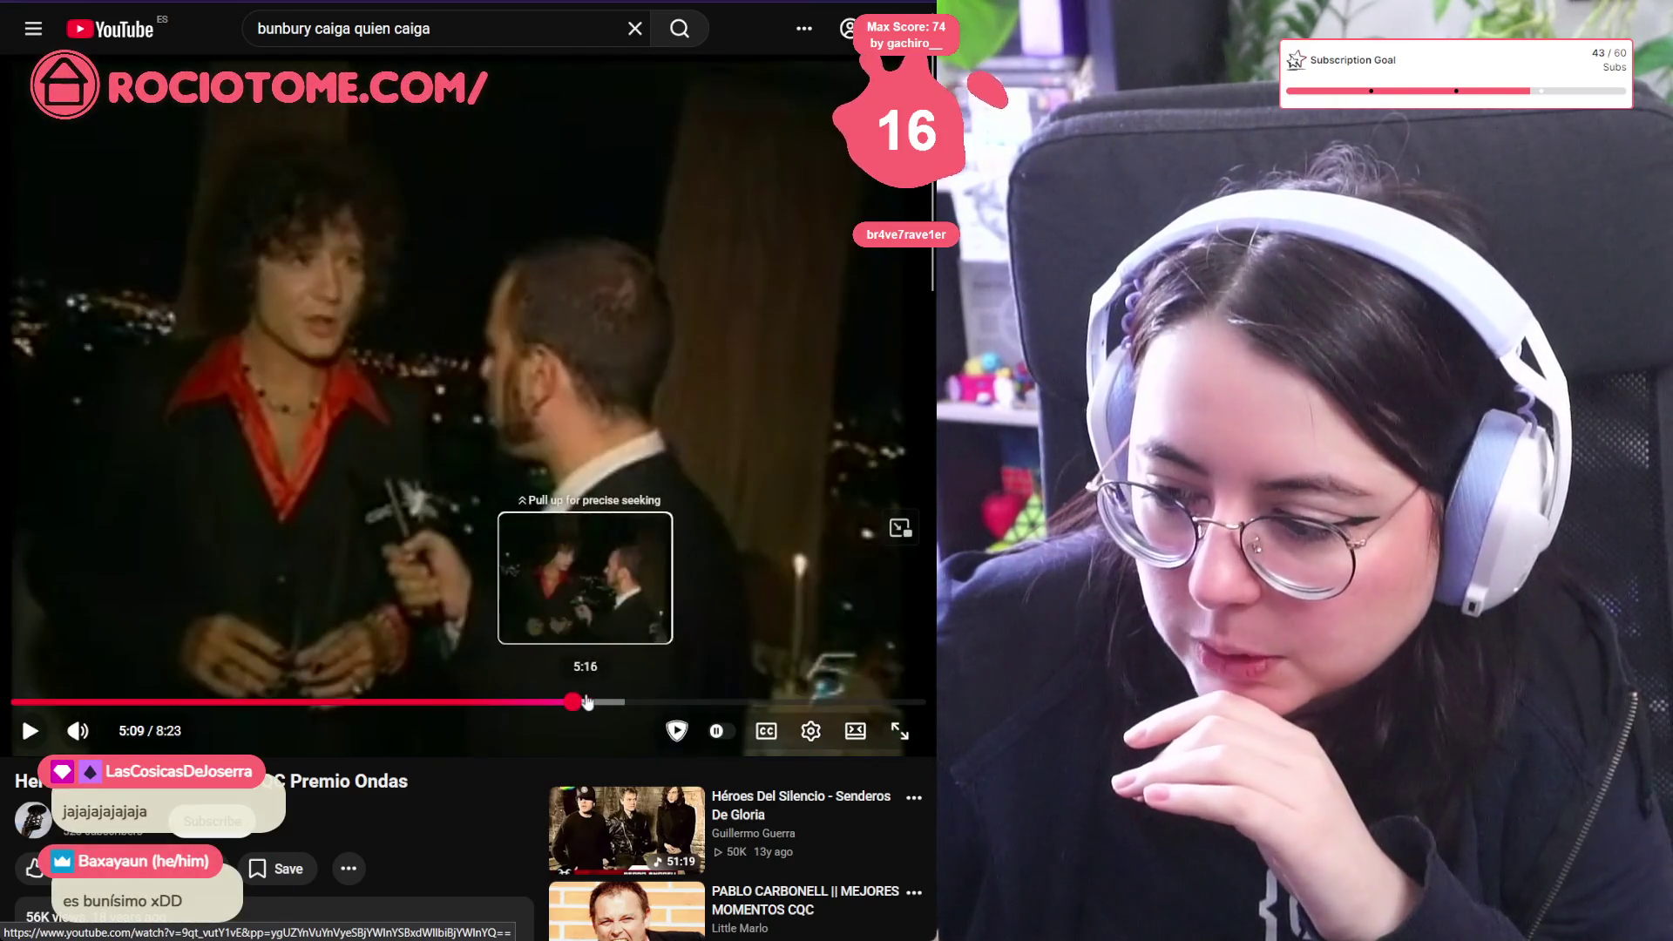
key("space")
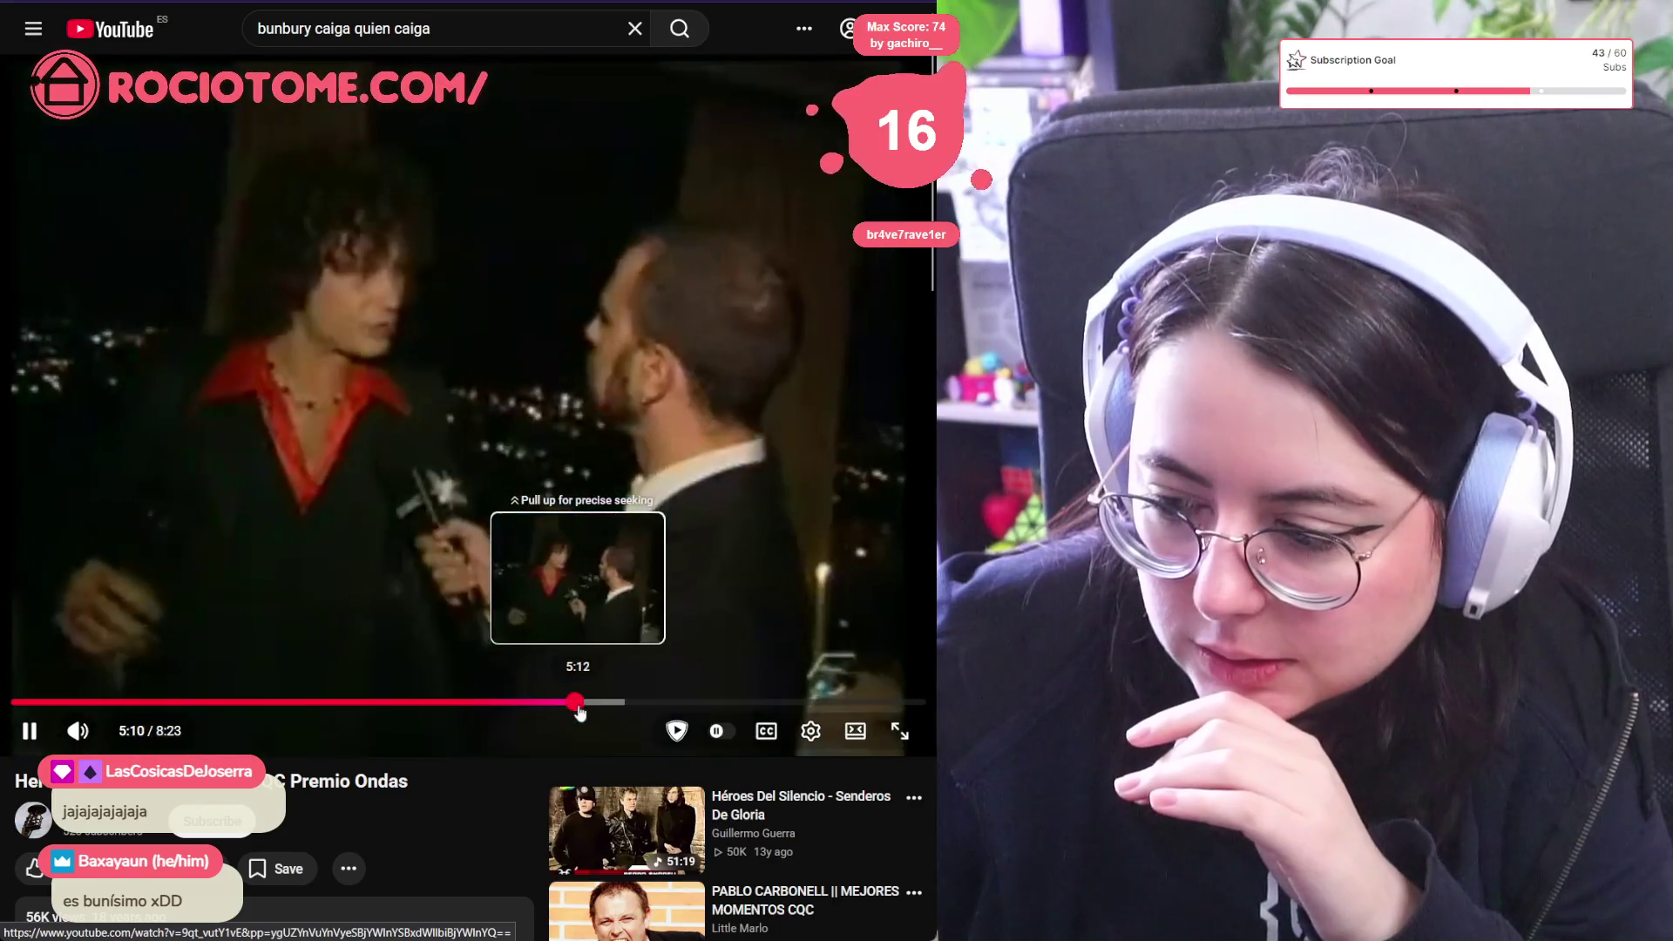
Fine-tune the position to the red-shirted guest's night interview around 5:27
left_click(589, 704)
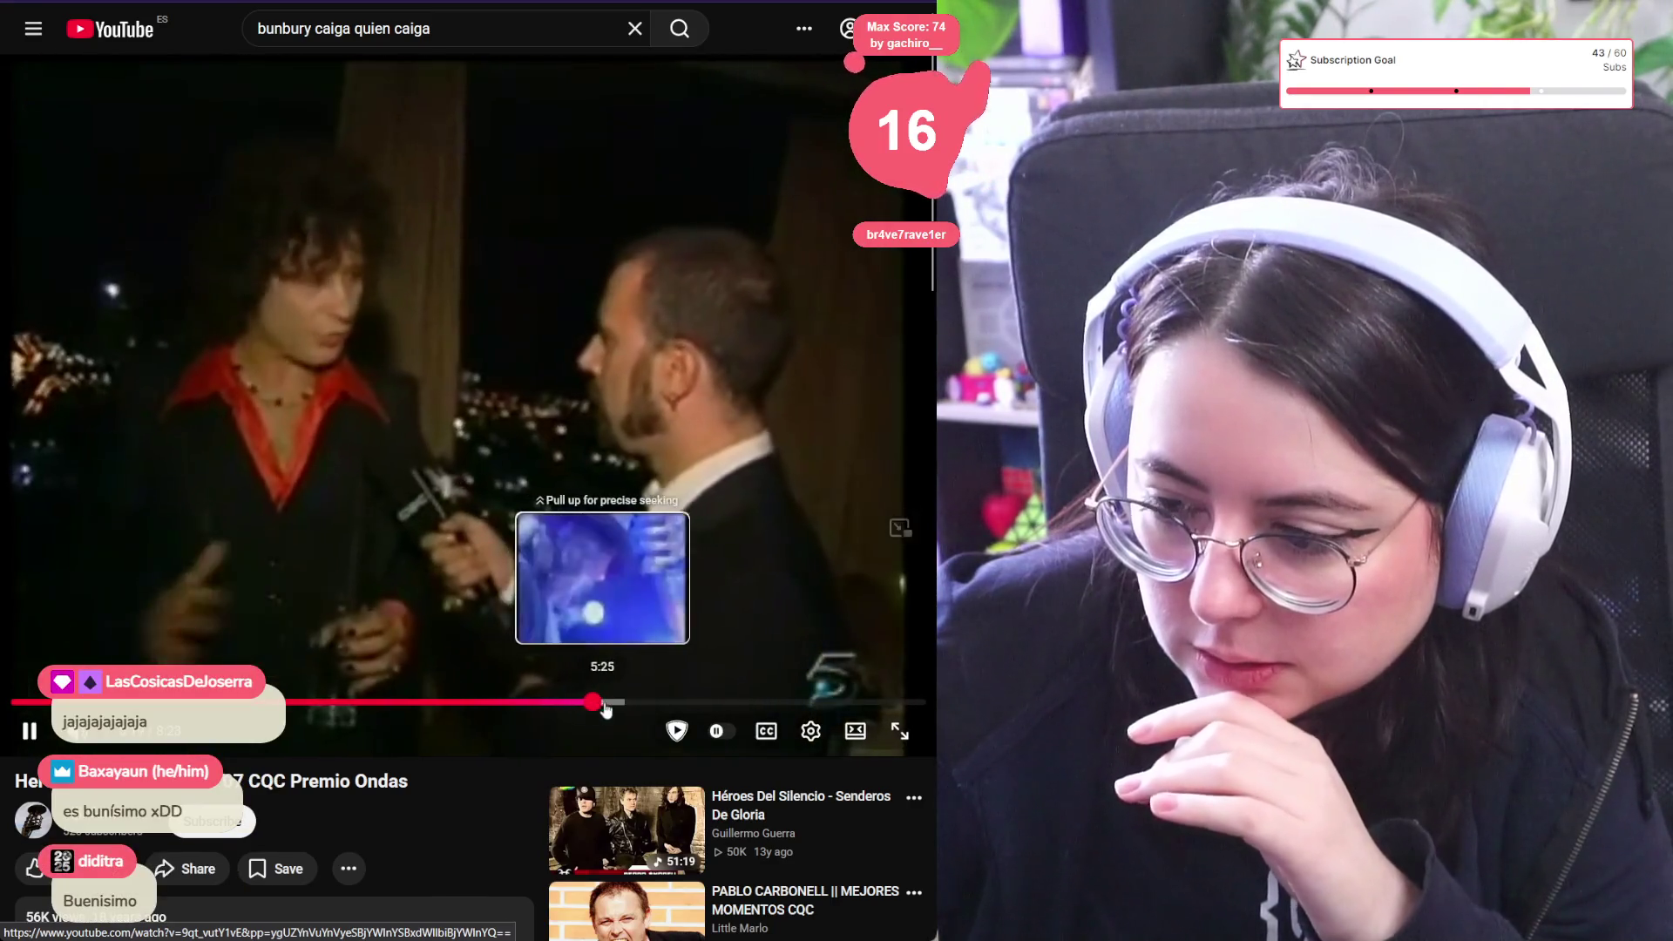
left_click(605, 704)
left_click(627, 704)
left_click(637, 704)
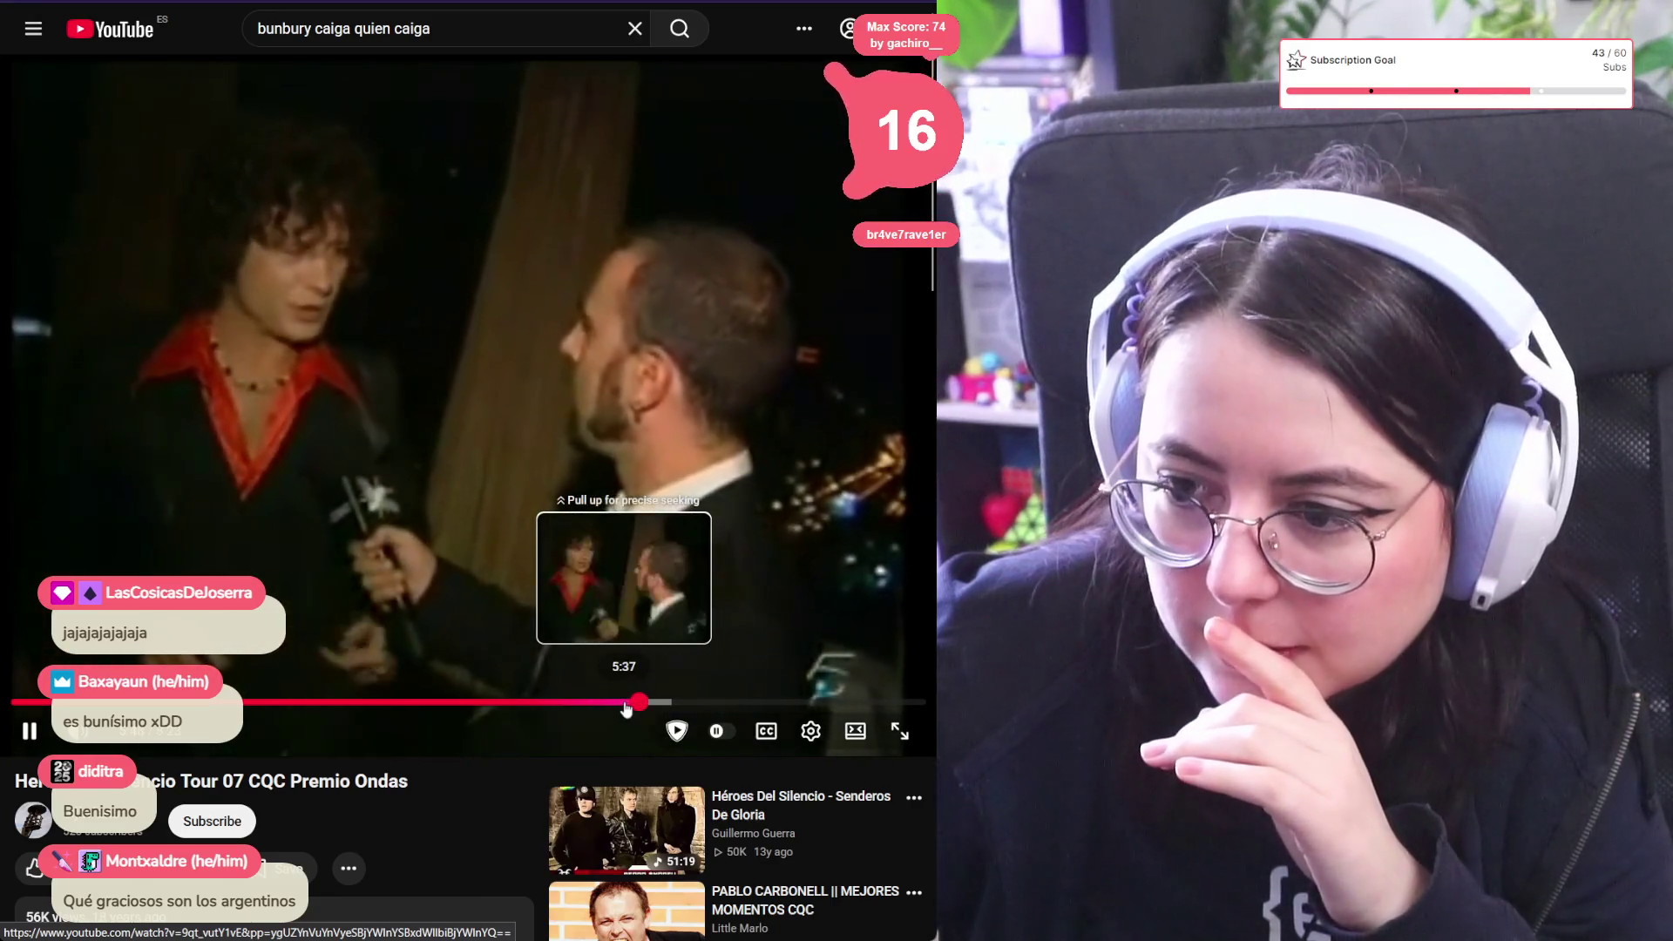
left_click(608, 704)
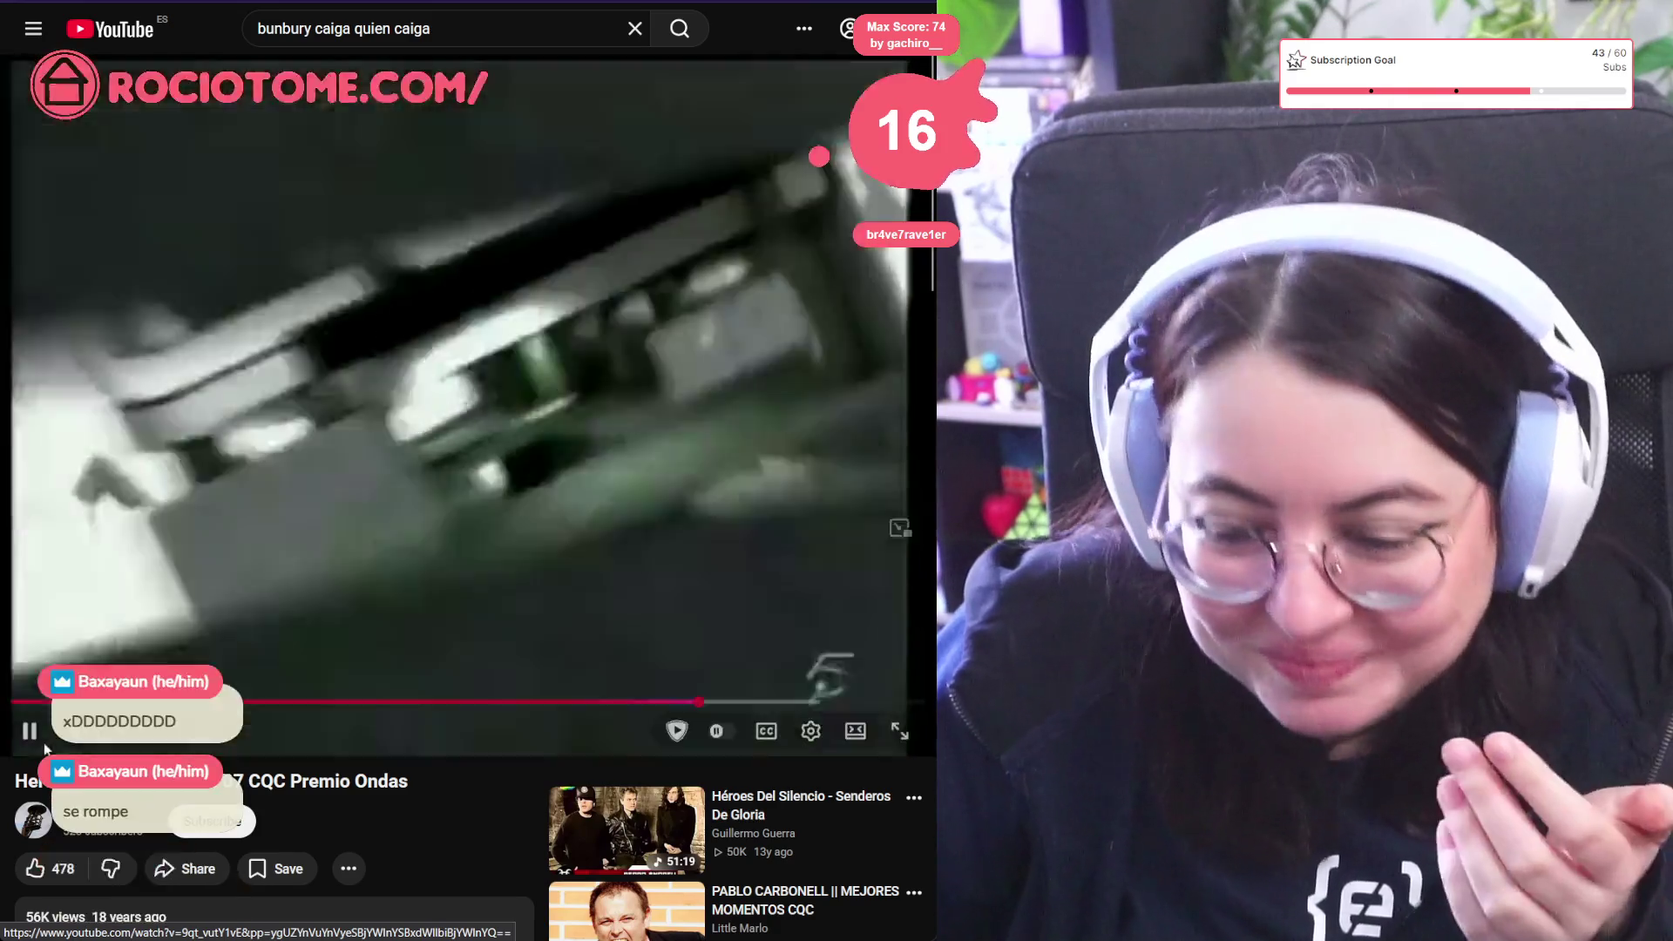
Pause the Heroes del Silencio CQC awards video on YouTube
left_click(37, 739)
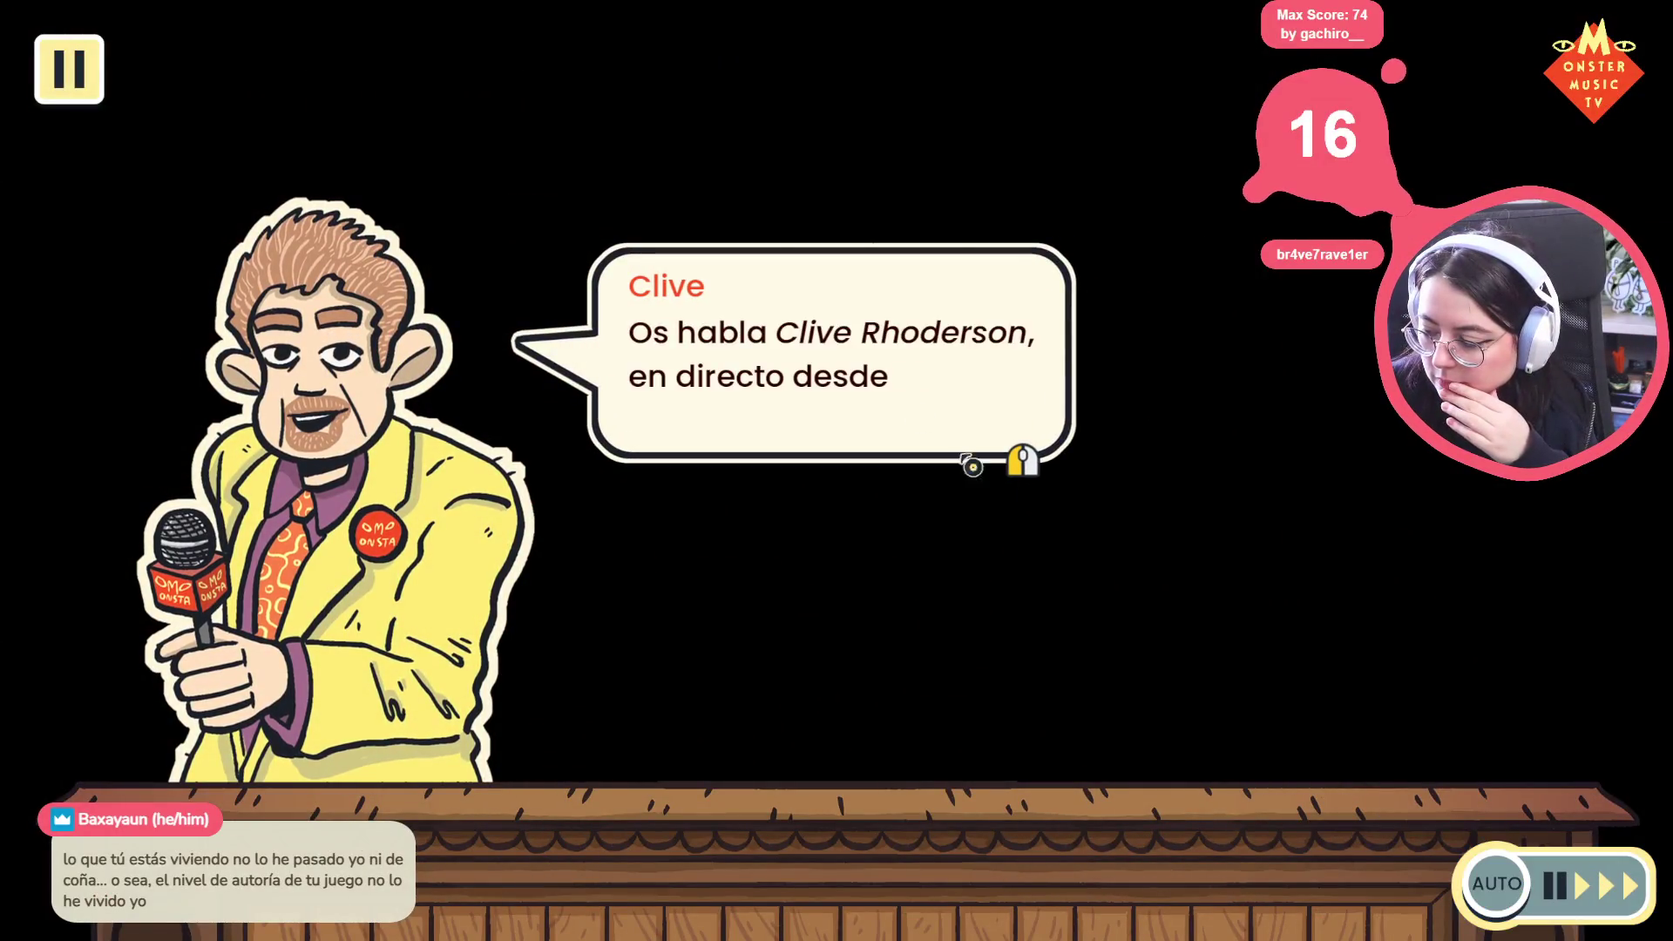
Advance through Clive's live broadcast announcement lines, including his ex-girlfriend remark
left_click(994, 536)
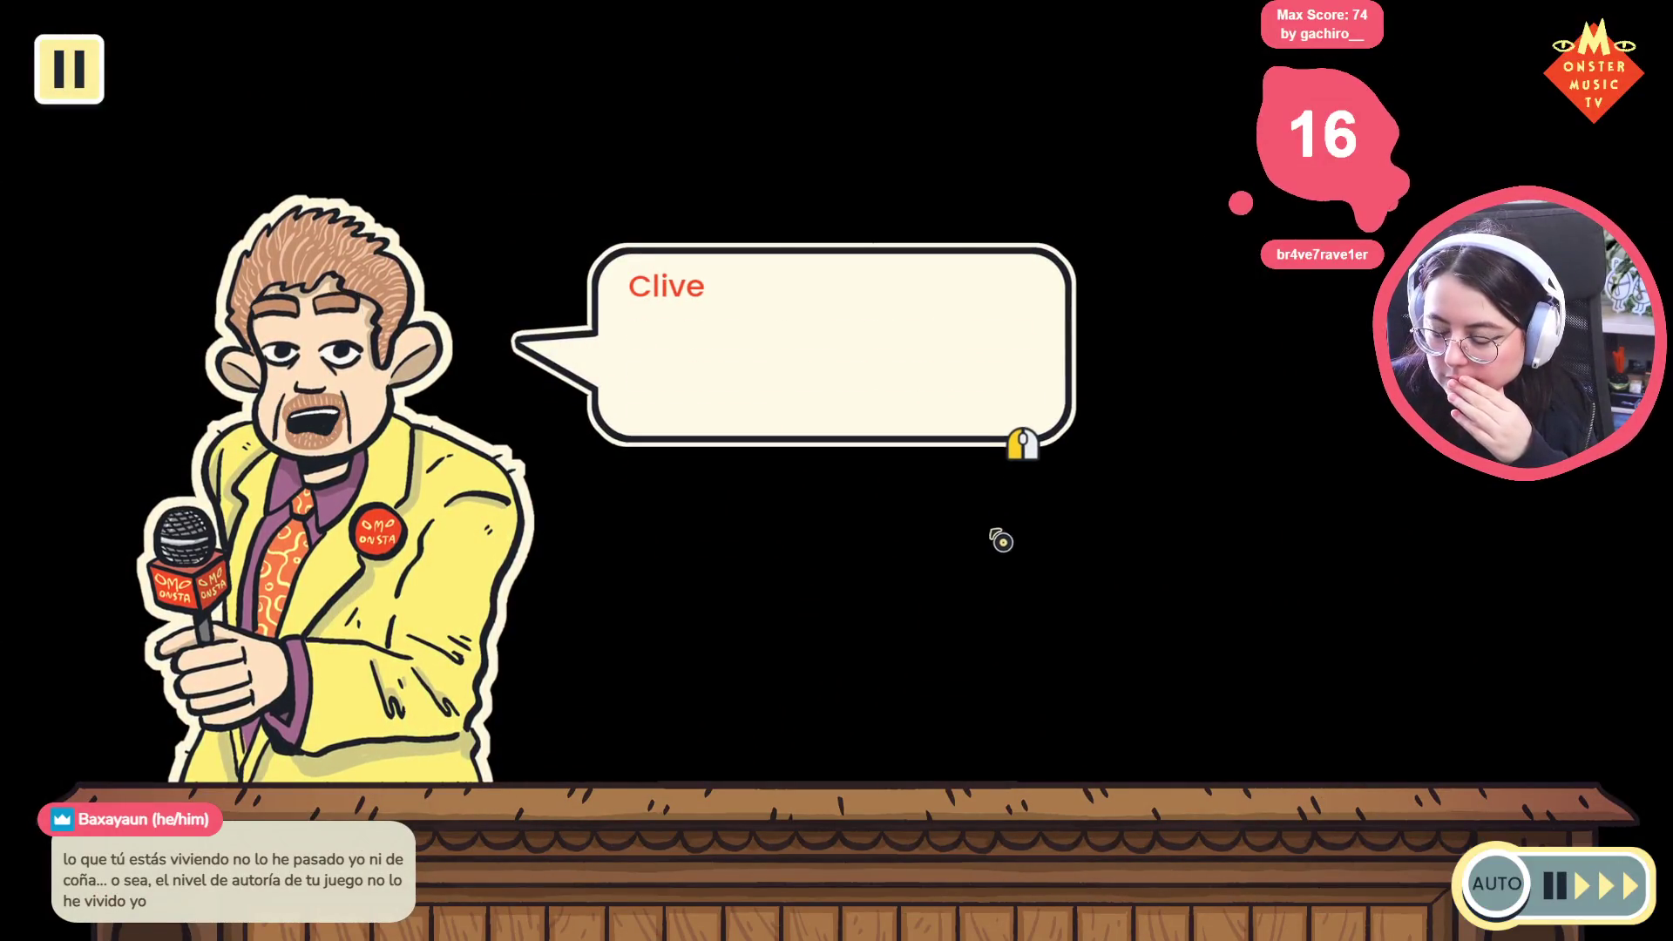
left_click(1053, 520)
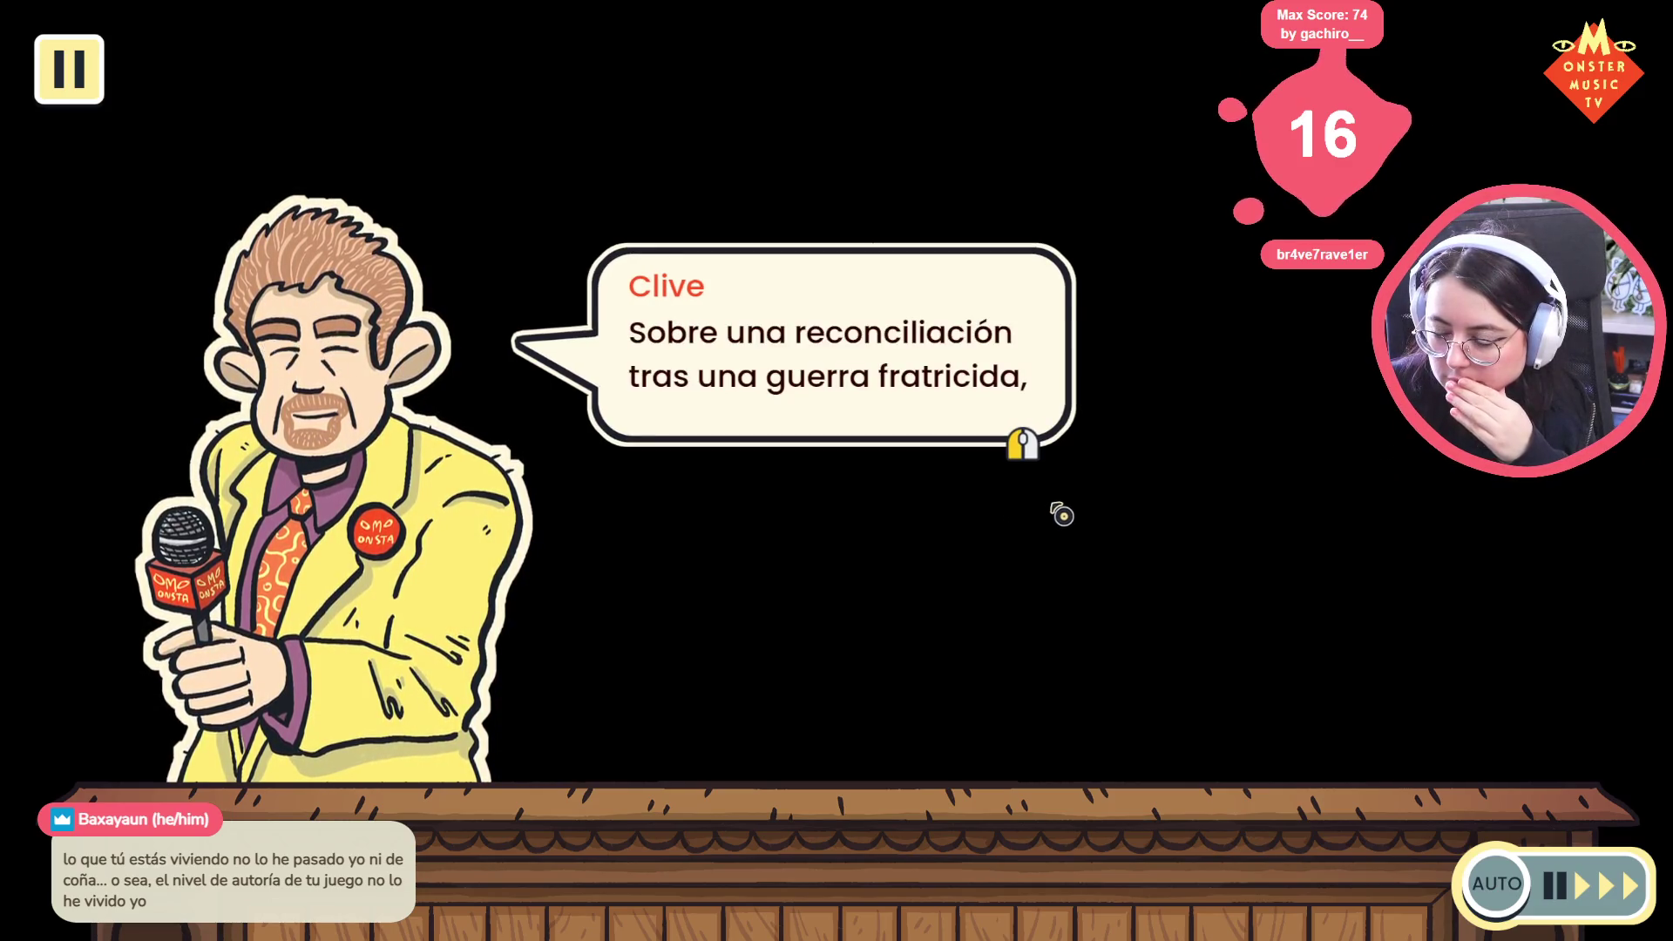
left_click(1058, 516)
left_click(1113, 490)
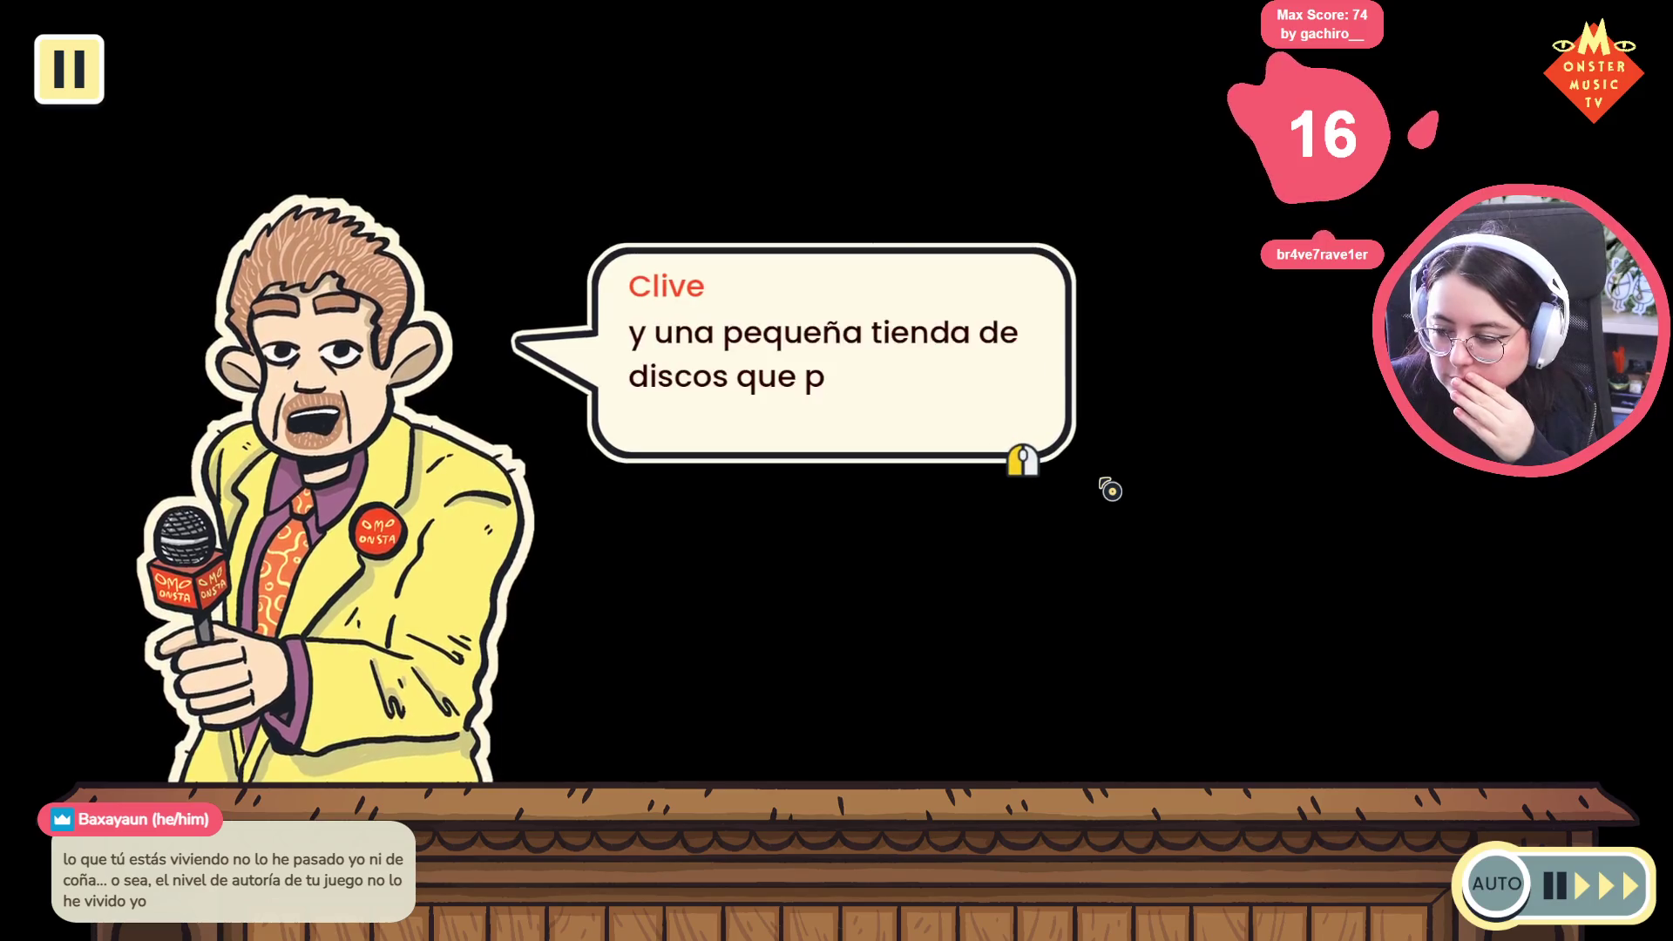
left_click(1110, 489)
left_click(1496, 884)
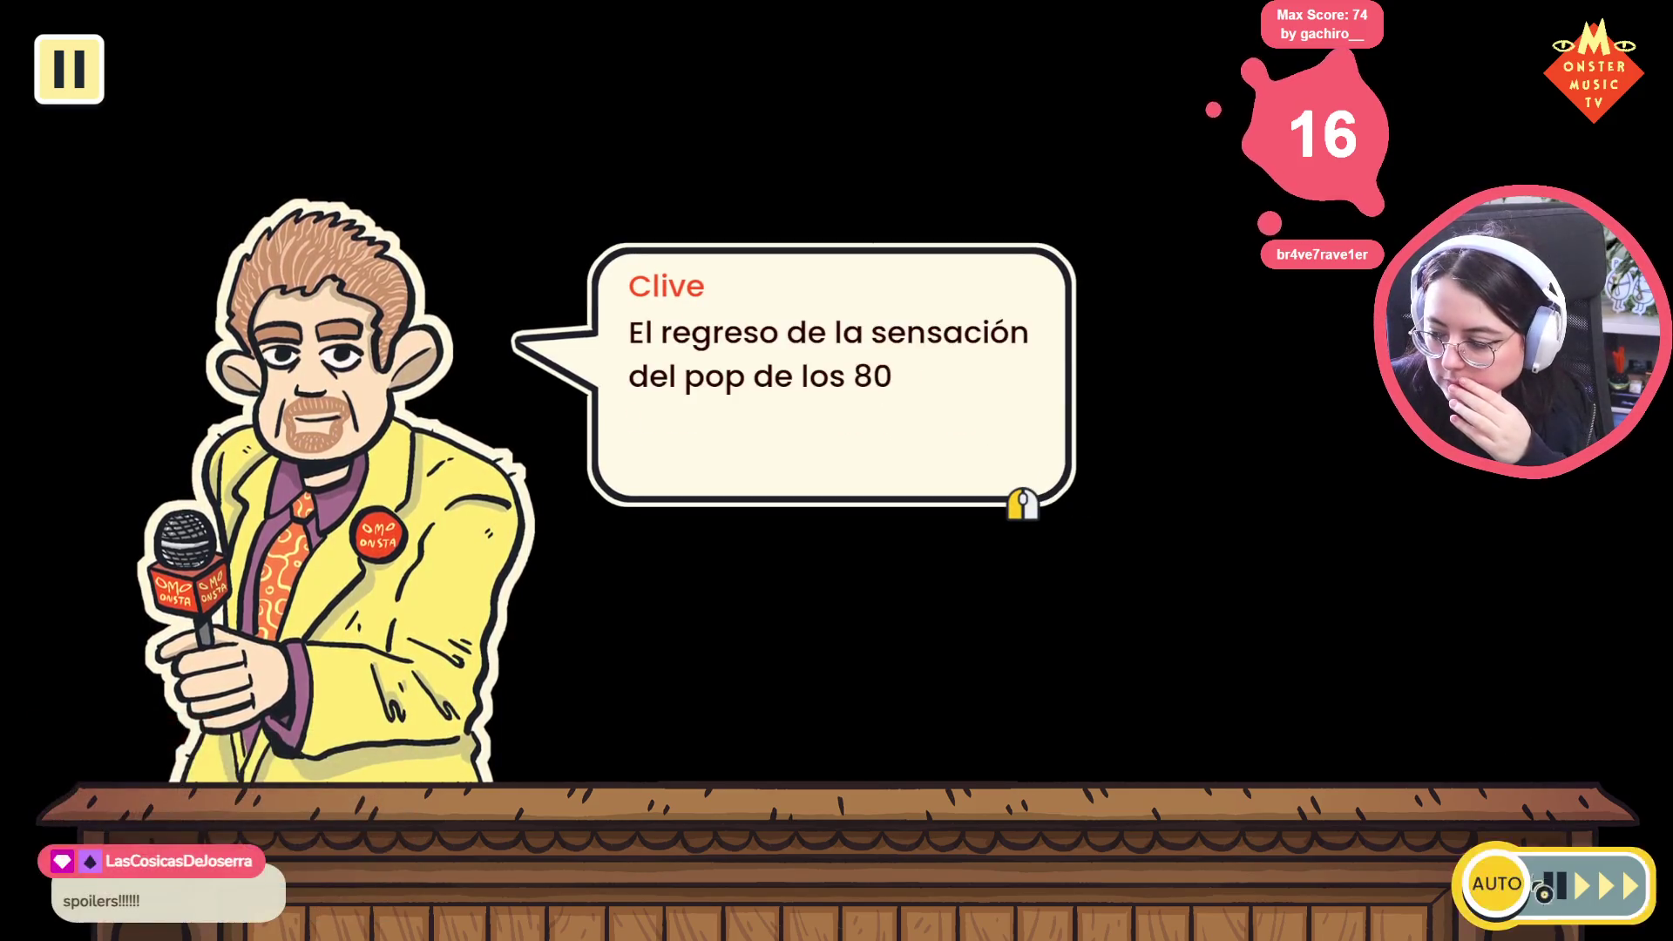
left_click(1034, 439)
left_click(1034, 440)
left_click(1034, 439)
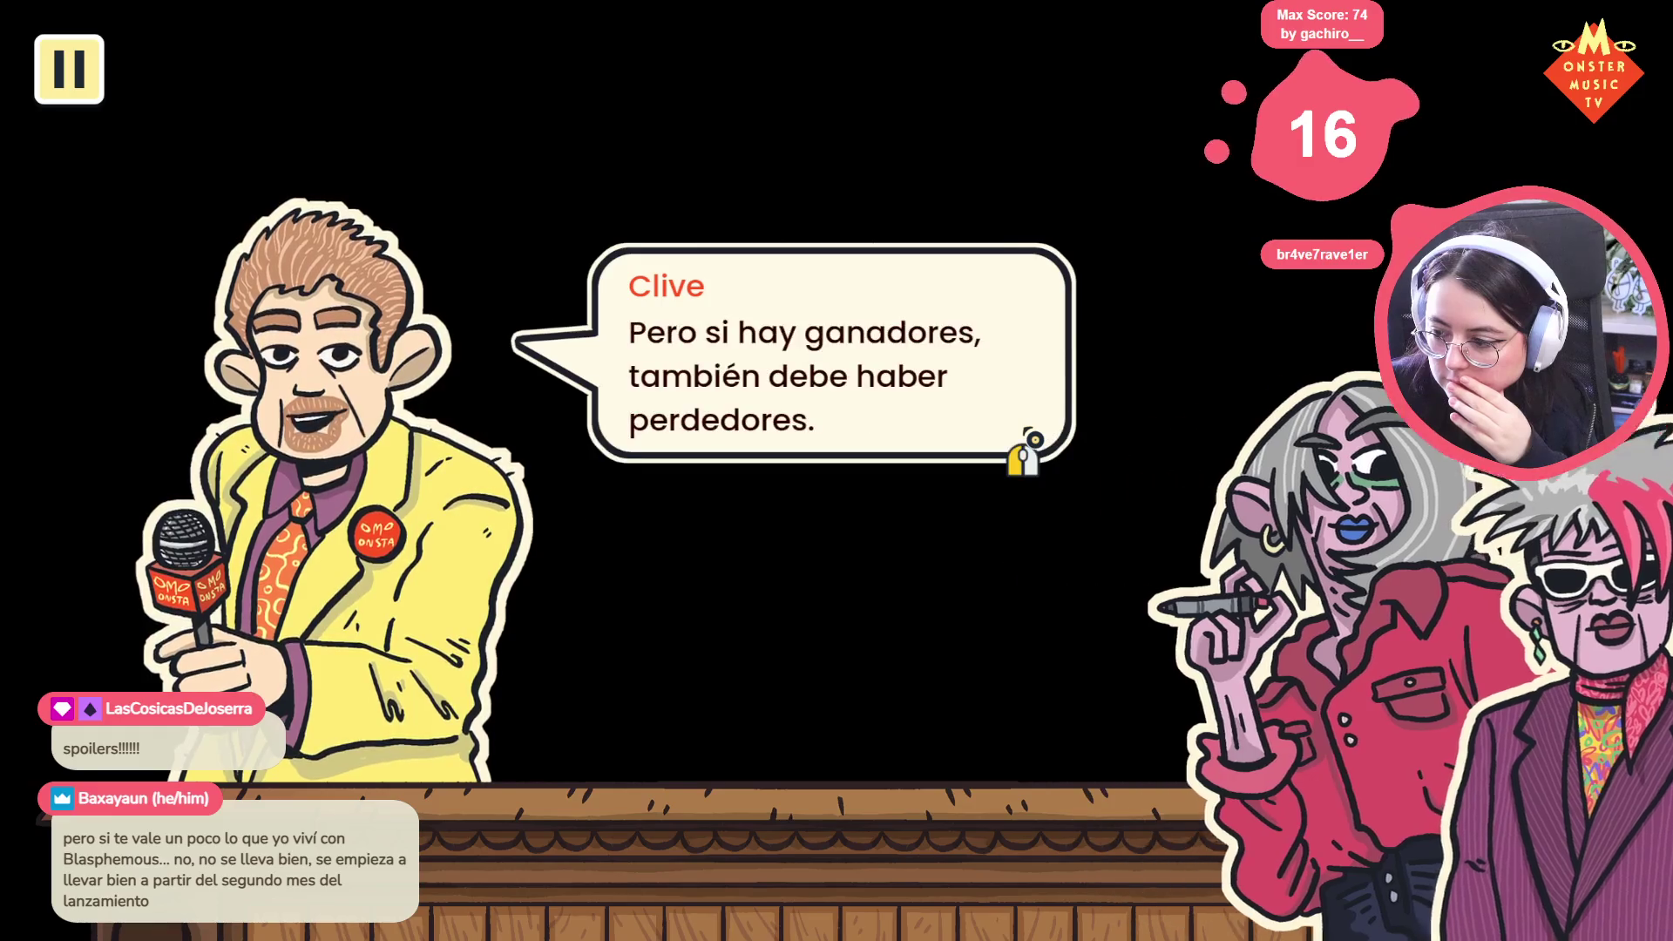
left_click(1034, 440)
left_click(1034, 439)
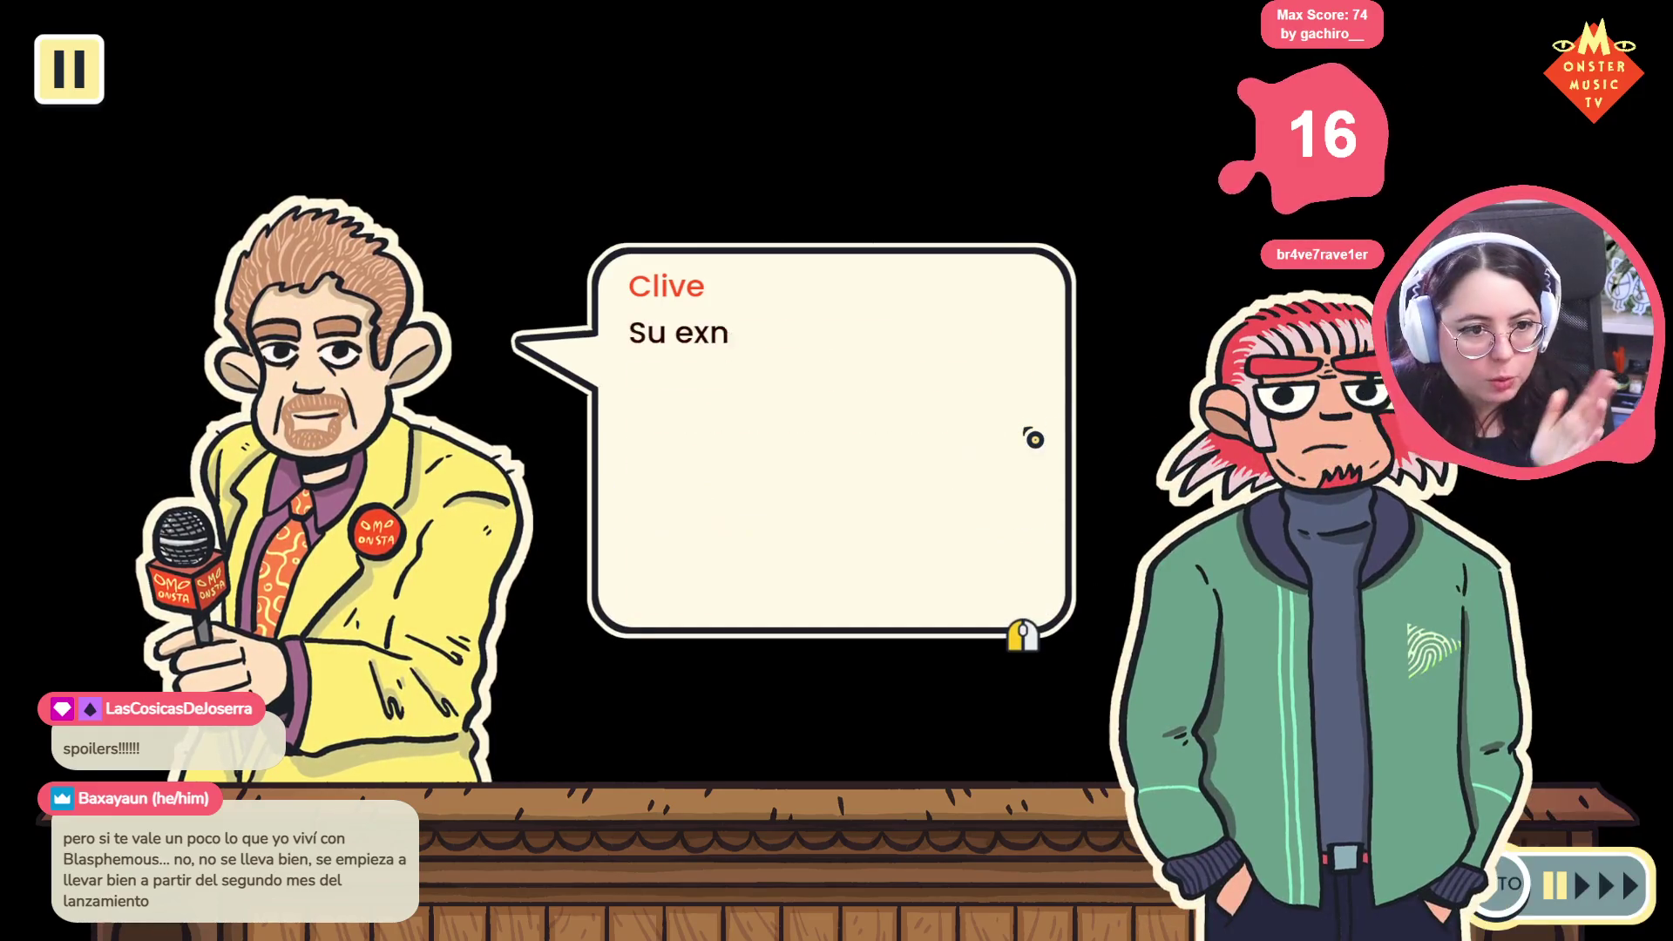
left_click(1034, 439)
left_click(1034, 439)
left_click(1035, 439)
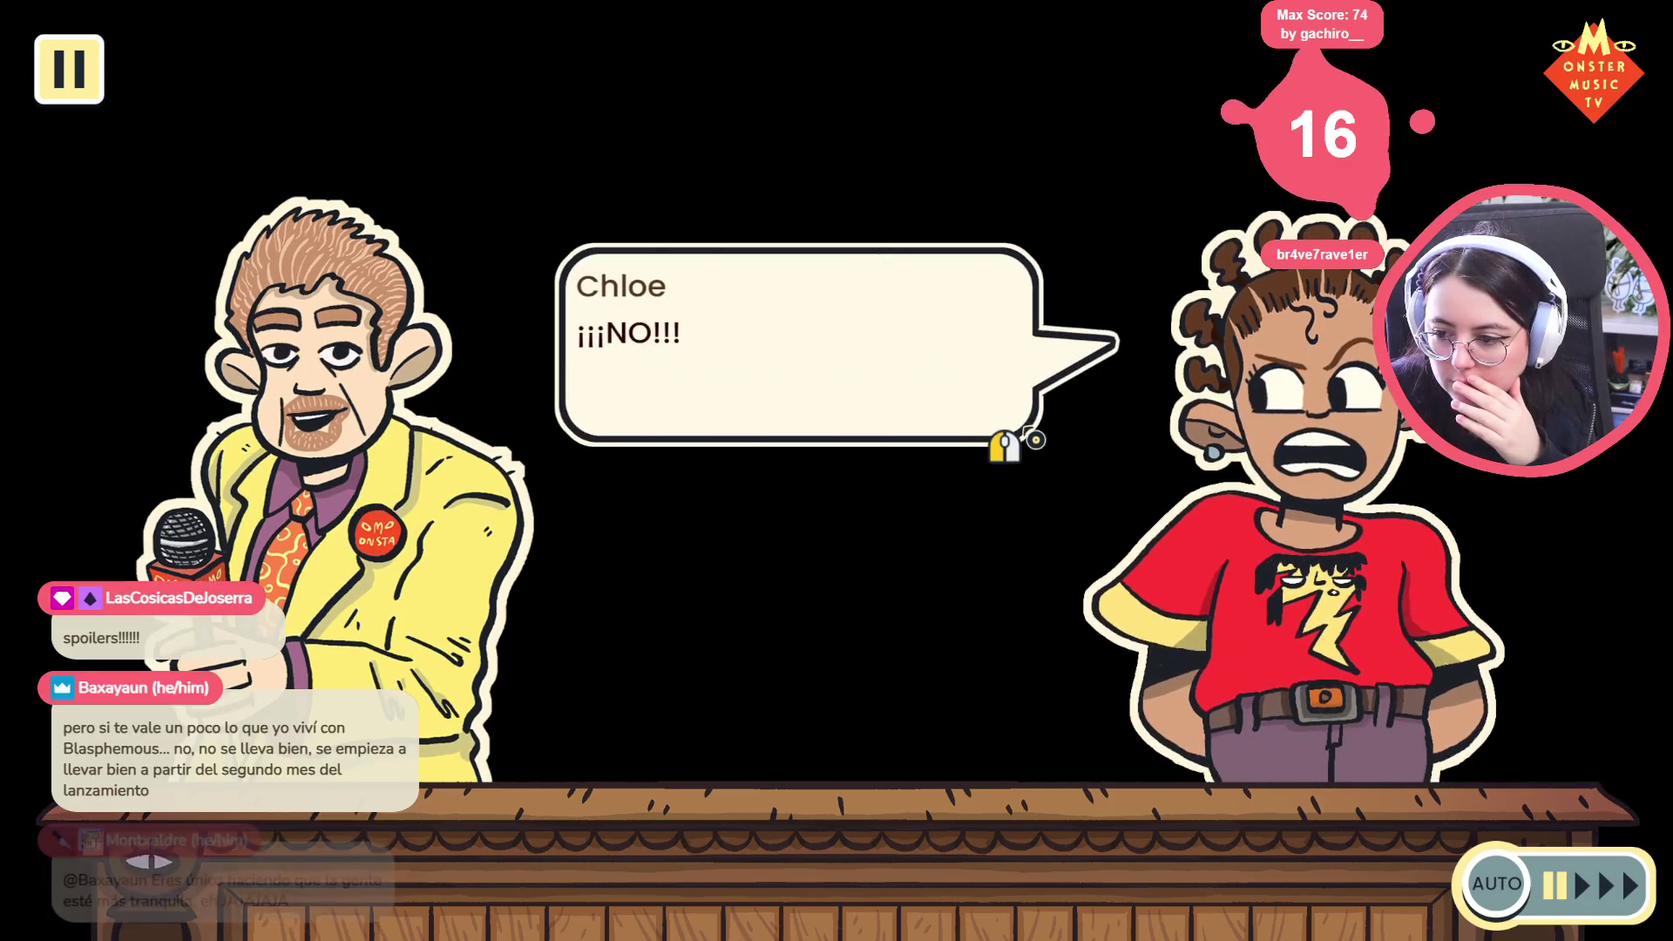
Get through Chloe's outburst, Clive's confused replies and Chloe's final line
left_click(771, 457)
left_click(947, 458)
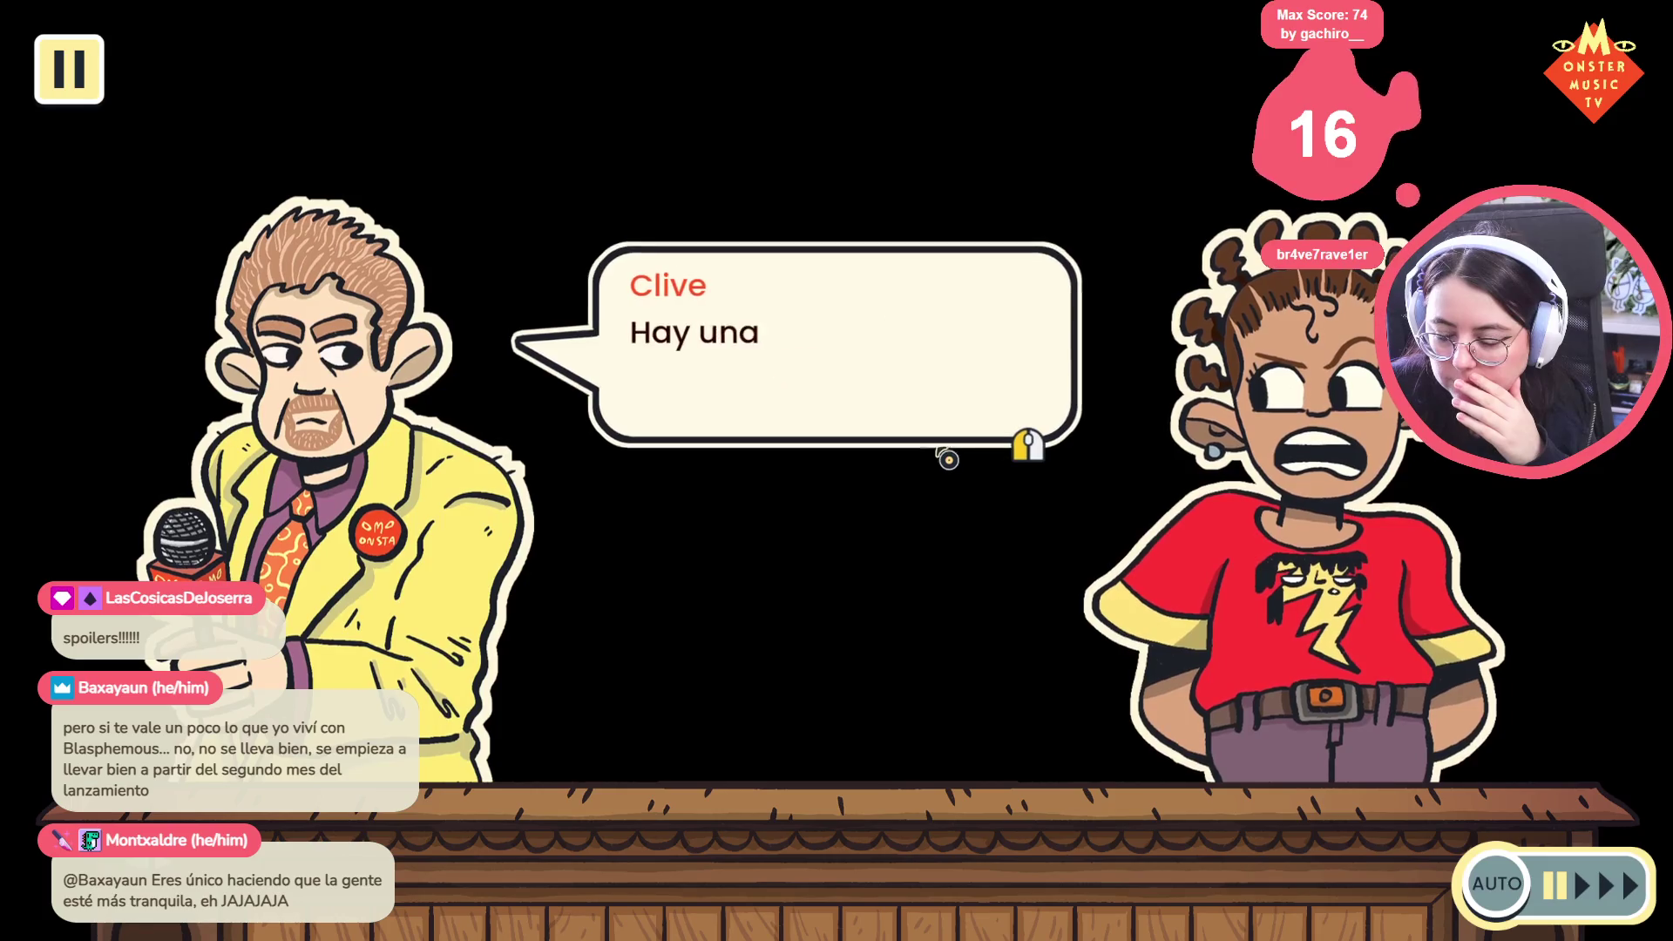
left_click(950, 458)
left_click(951, 455)
left_click(956, 451)
left_click(964, 445)
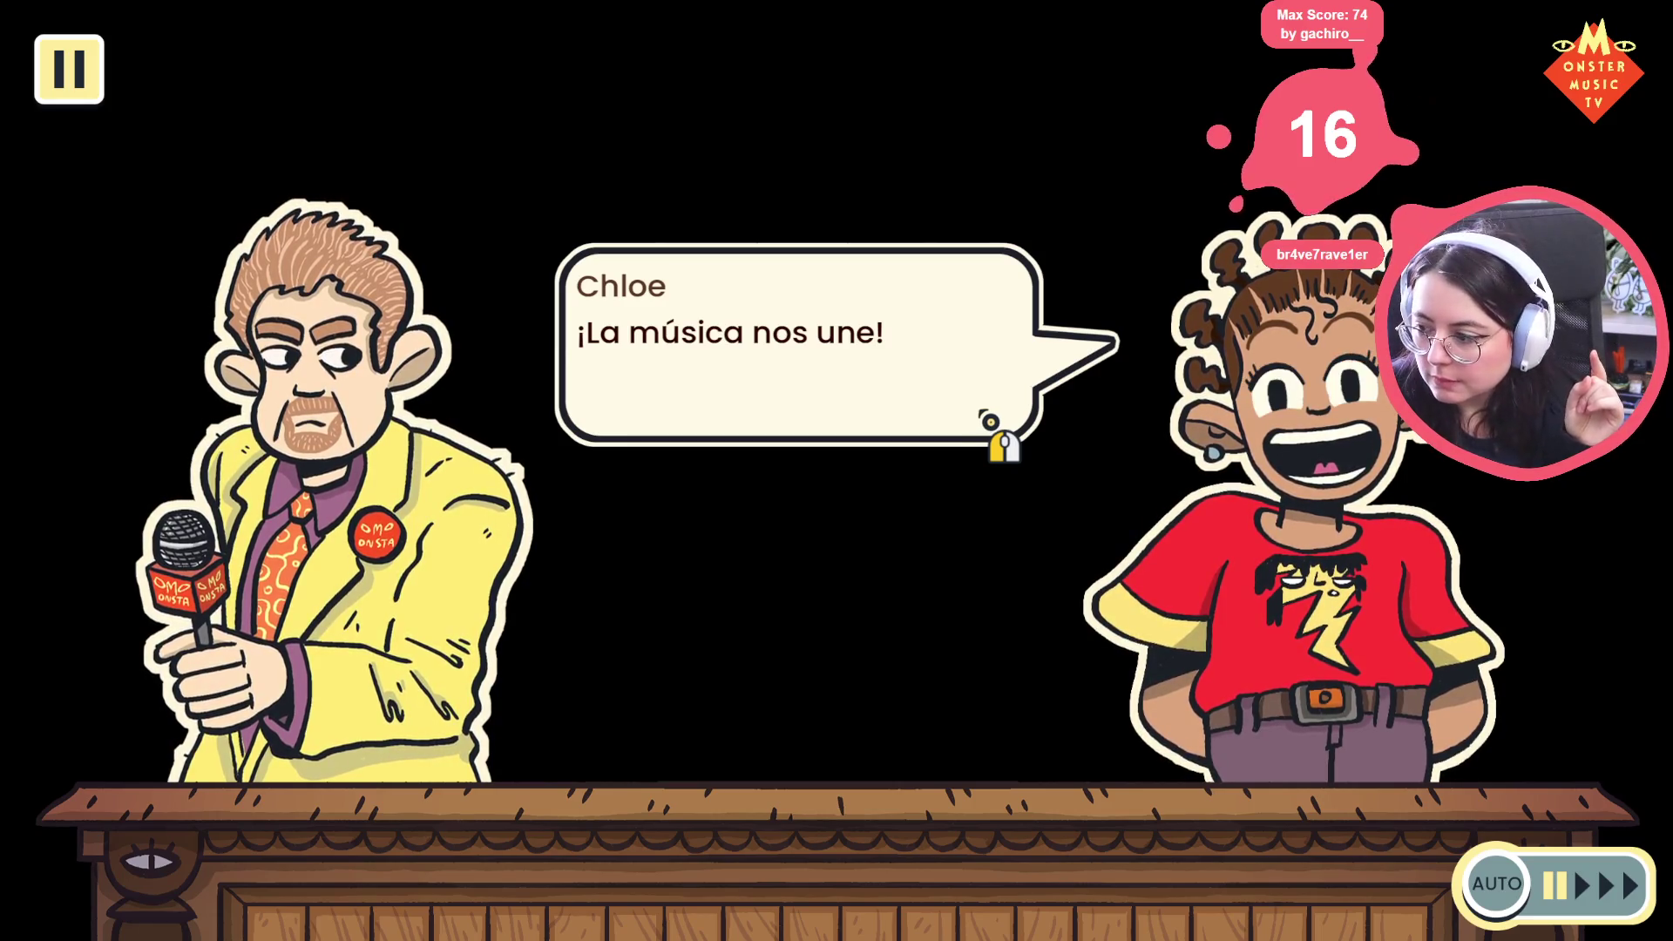
left_click(976, 548)
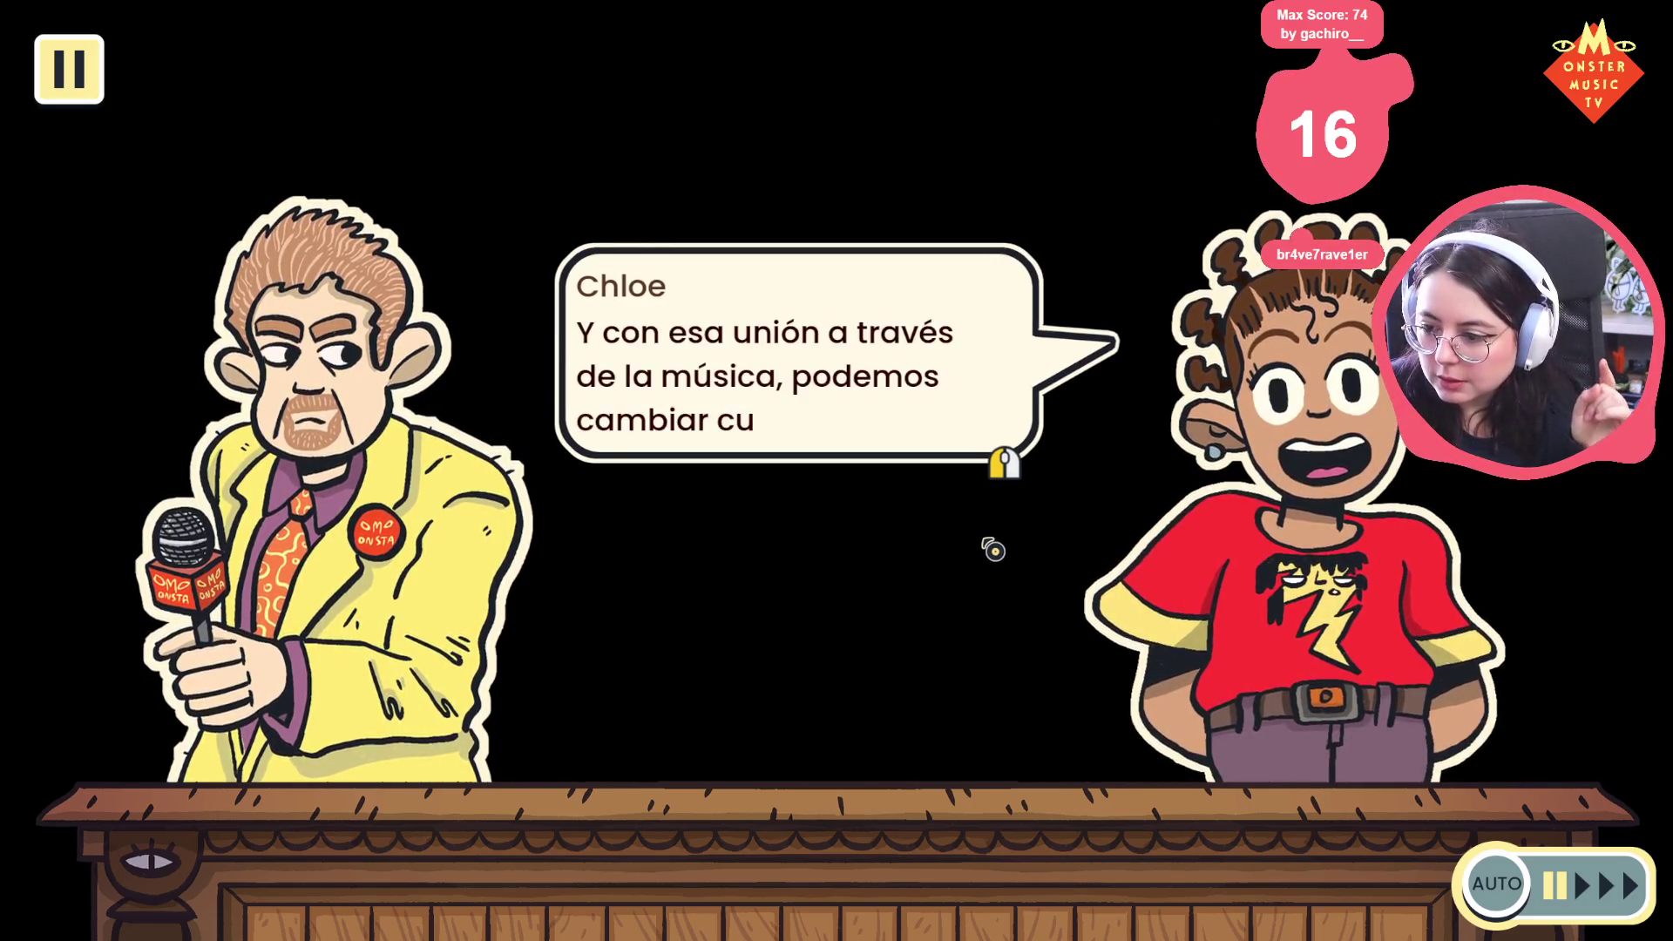
left_click(989, 547)
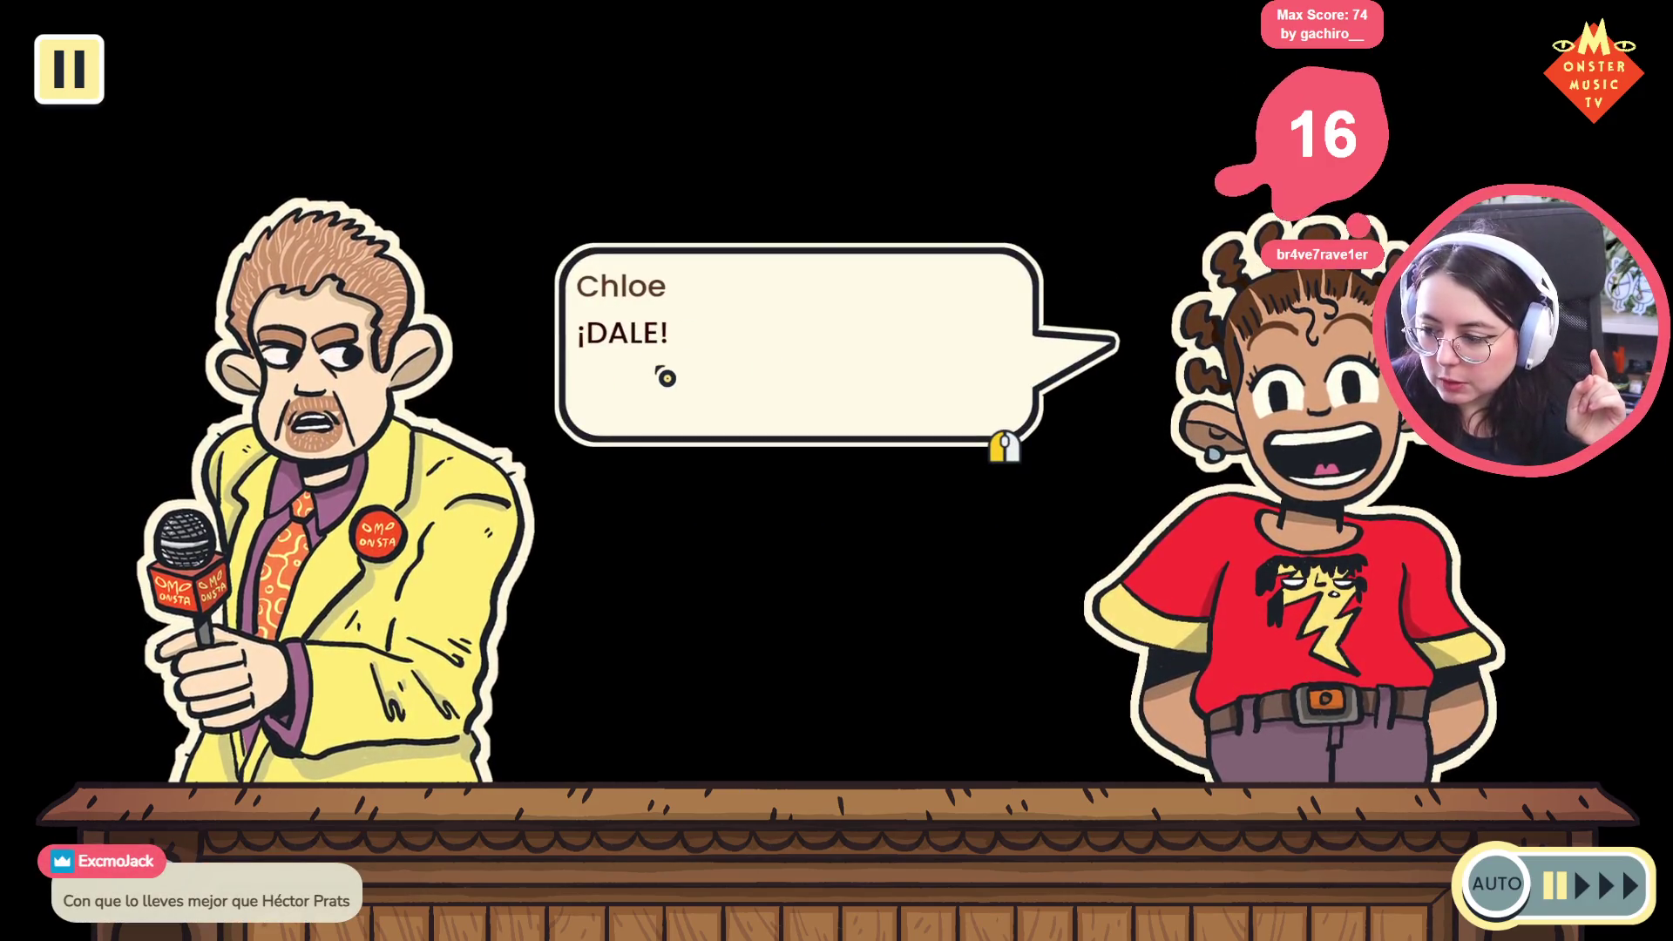
left_click(666, 376)
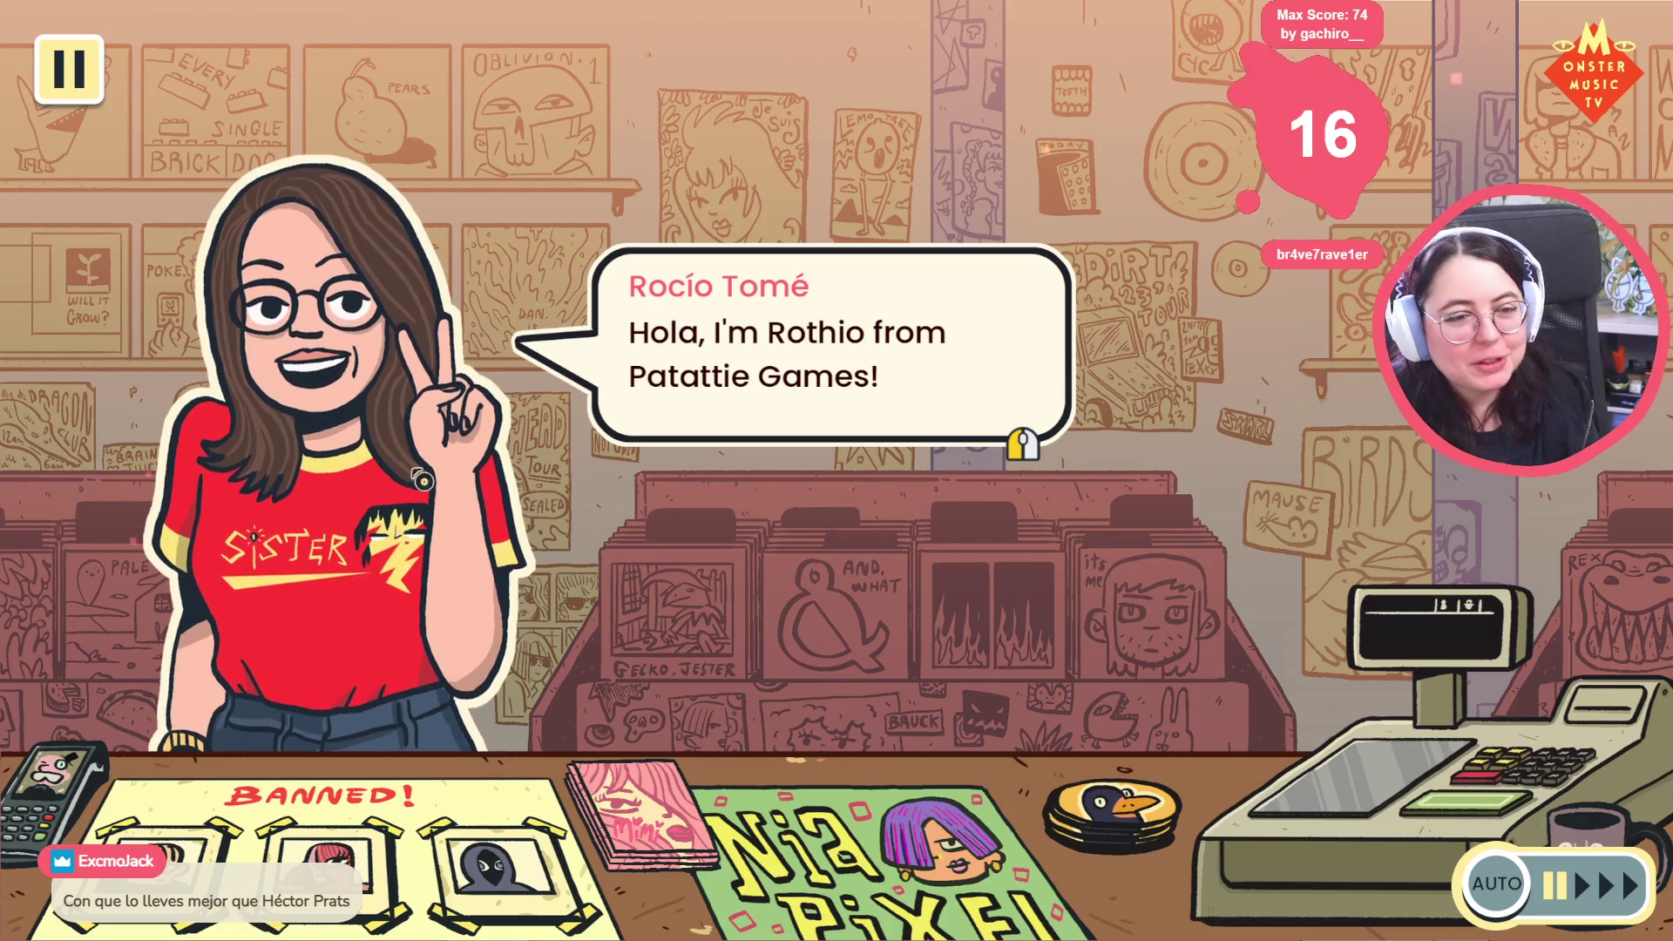
Go through the technical director's and creative director's credits and album recommendations
left_click(656, 571)
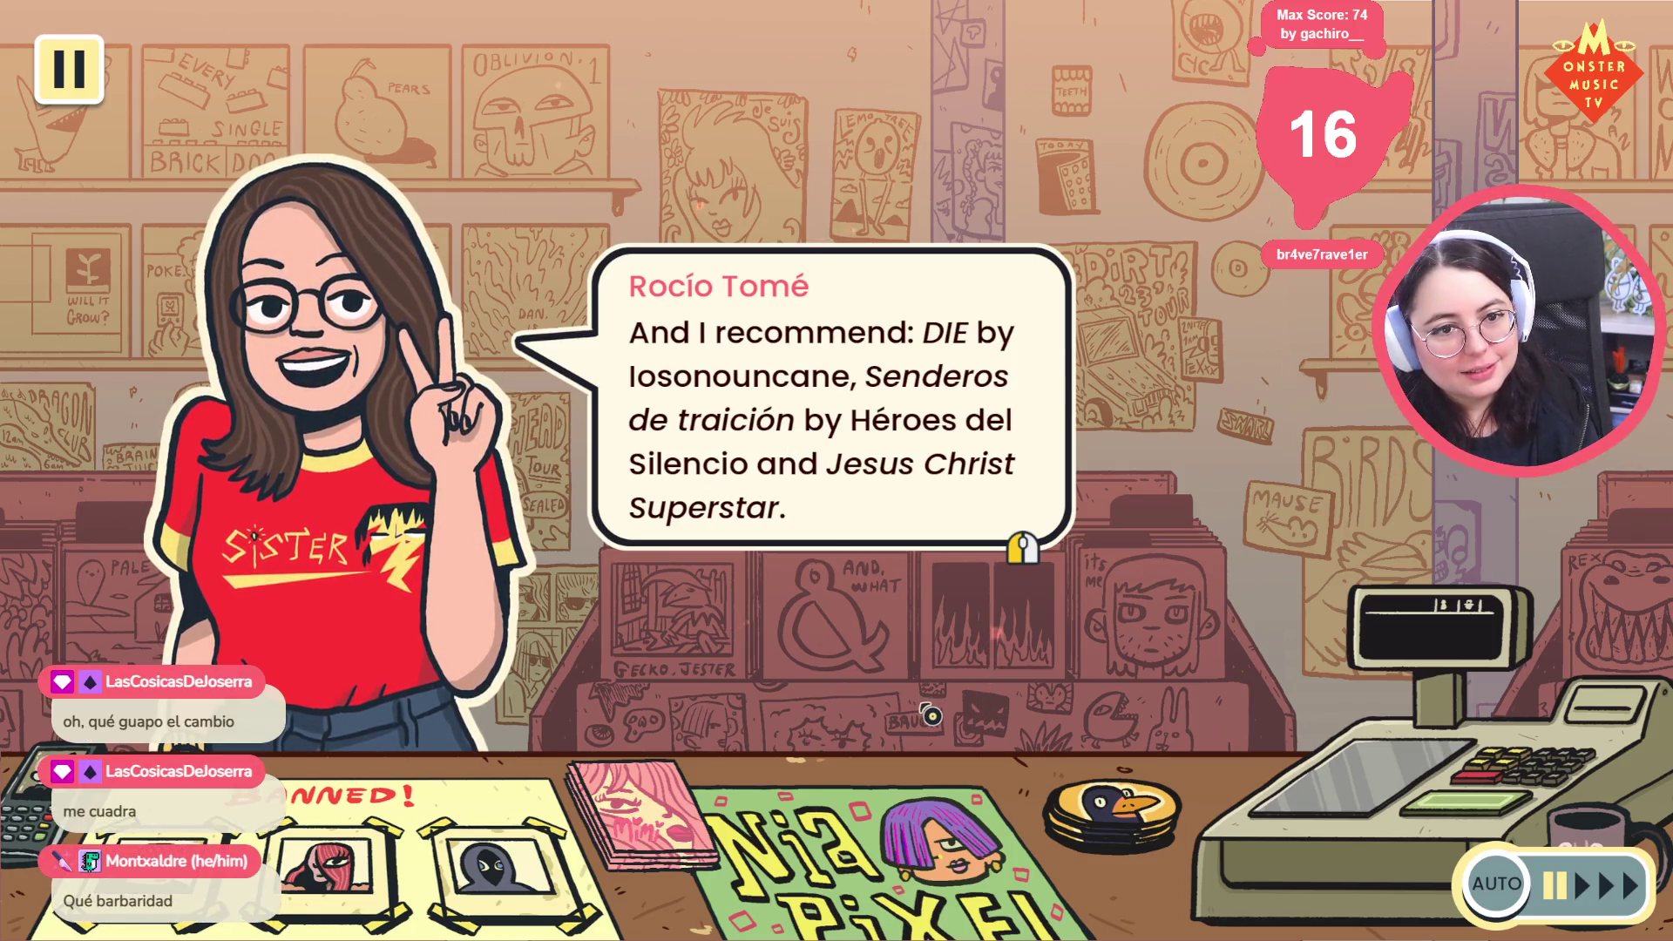
left_click(822, 447)
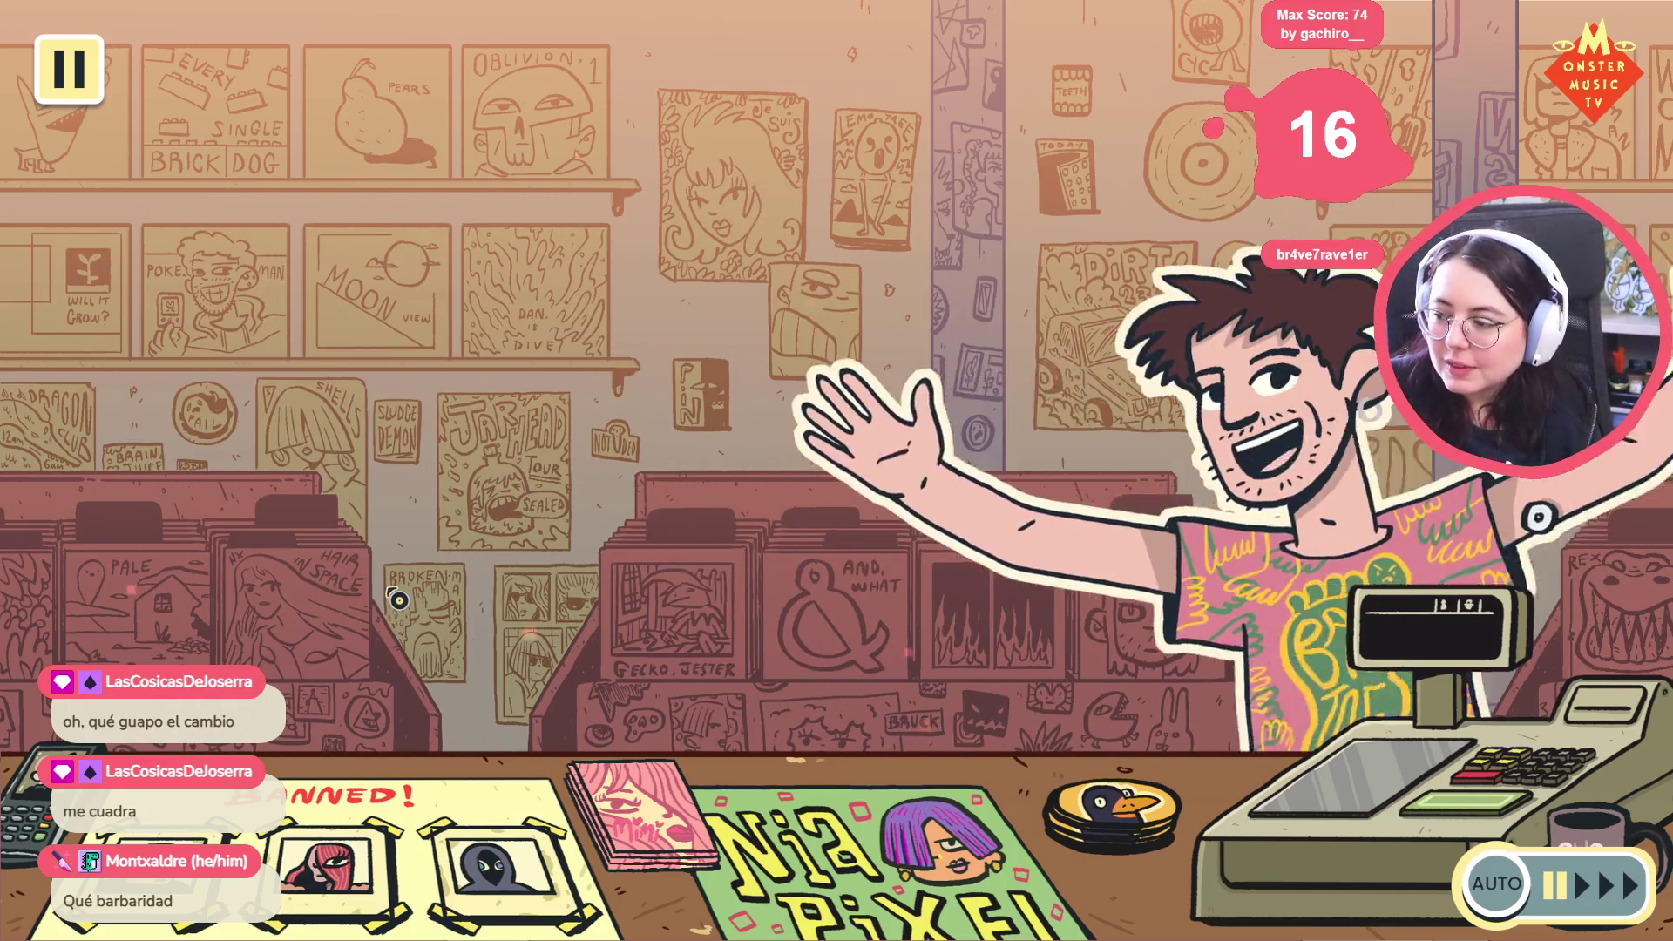
left_click(728, 579)
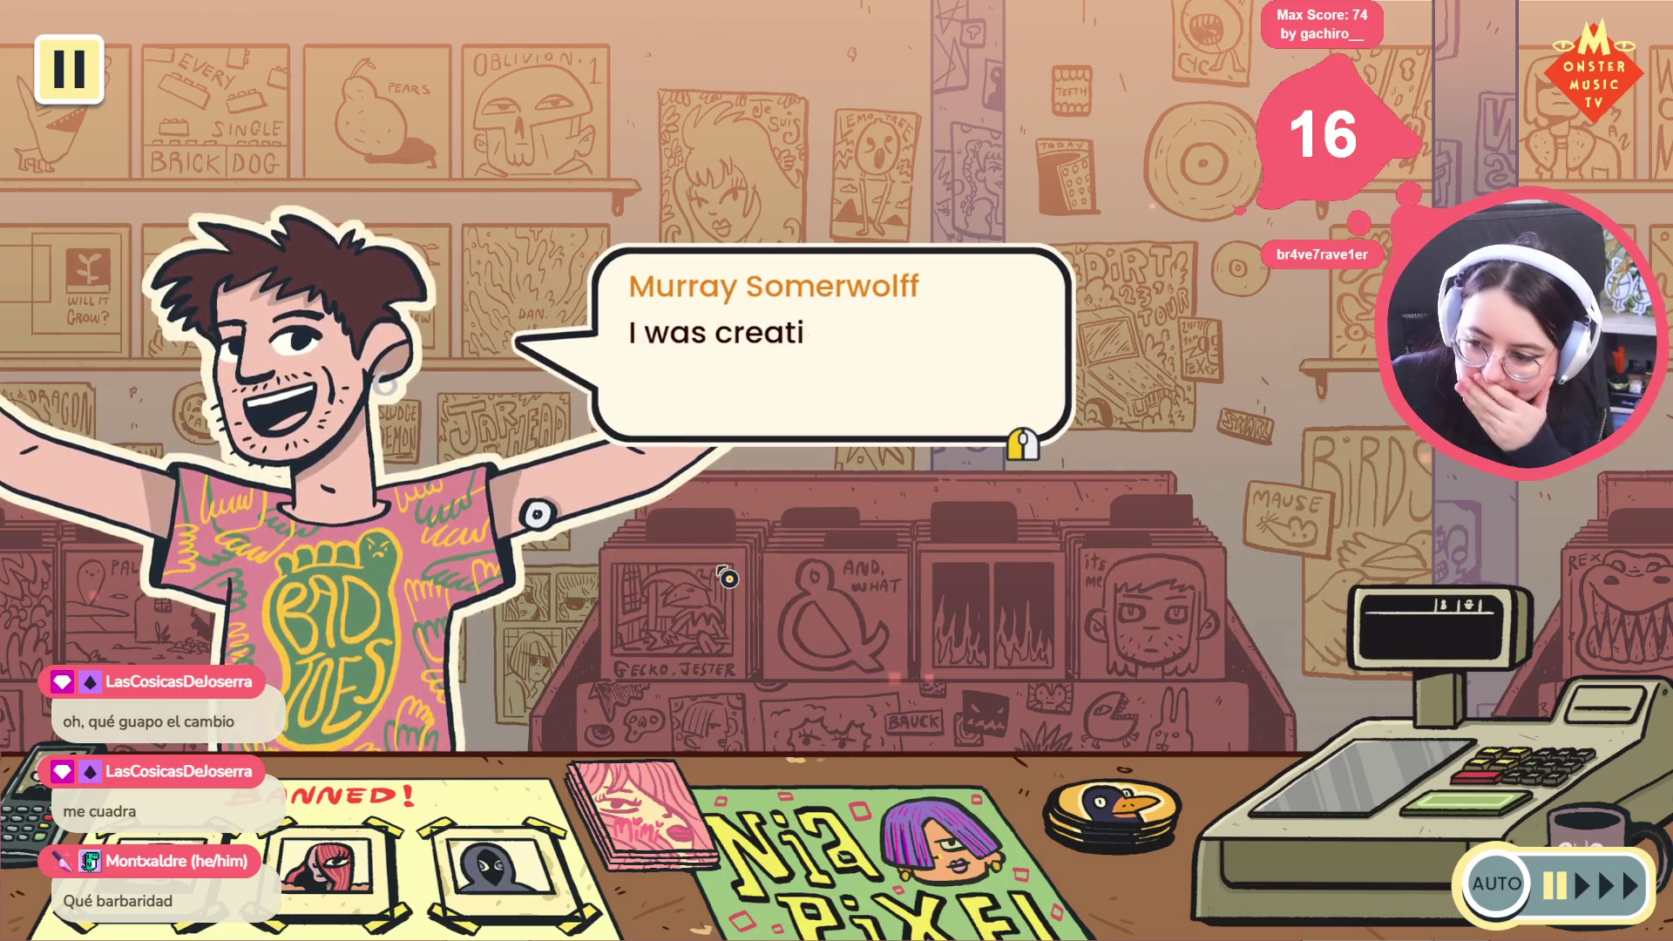
left_click(728, 578)
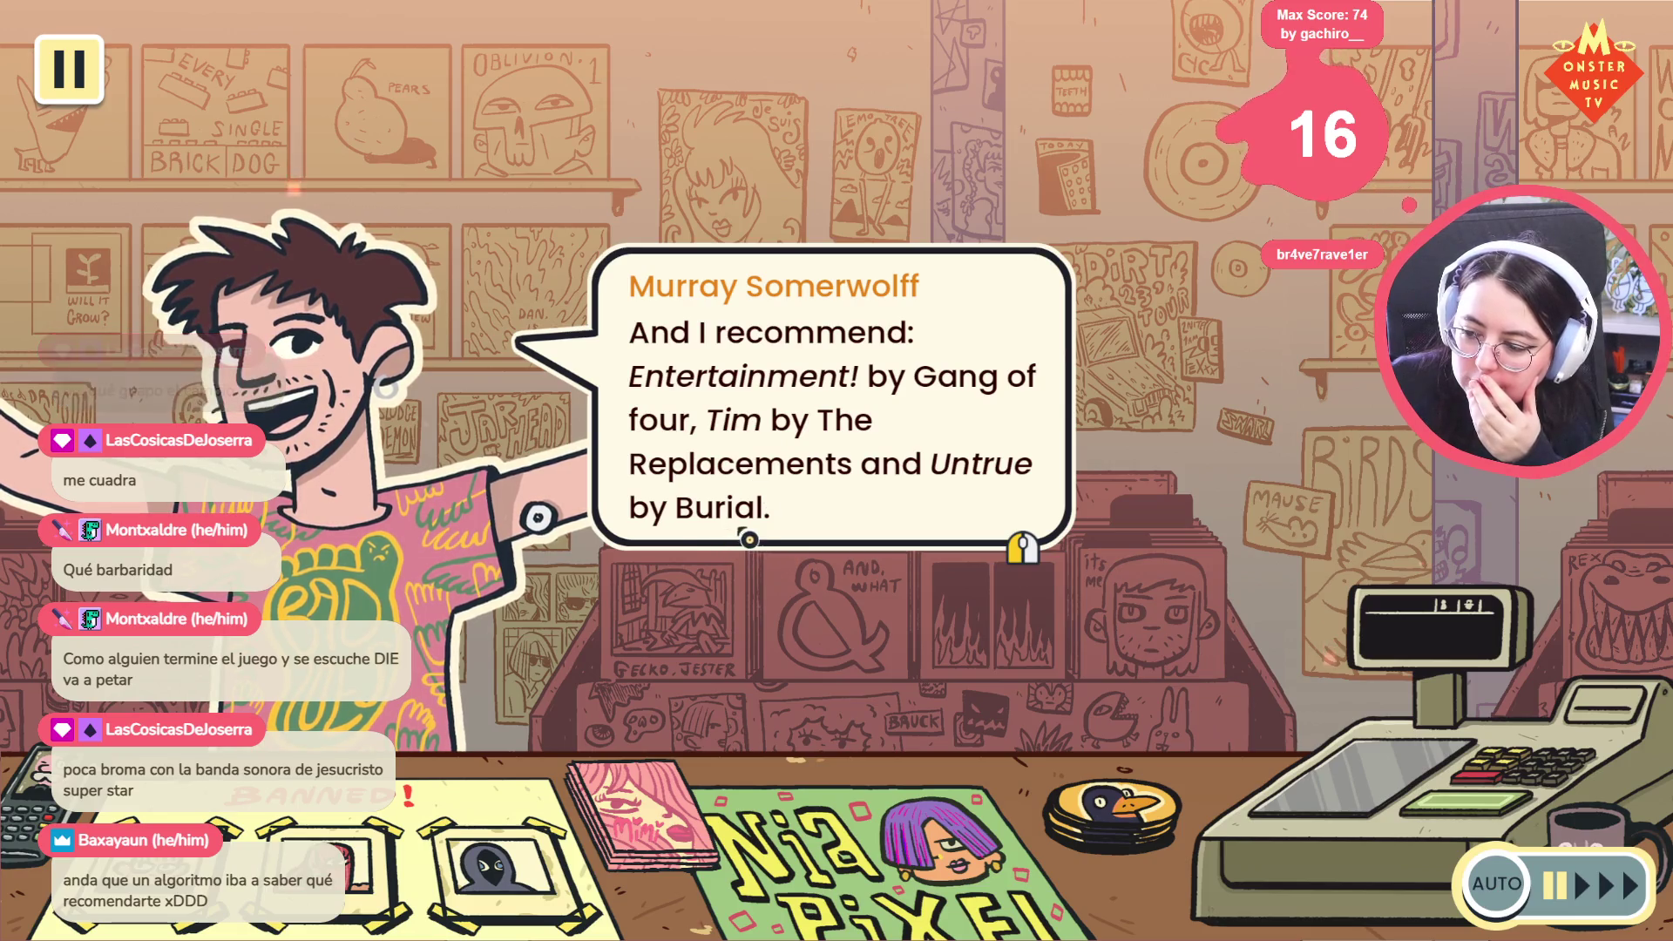
left_click(770, 554)
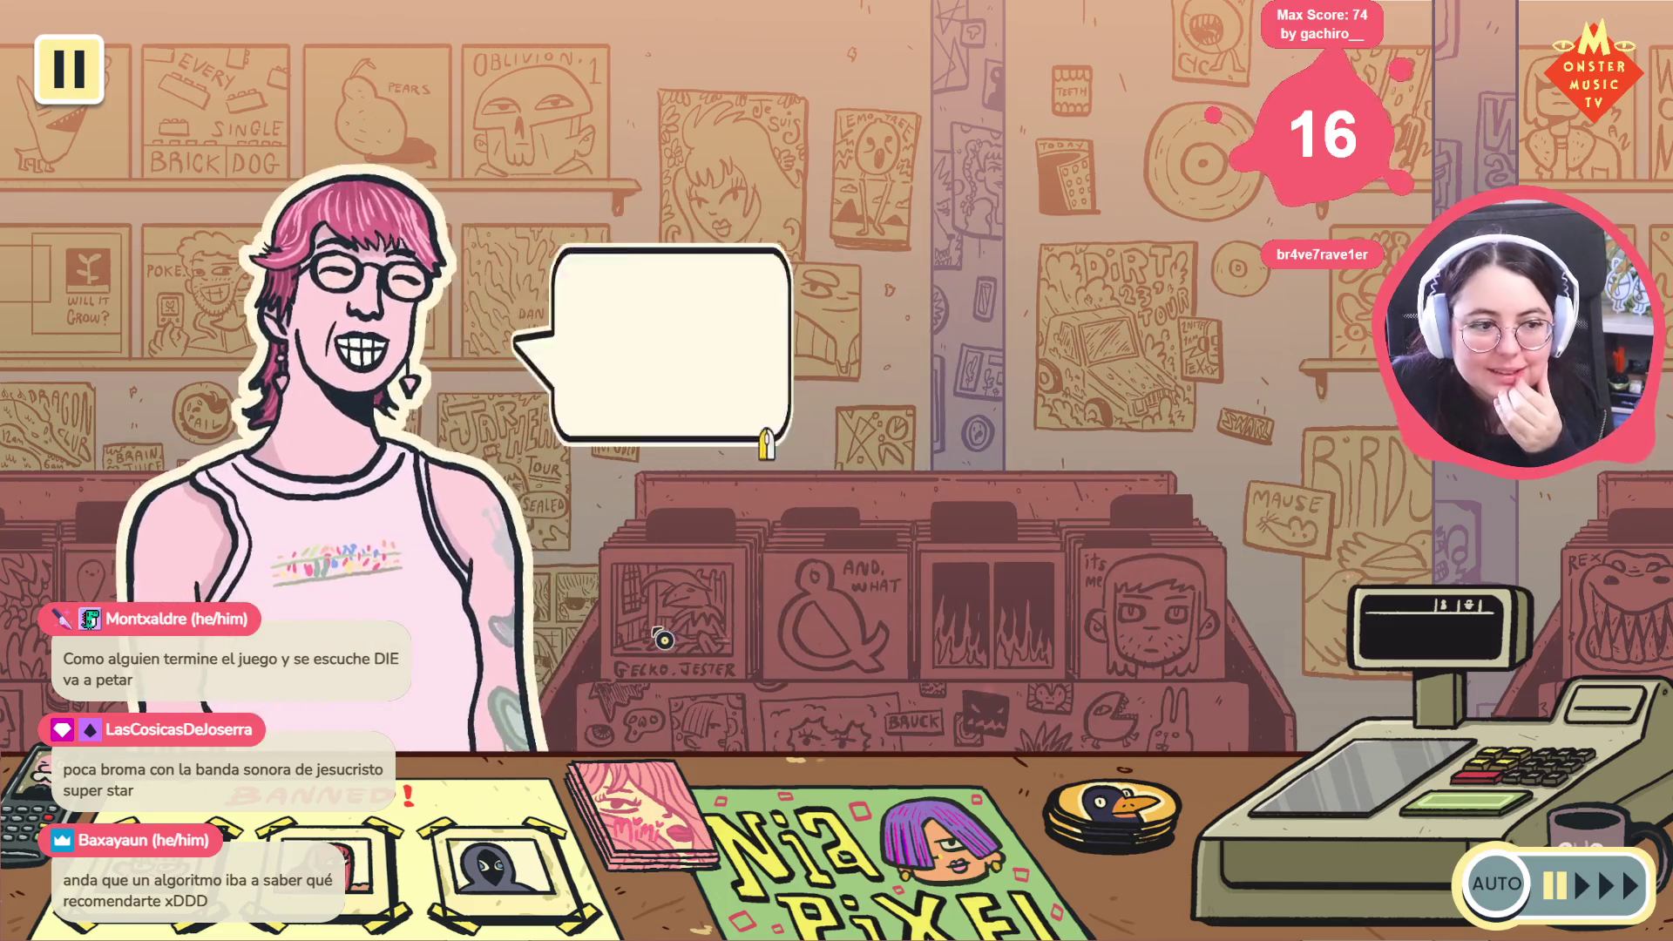
Show and dismiss the composer's and programmer's album recommendations to reach the writer
left_click(806, 576)
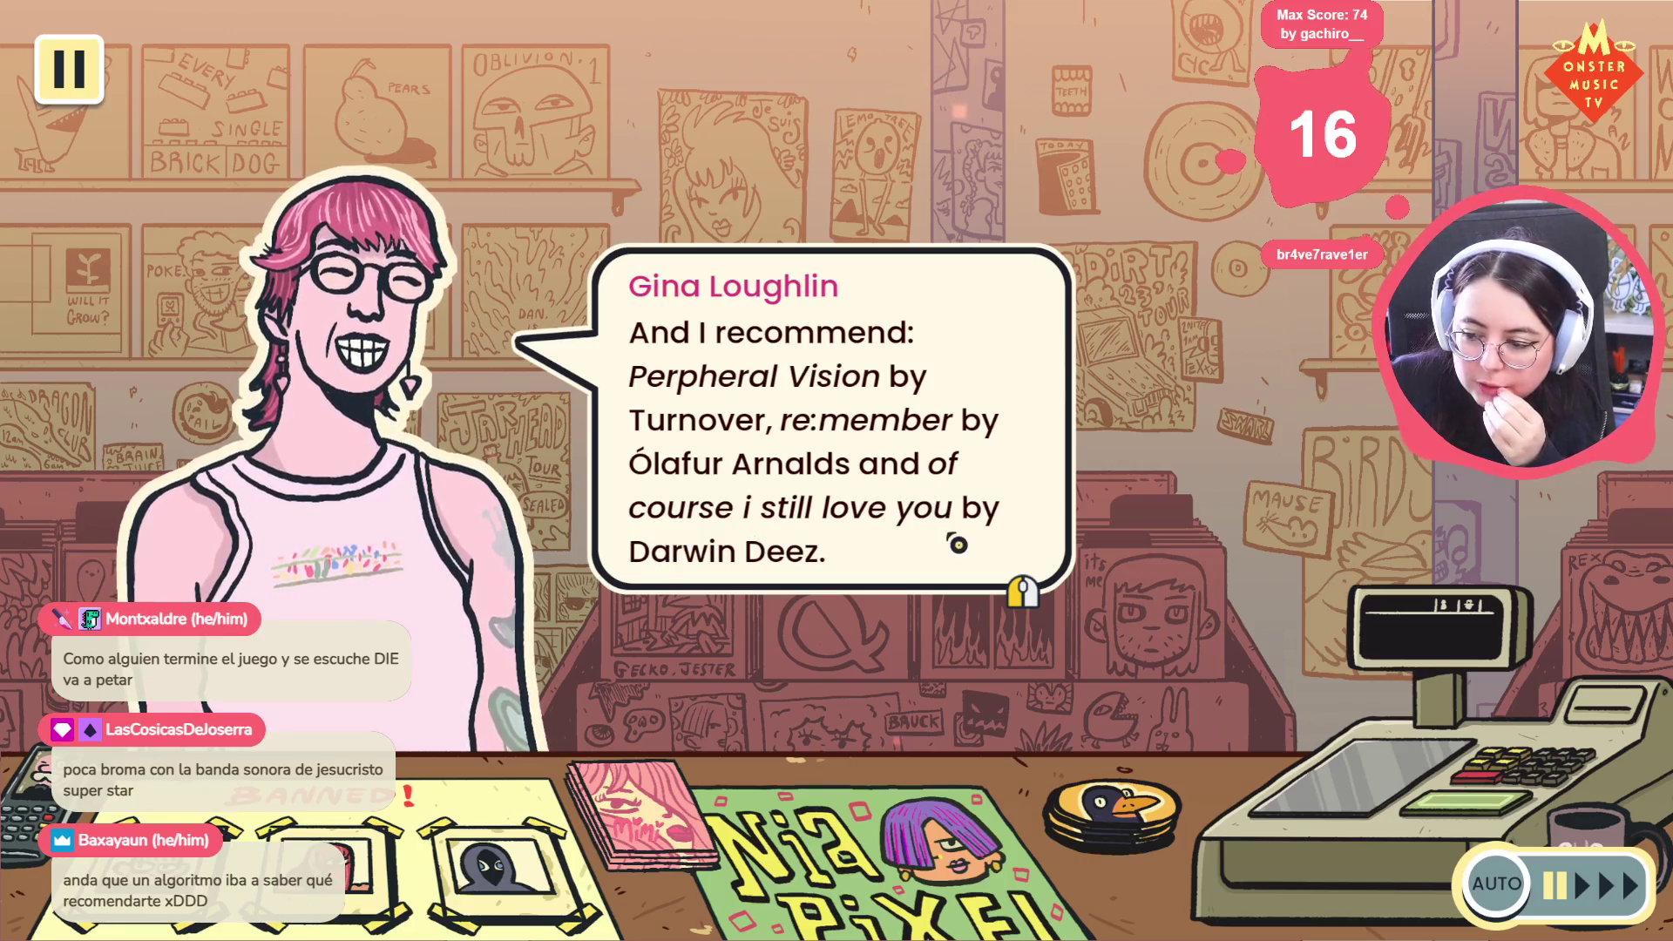
left_click(806, 593)
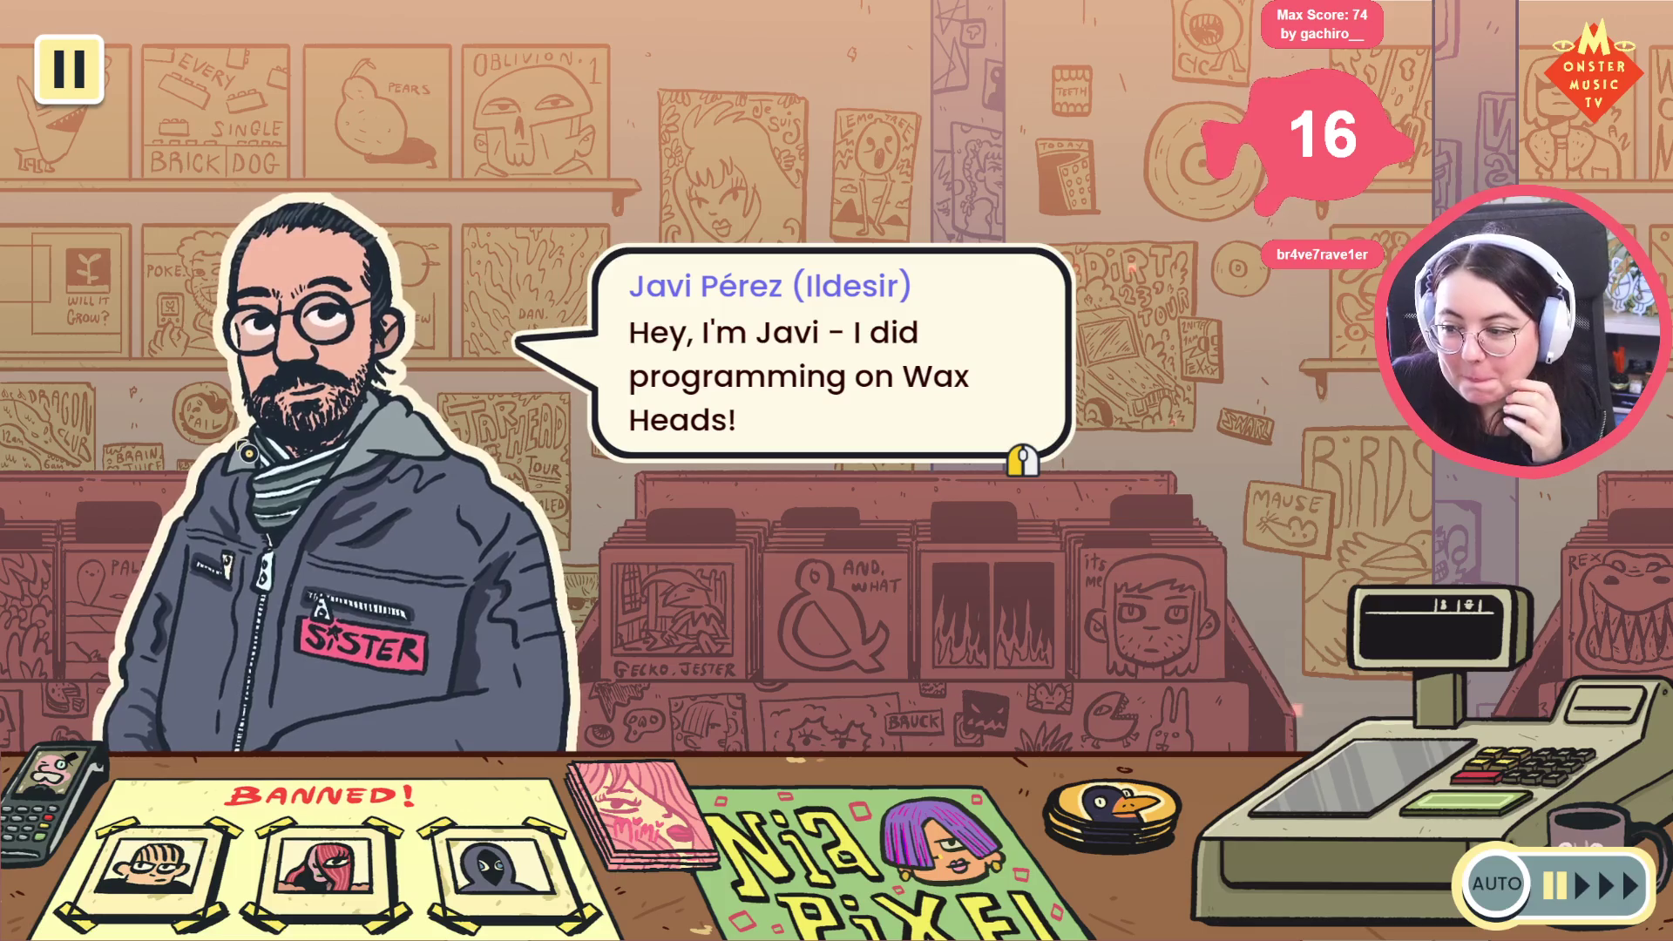
left_click(789, 426)
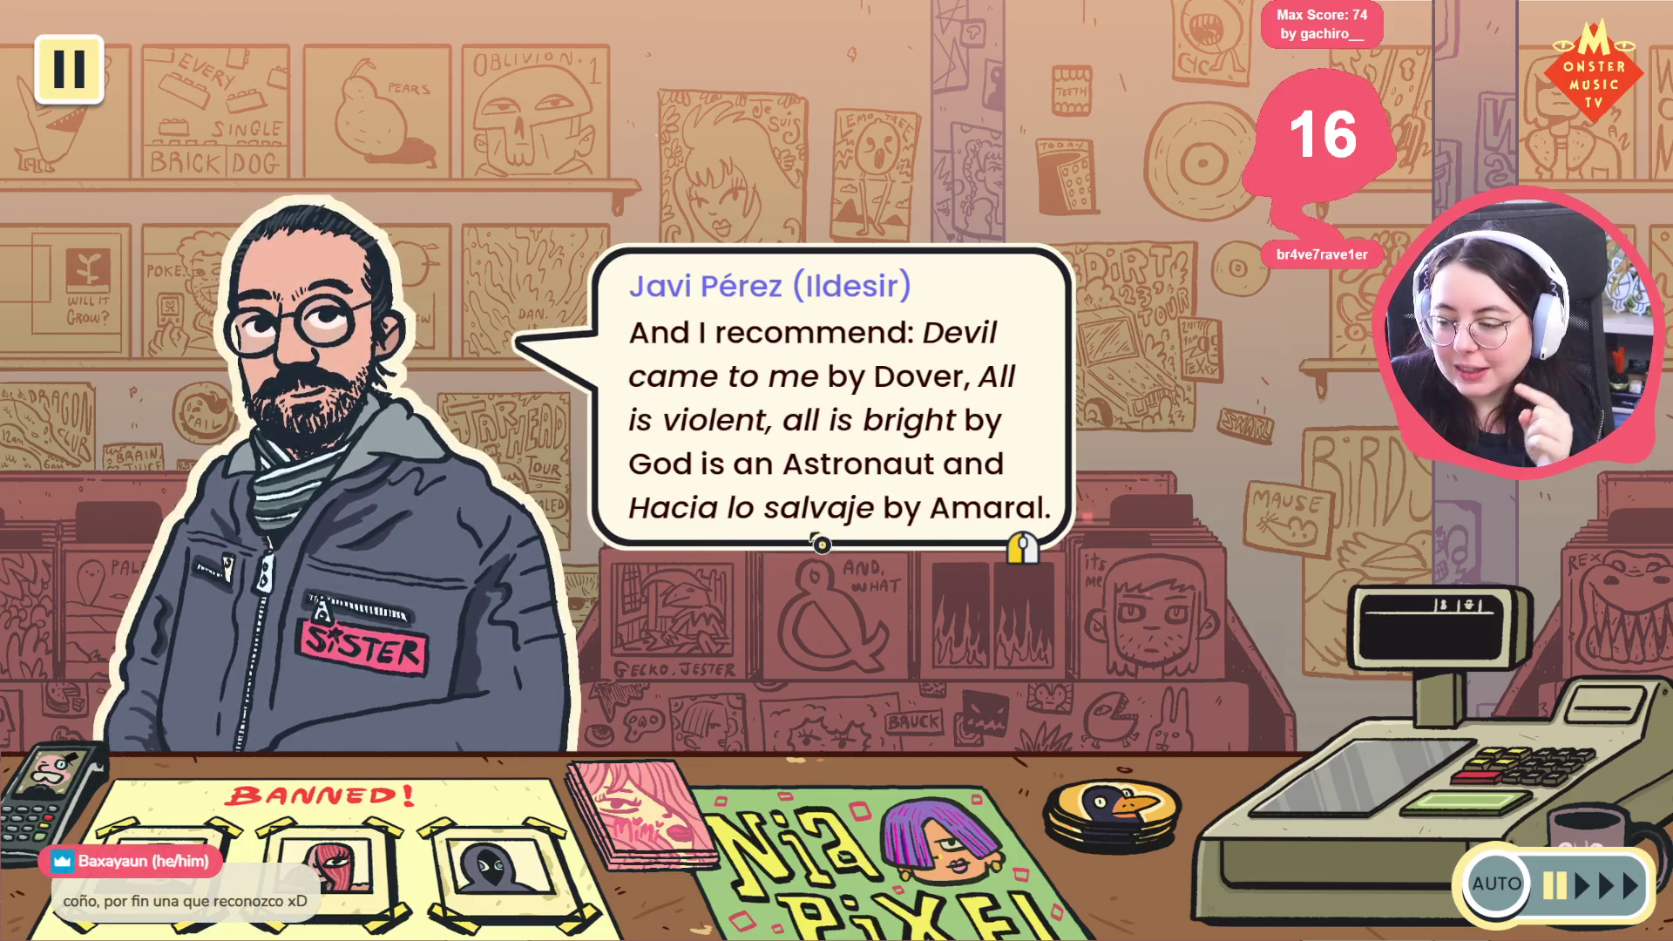
left_click(906, 570)
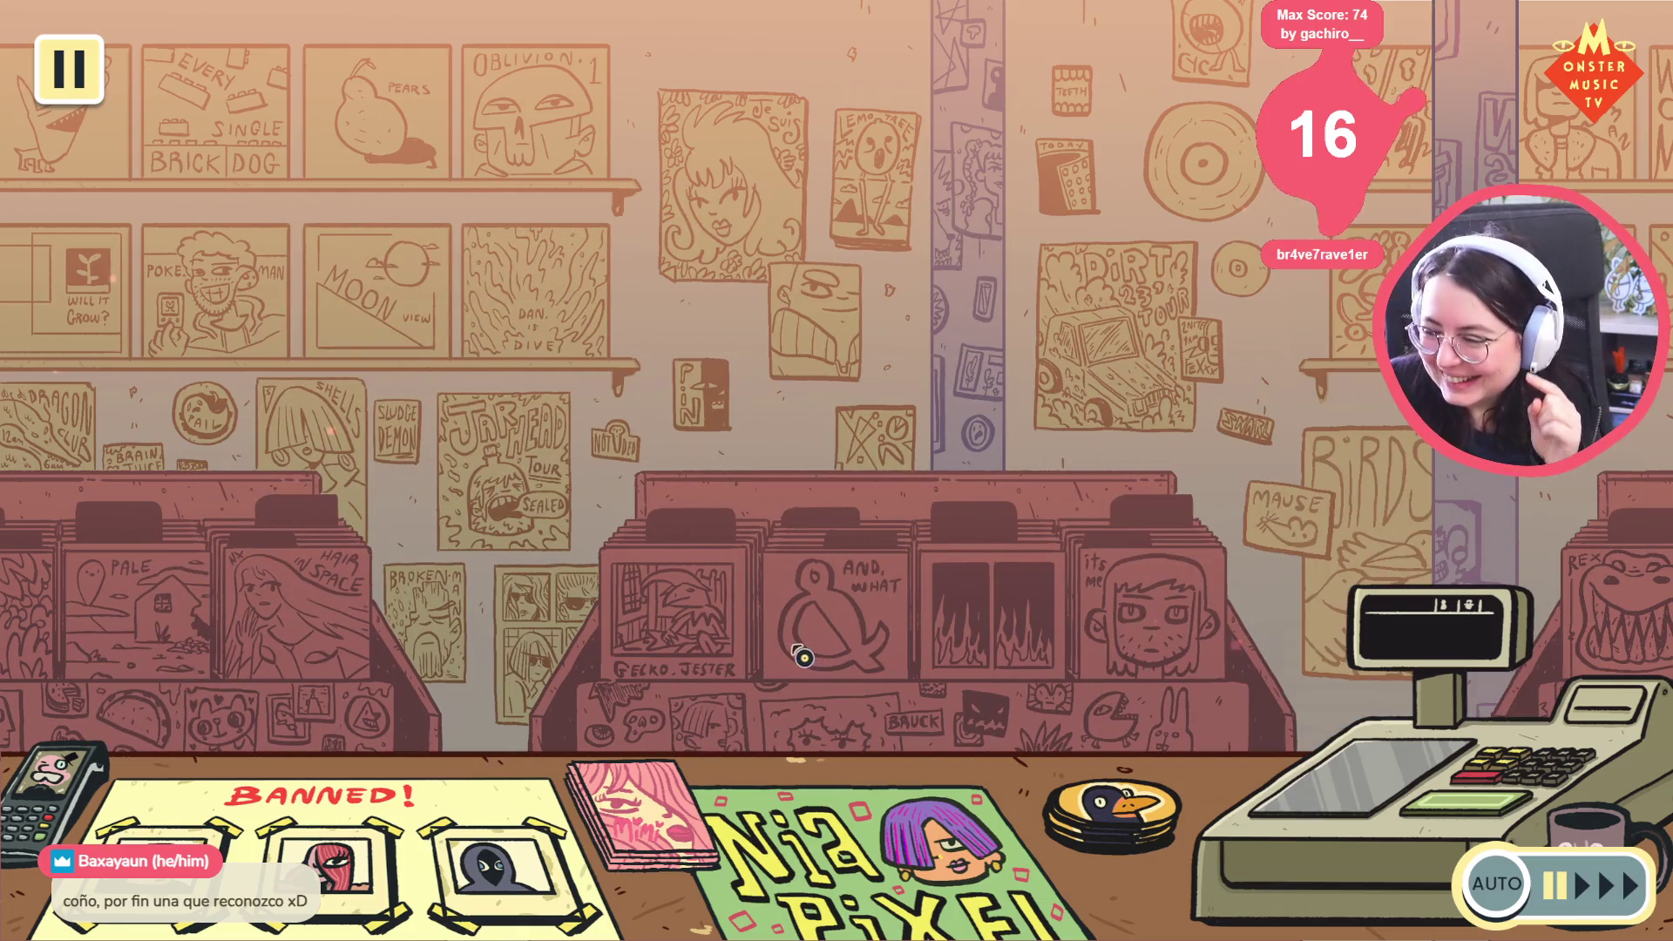
Show and dismiss the writer's and the next team member's album recommendations
left_click(741, 577)
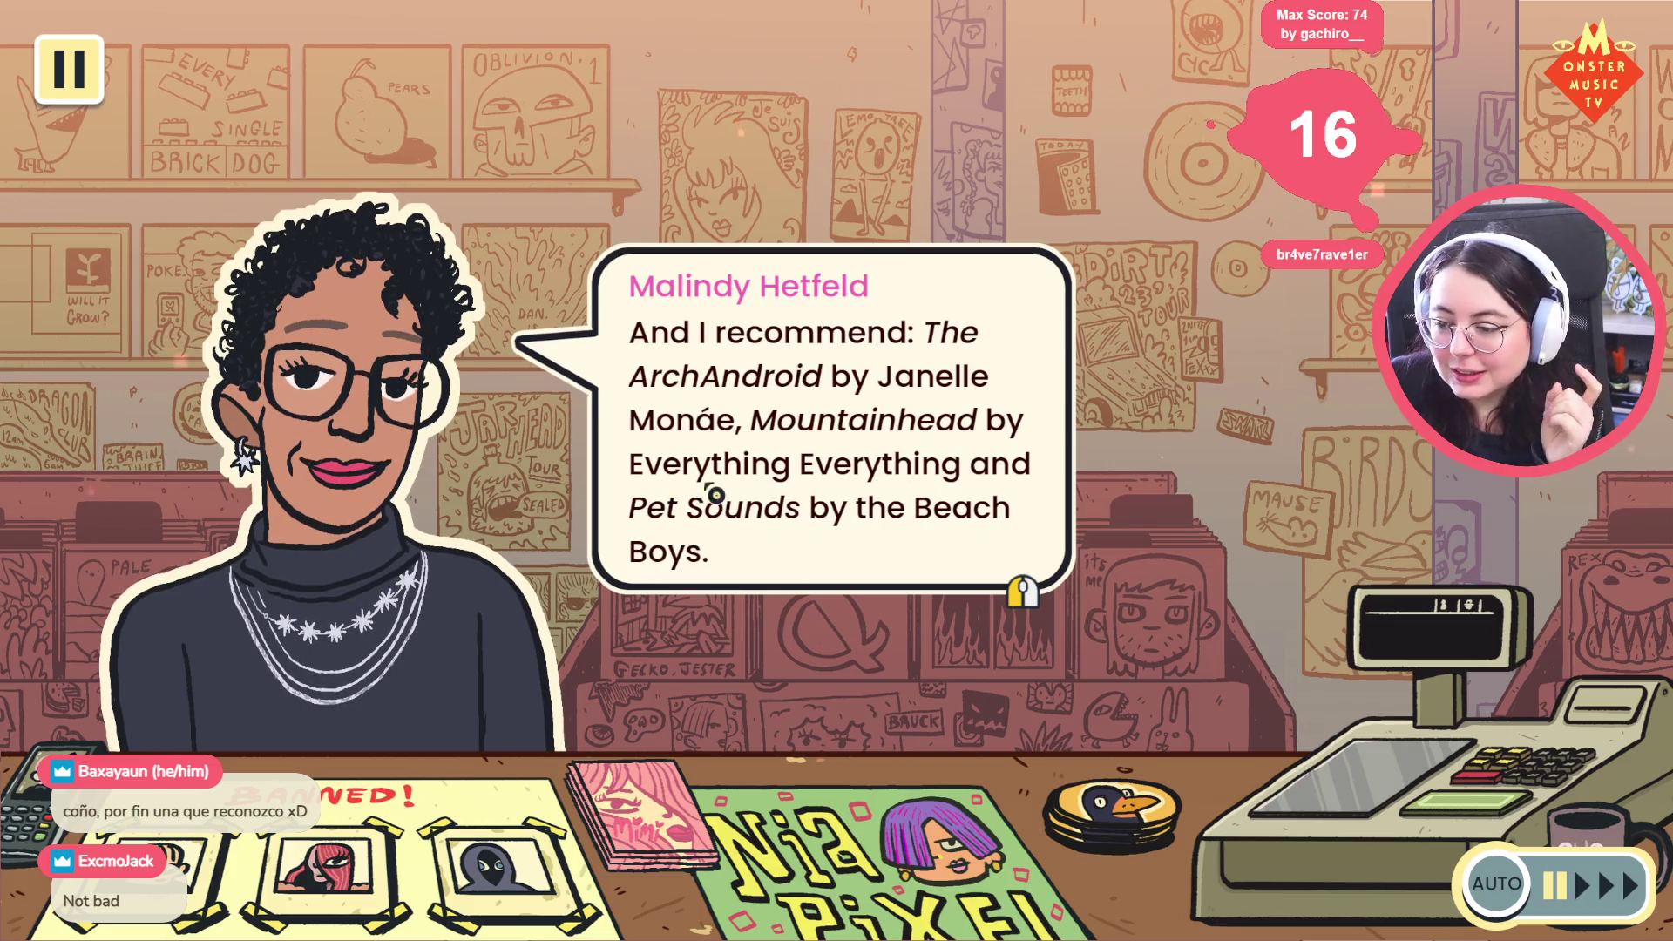
left_click(862, 541)
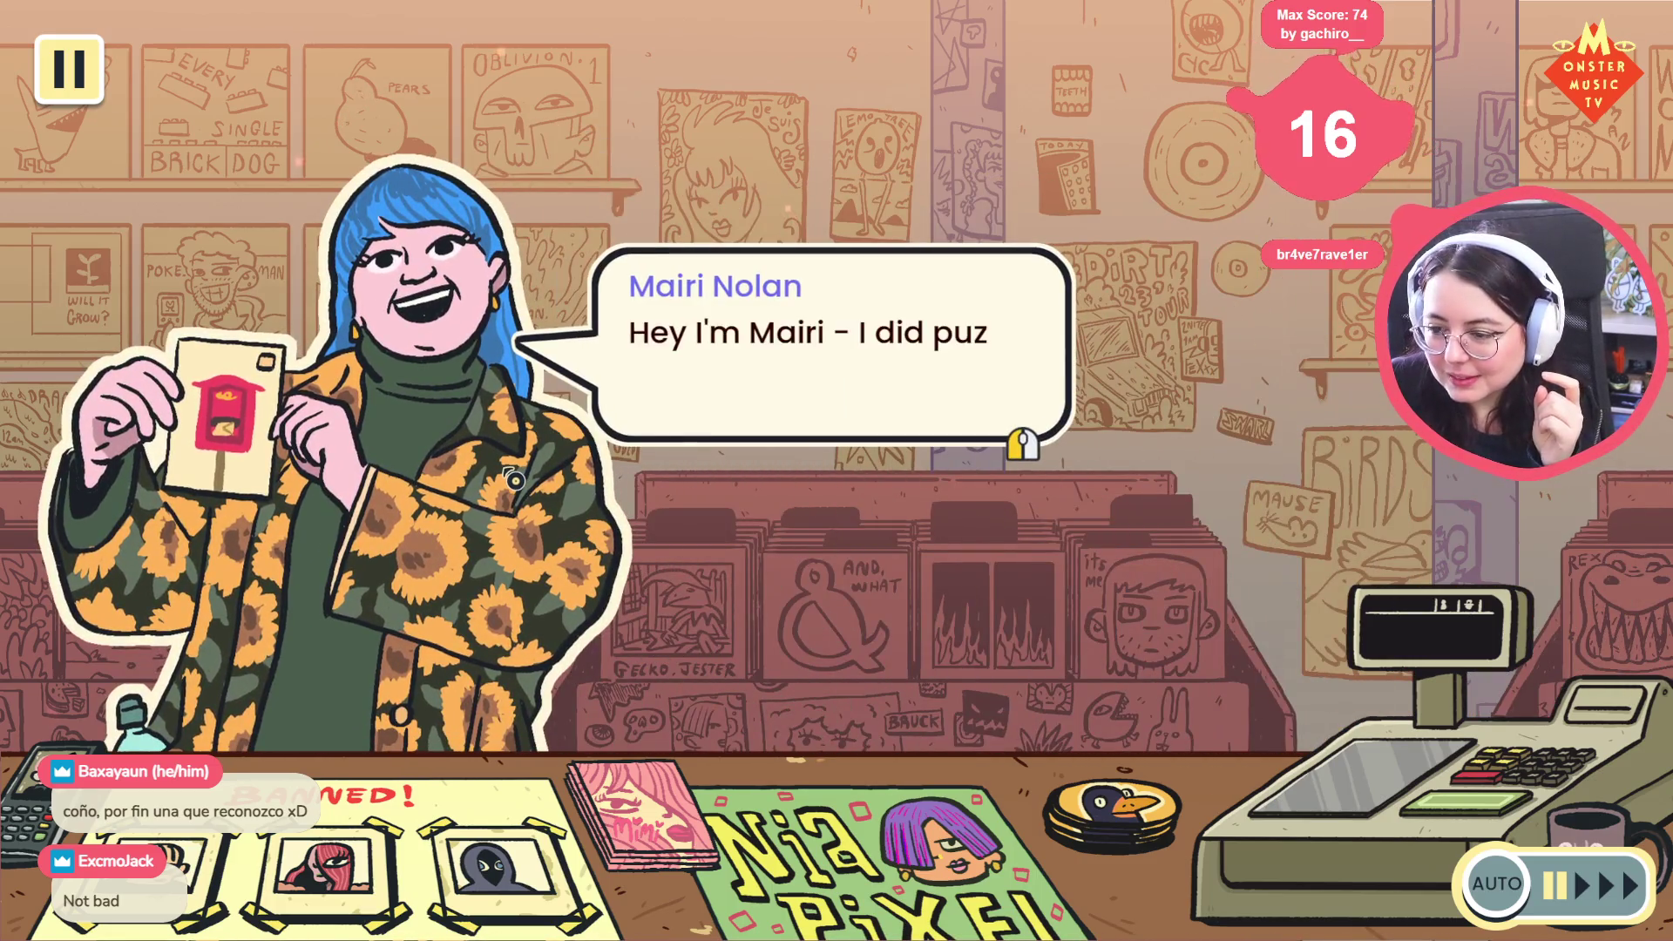
left_click(792, 527)
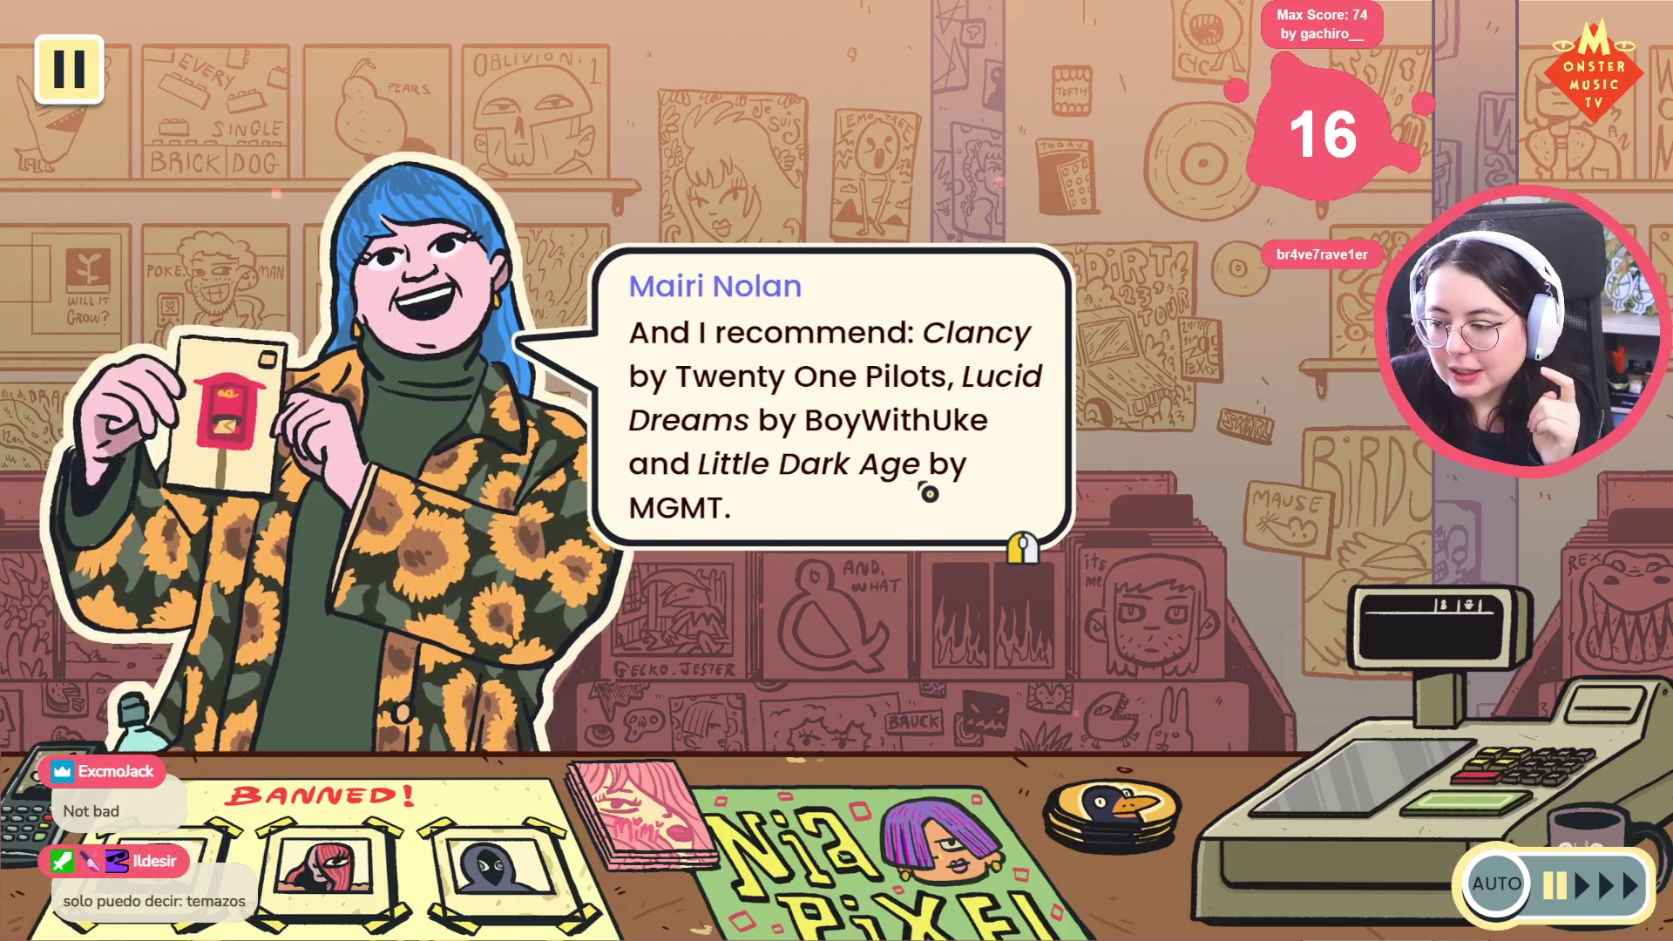
left_click(730, 542)
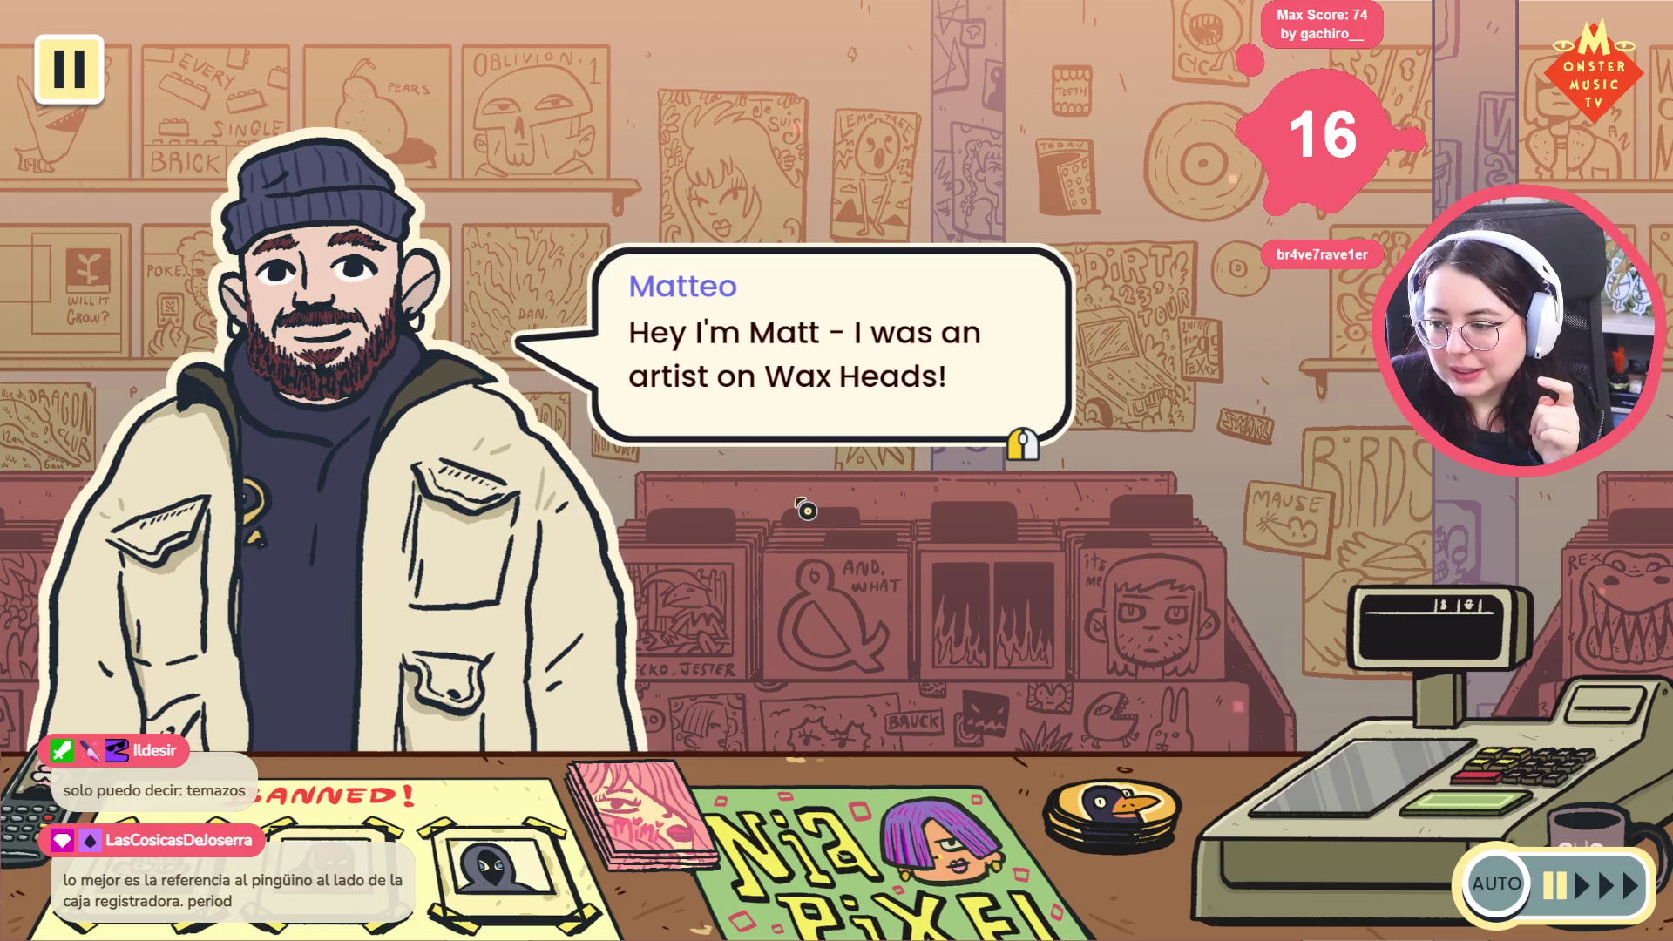
Finish the artist's and the final developer dialogue so the staff credits roll
left_click(793, 511)
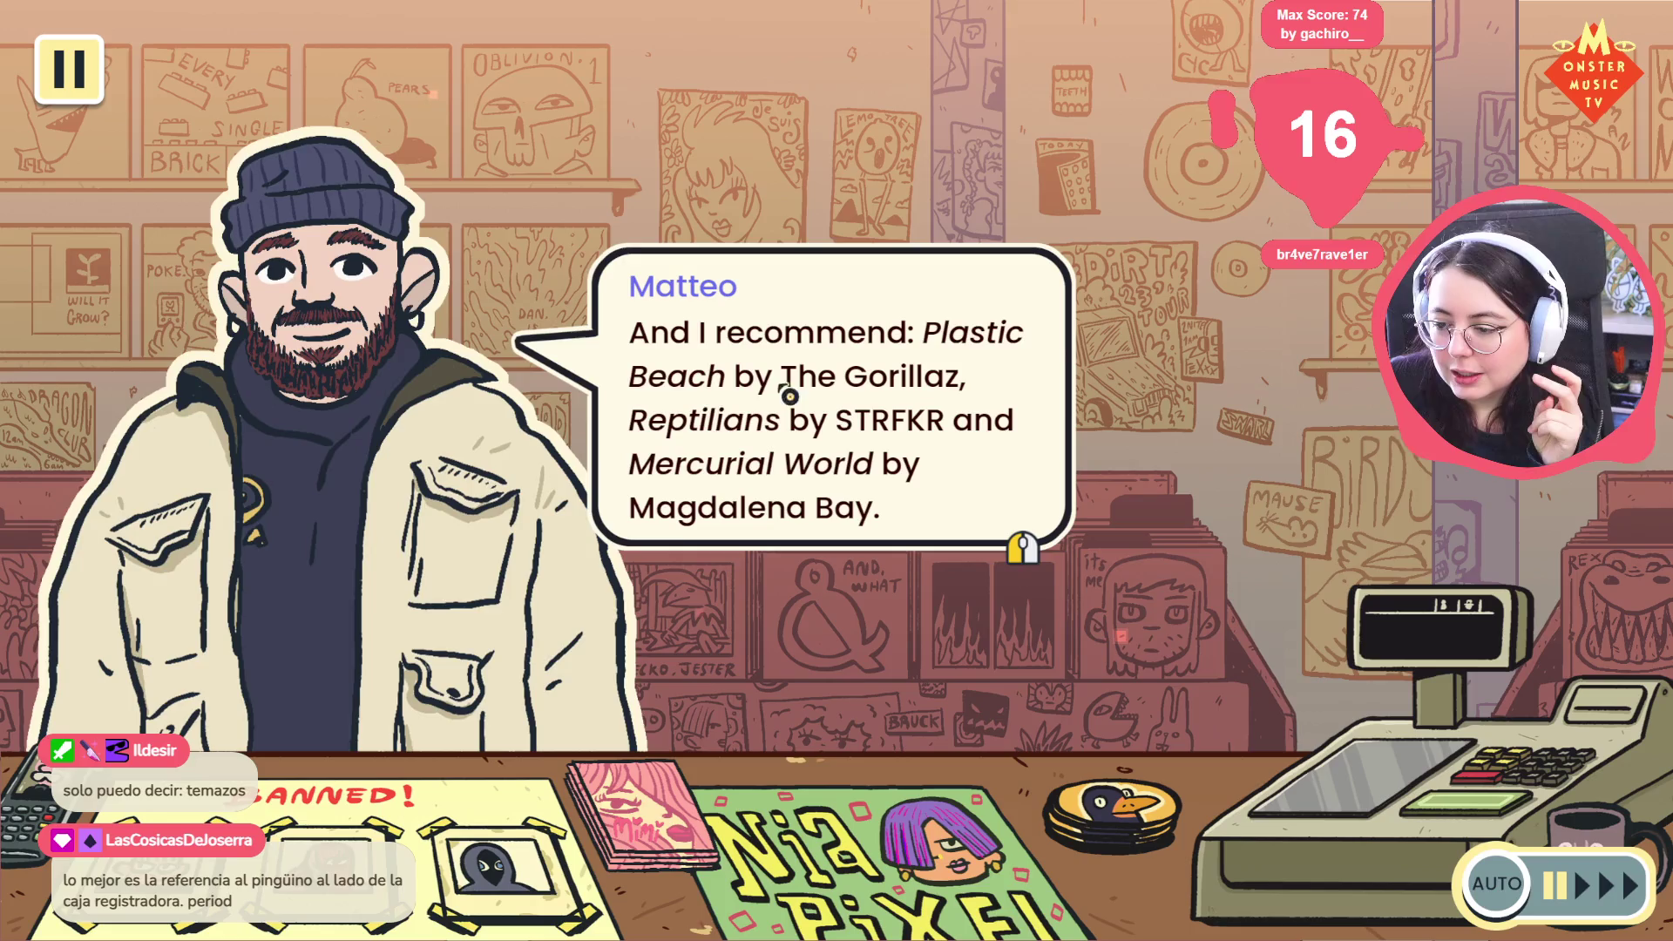
left_click(807, 648)
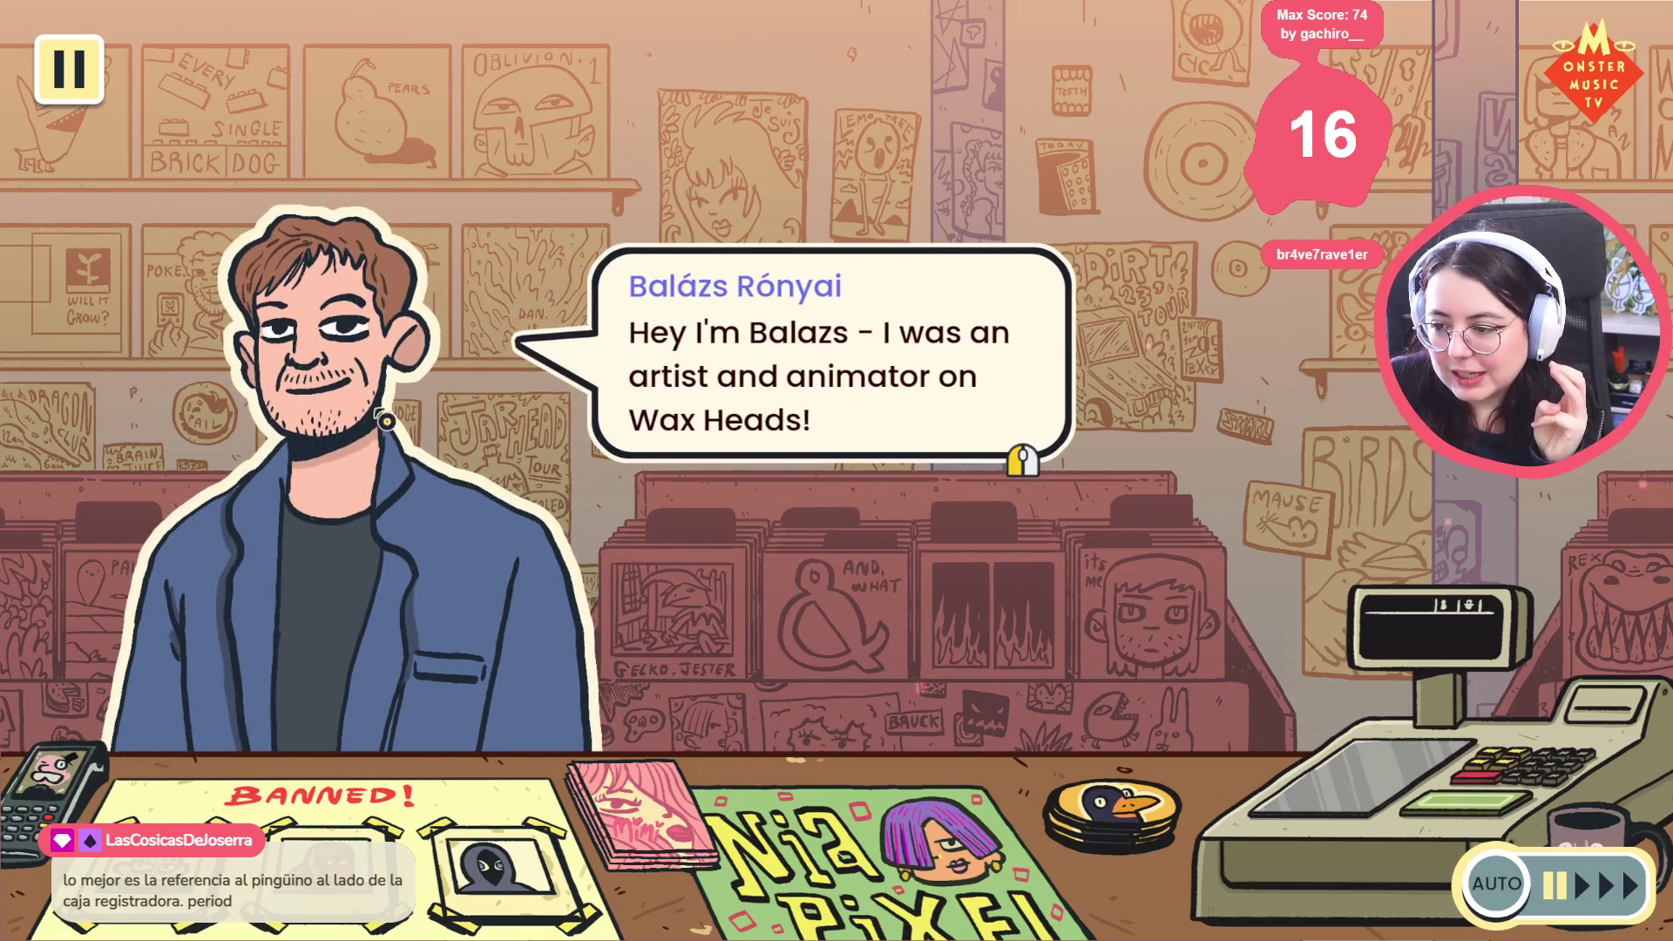
left_click(381, 427)
left_click(789, 406)
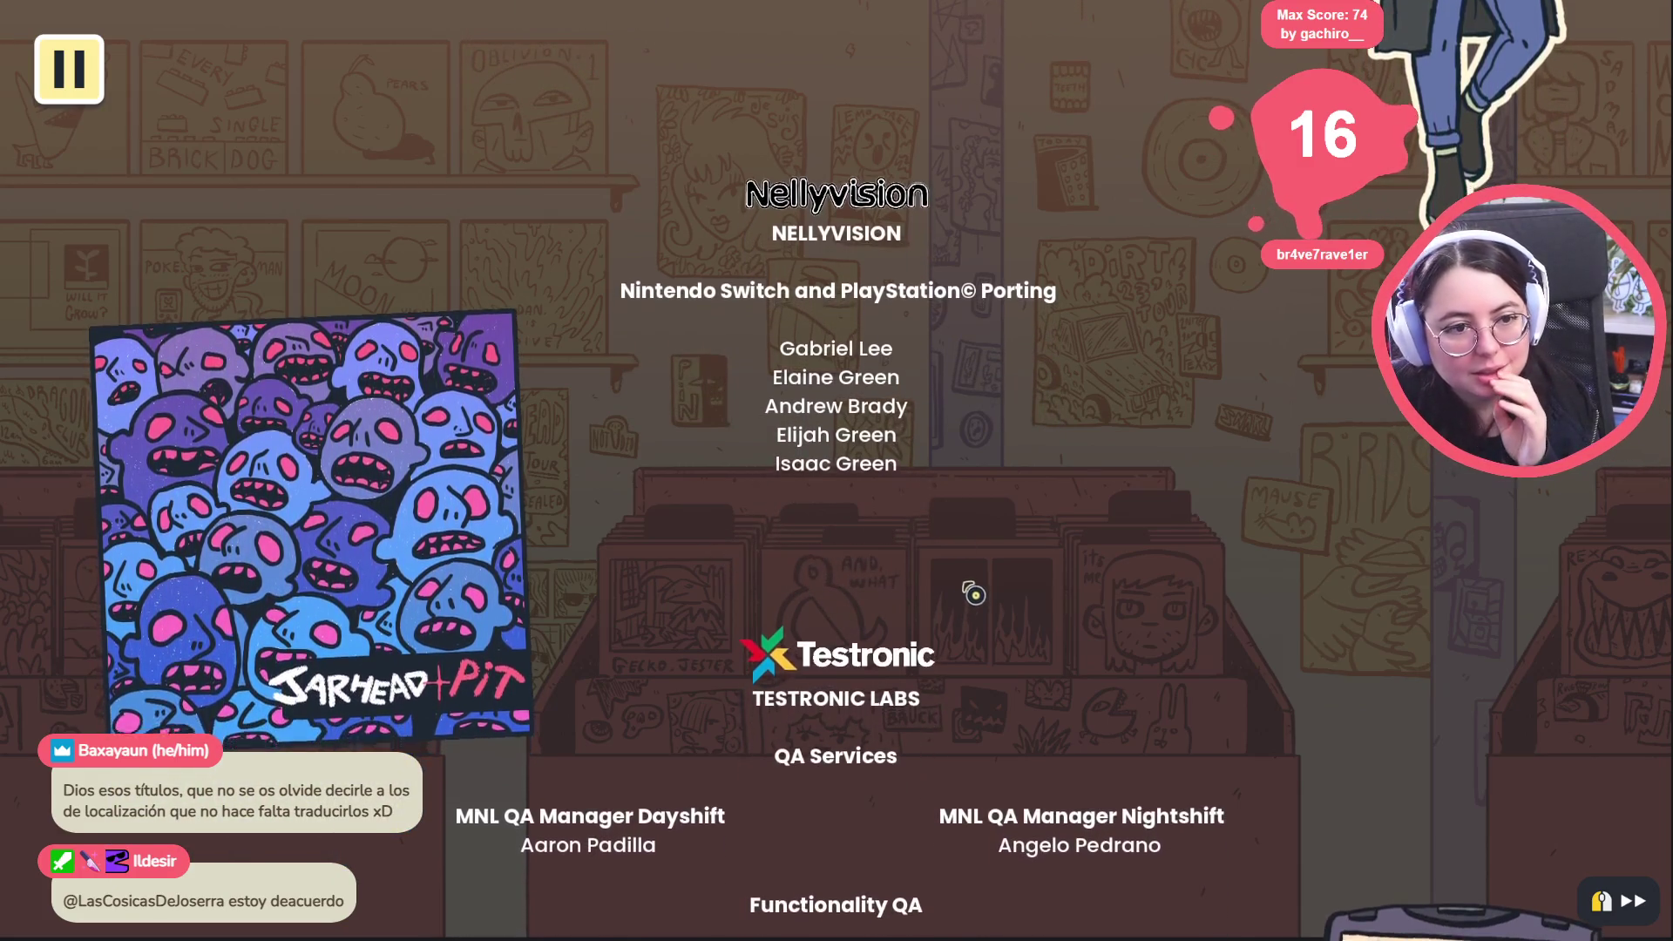
Fast-forward the credits past porting, QA and Lionbridge localization to the MUSIC section
left_click(1113, 450)
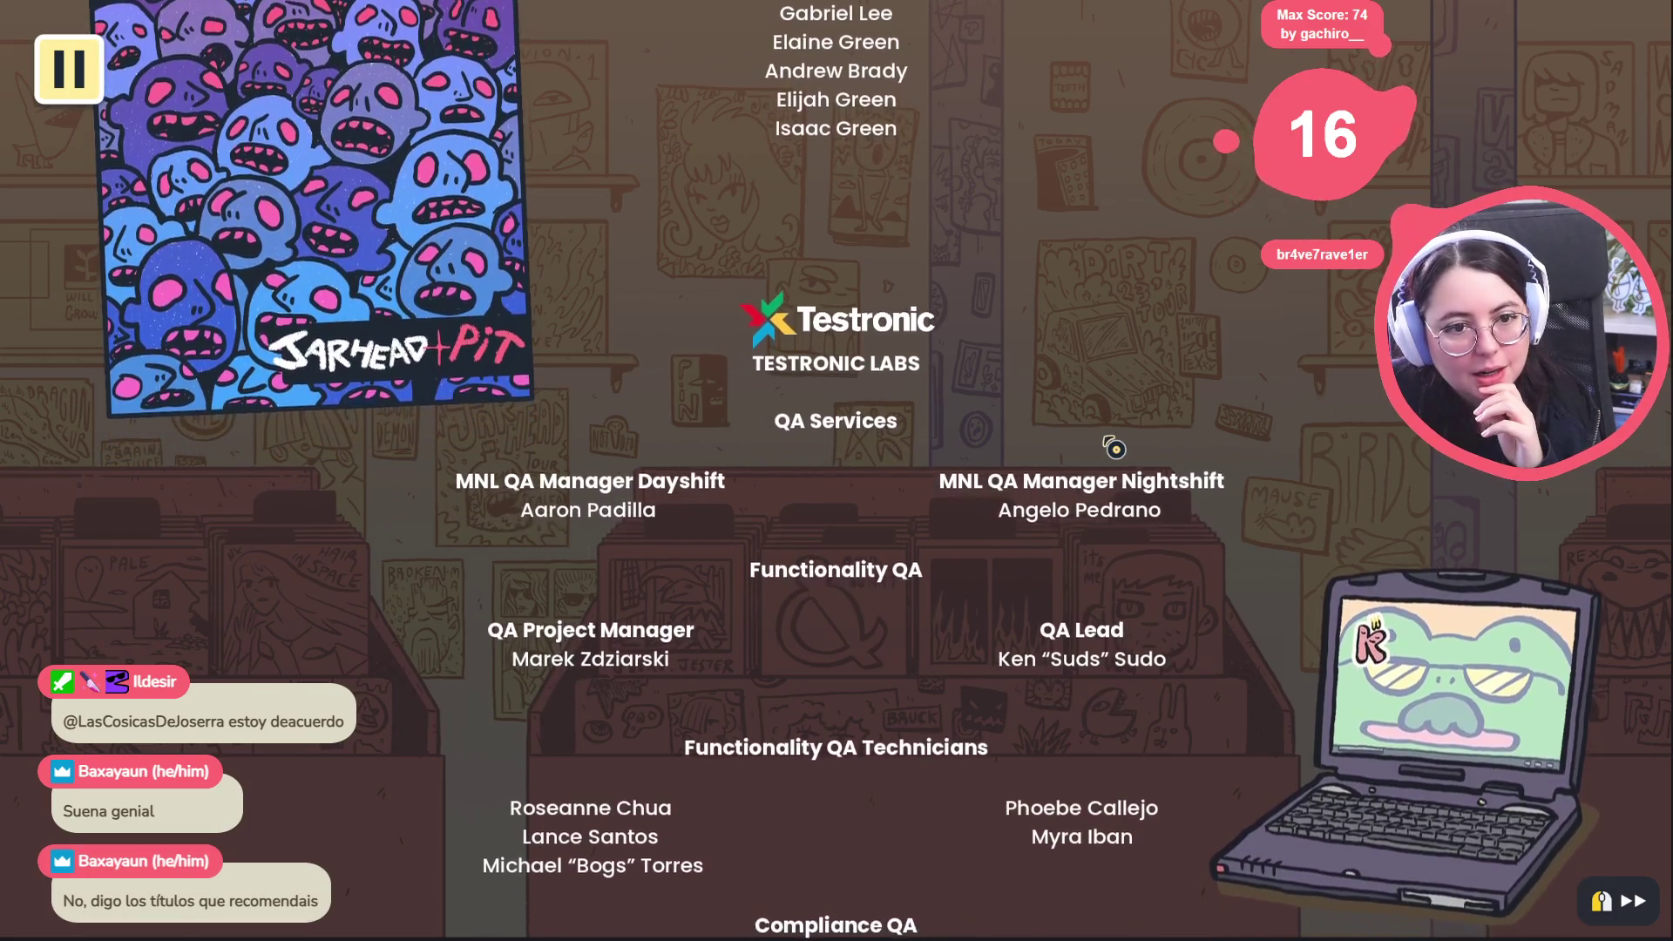
left_click(1091, 465)
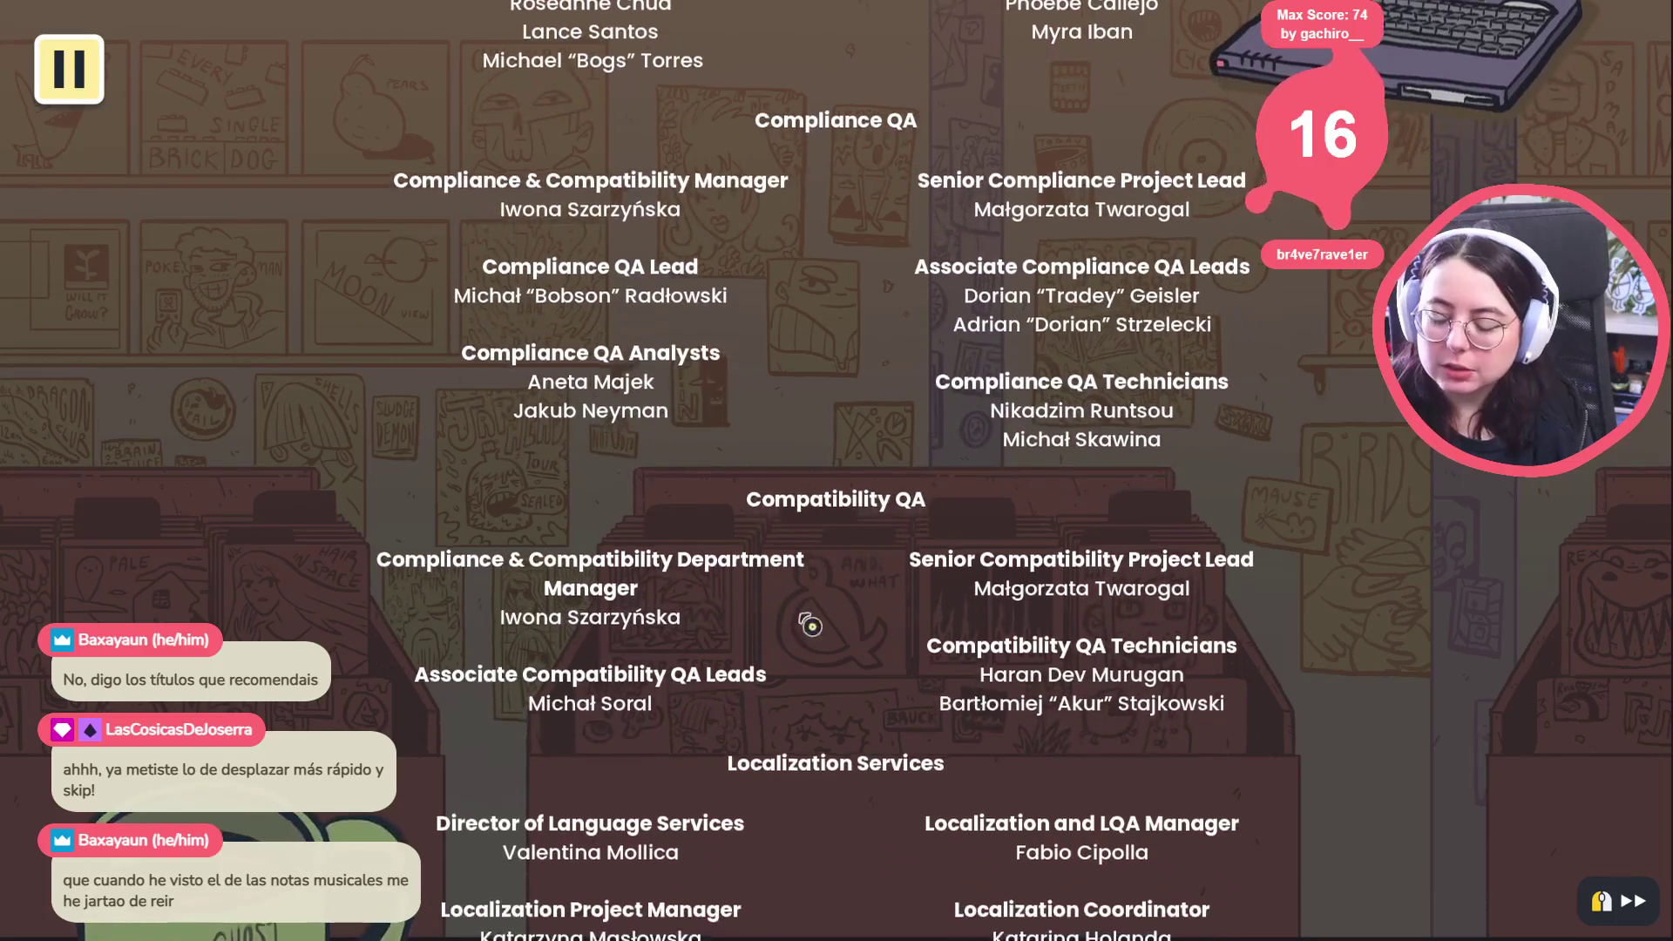
scroll(862, 590, "down", 5)
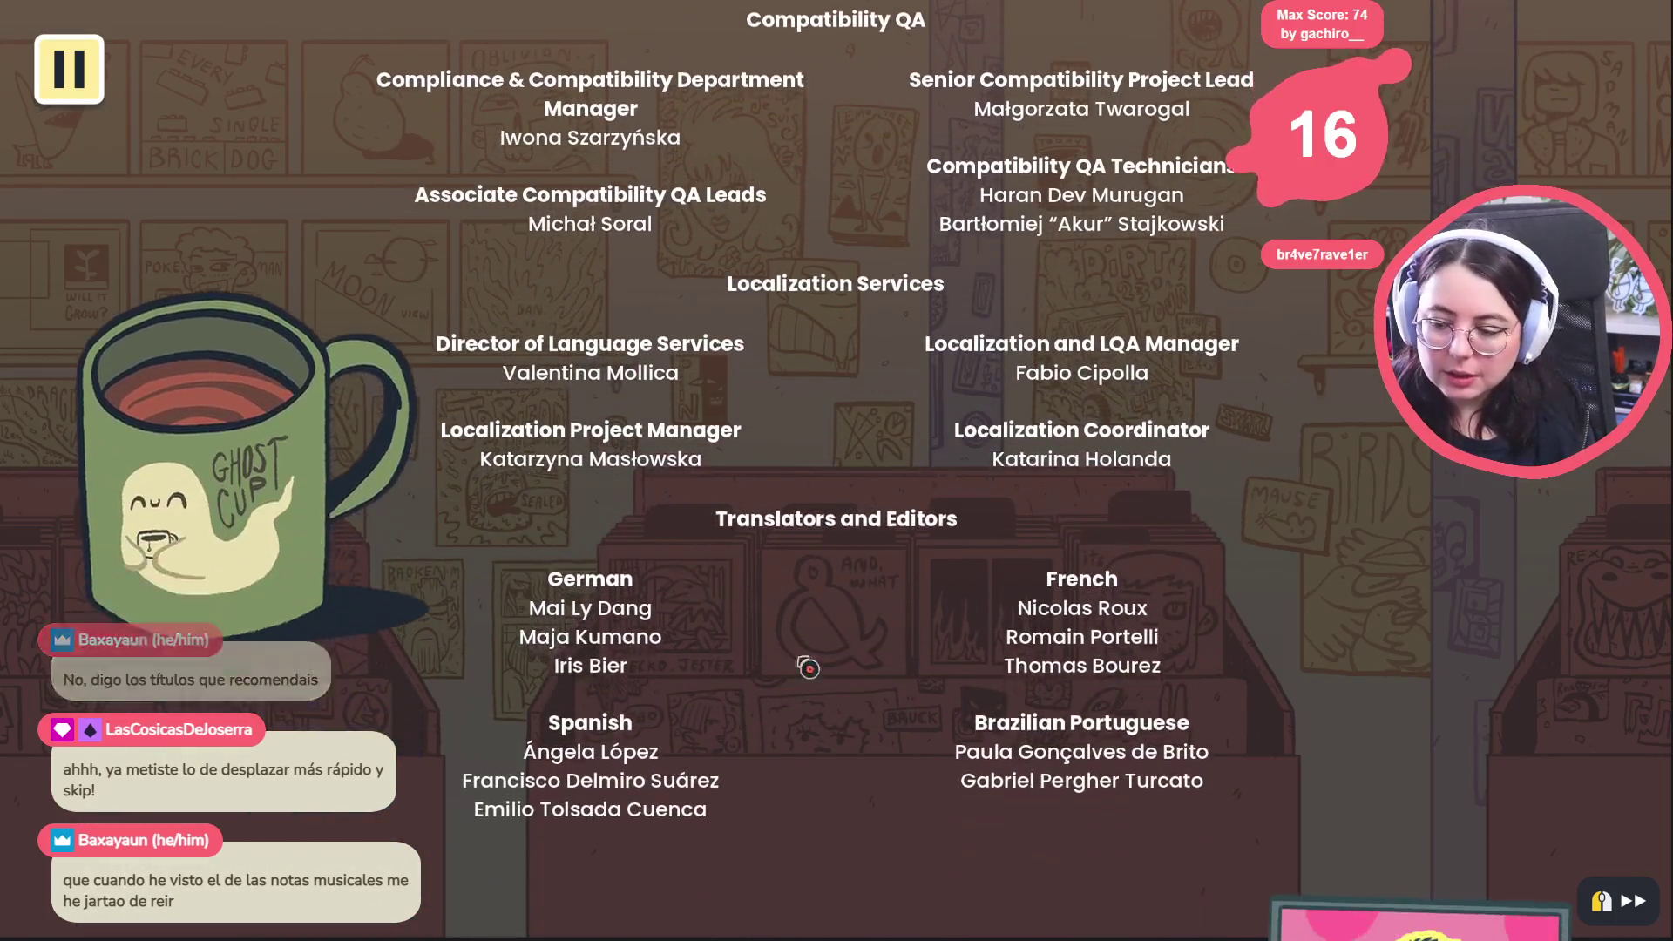
left_click_drag(704, 596, 362, 567)
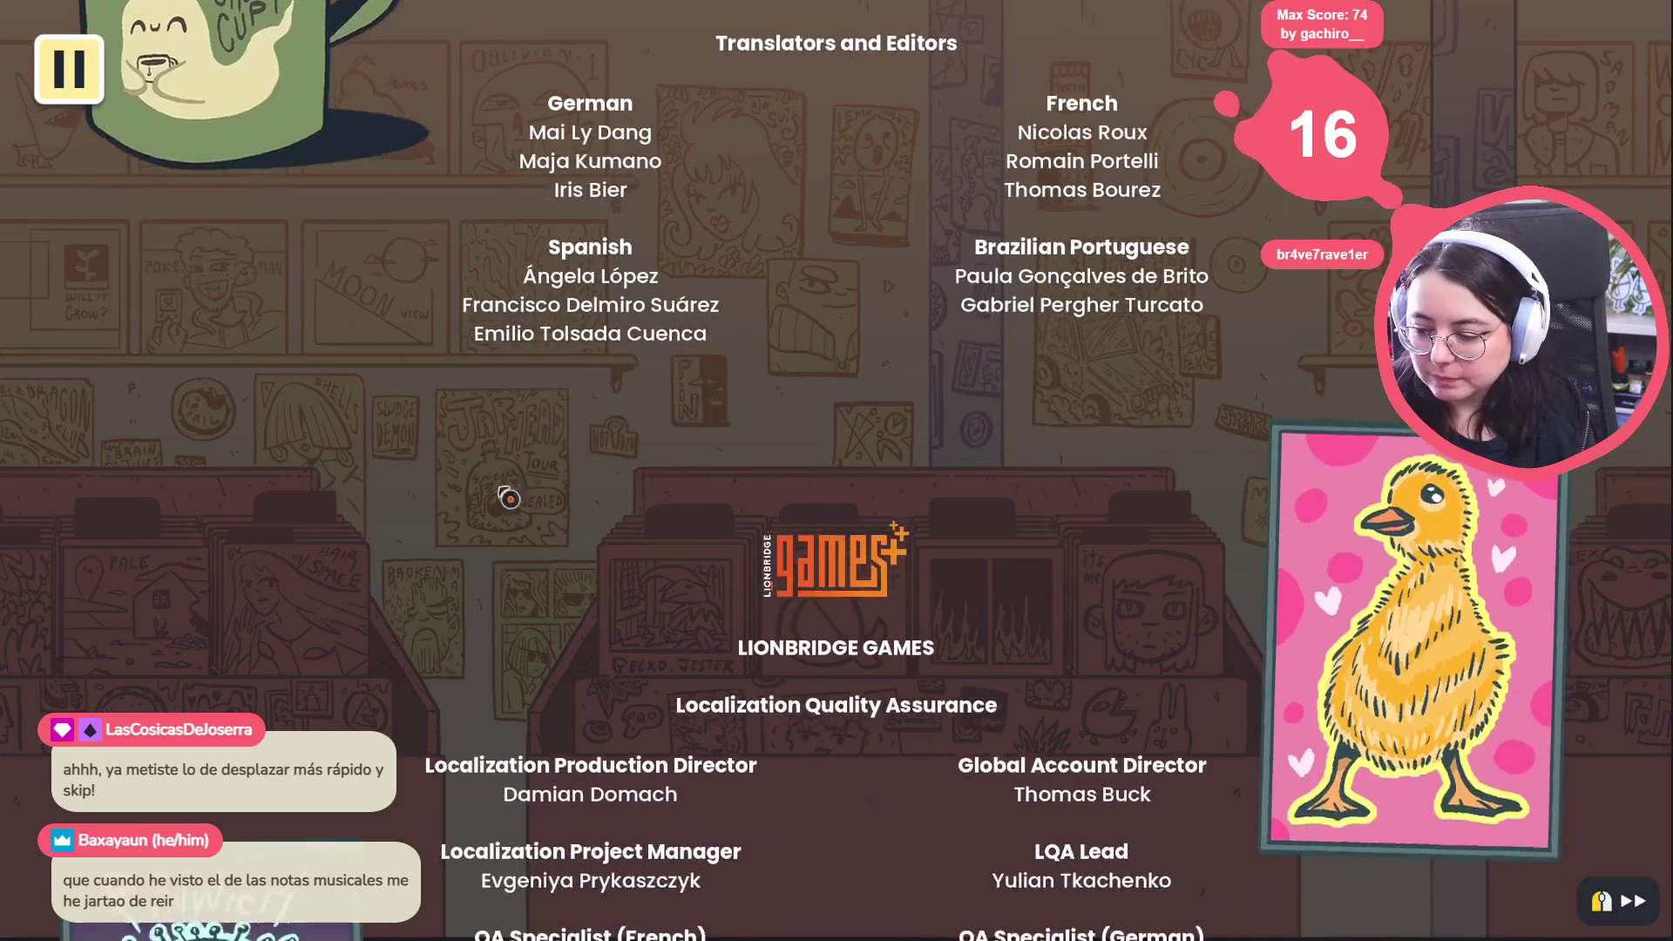
mouse_move(462, 825)
left_mouse_down()
mouse_move(855, 436)
mouse_move(1392, 676)
left_mouse_up()
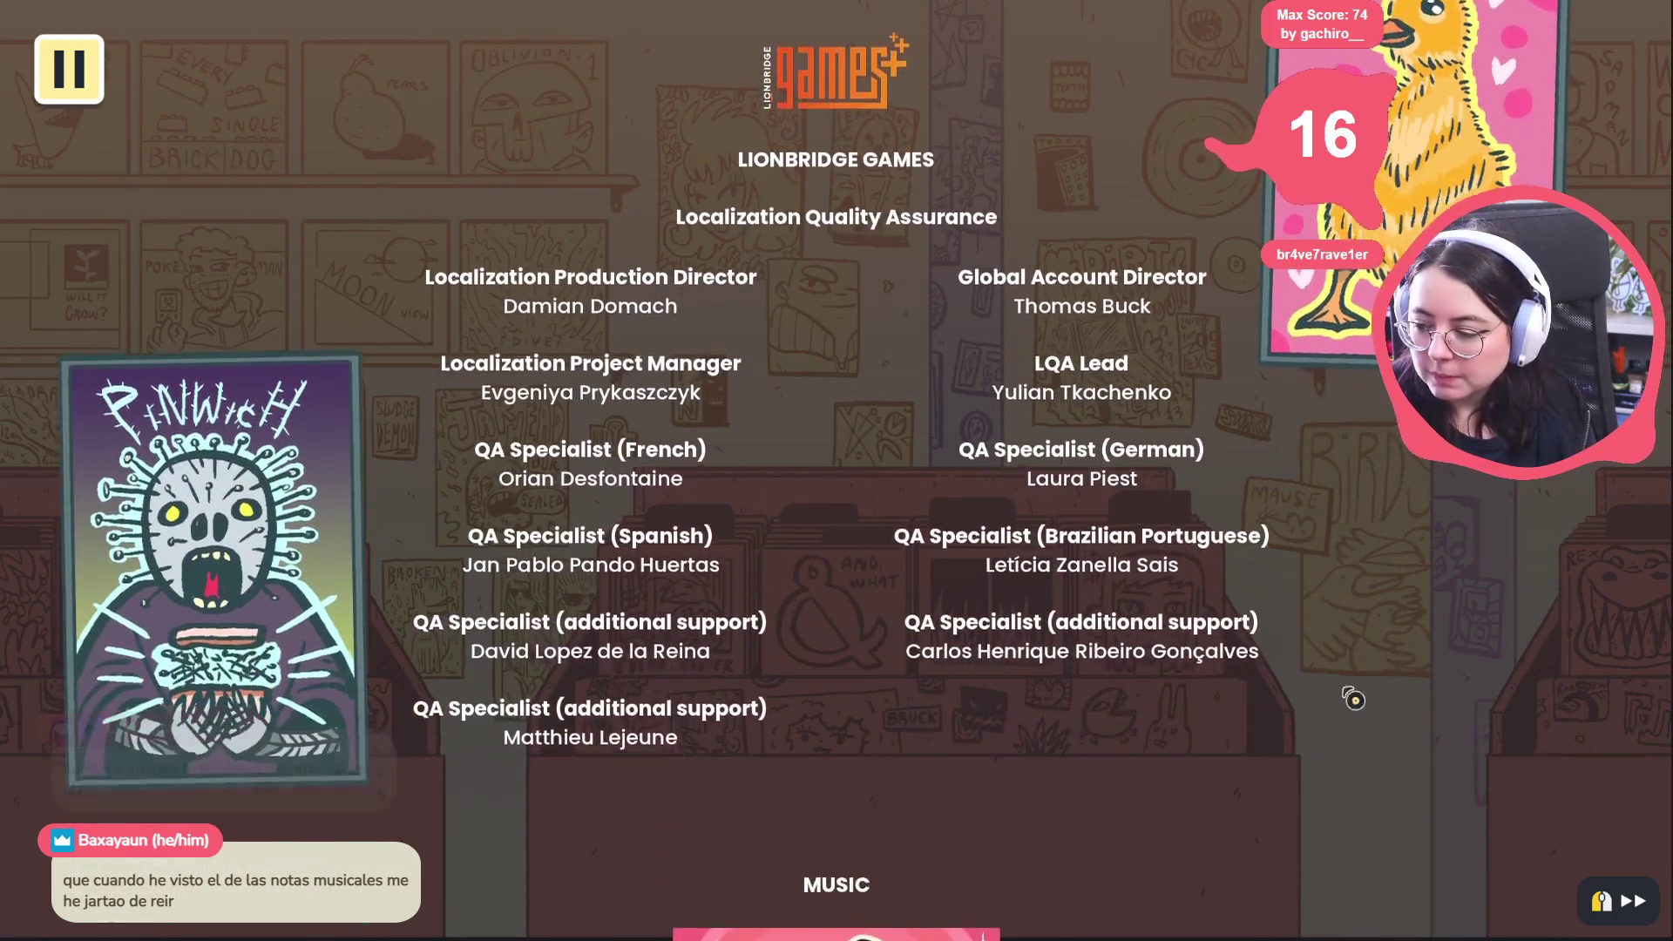
left_click_drag(791, 224, 796, 224)
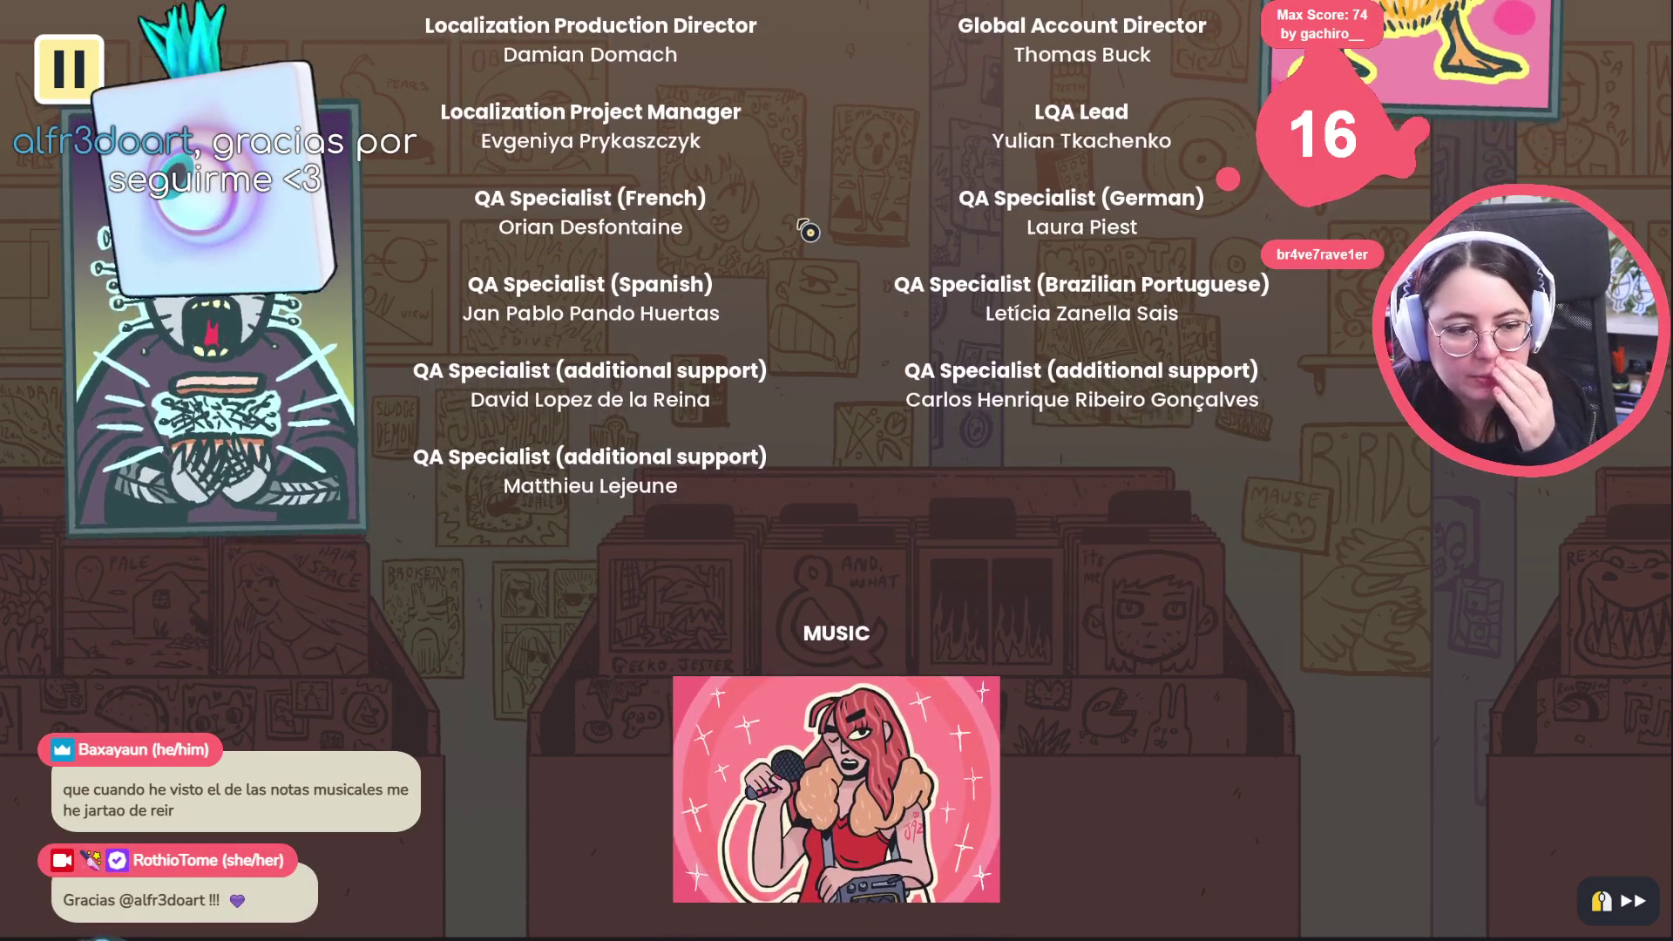
left_click_drag(864, 221, 869, 224)
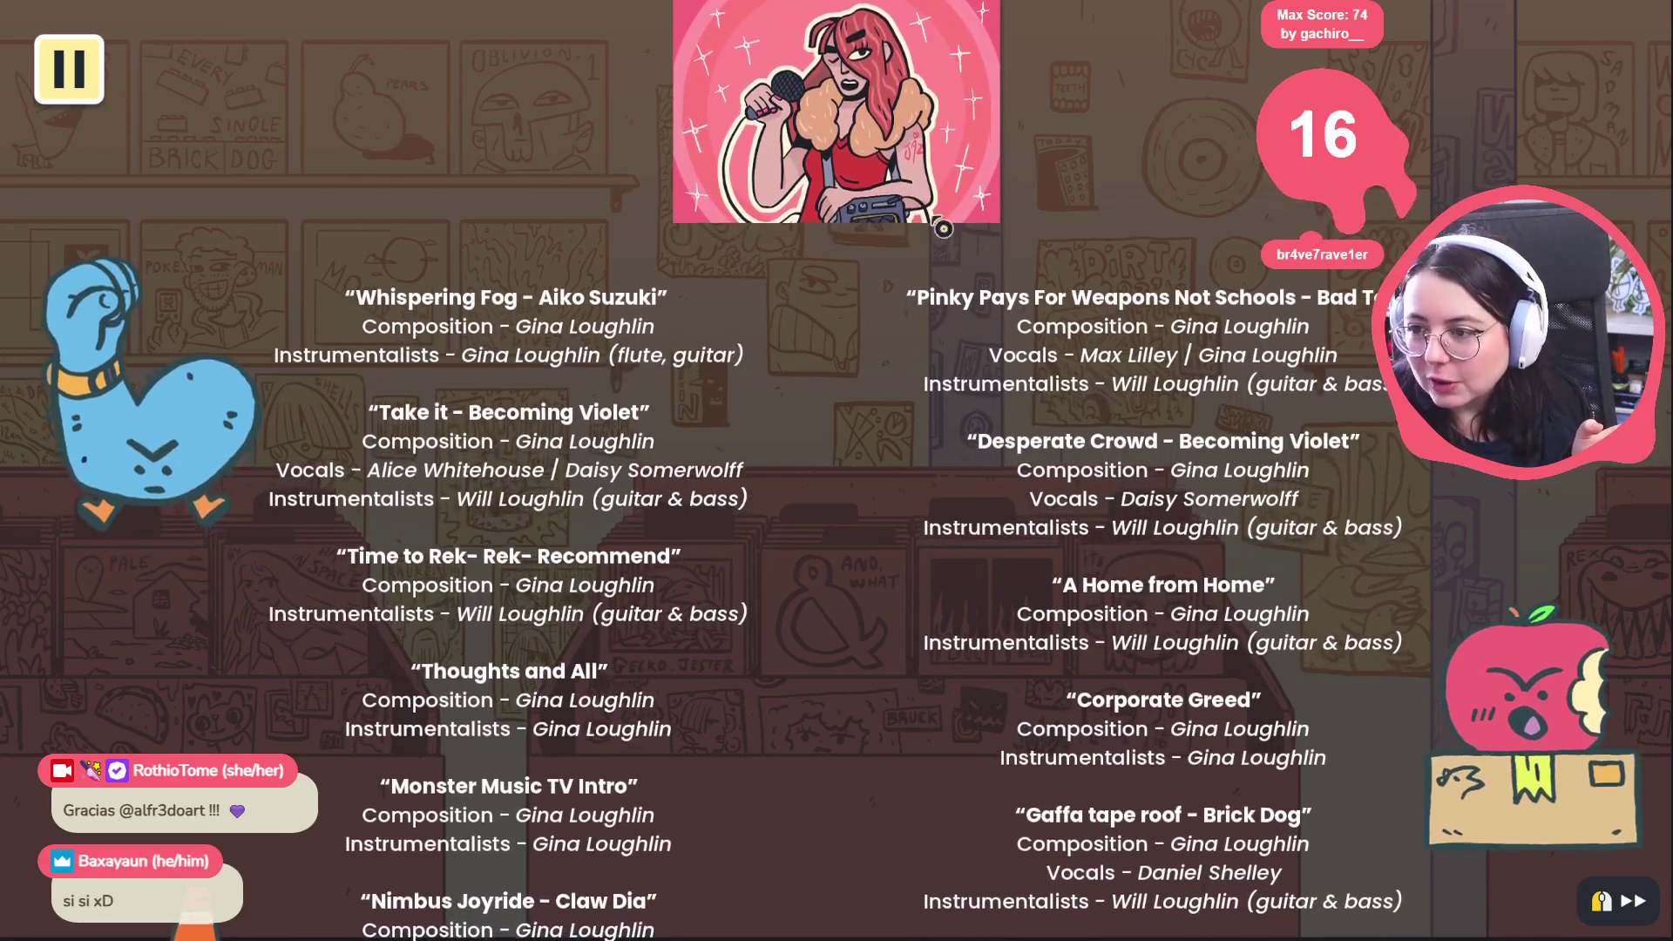
Speed past the song, plugin, font and thanks credits until the title menu loads
scroll(902, 327, "down", 6)
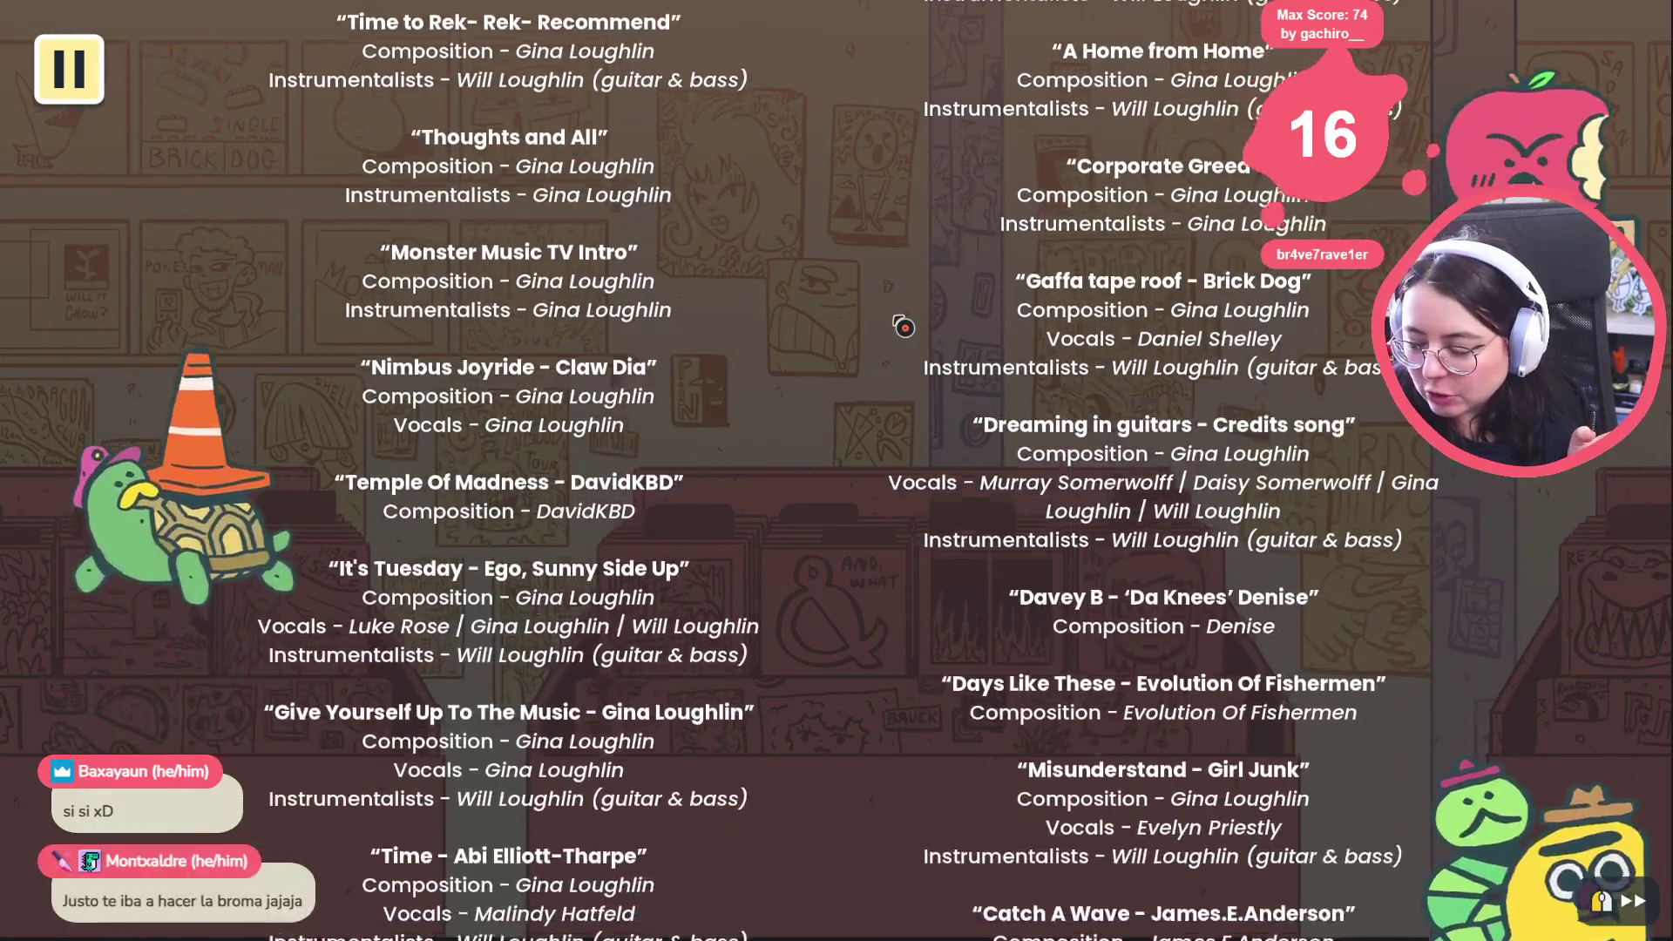
scroll(903, 326, "down", 5)
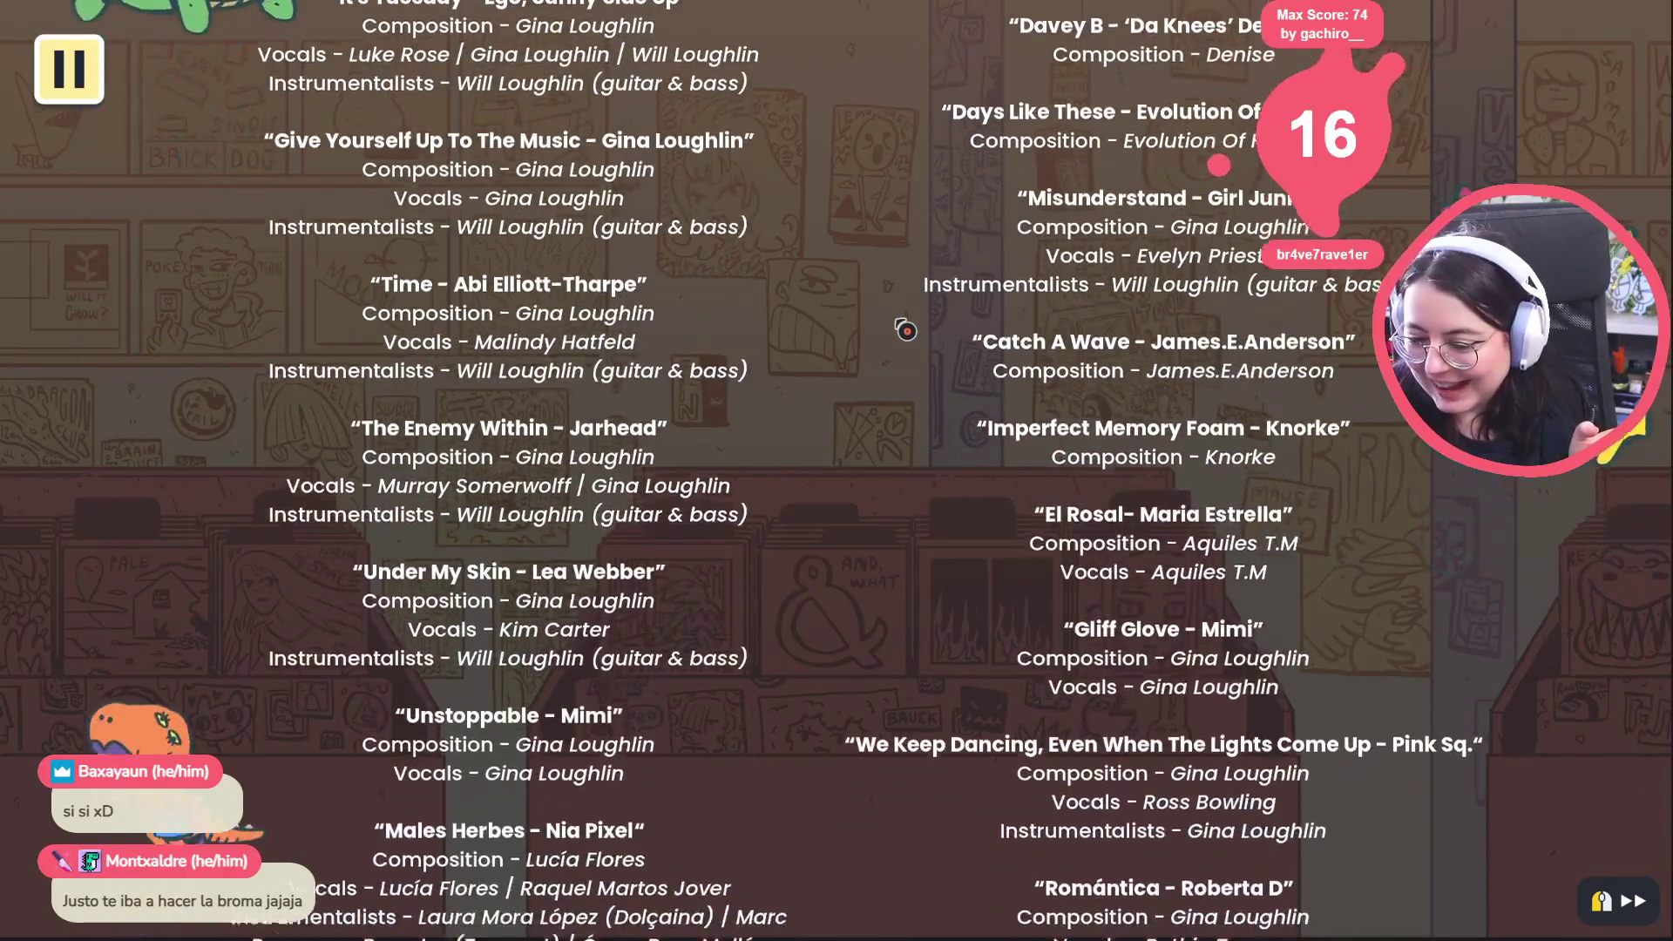
scroll(906, 330, "down", 6)
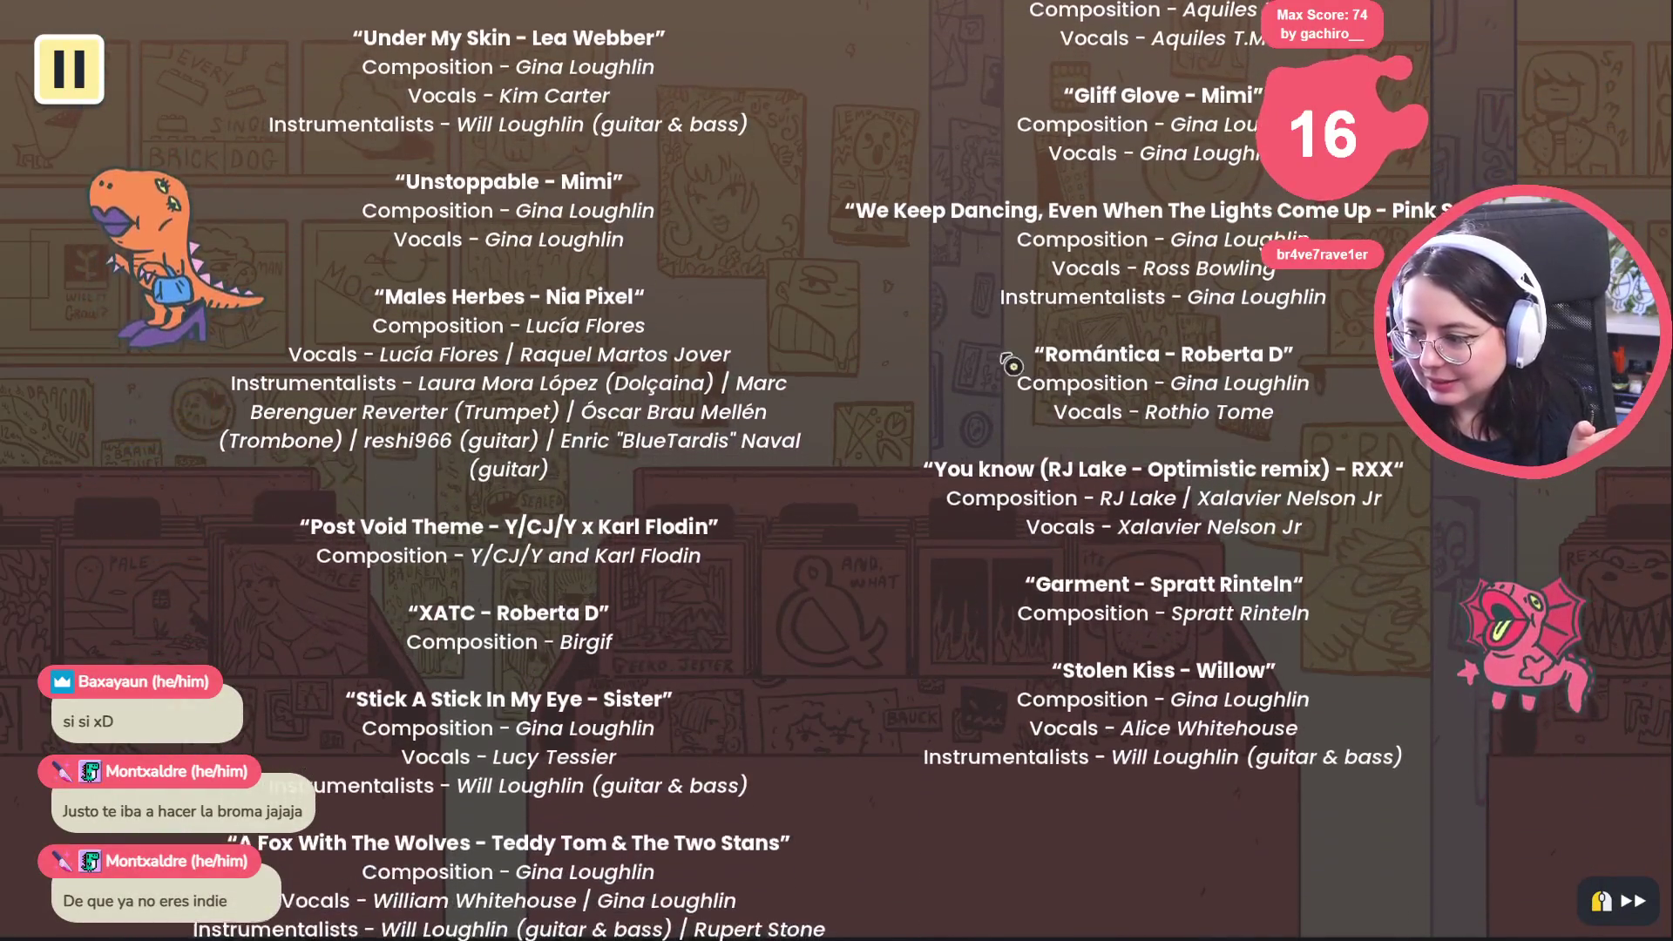
scroll(1150, 430, "down", 6)
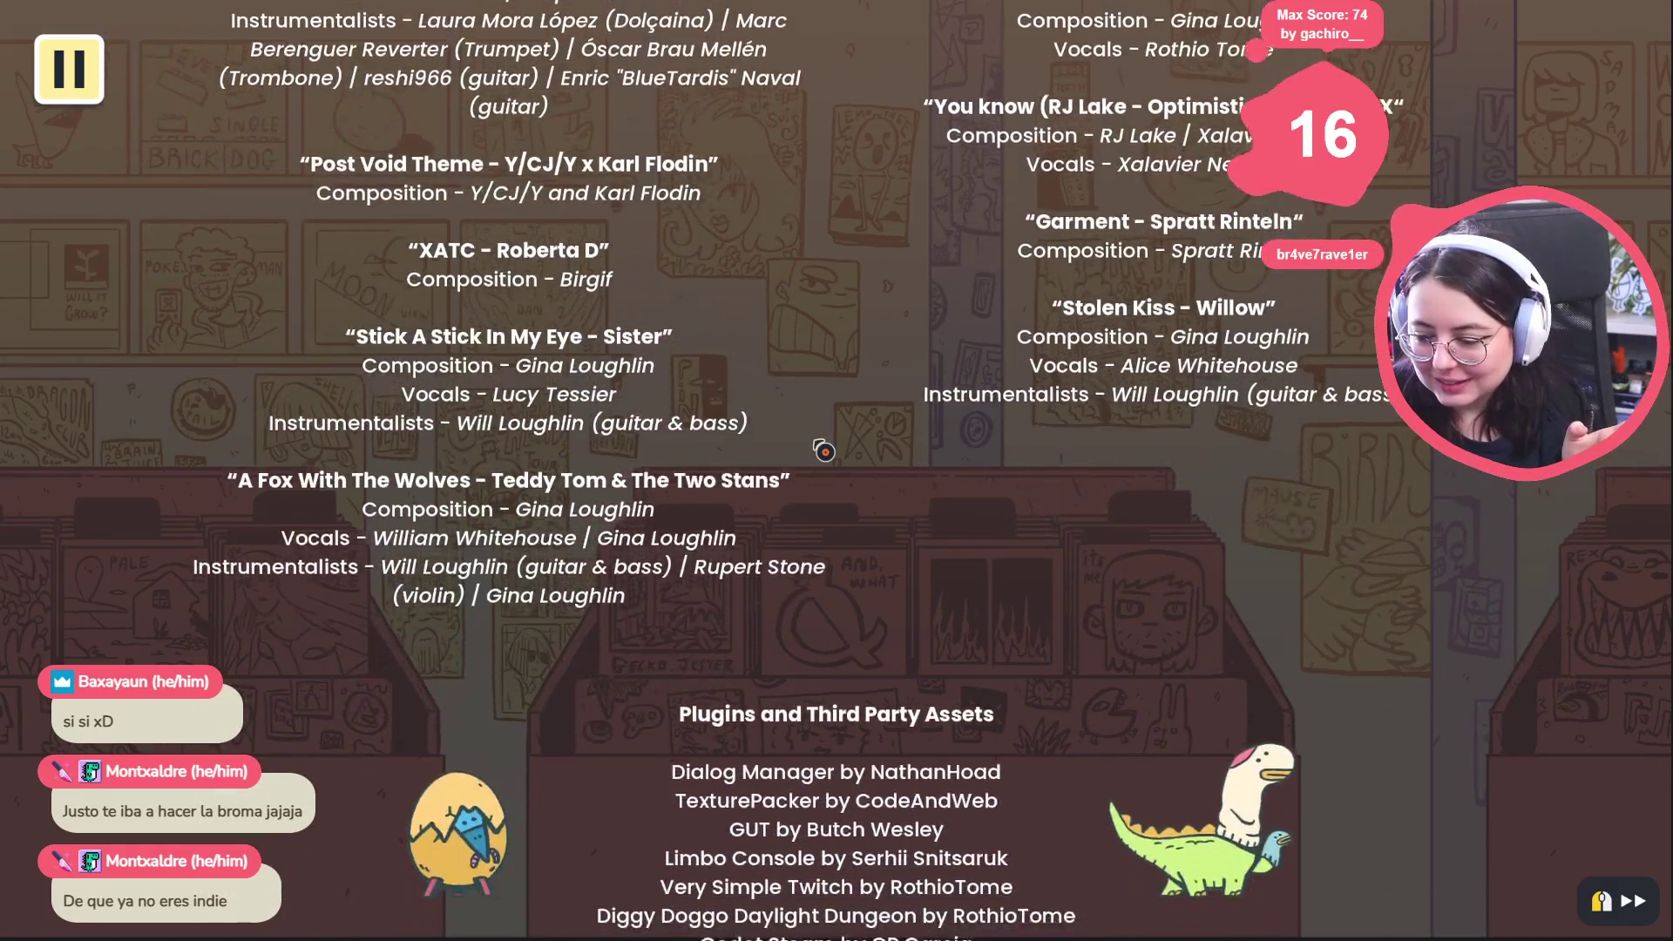
scroll(824, 452, "down", 5)
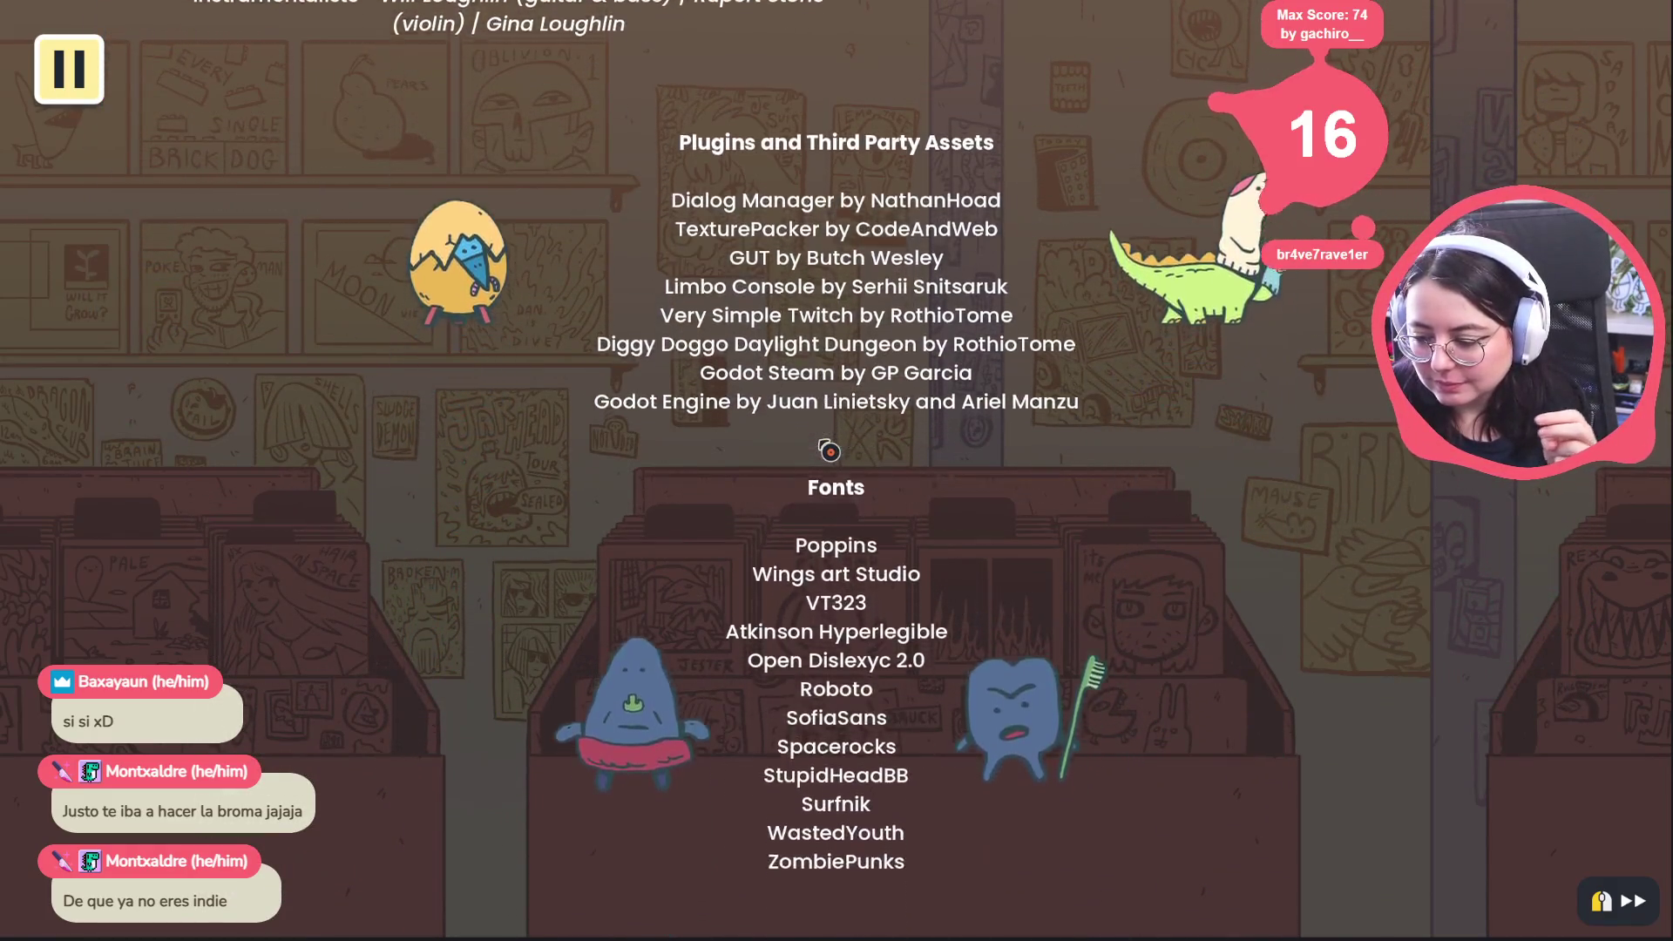
scroll(811, 541, "down", 2)
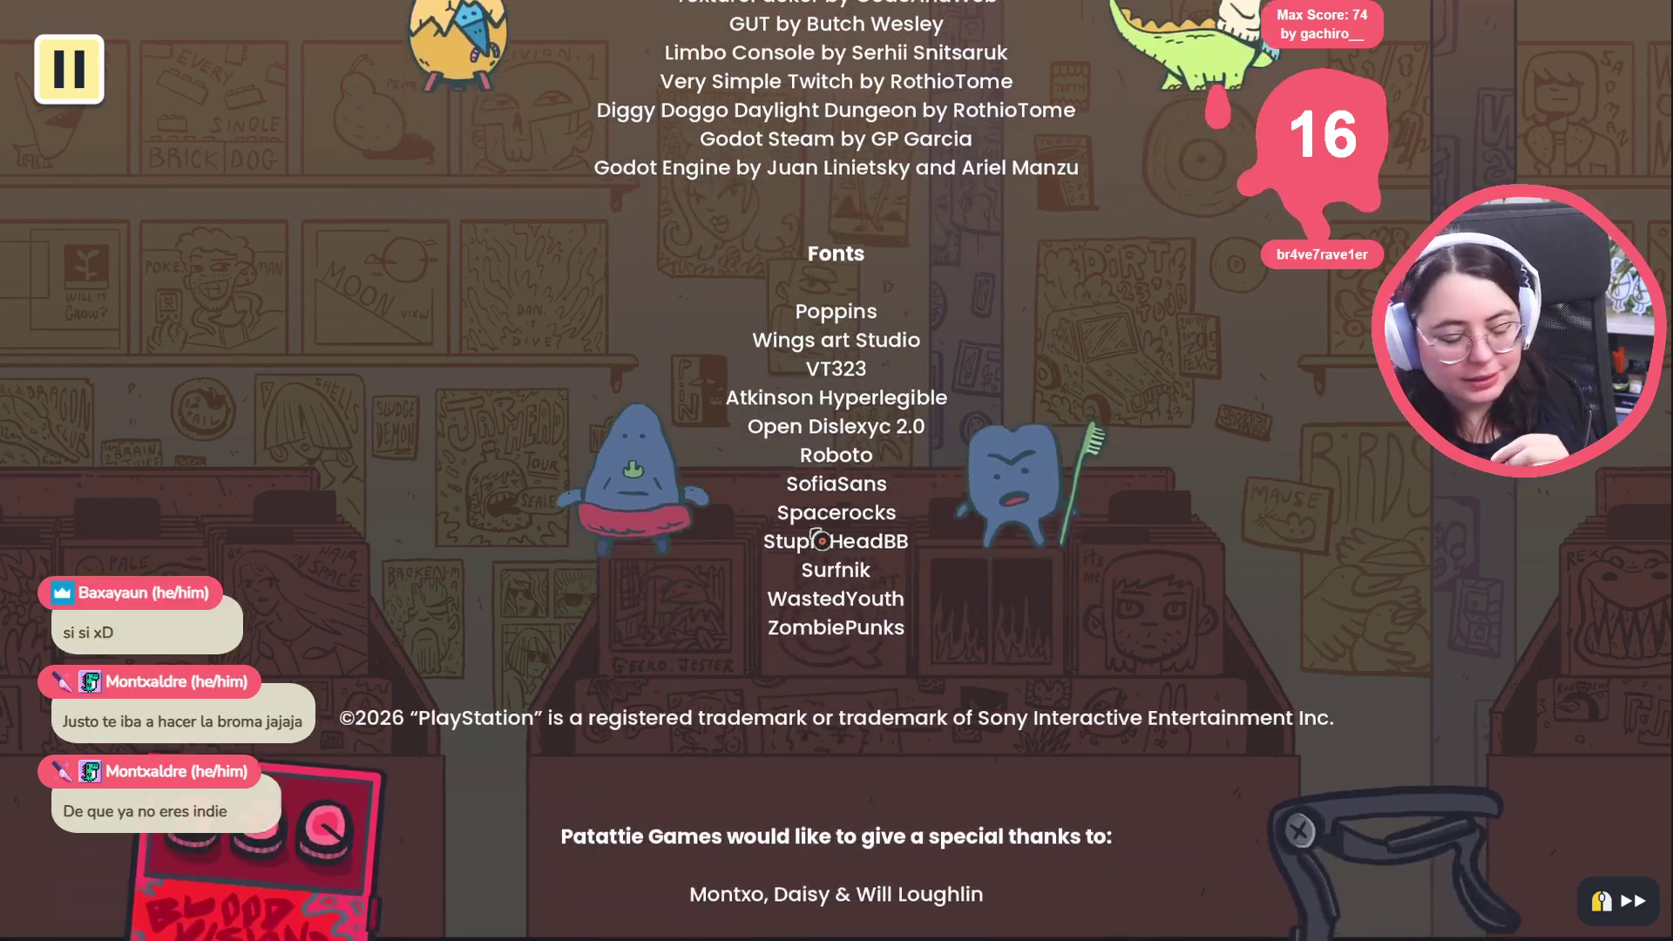
scroll(838, 542, "down", 5)
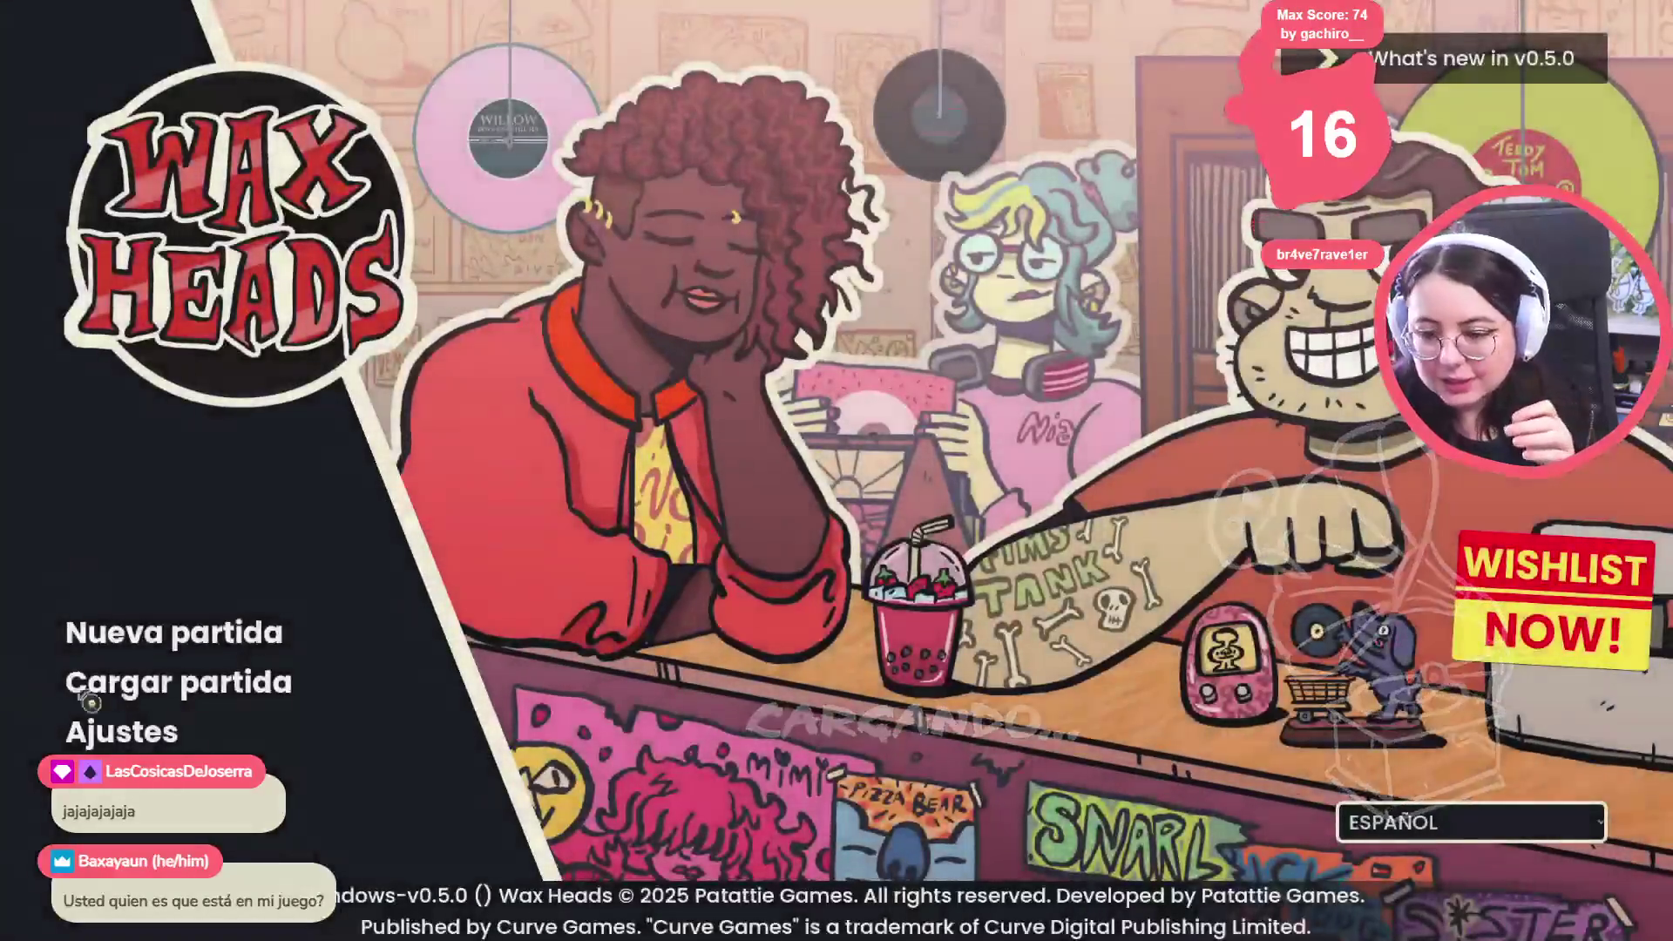
Open the developer console and rerun 'go_to_day Outro'
key("grave")
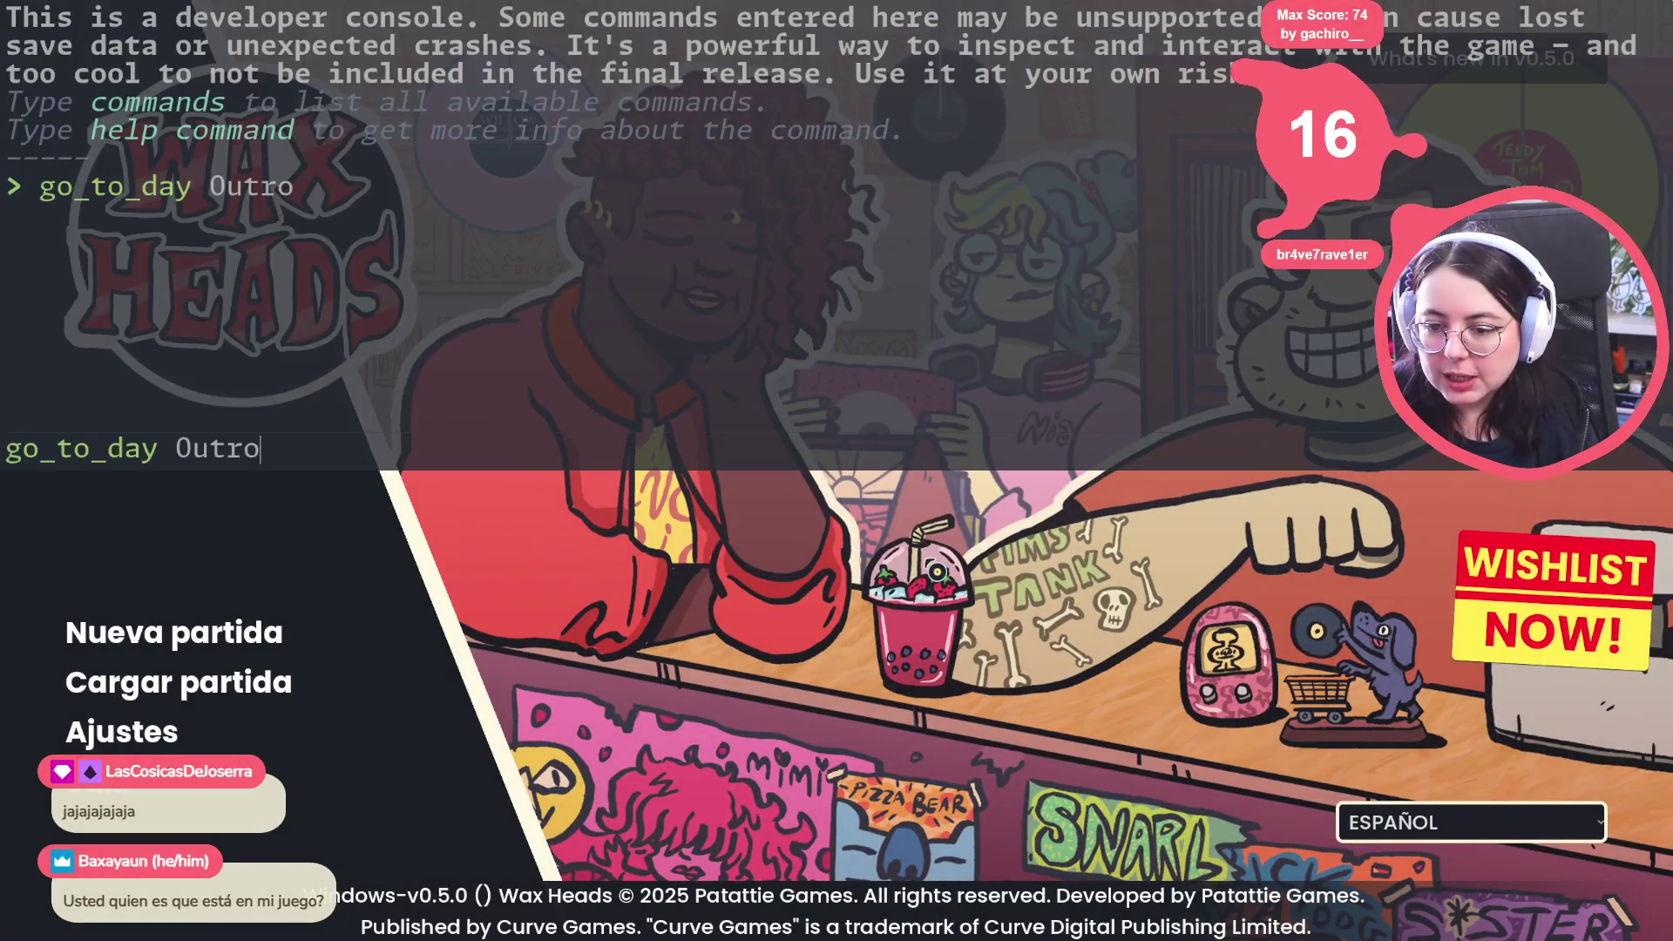
key("Return")
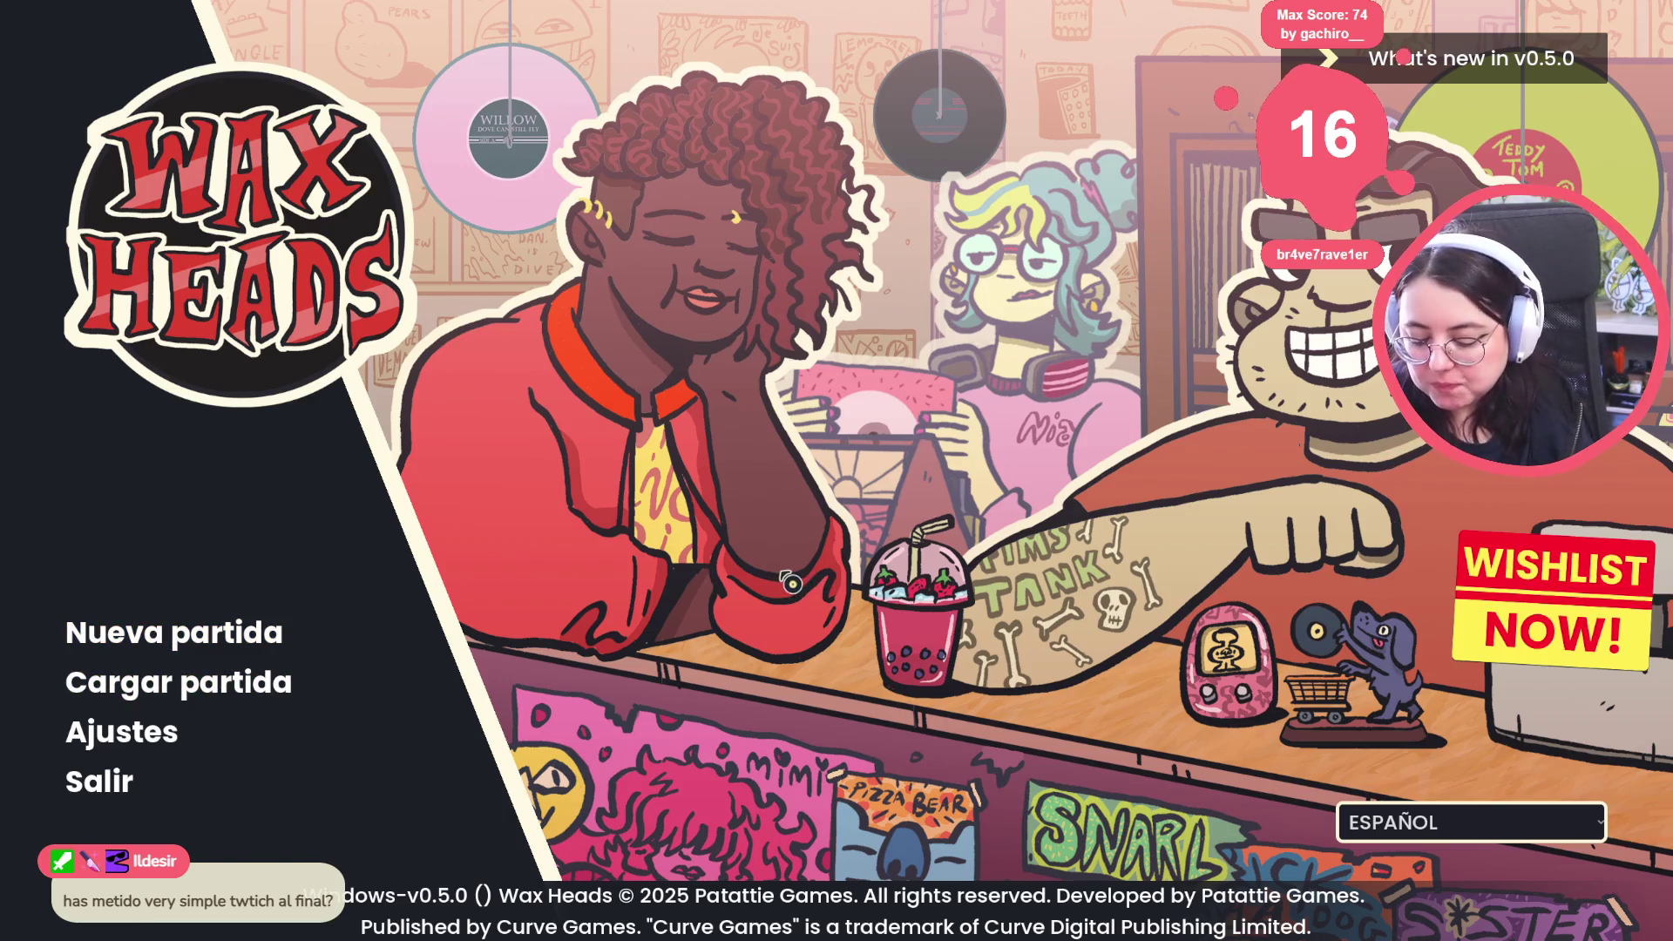
key("alt+F4")
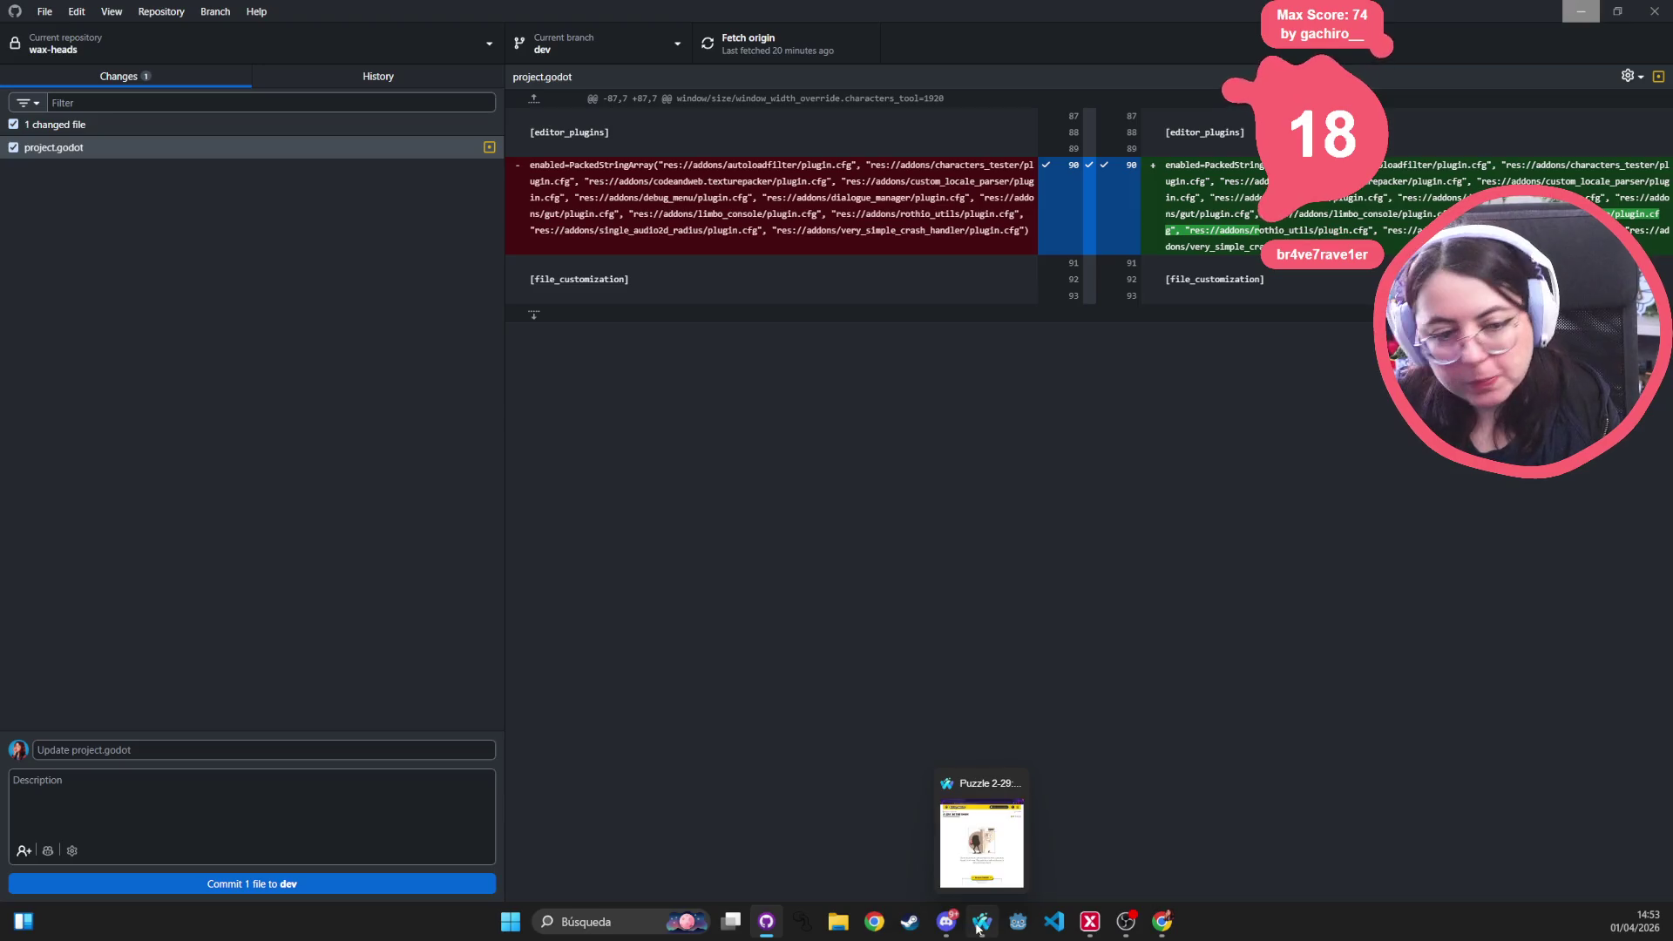
View the Season 2 Puzzle 29 'A Cry in the Dark' intro in Thinky Dailies, then return to VS Code
left_click(982, 921)
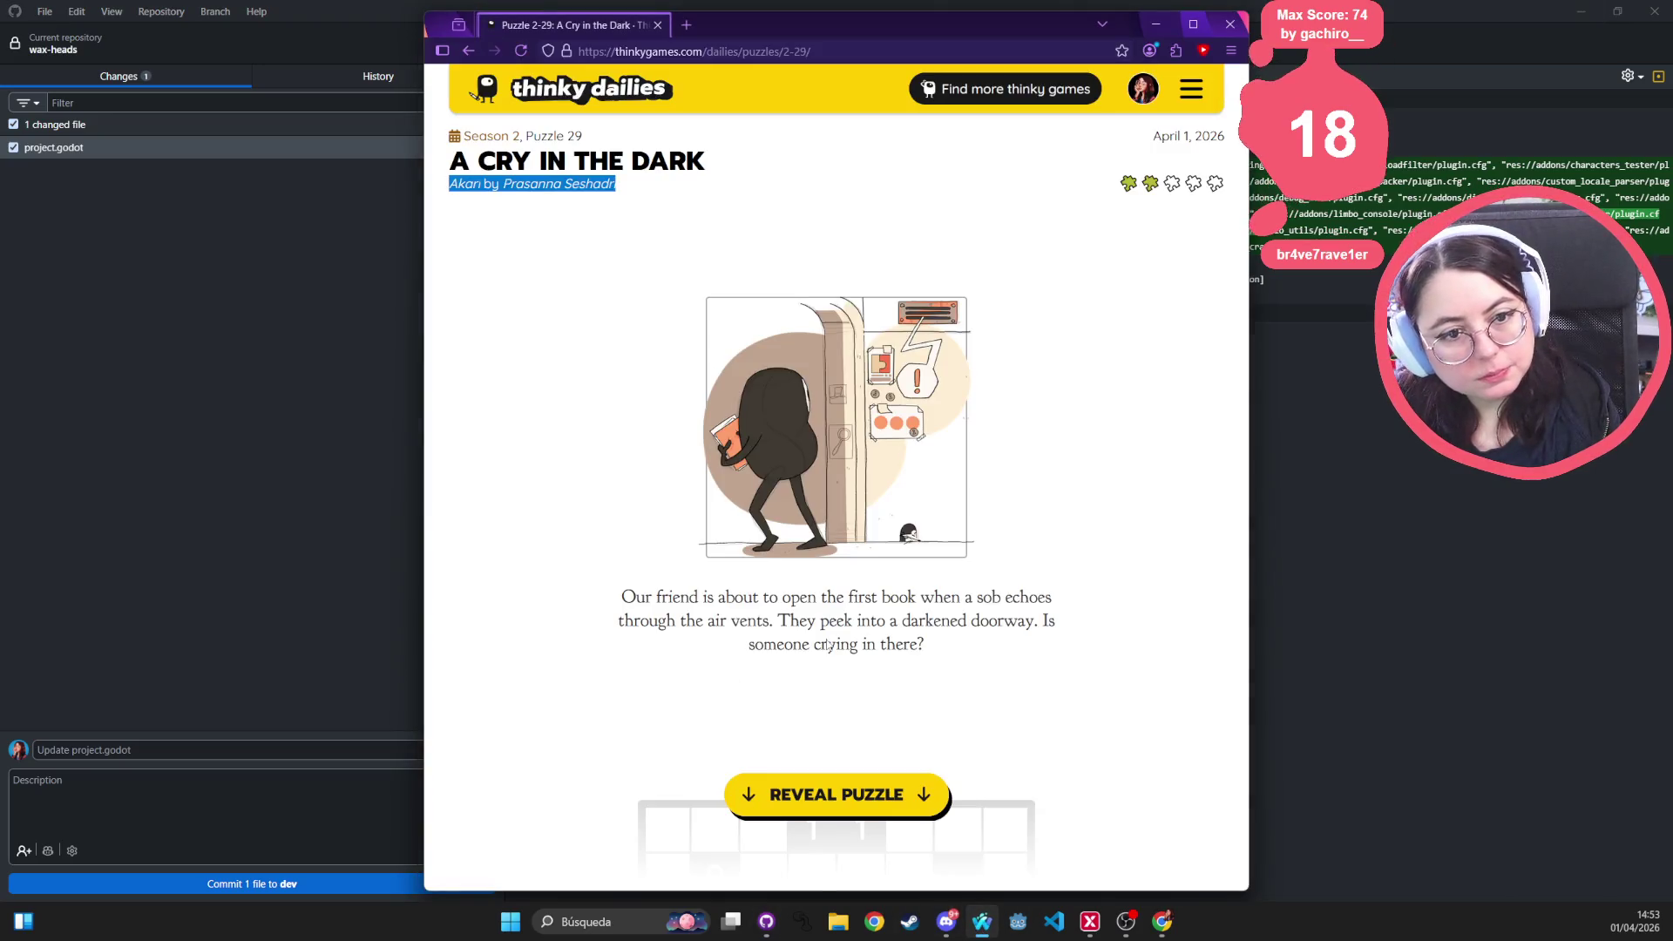
mouse_move(946, 921)
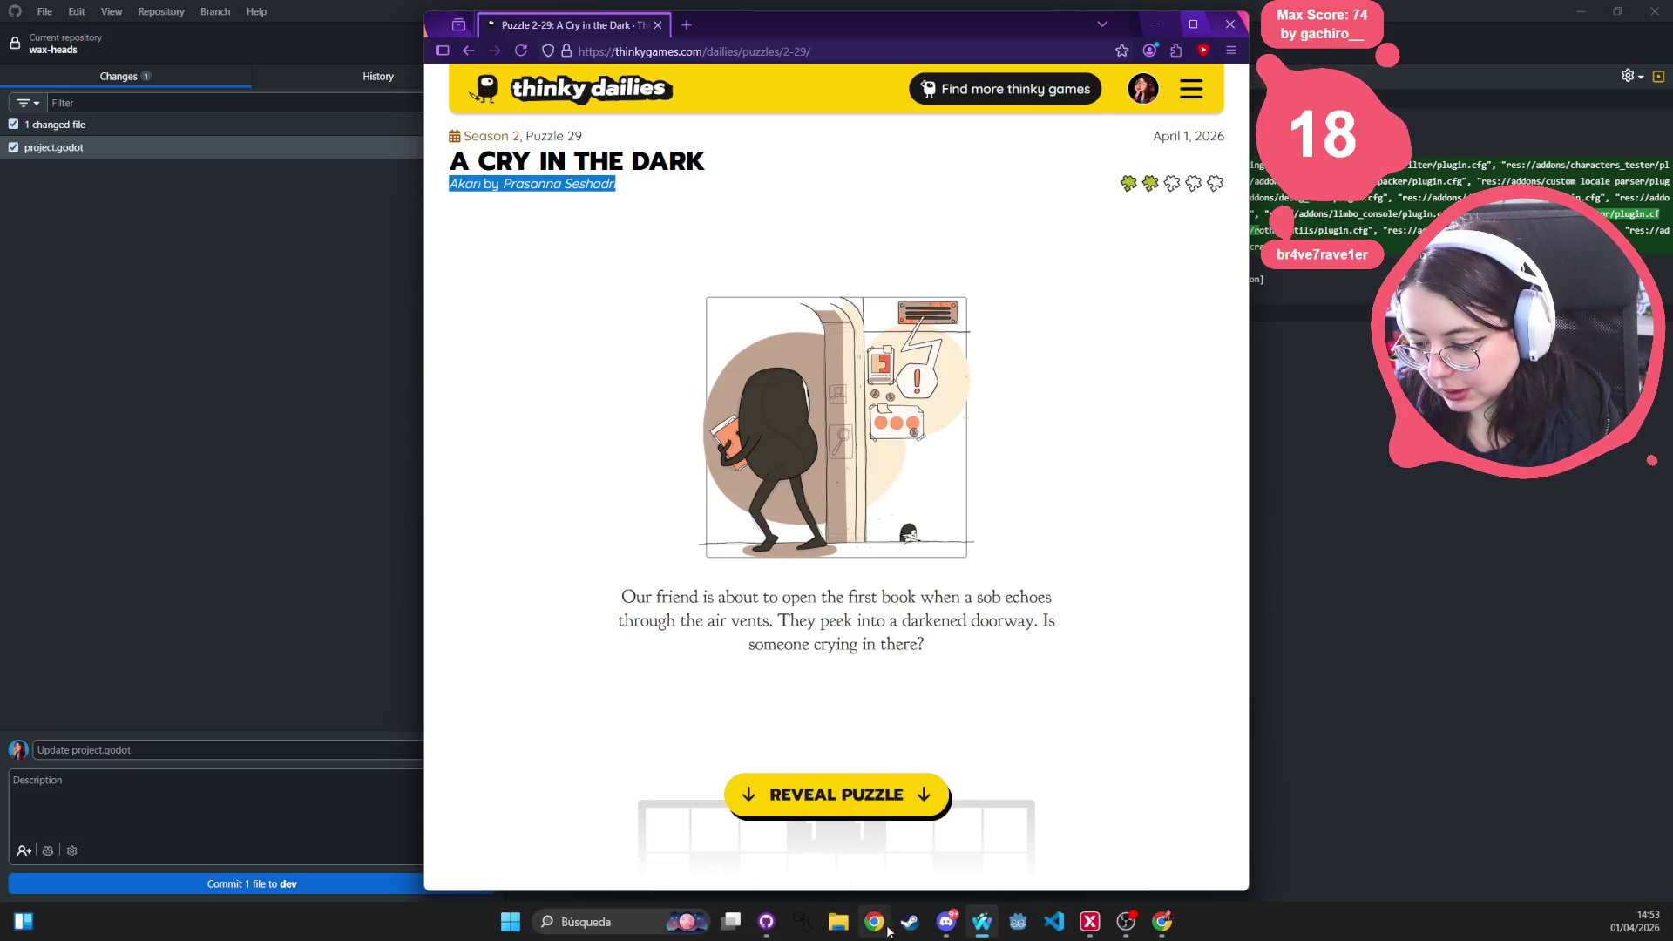
left_click(1024, 927)
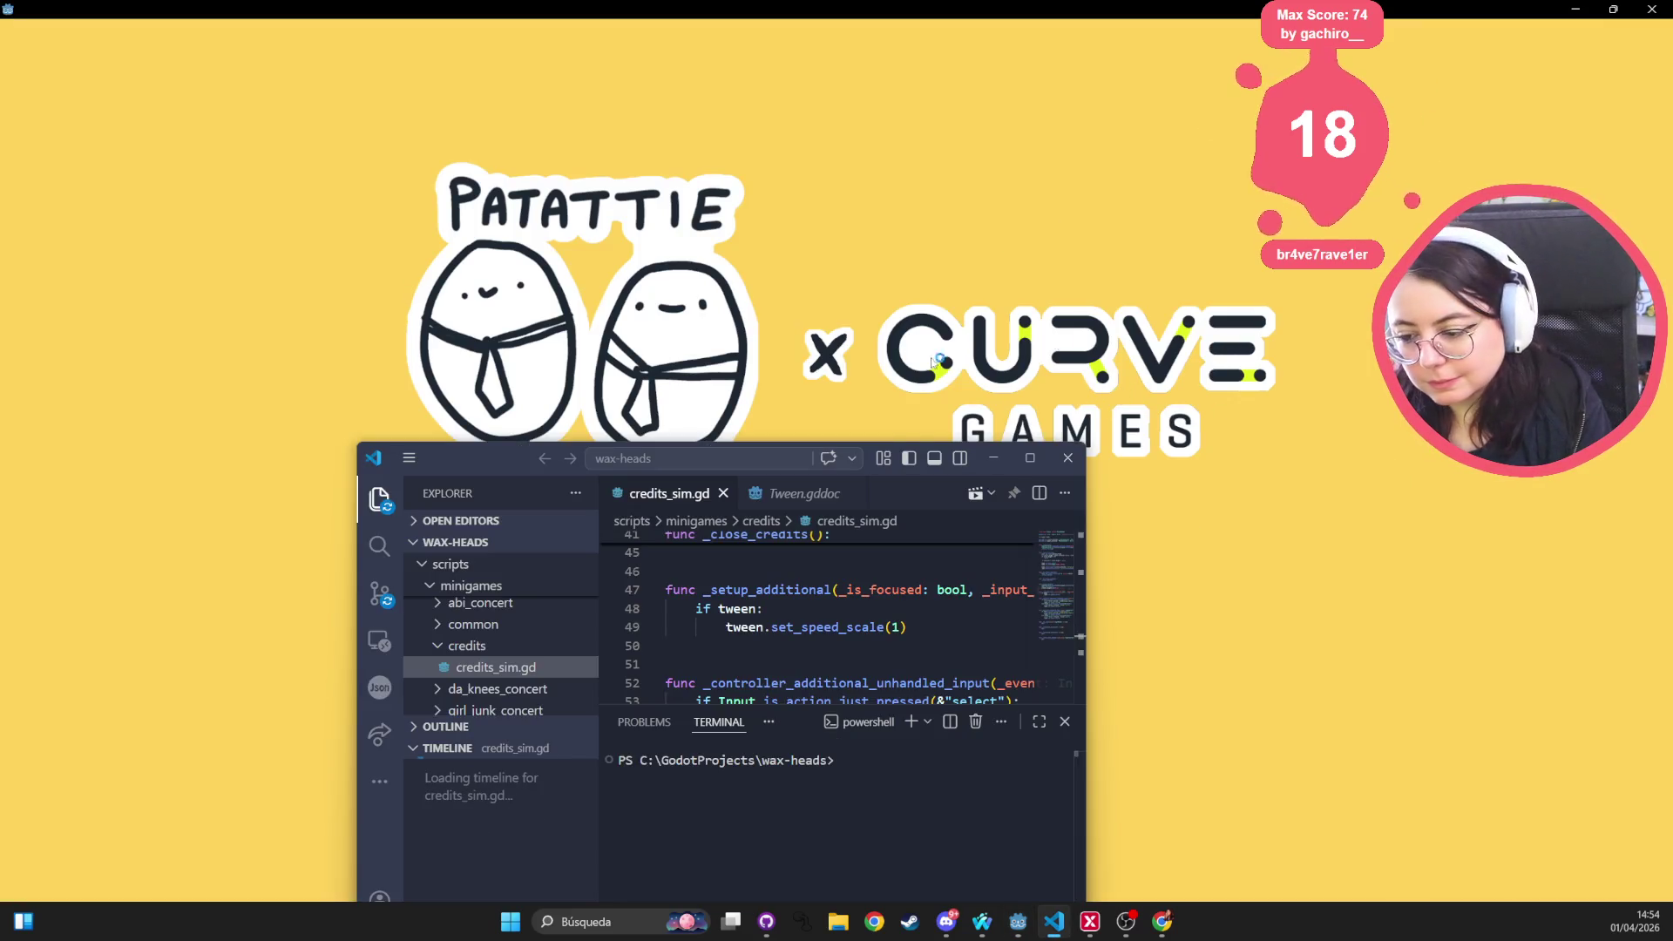
Maximize VS Code, hide Explorer, and delete the keyboard handler's Select pressed and released prints
left_click(1031, 462)
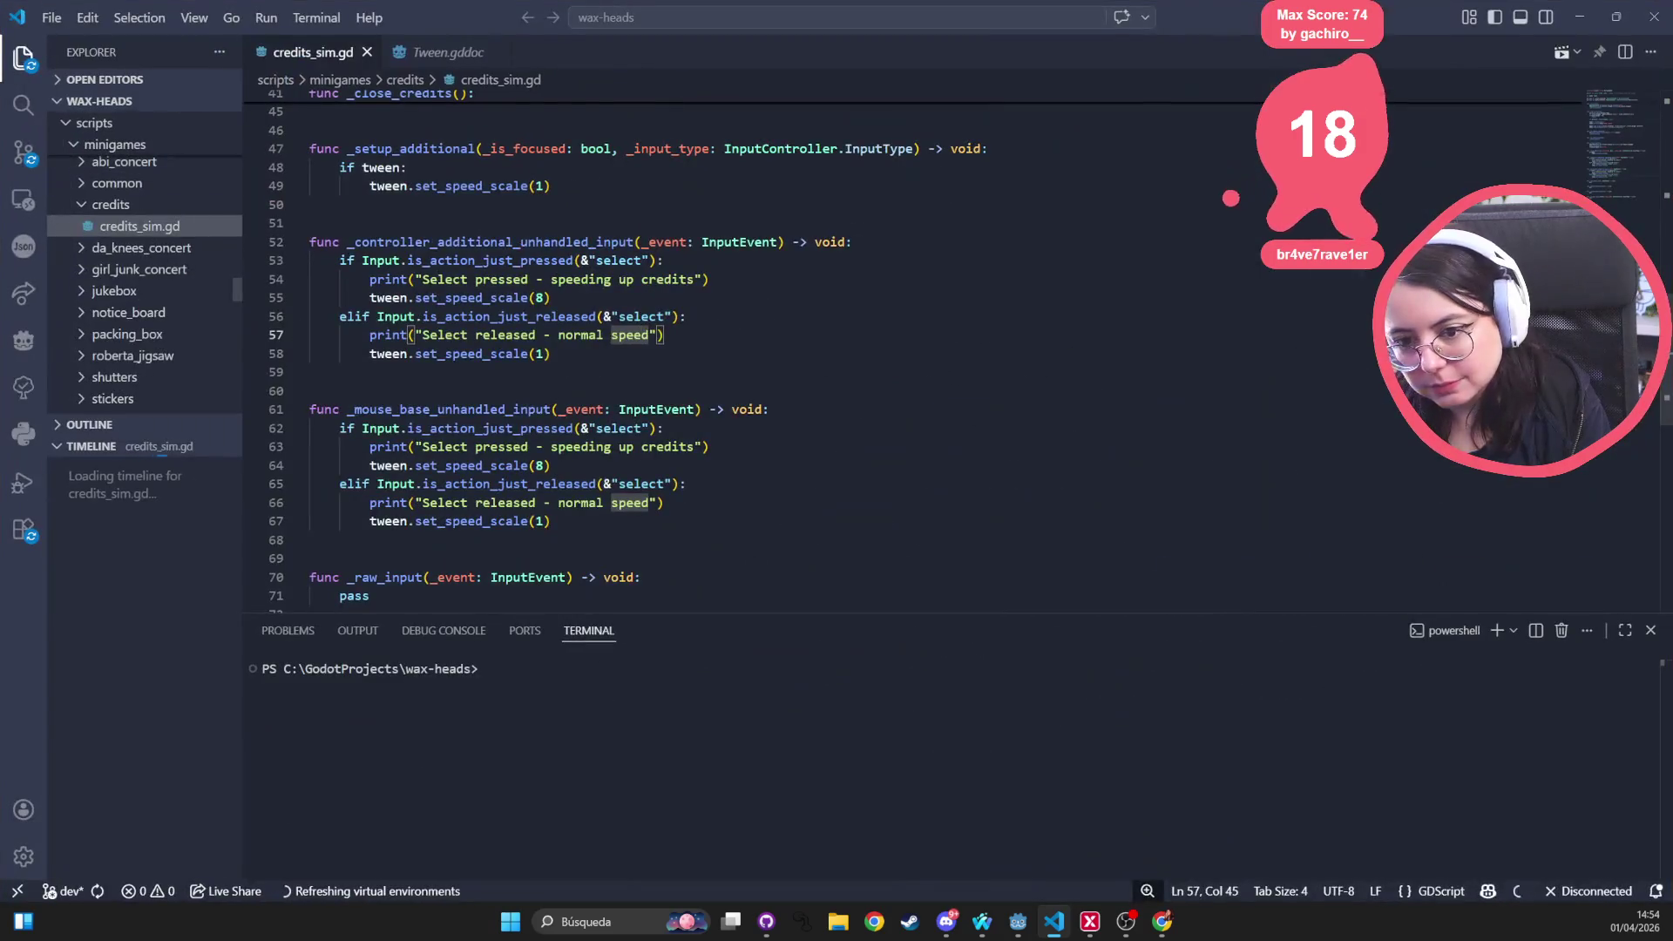
left_click(23, 57)
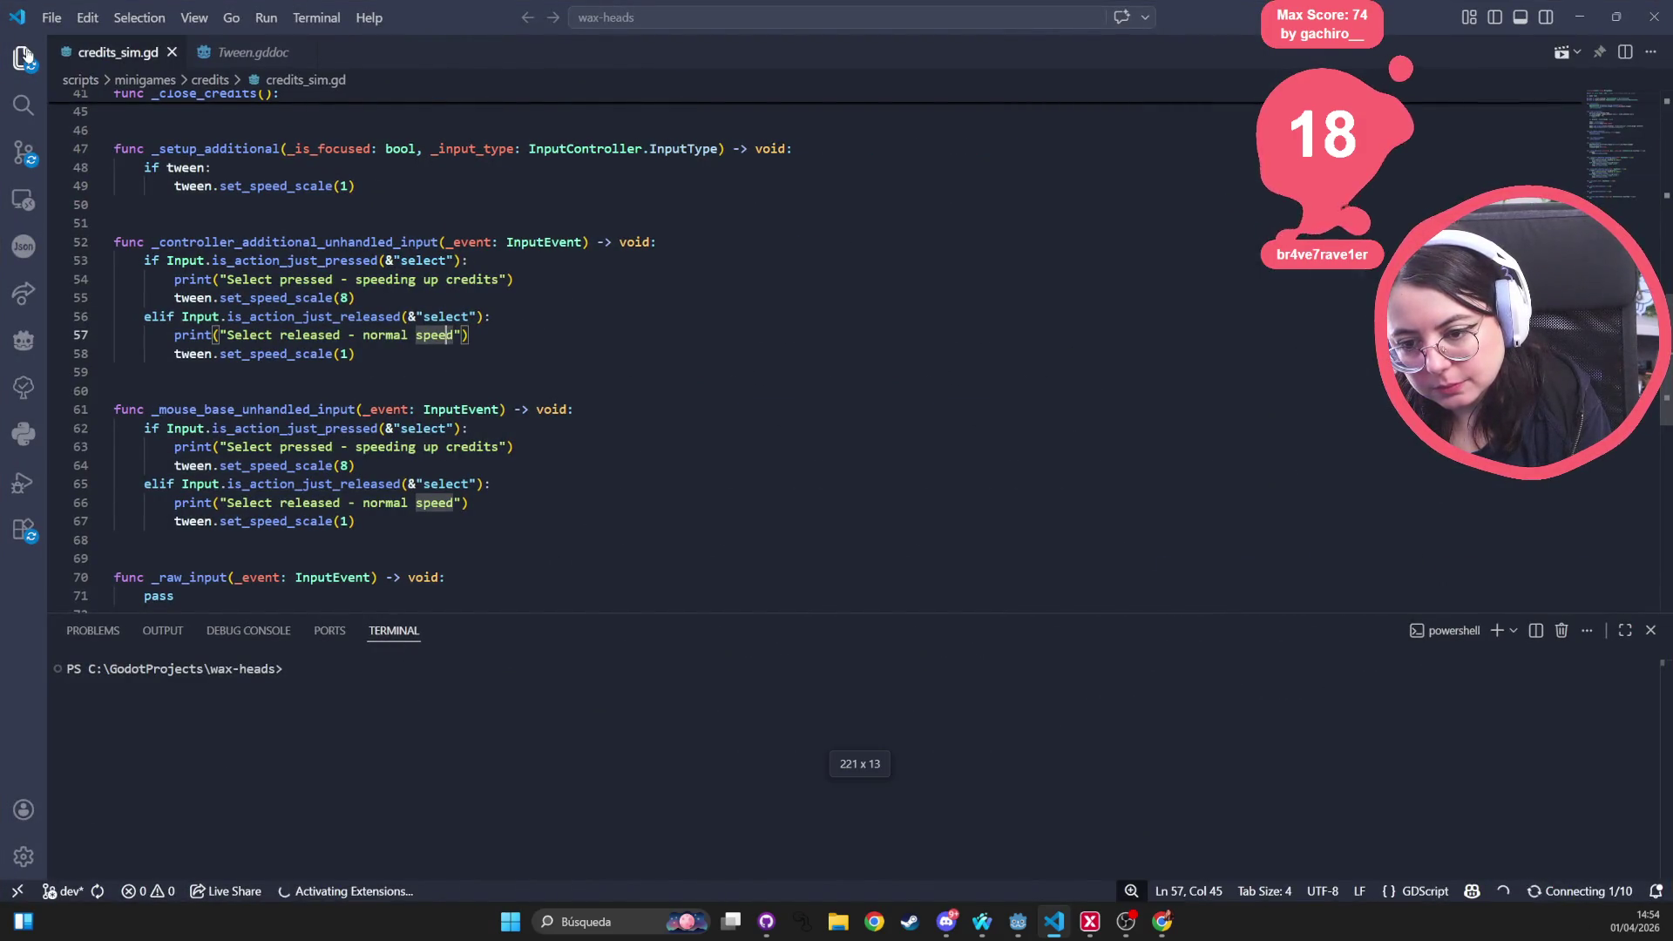
left_click(449, 428)
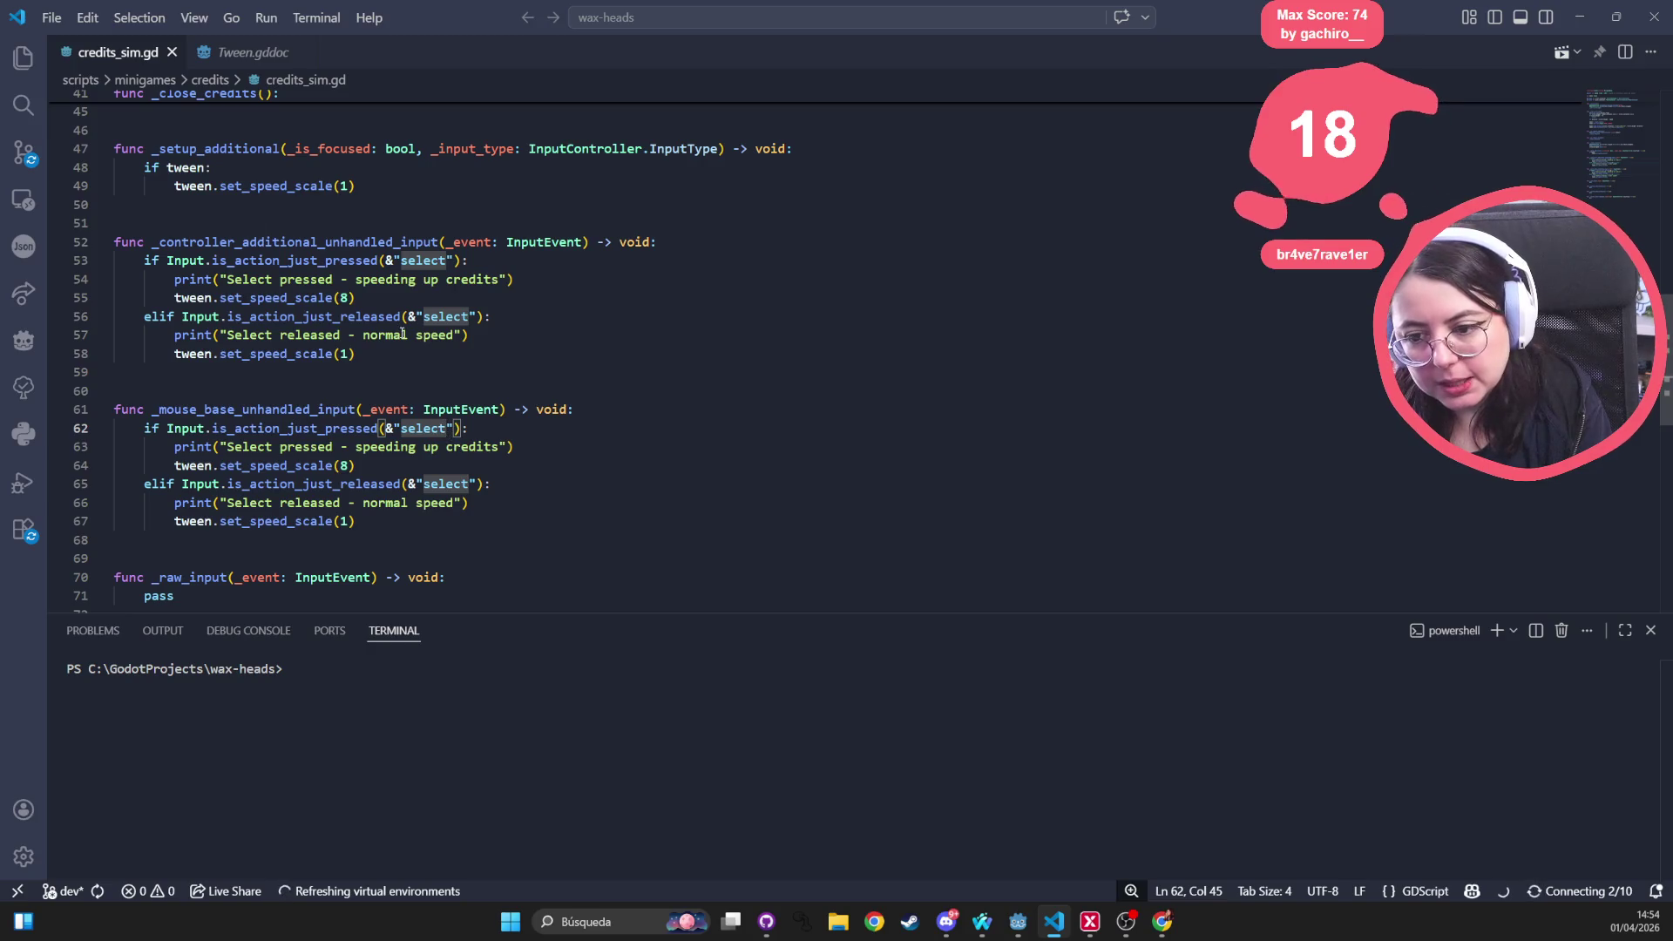
triple_click(409, 279)
key("BackSpace")
triple_click(409, 317)
key("BackSpace")
Delete the mouse handler's Select pressed and Select released print lines
triple_click(414, 411)
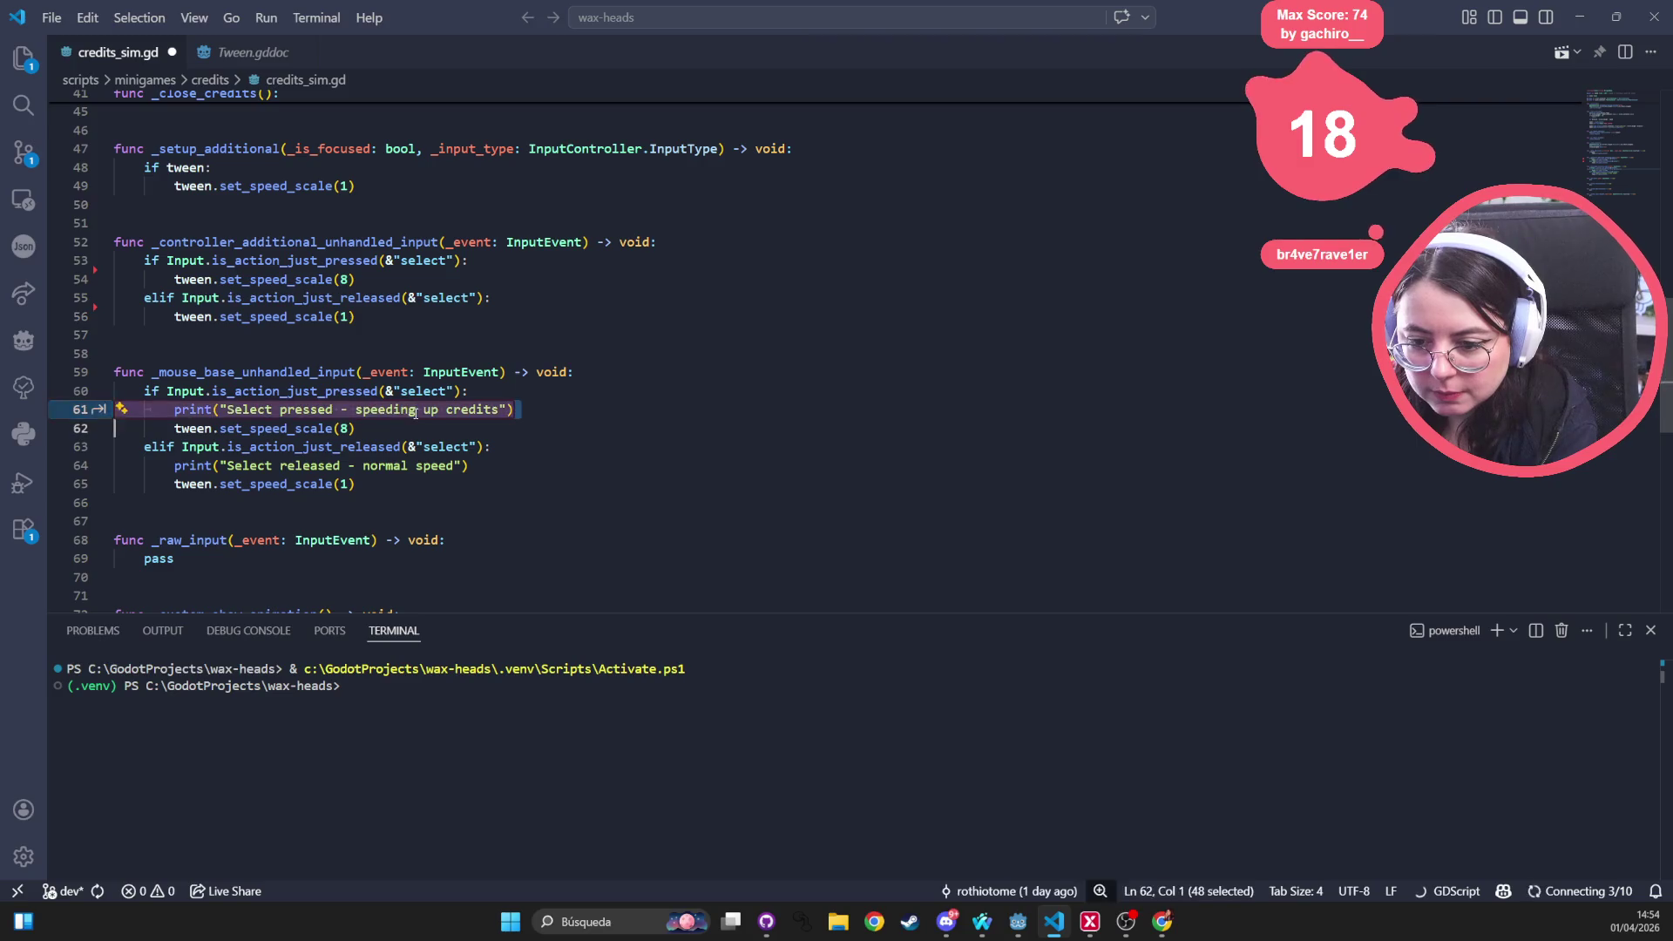
key("BackSpace")
triple_click(410, 446)
key("BackSpace")
left_click(667, 377)
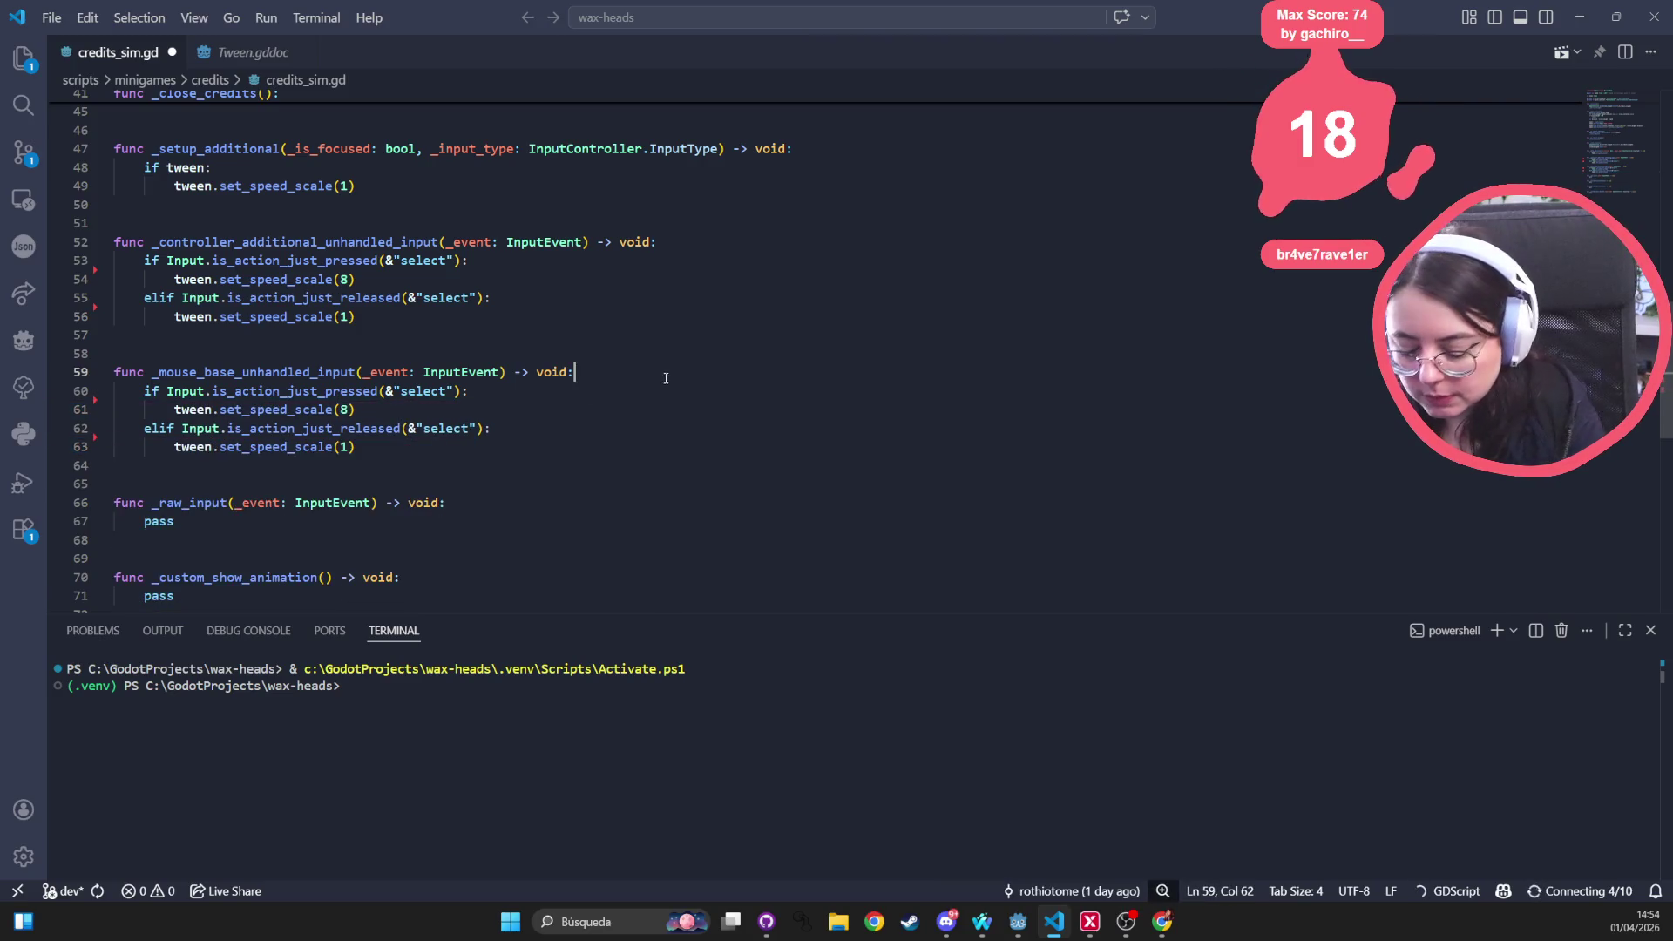
left_click(764, 921)
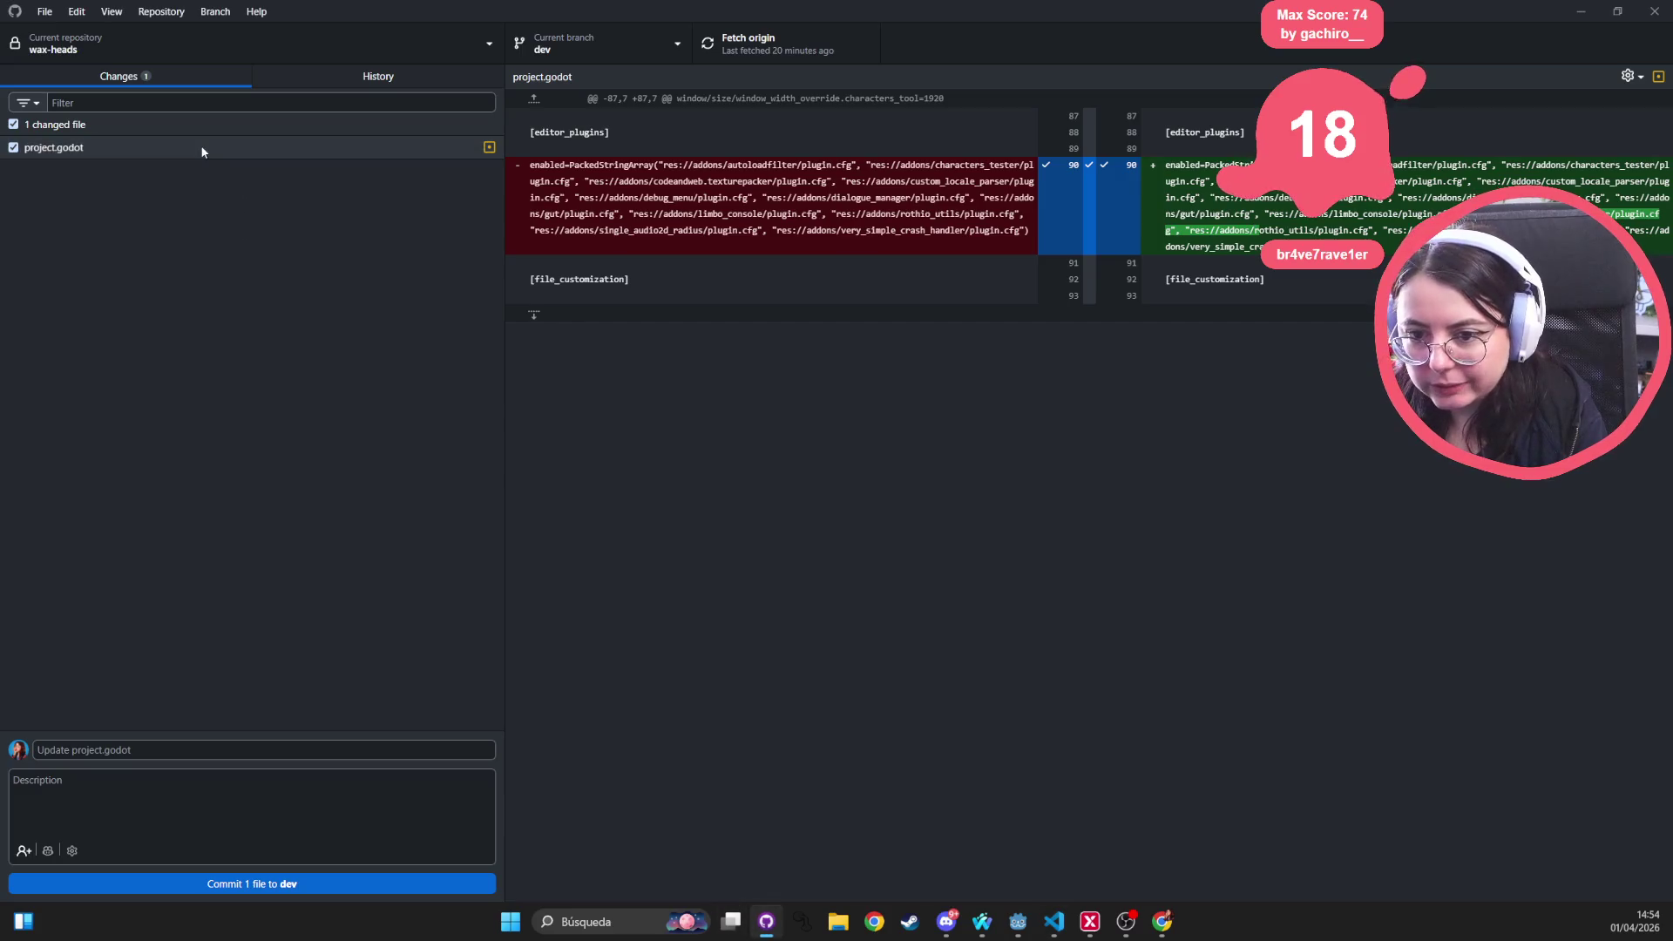
Save credits_sim.gd and review its diff in GitHub Desktop
key("alt+Tab")
left_click(573, 352)
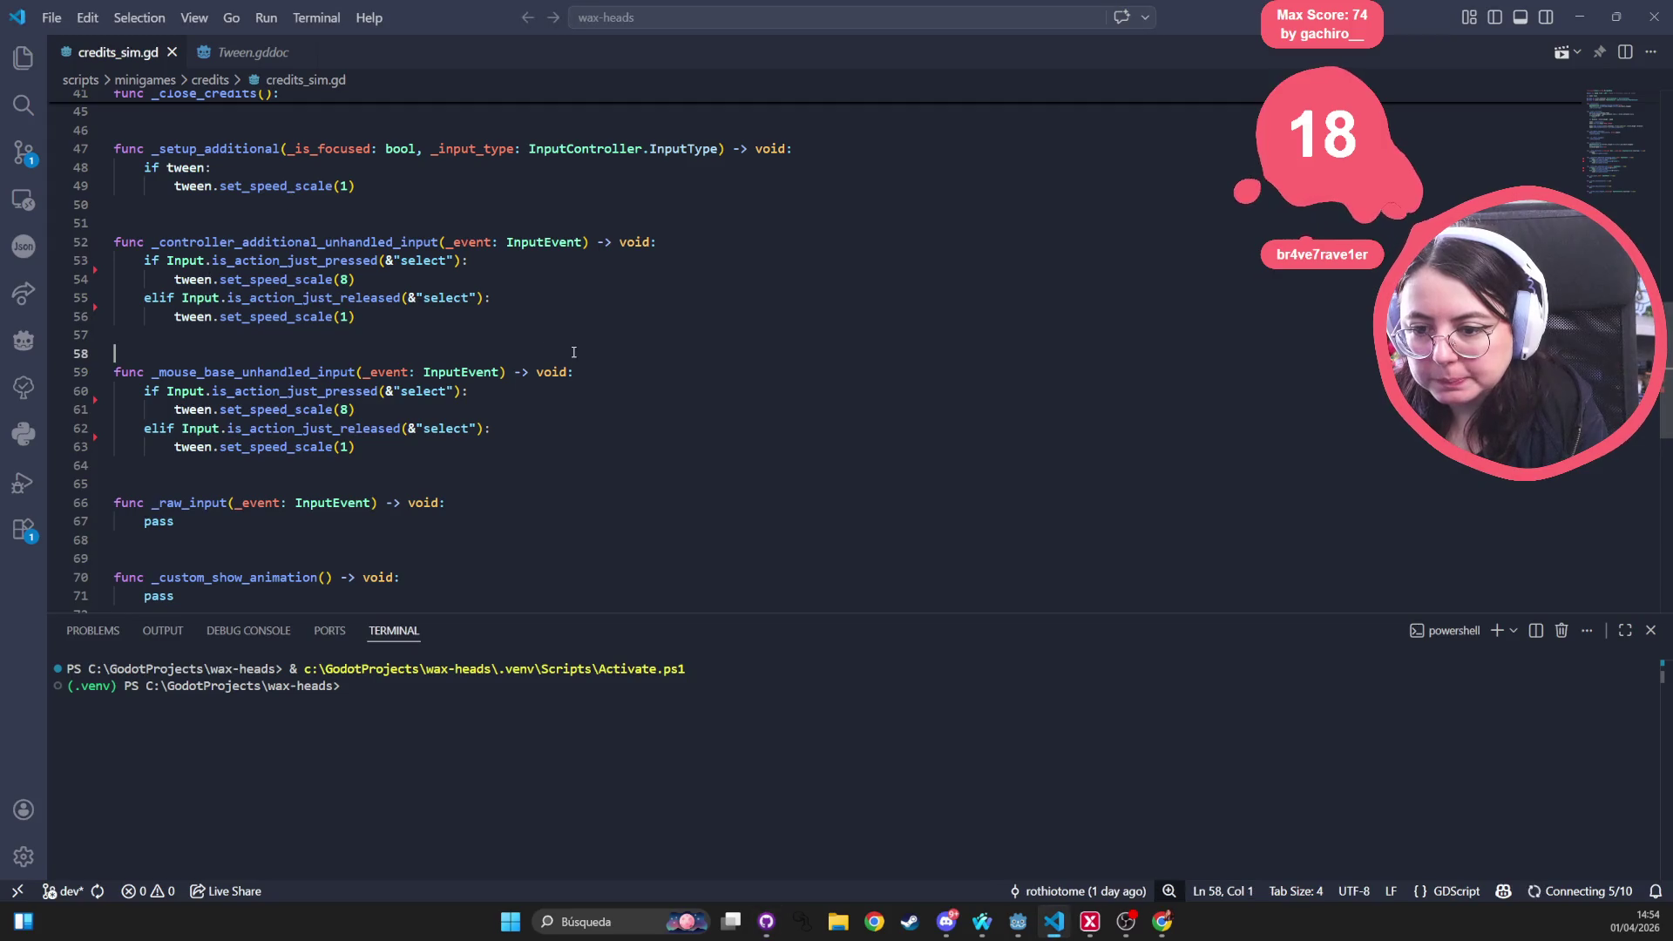
key("alt+Tab")
left_click(180, 174)
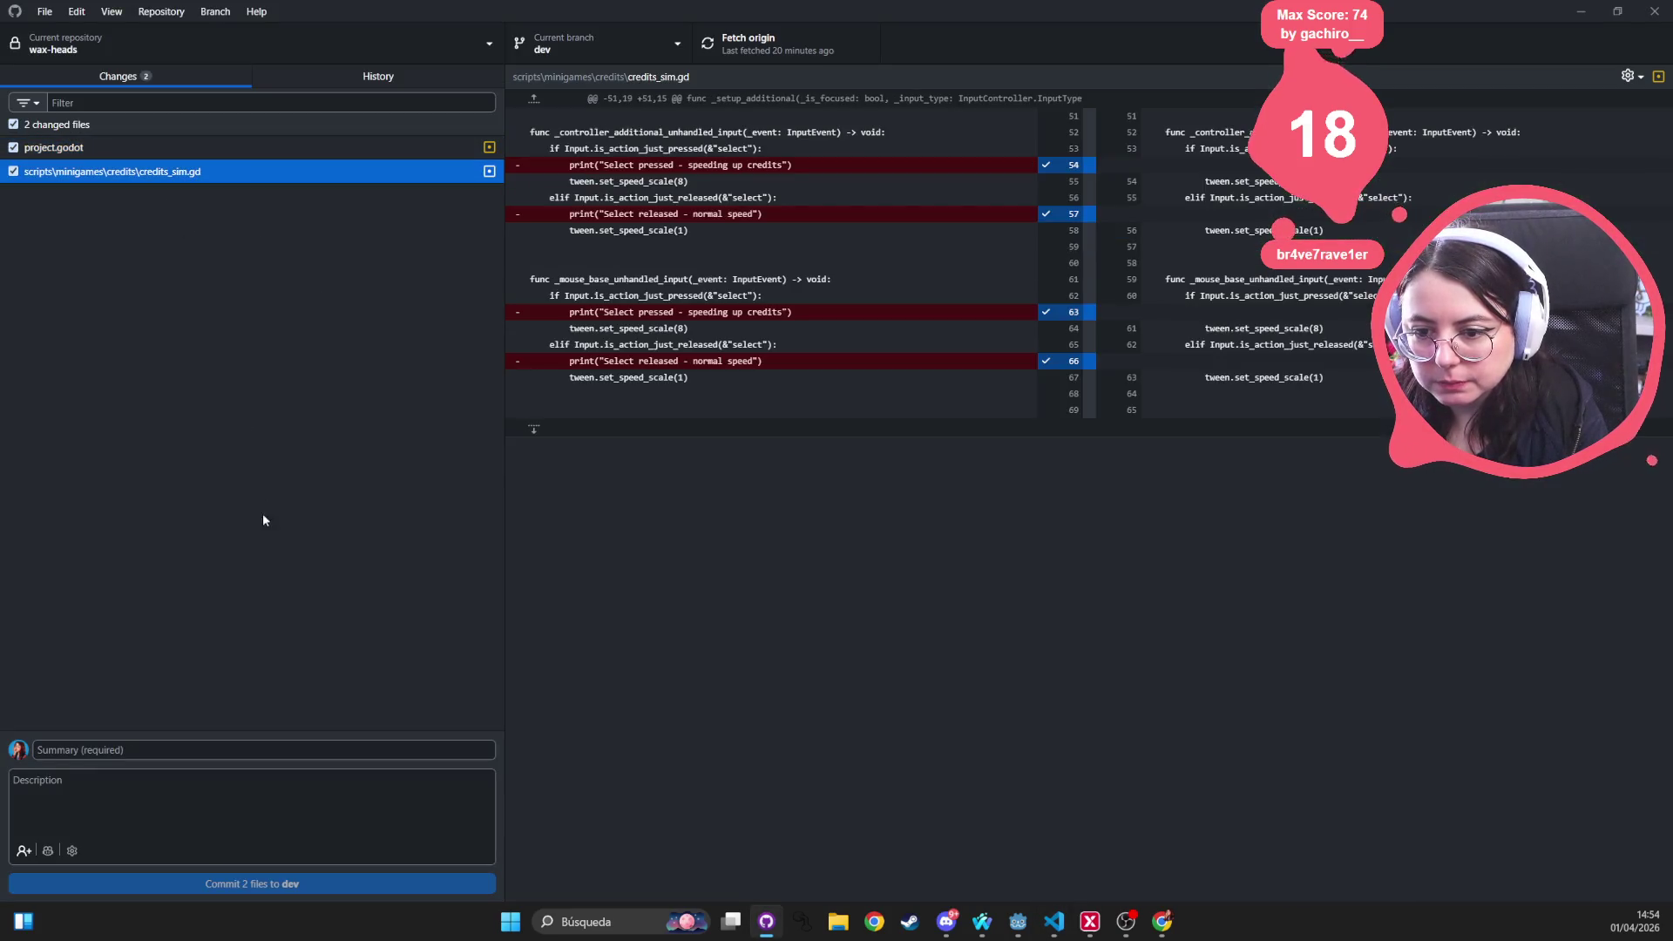
Exclude project.godot, commit as 'remove unnecessary prints' to dev, and push to origin
left_click(13, 147)
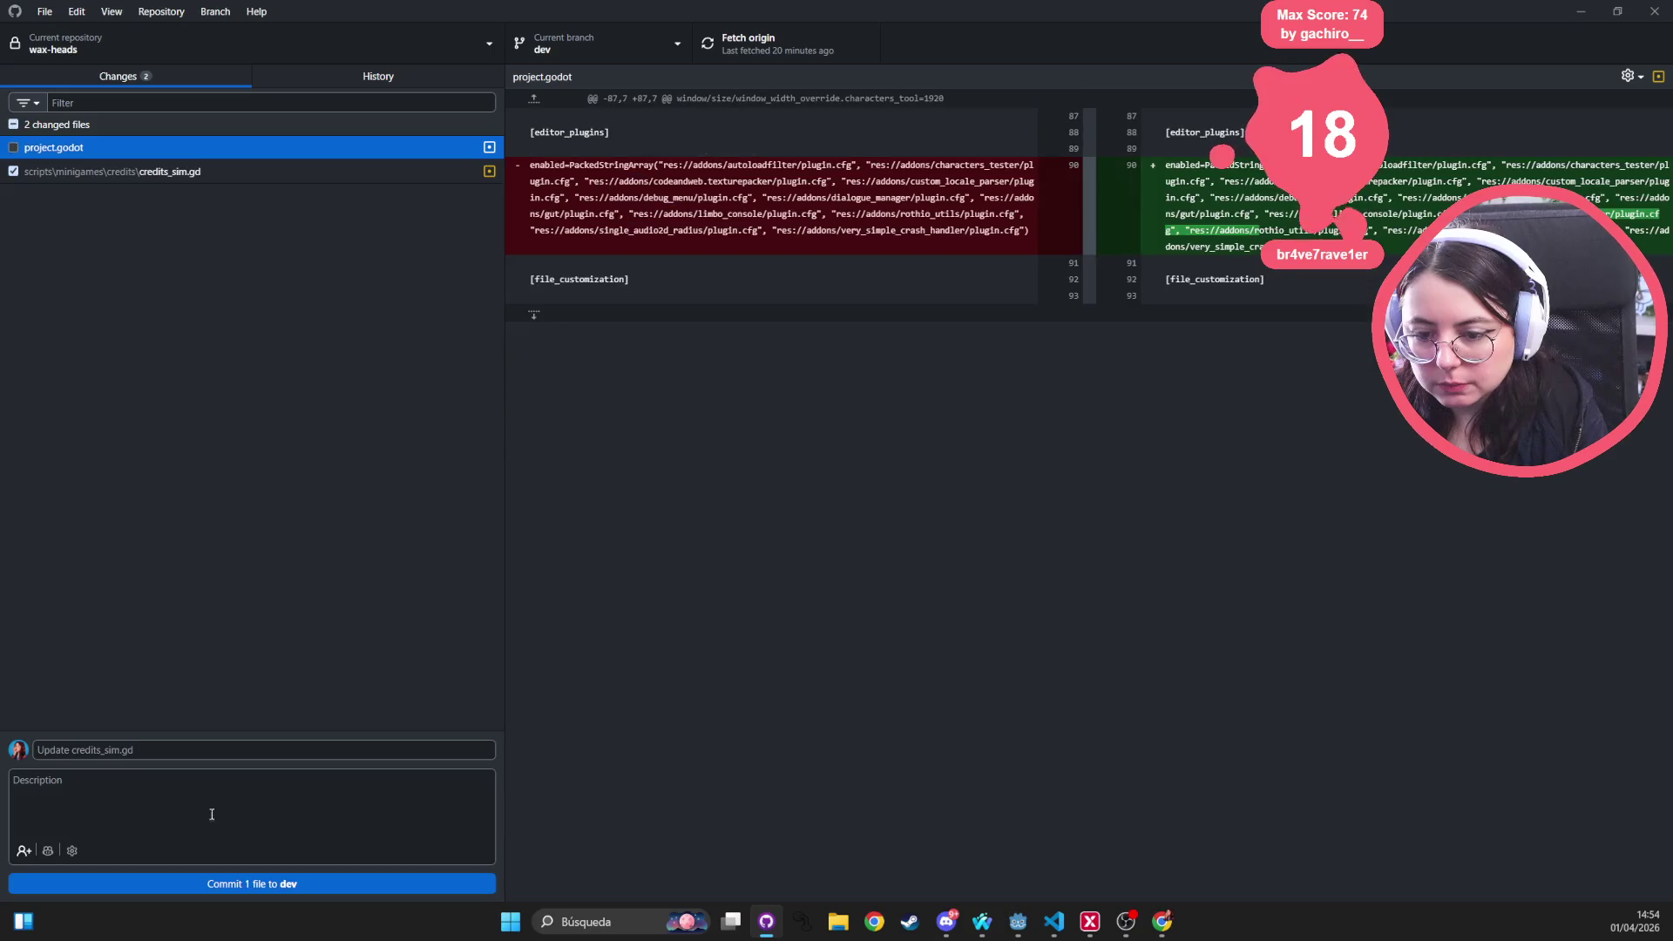
type("remove unnec")
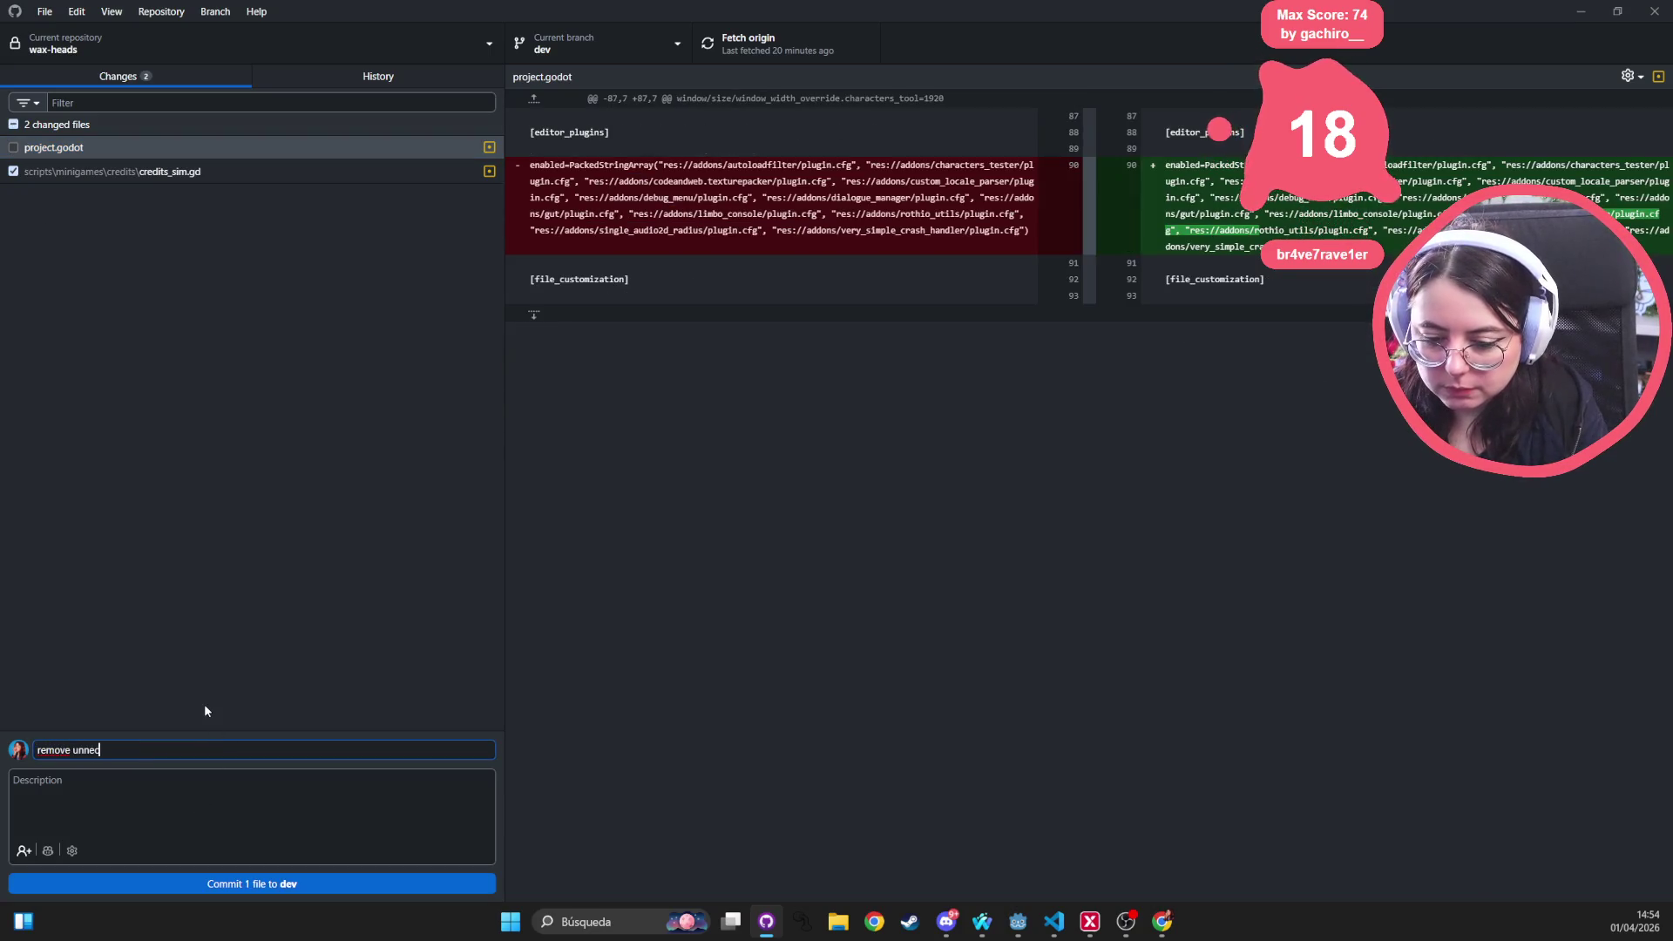
type("essary prints")
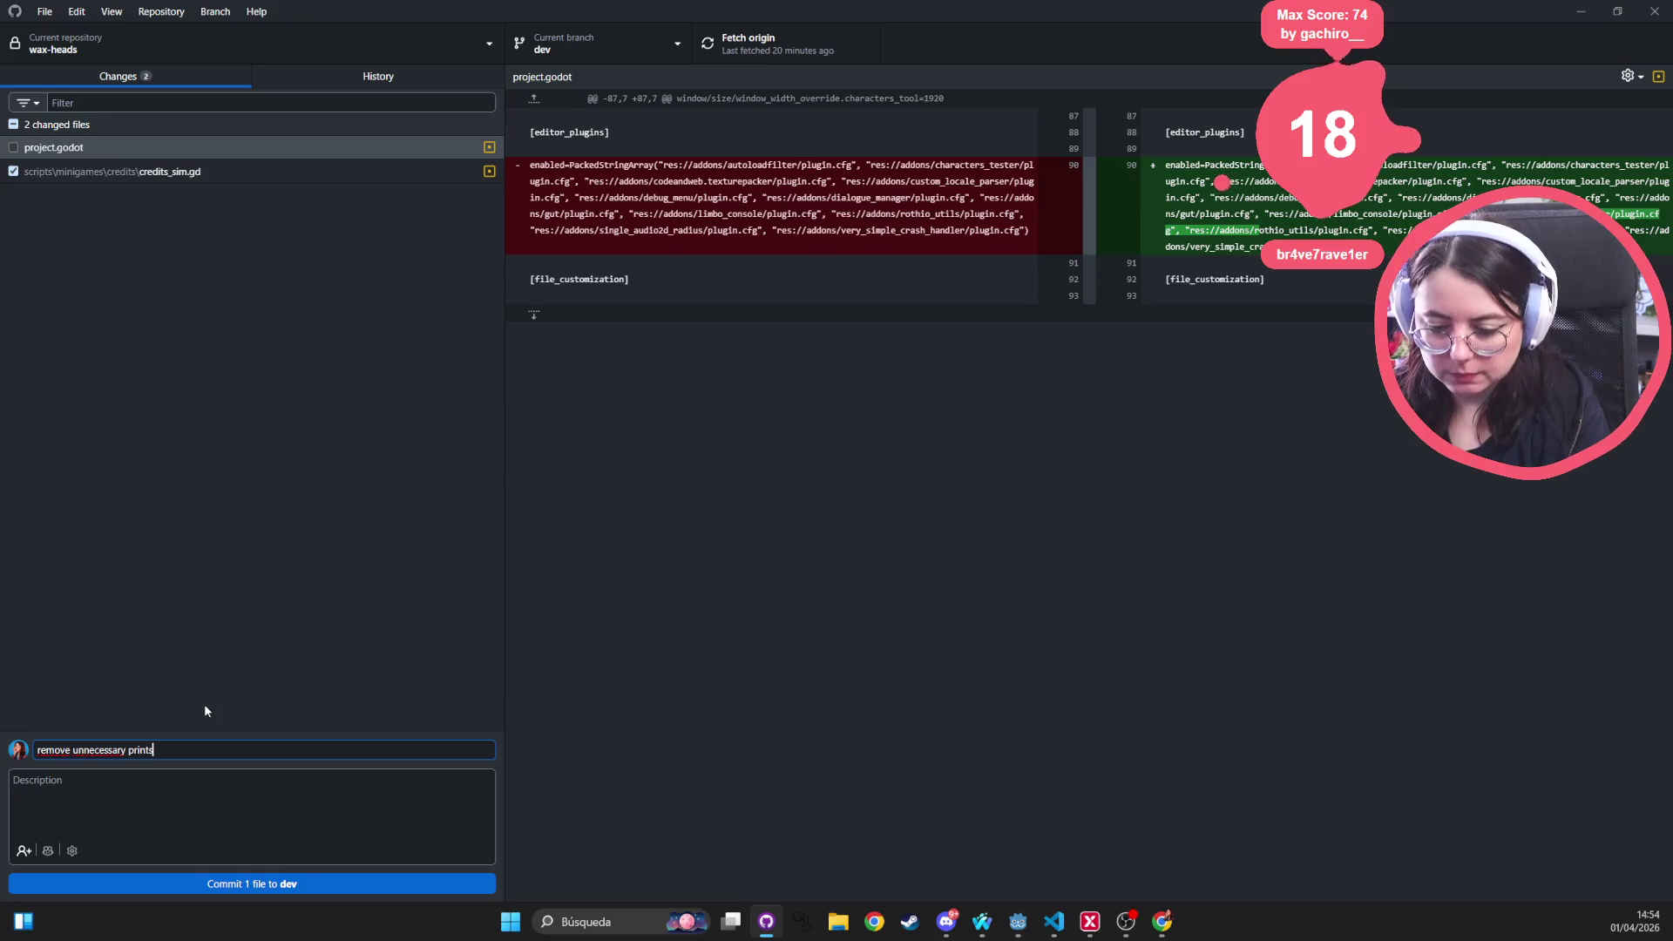
left_click(329, 883)
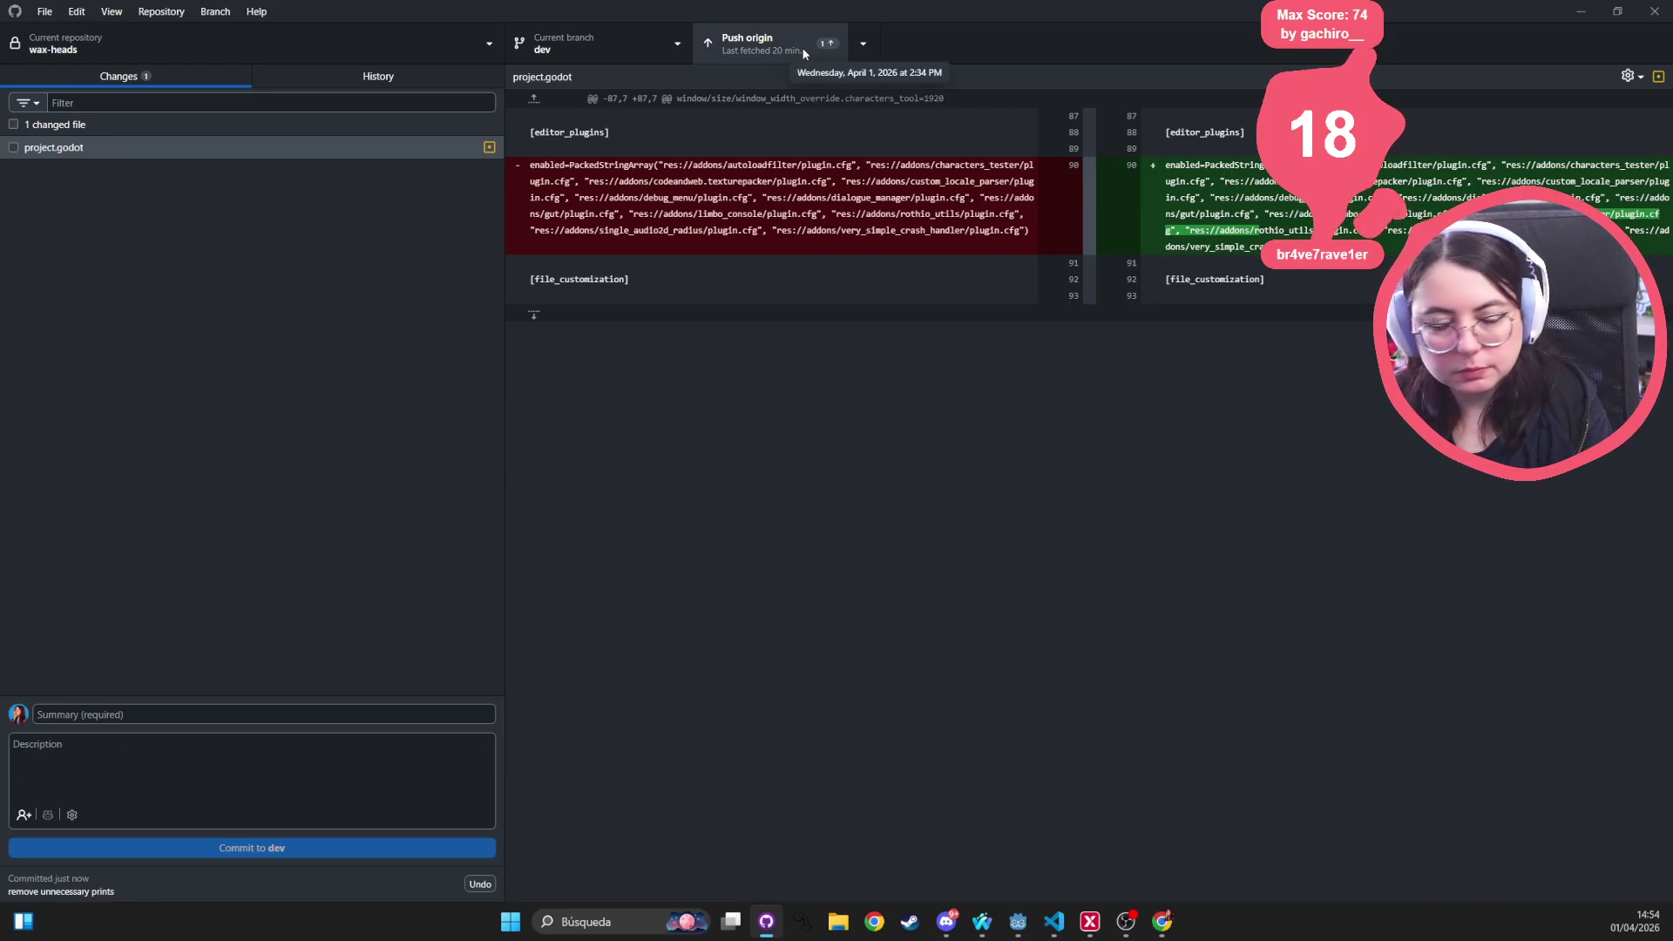
left_click(790, 50)
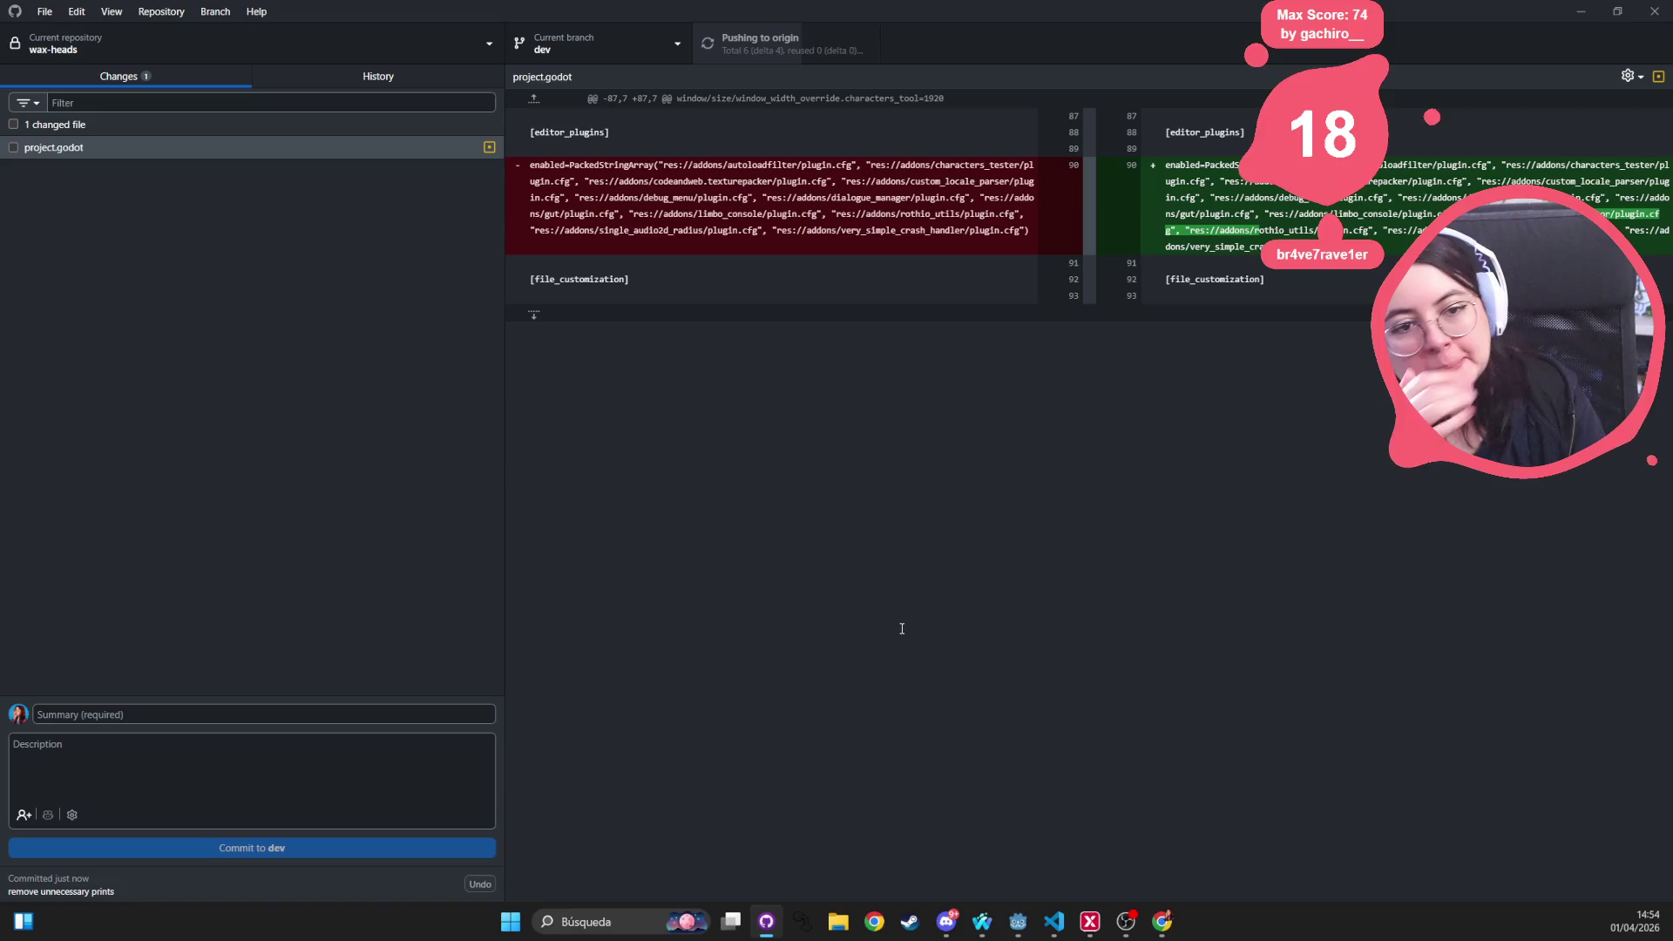
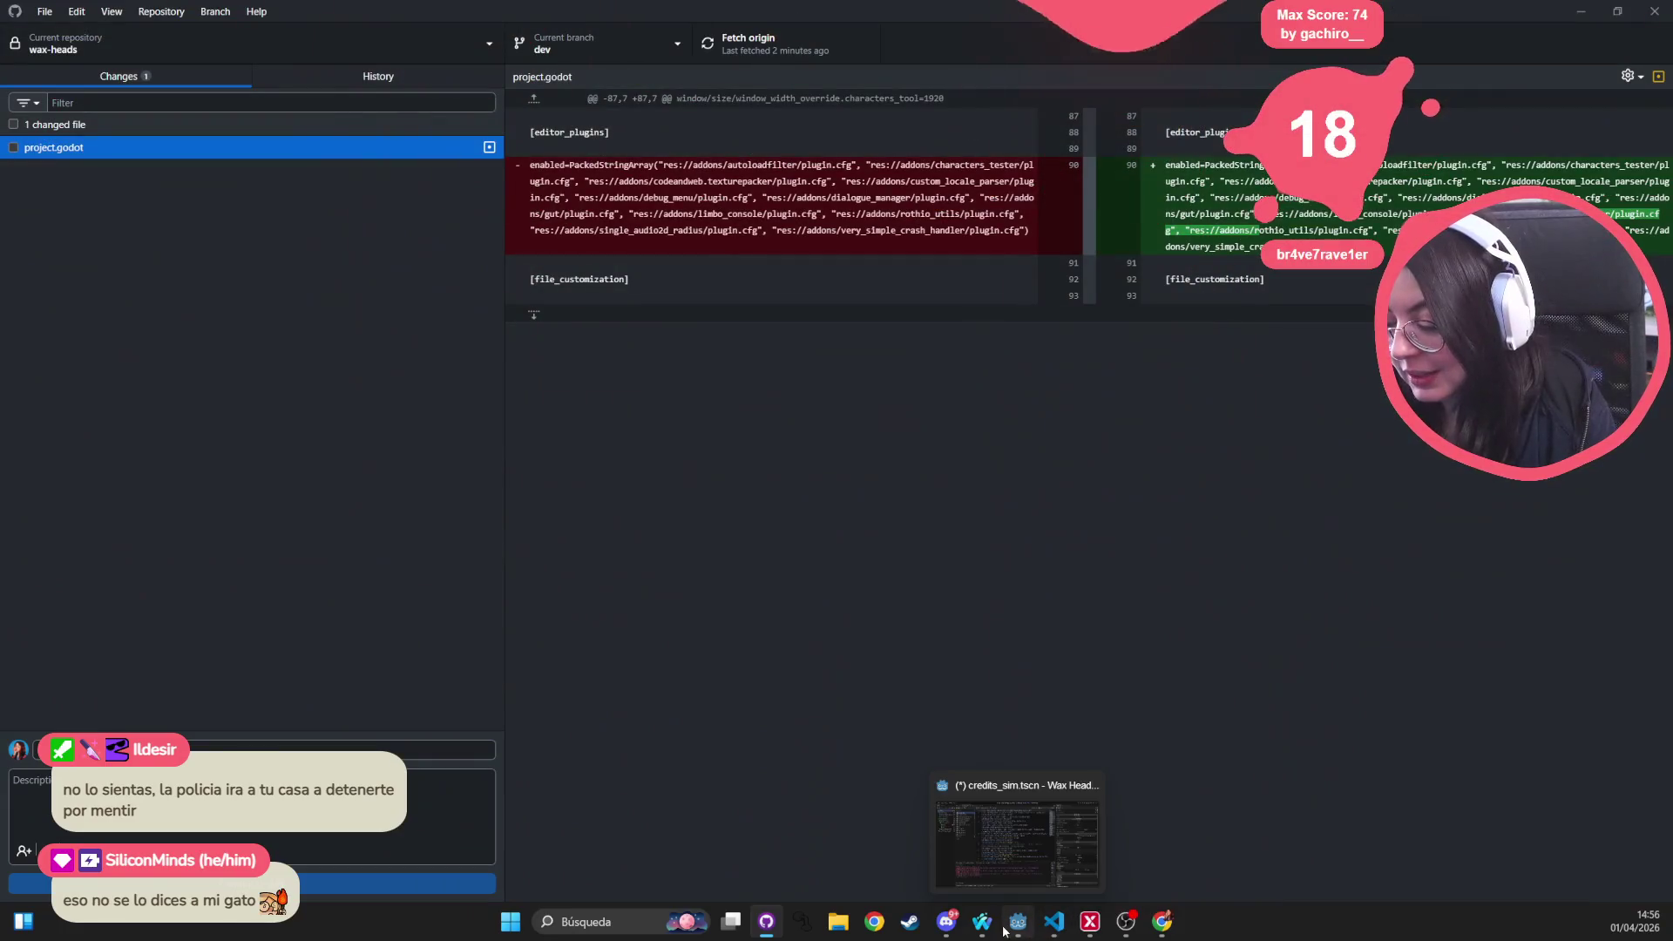
Bring credits_sim.gd forward in VS Code, shrink its terminal panel, then return to Godot
left_click(1155, 928)
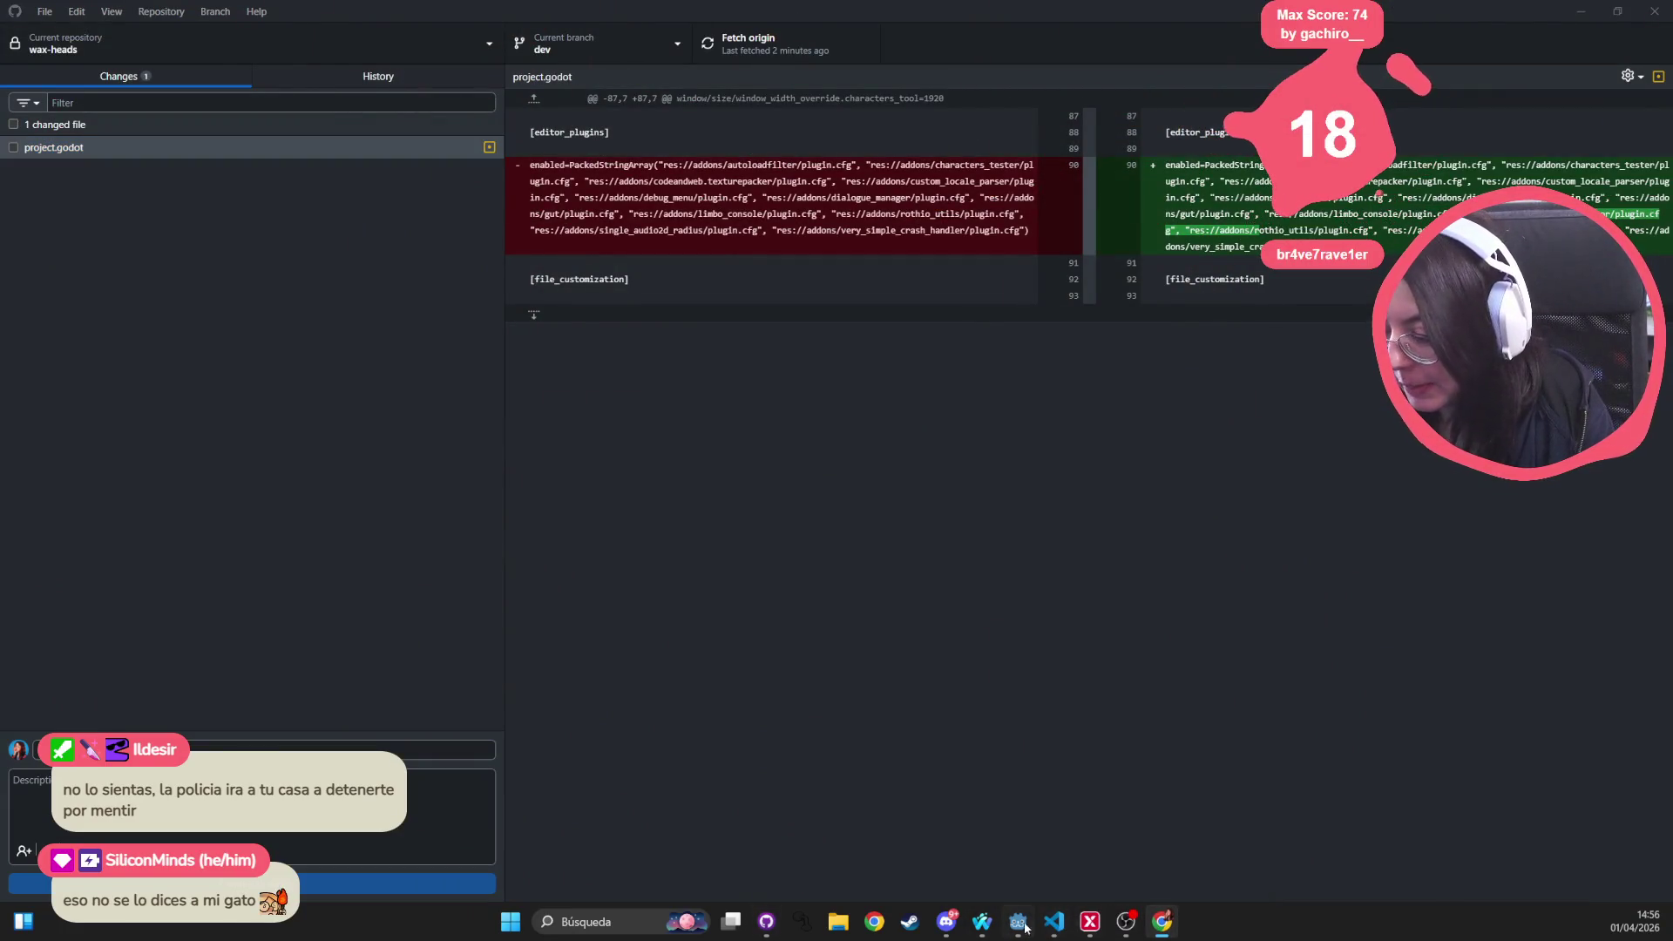
left_click(1049, 924)
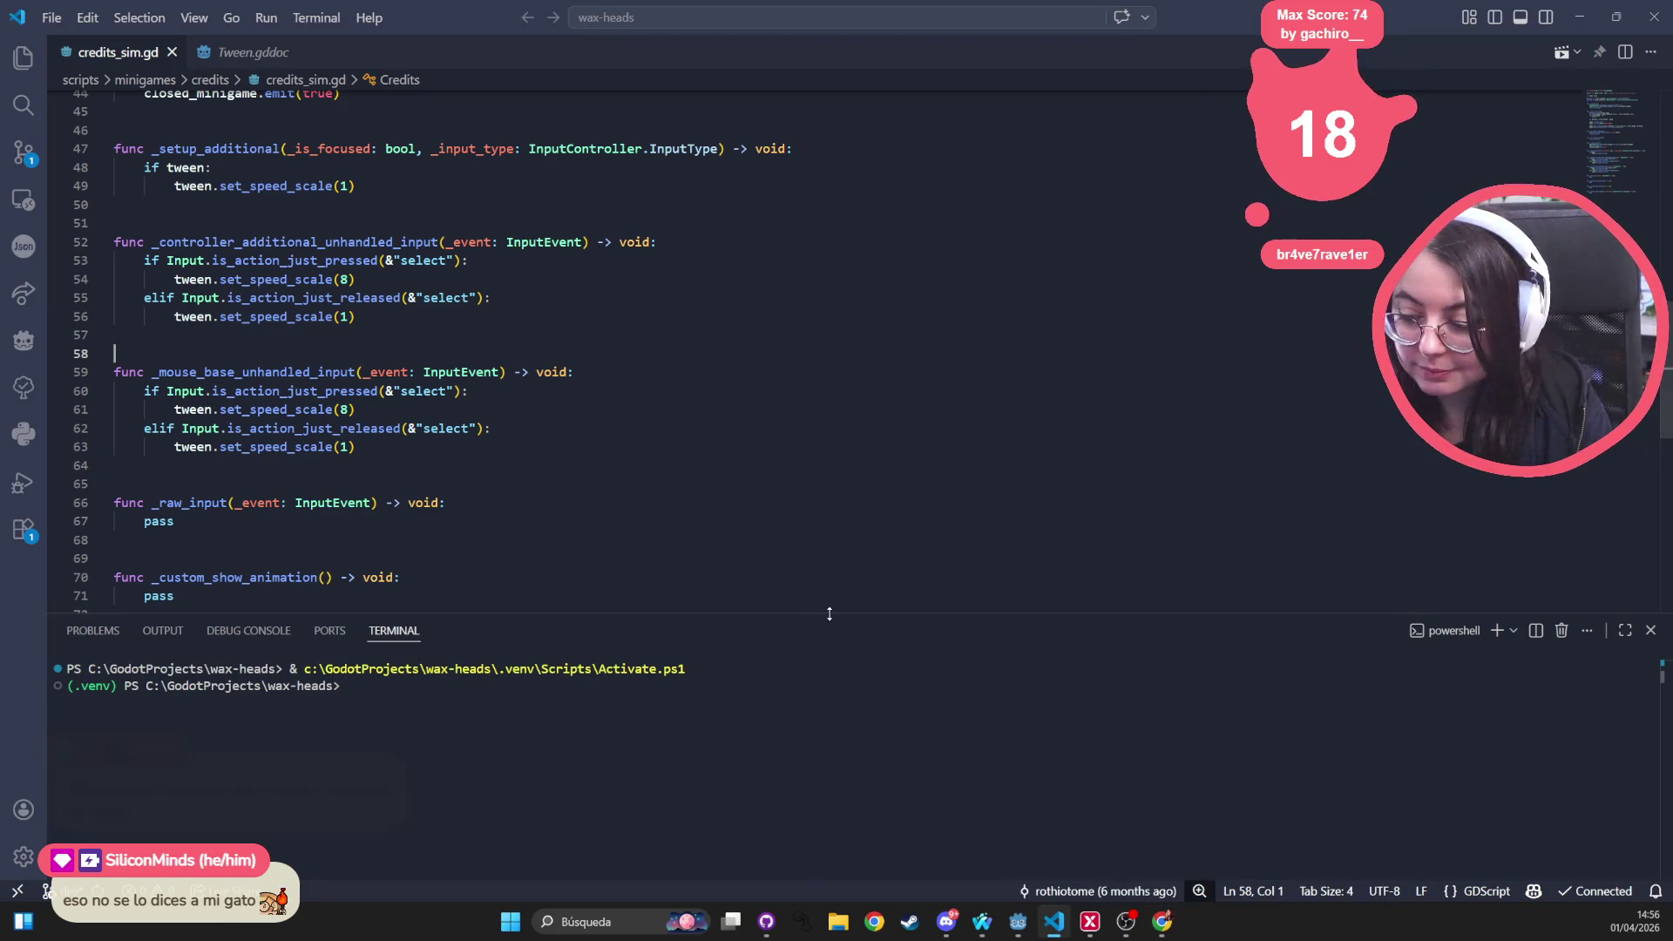
left_click_drag(849, 615, 849, 756)
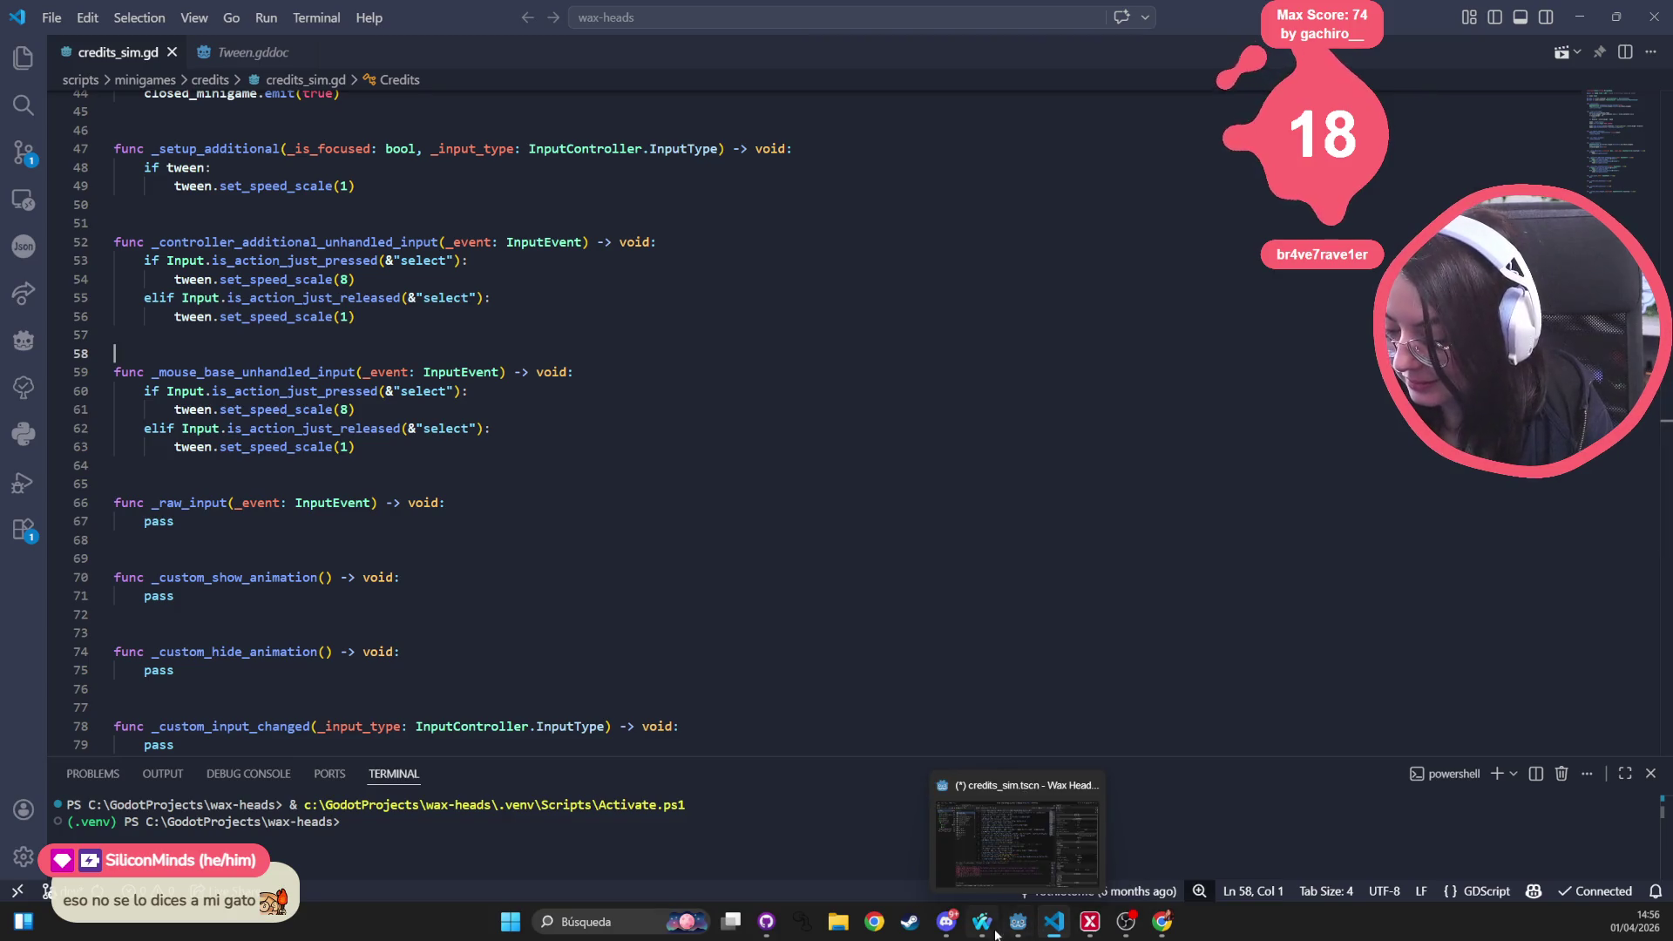
left_click(1016, 925)
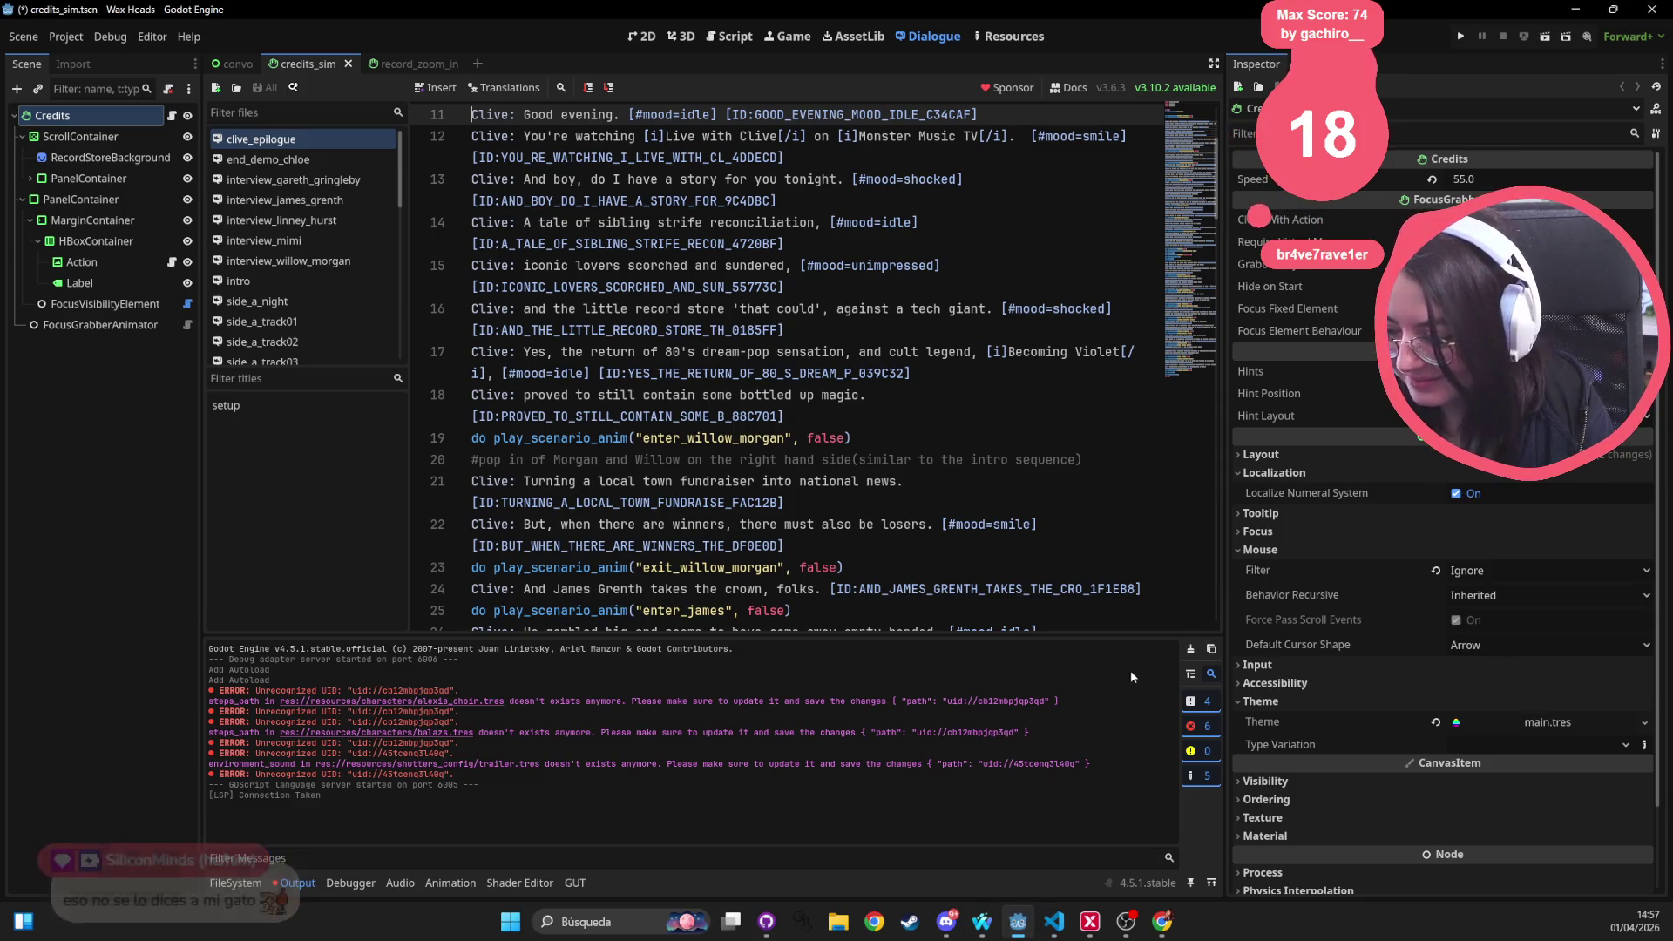
Clear the Output log, switch to 2D, and close the credits_sim and record_zoom_in scenes
left_click(1190, 649)
left_click(683, 309)
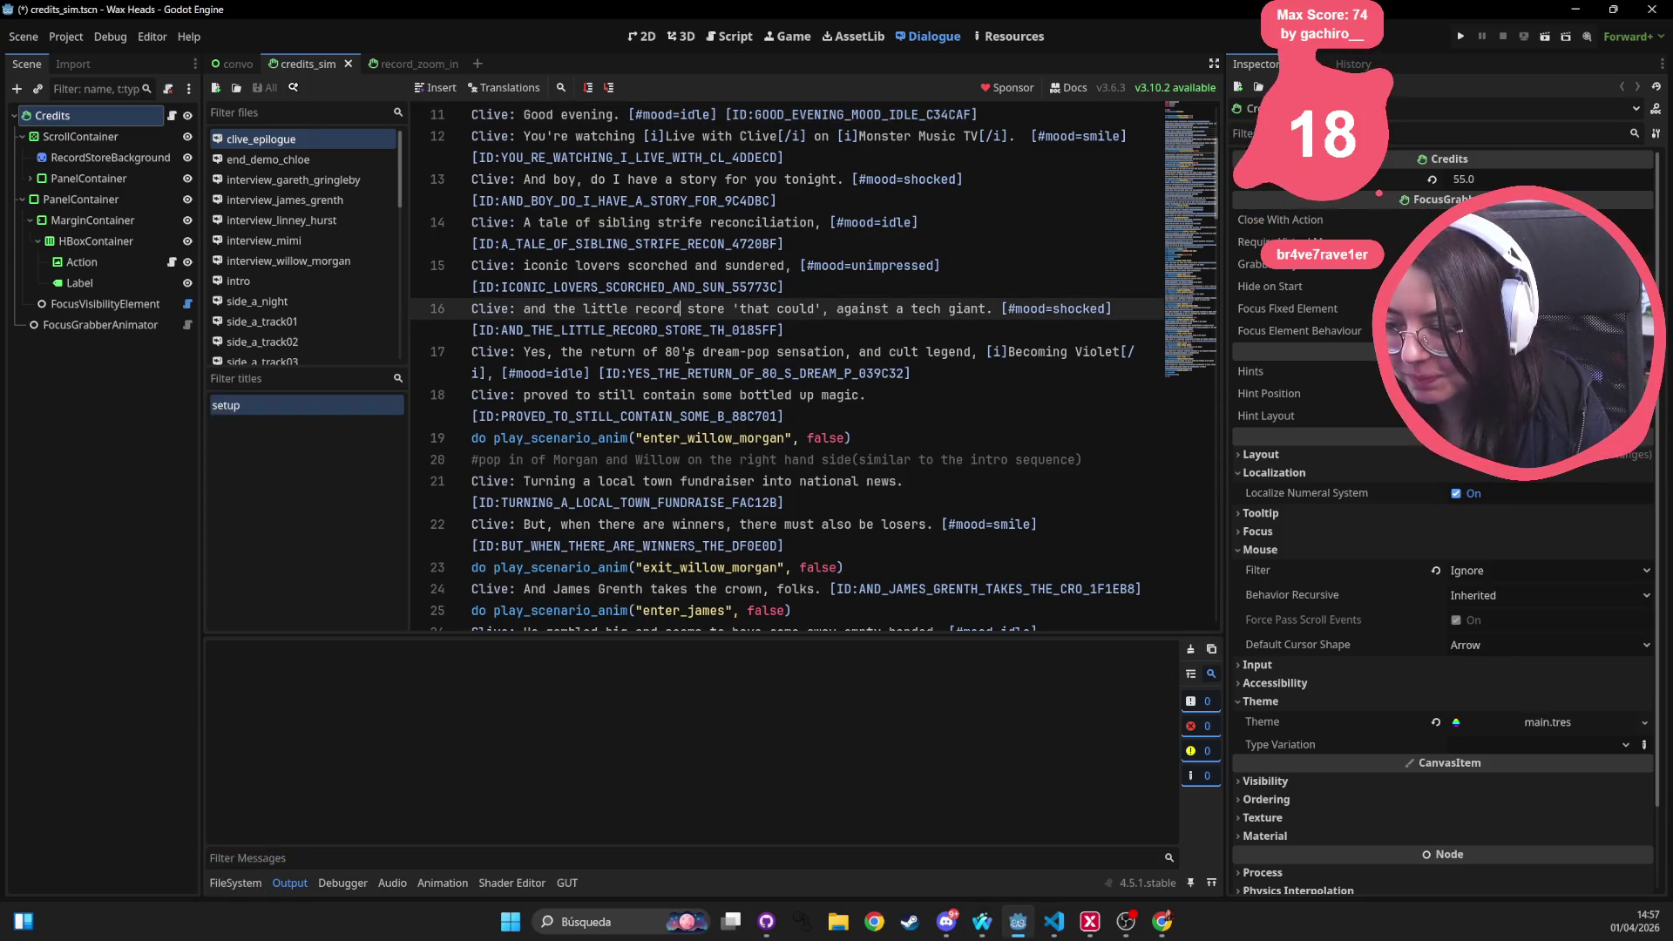
left_click(631, 33)
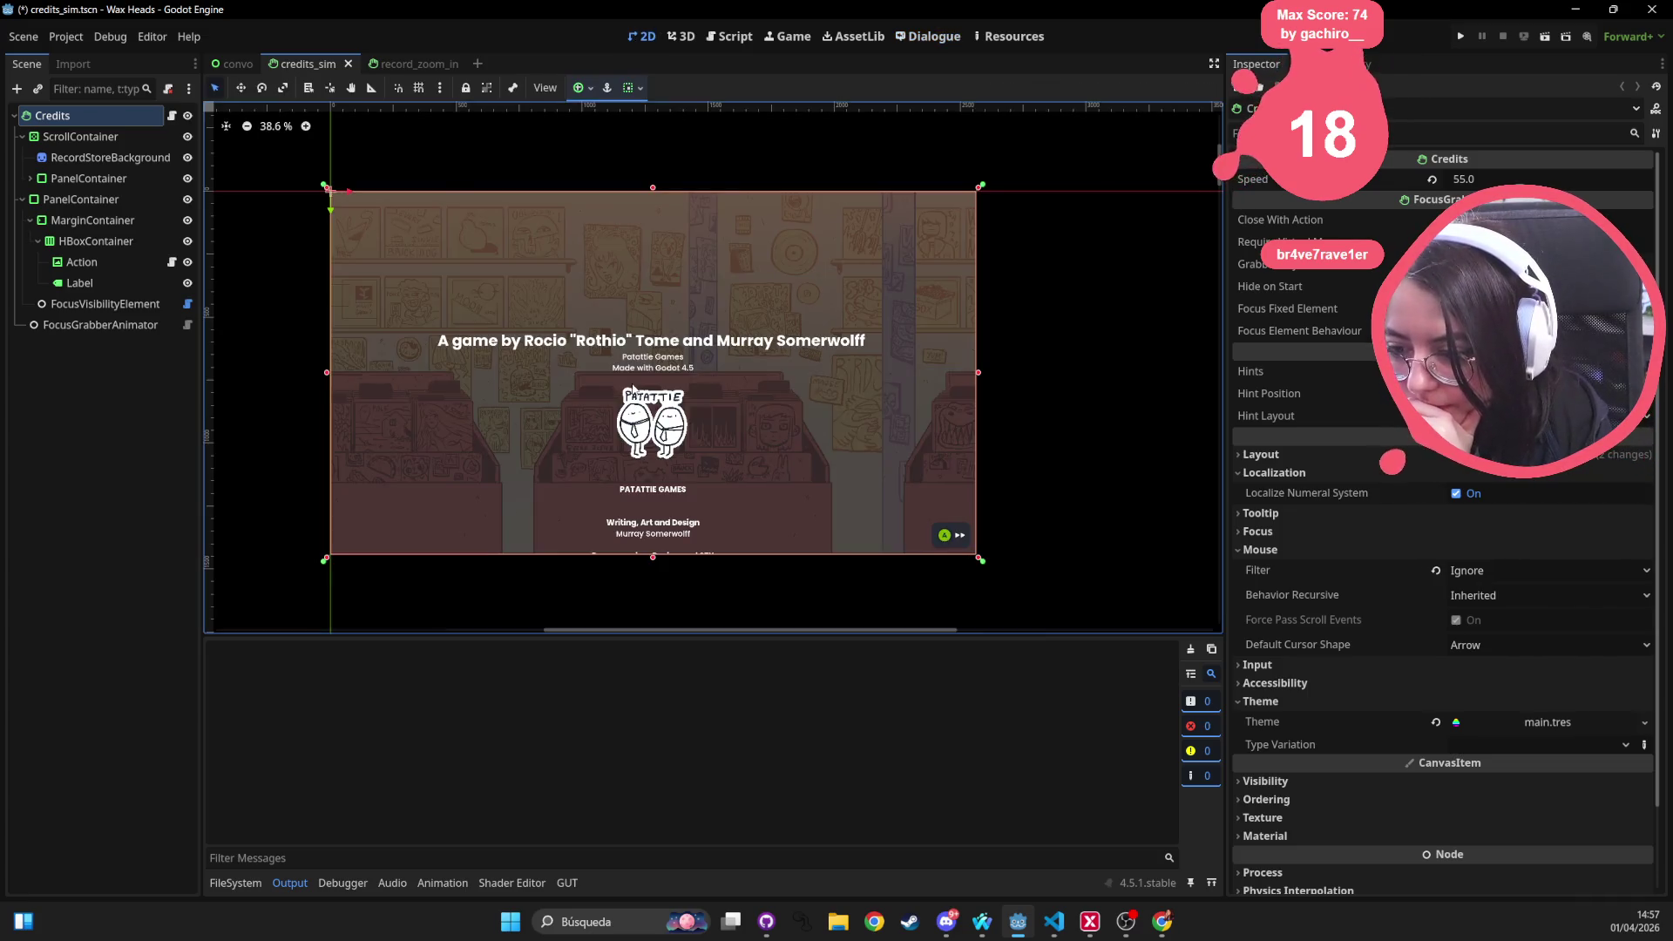
middle_click(316, 64)
middle_click(296, 64)
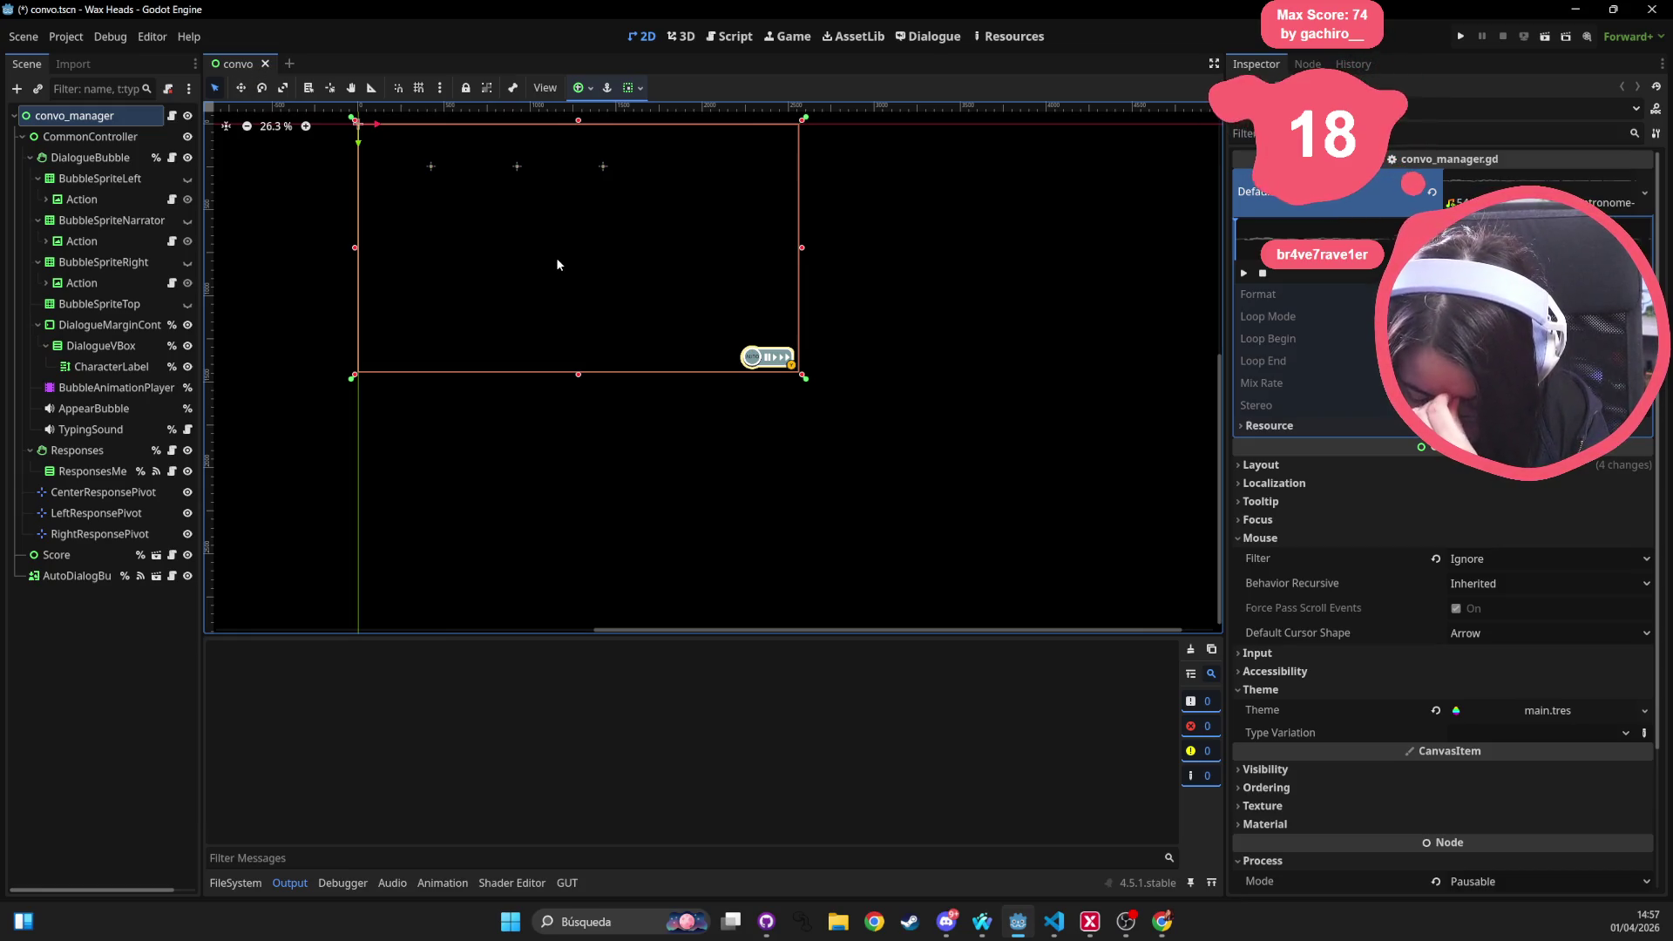
Quick-open the main_menu scene by searching 'main_menu'
left_click_drag(680, 298, 799, 399)
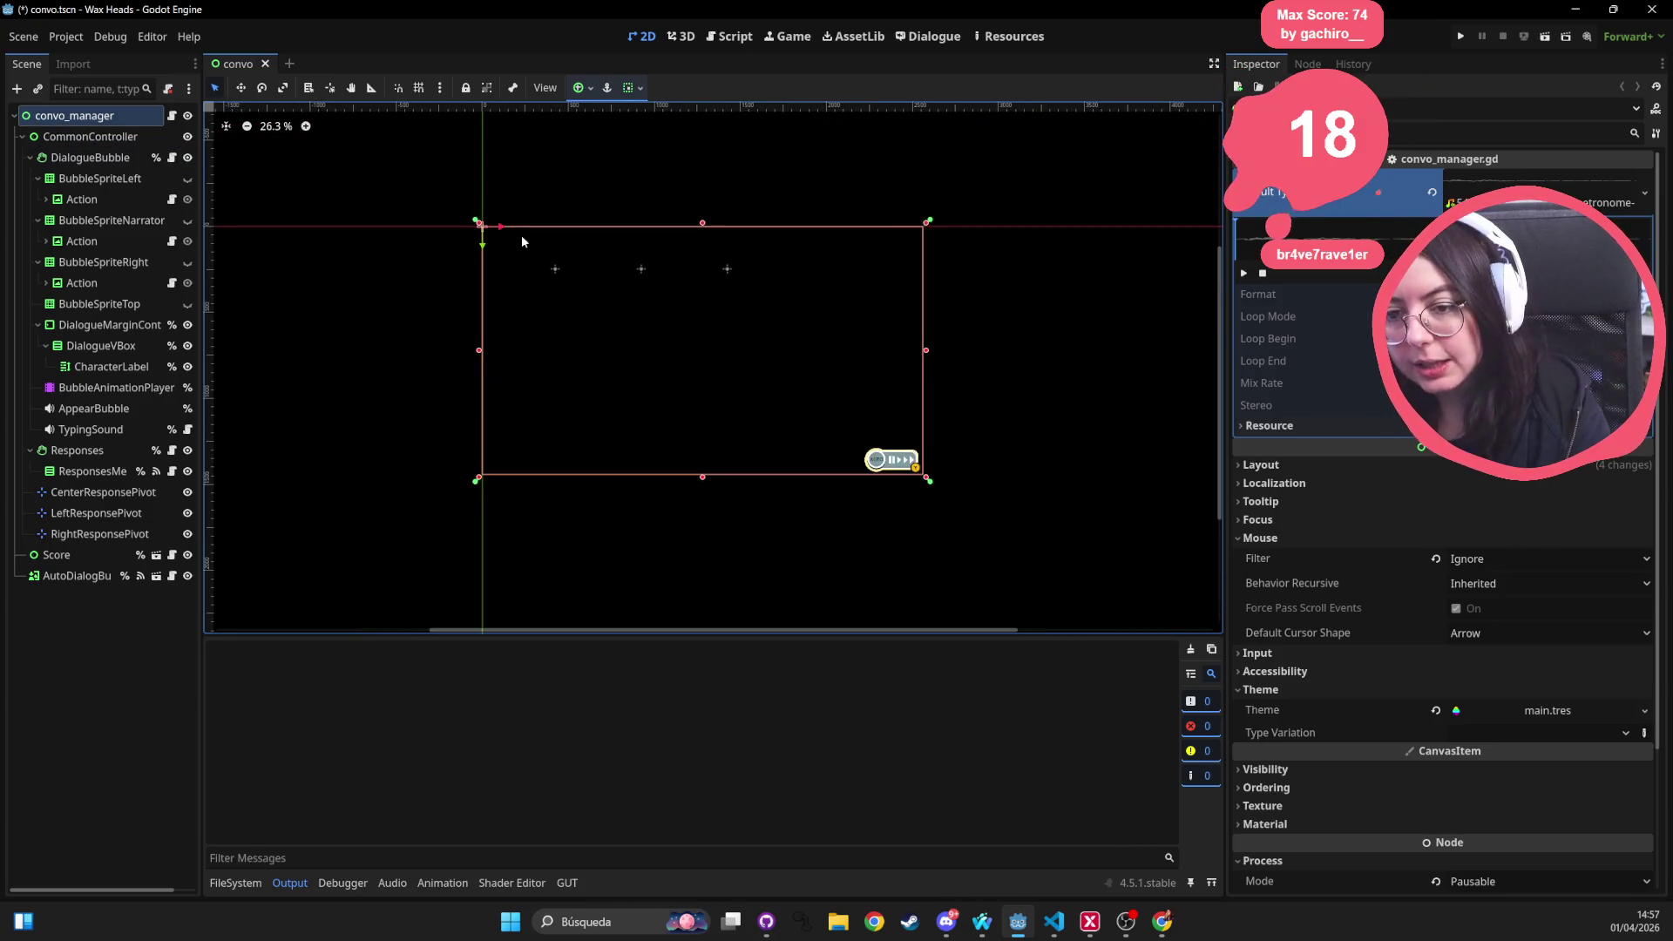
key("alt+shift+o")
type("main")
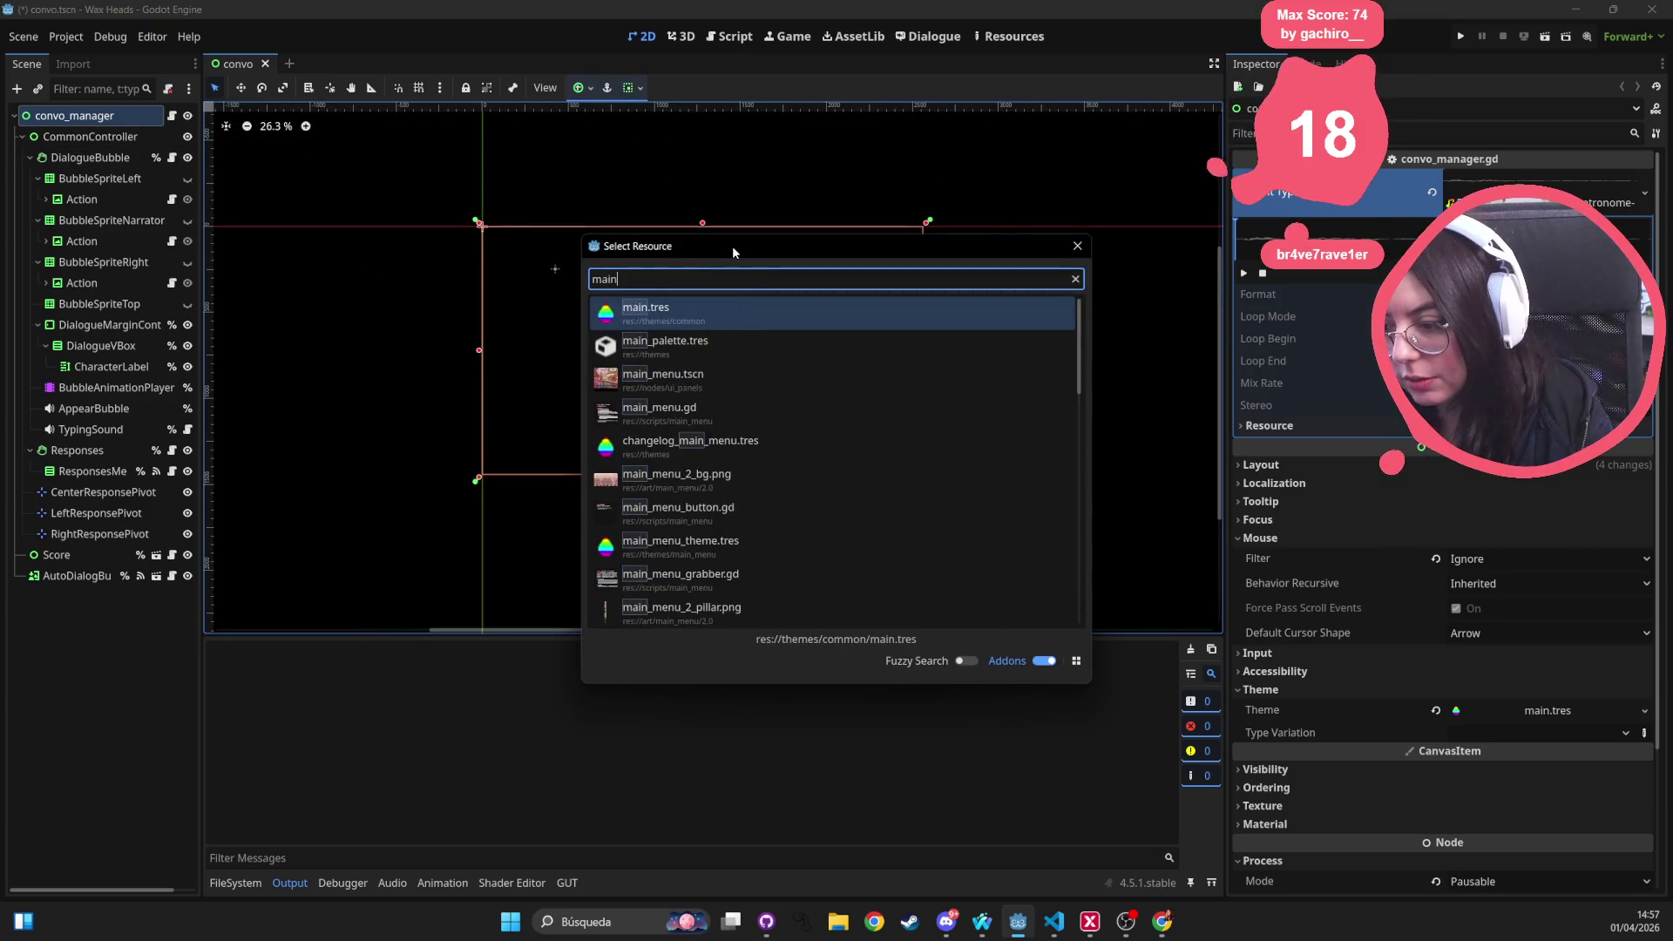
type("_menu")
key("Return")
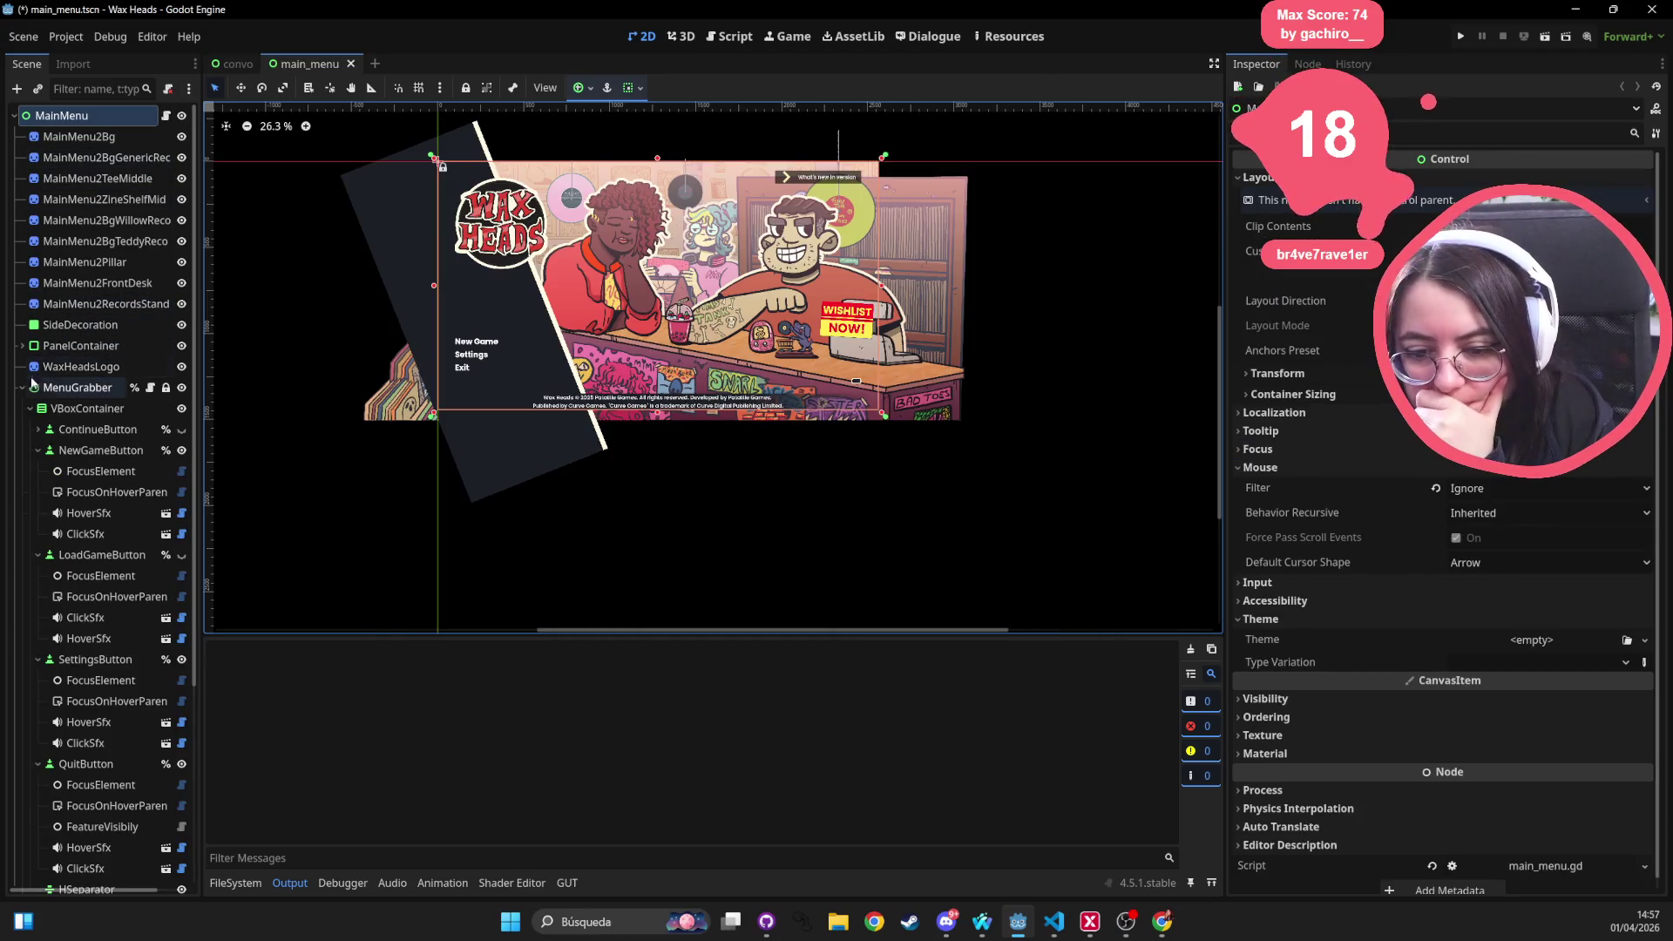
Collapse MenuGrabber and LabelUser in the Scene tree and open the MainMenu node's script
left_click(22, 387)
left_click(22, 450)
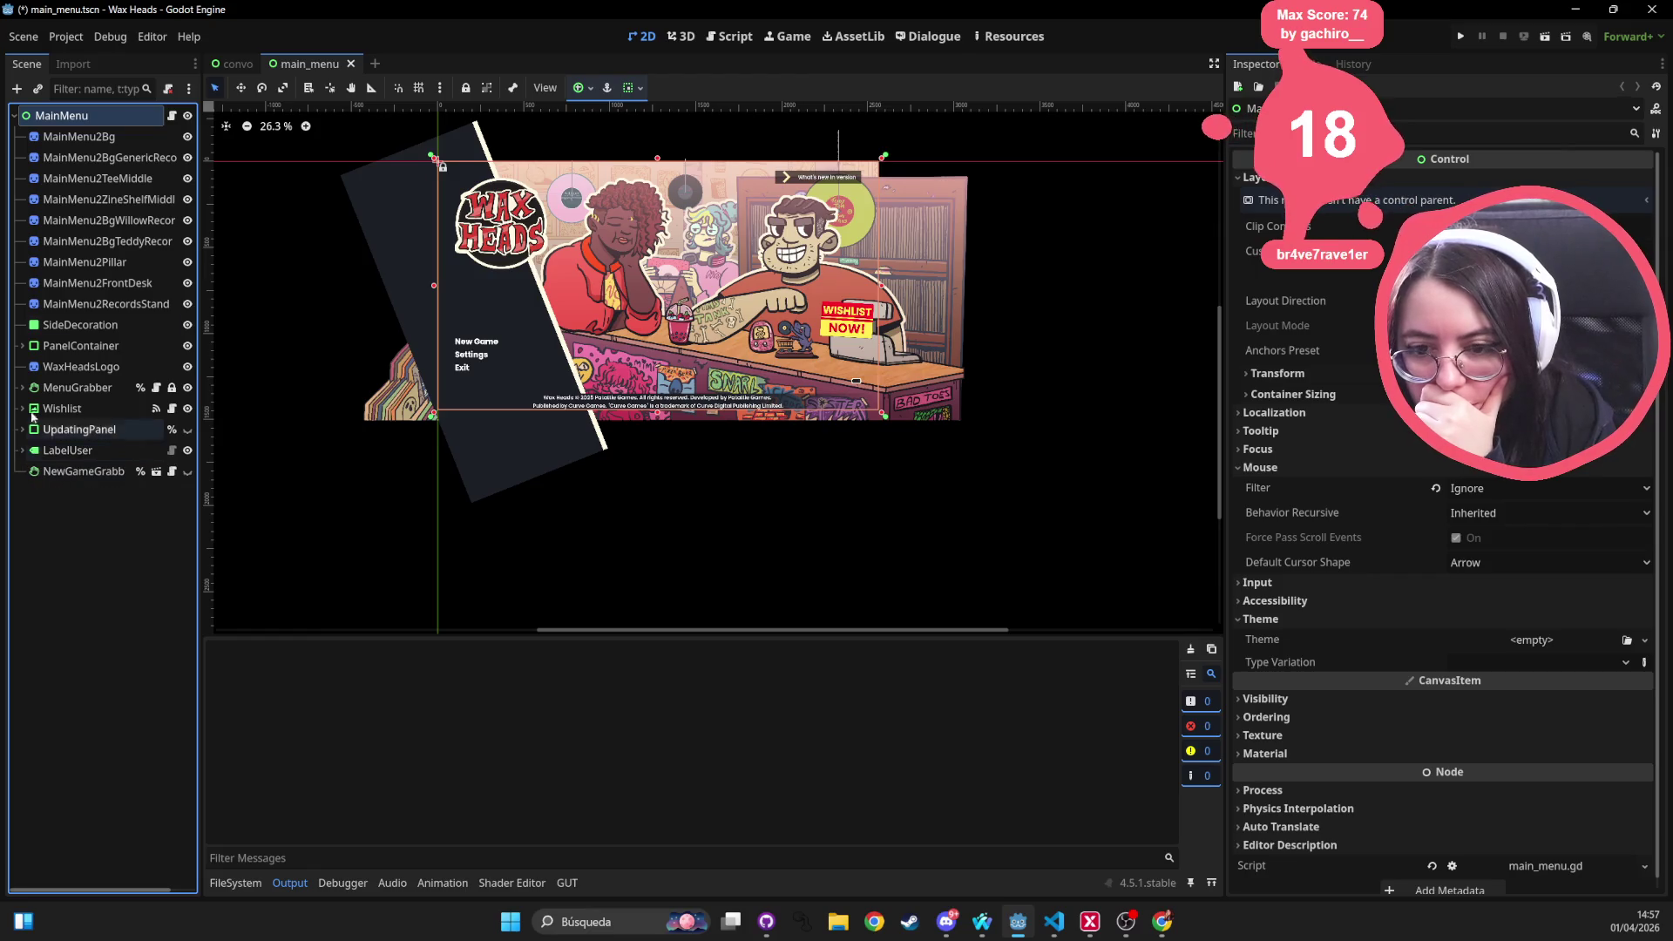
left_click(170, 117)
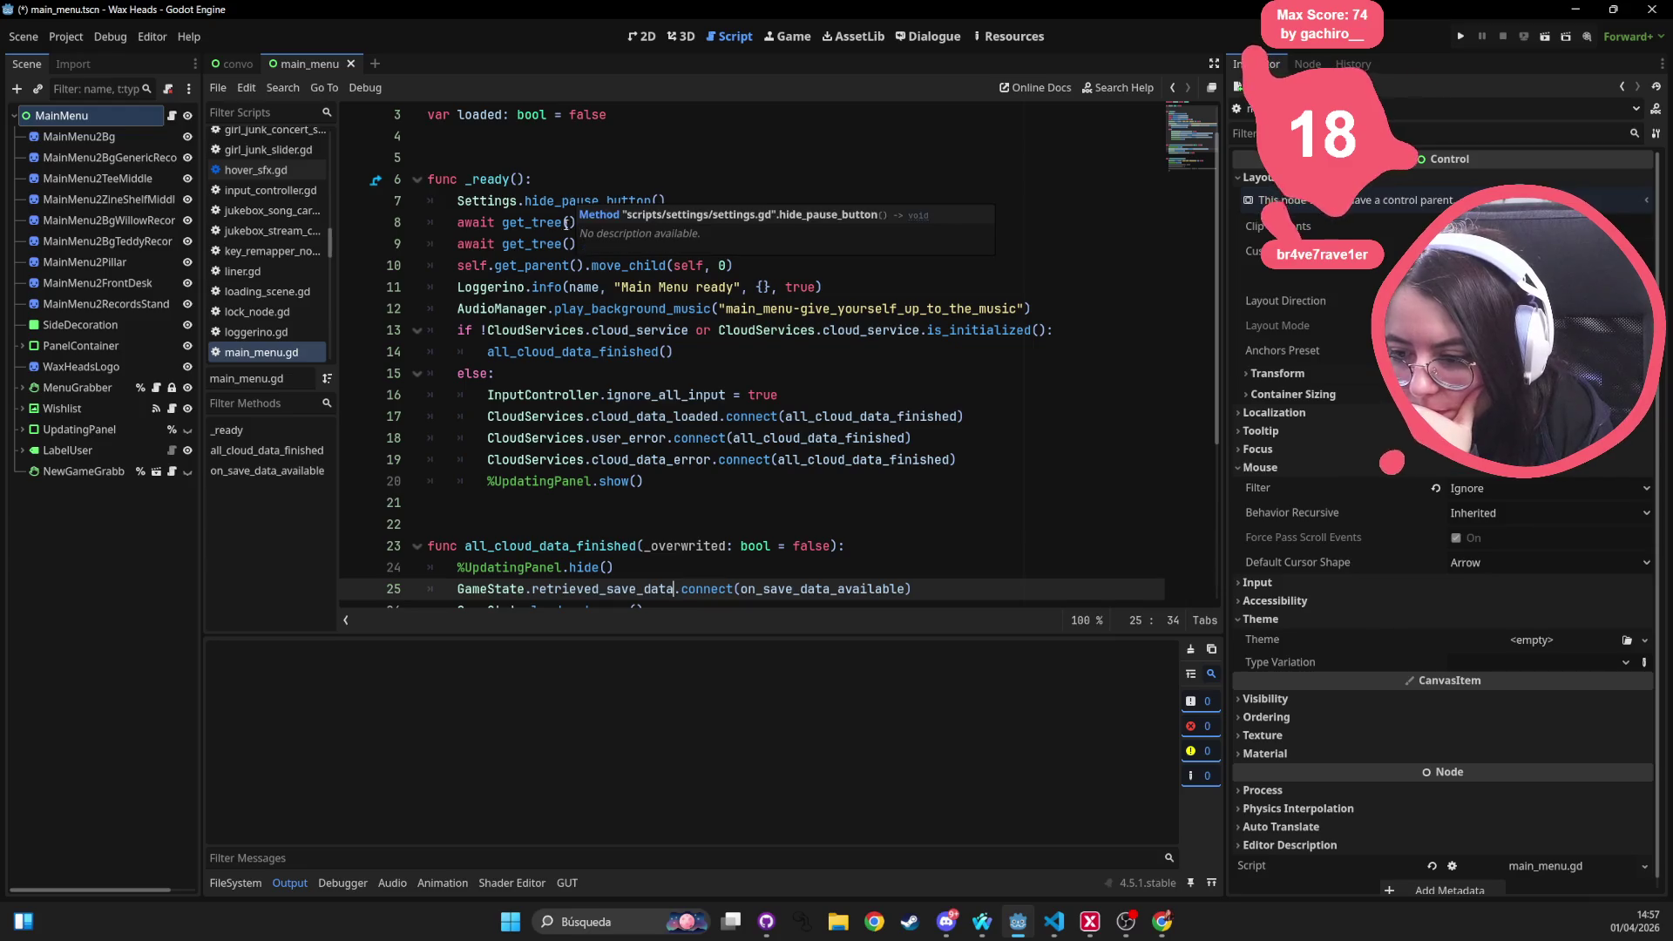
Select the give_yourself_up_to_the_music track name on line 12 and show the FileSystem dock
double_click(632, 308)
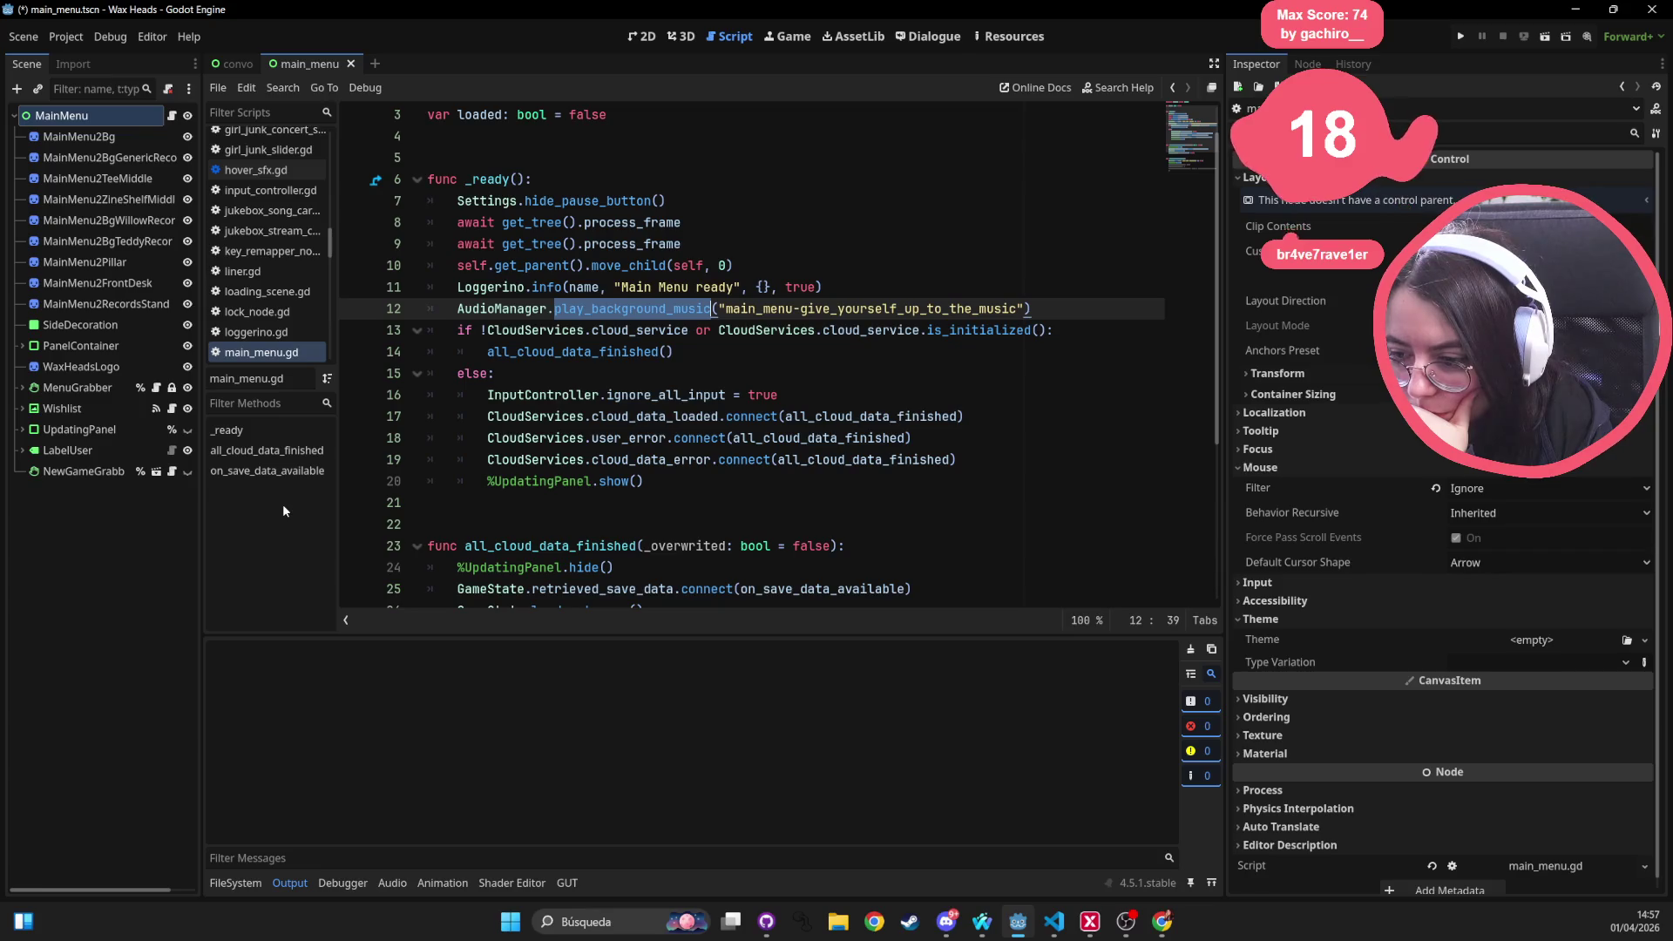
double_click(791, 308)
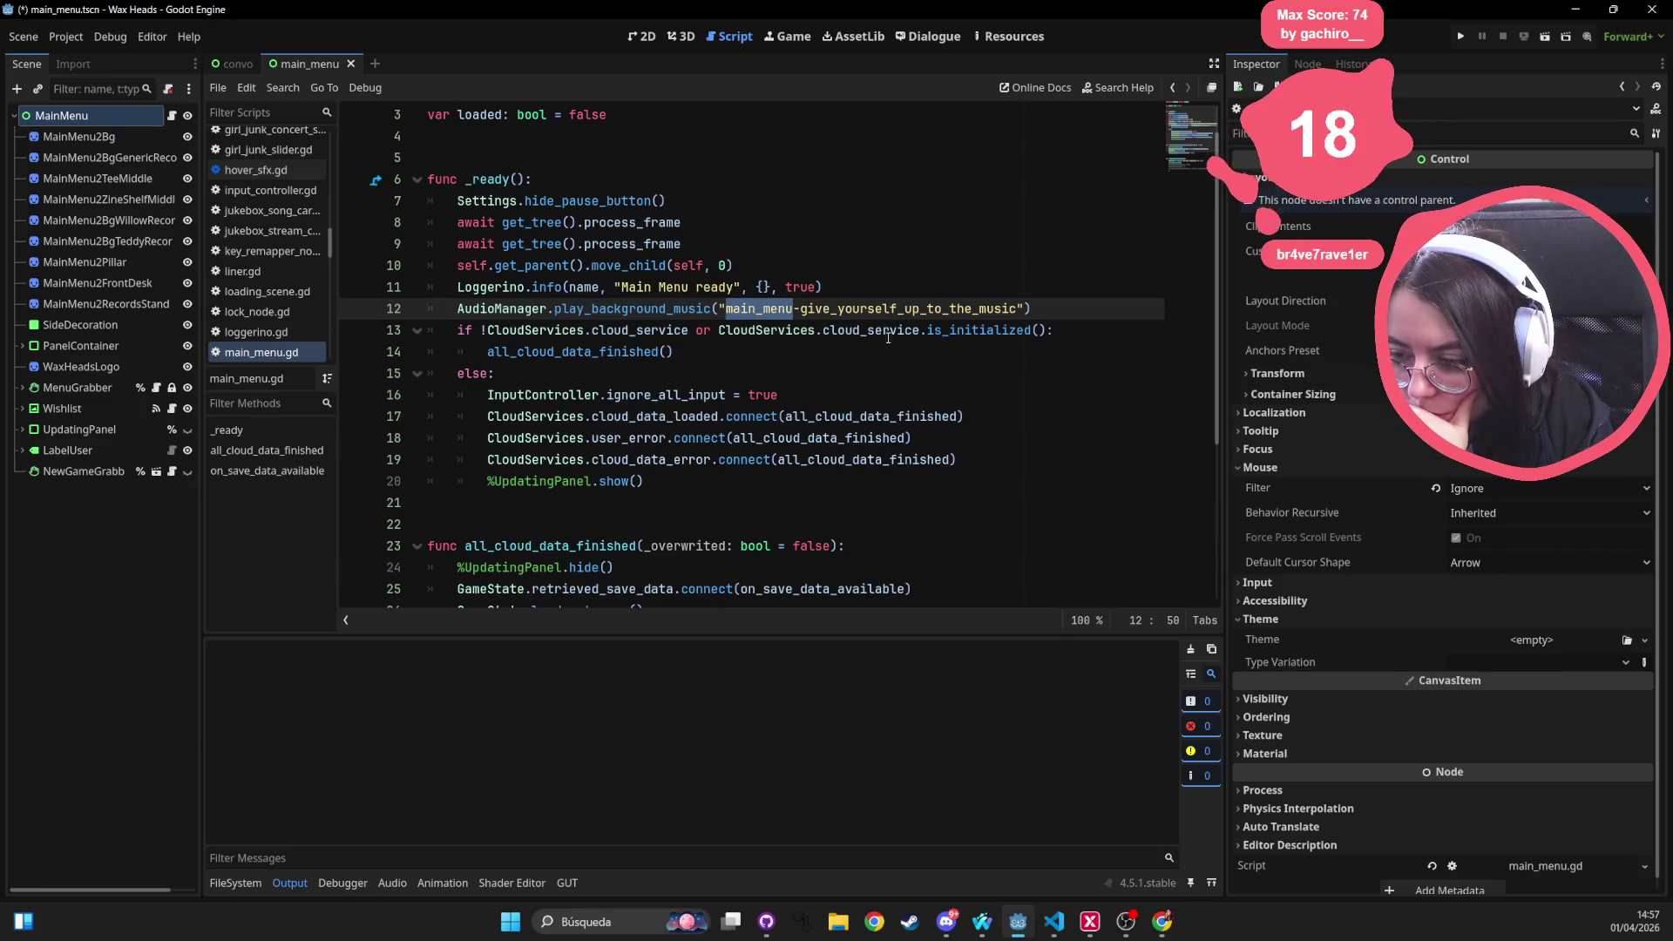
left_click_drag(800, 309, 1017, 309)
left_click(258, 882)
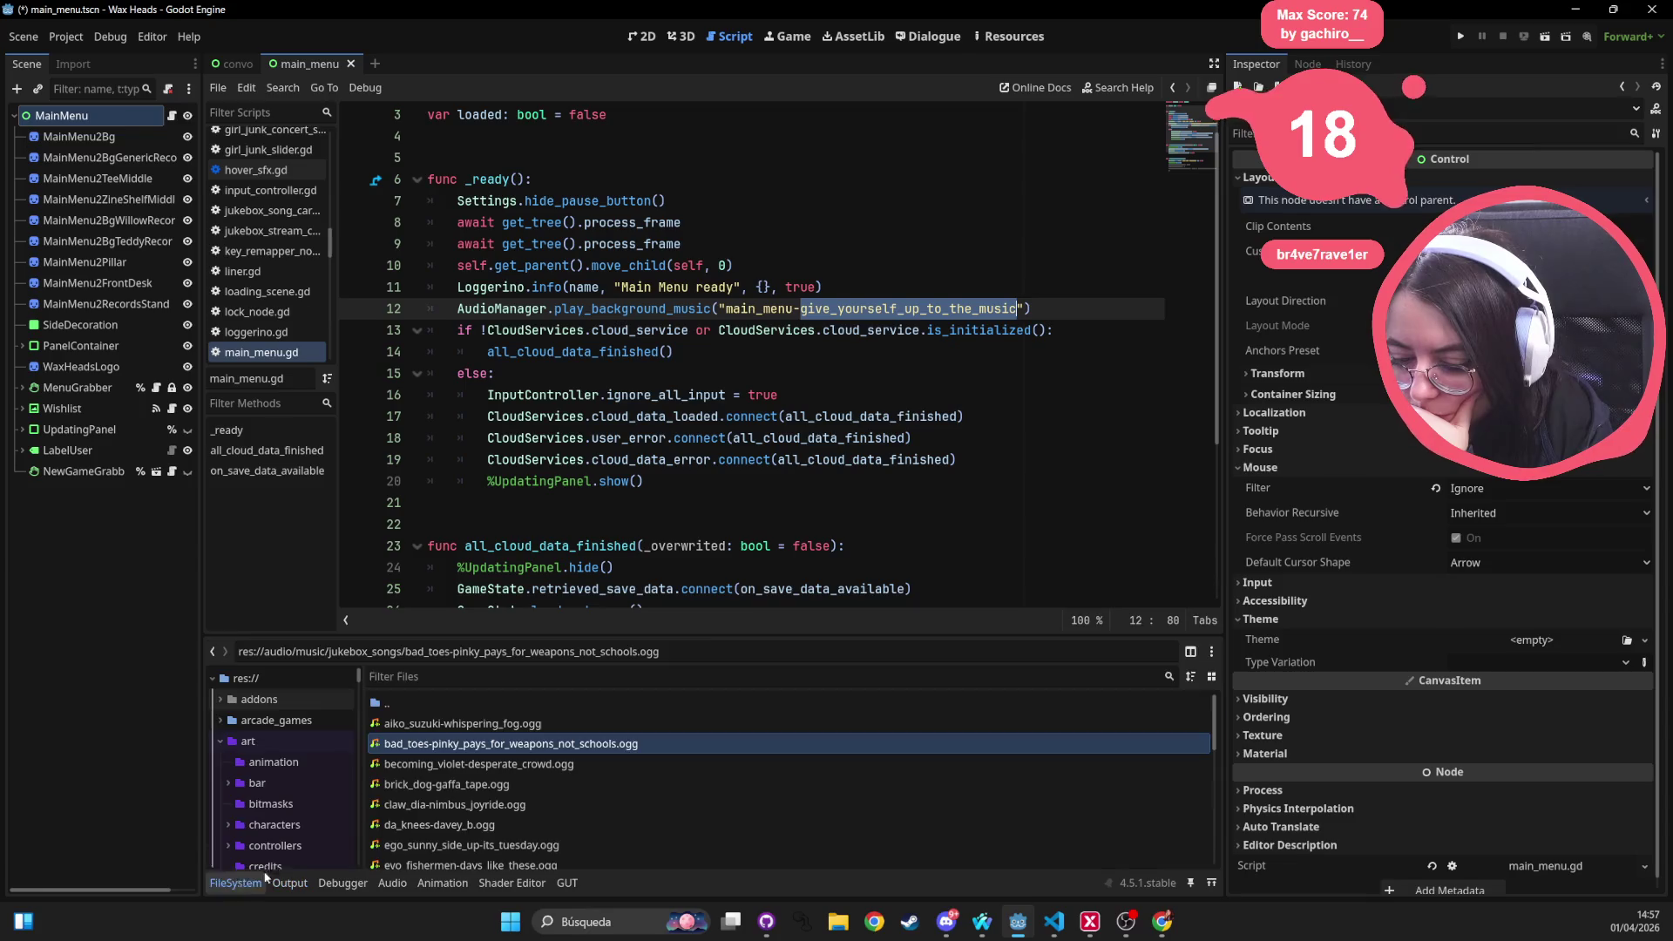
Filter the FileSystem by 'main_menu' and select main_menu-acoustic.ogg
left_click(467, 677)
type("main_menu")
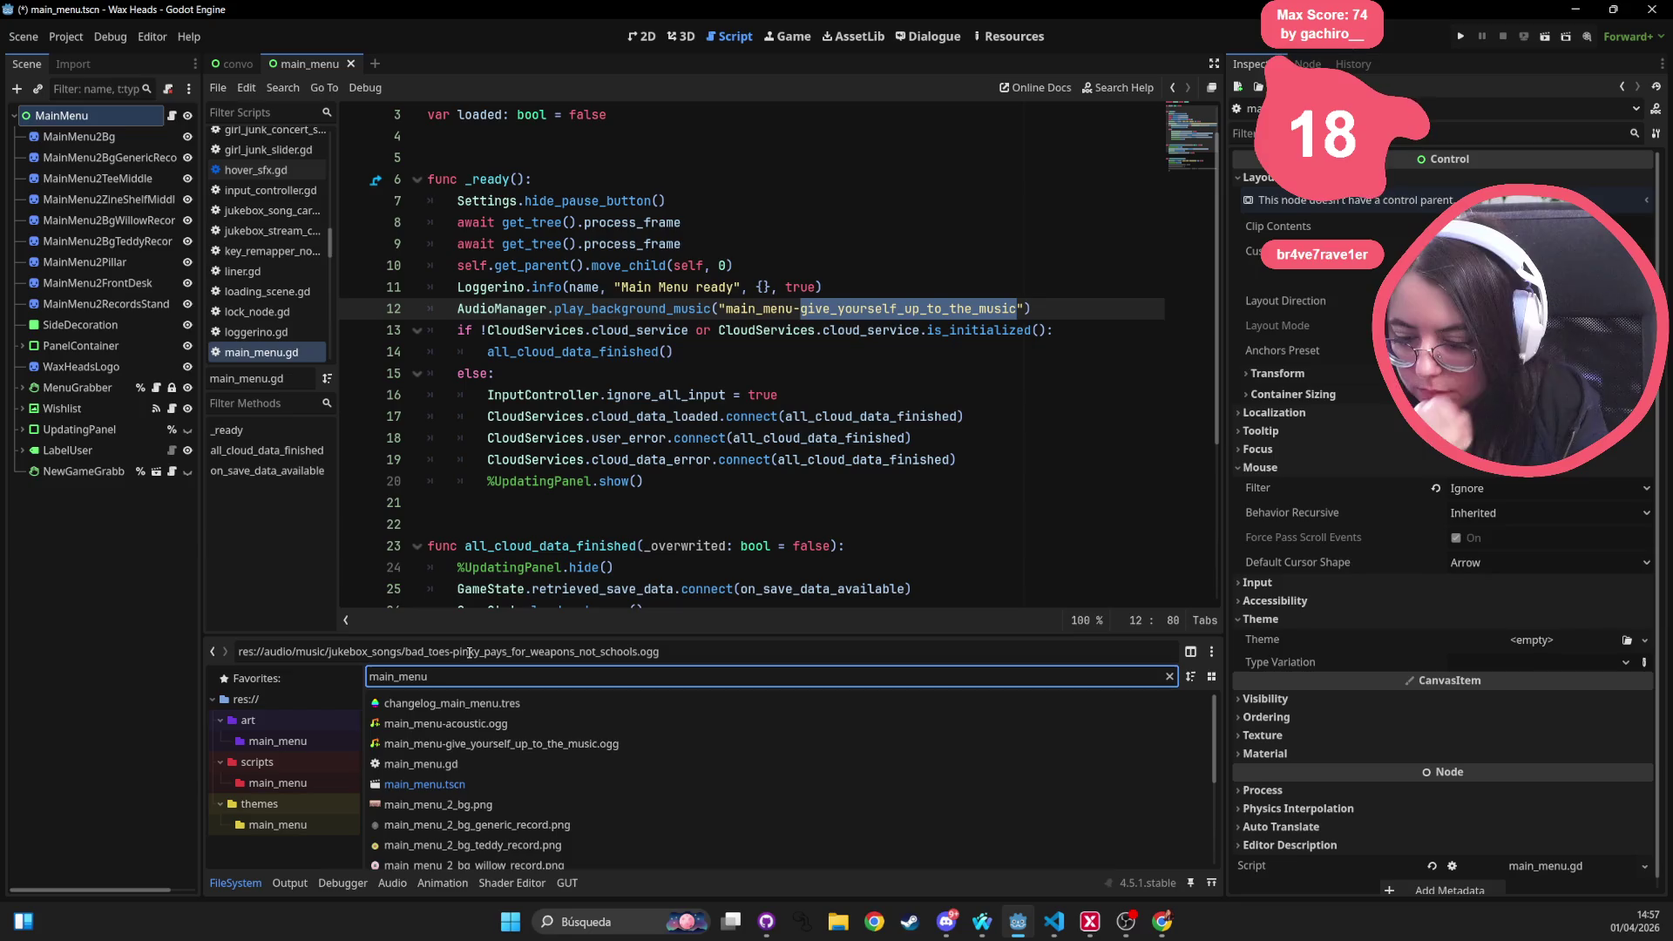
left_click(563, 727)
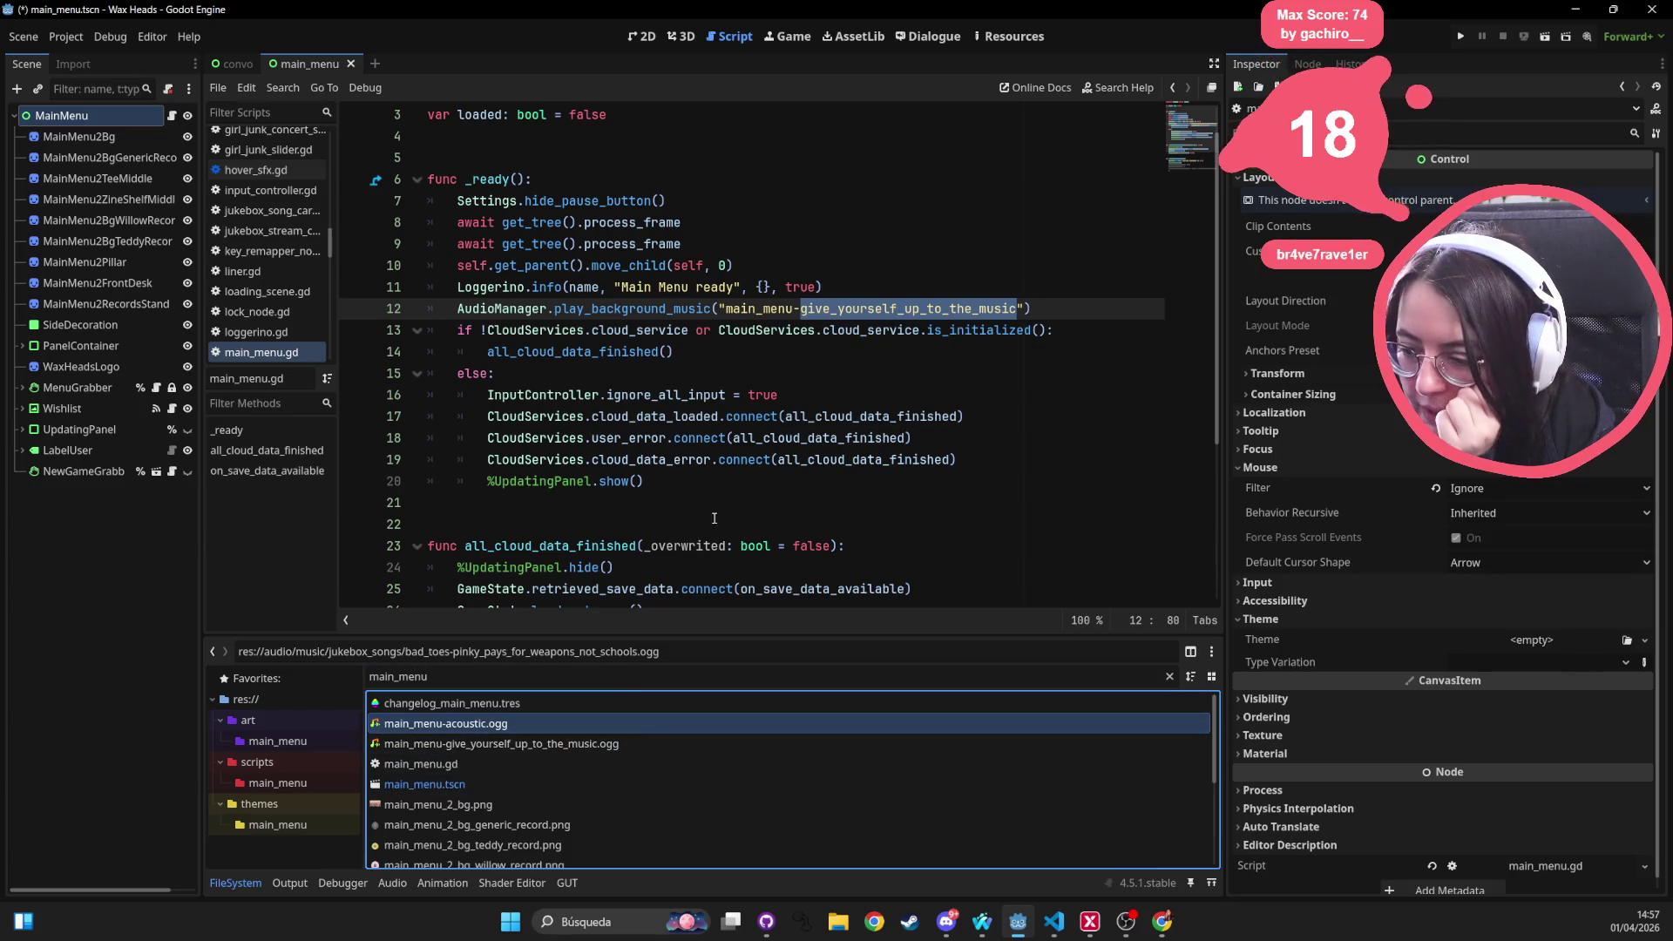
Insert an empty line after line 11, above the play_background_music call
left_click(843, 287)
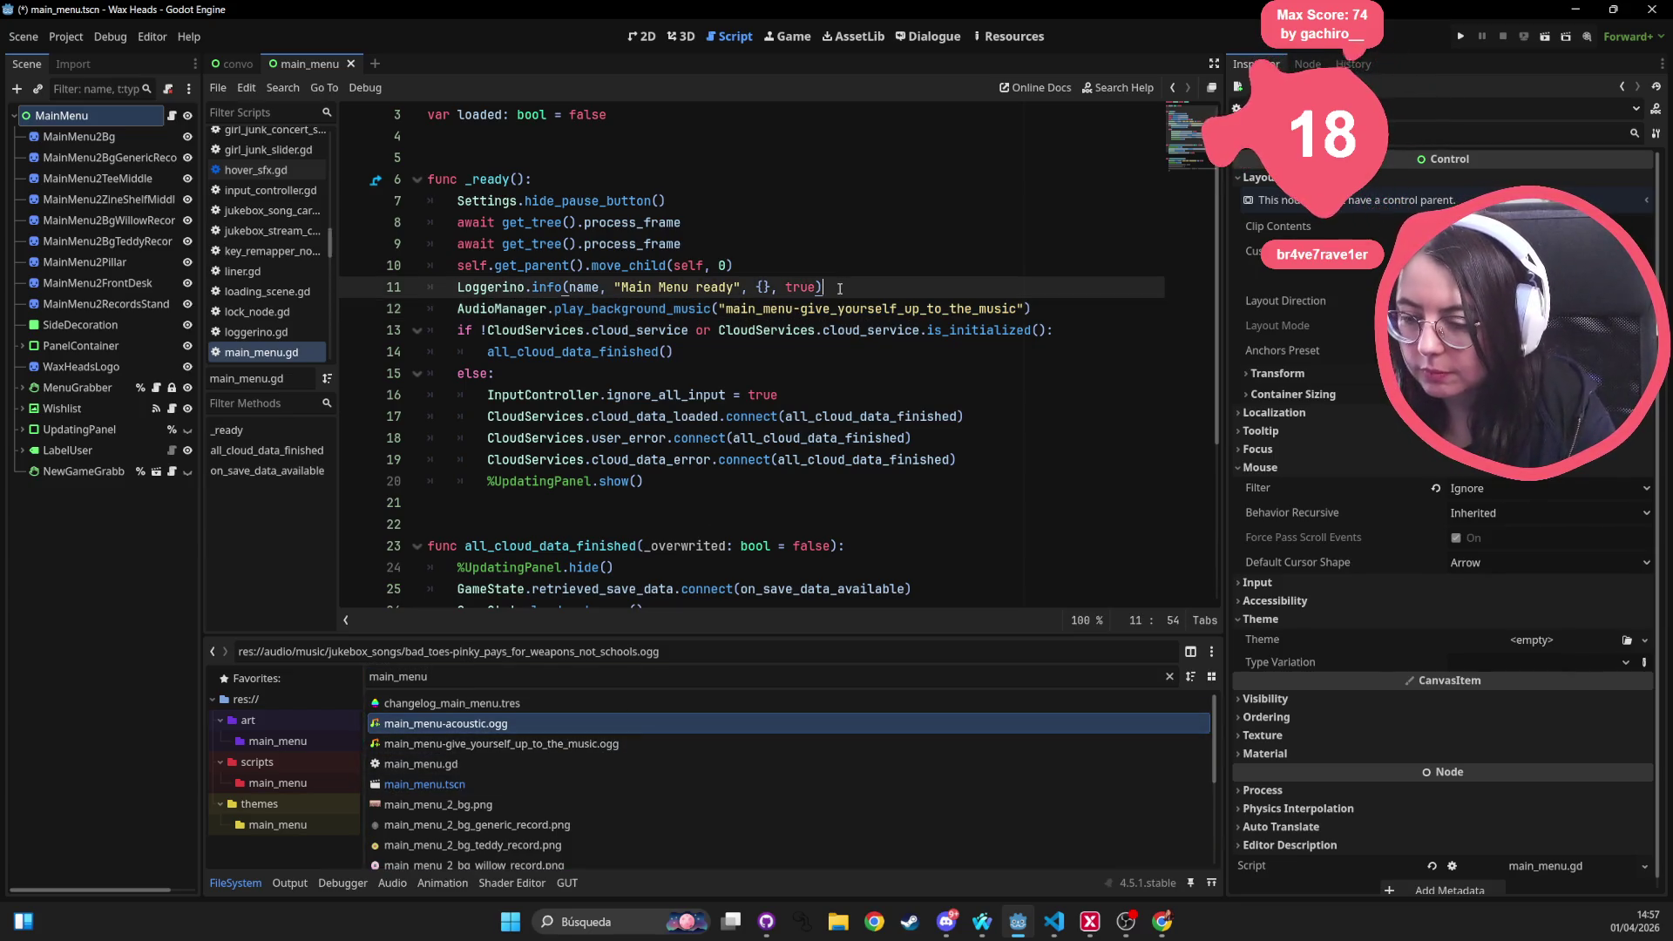
key("Return")
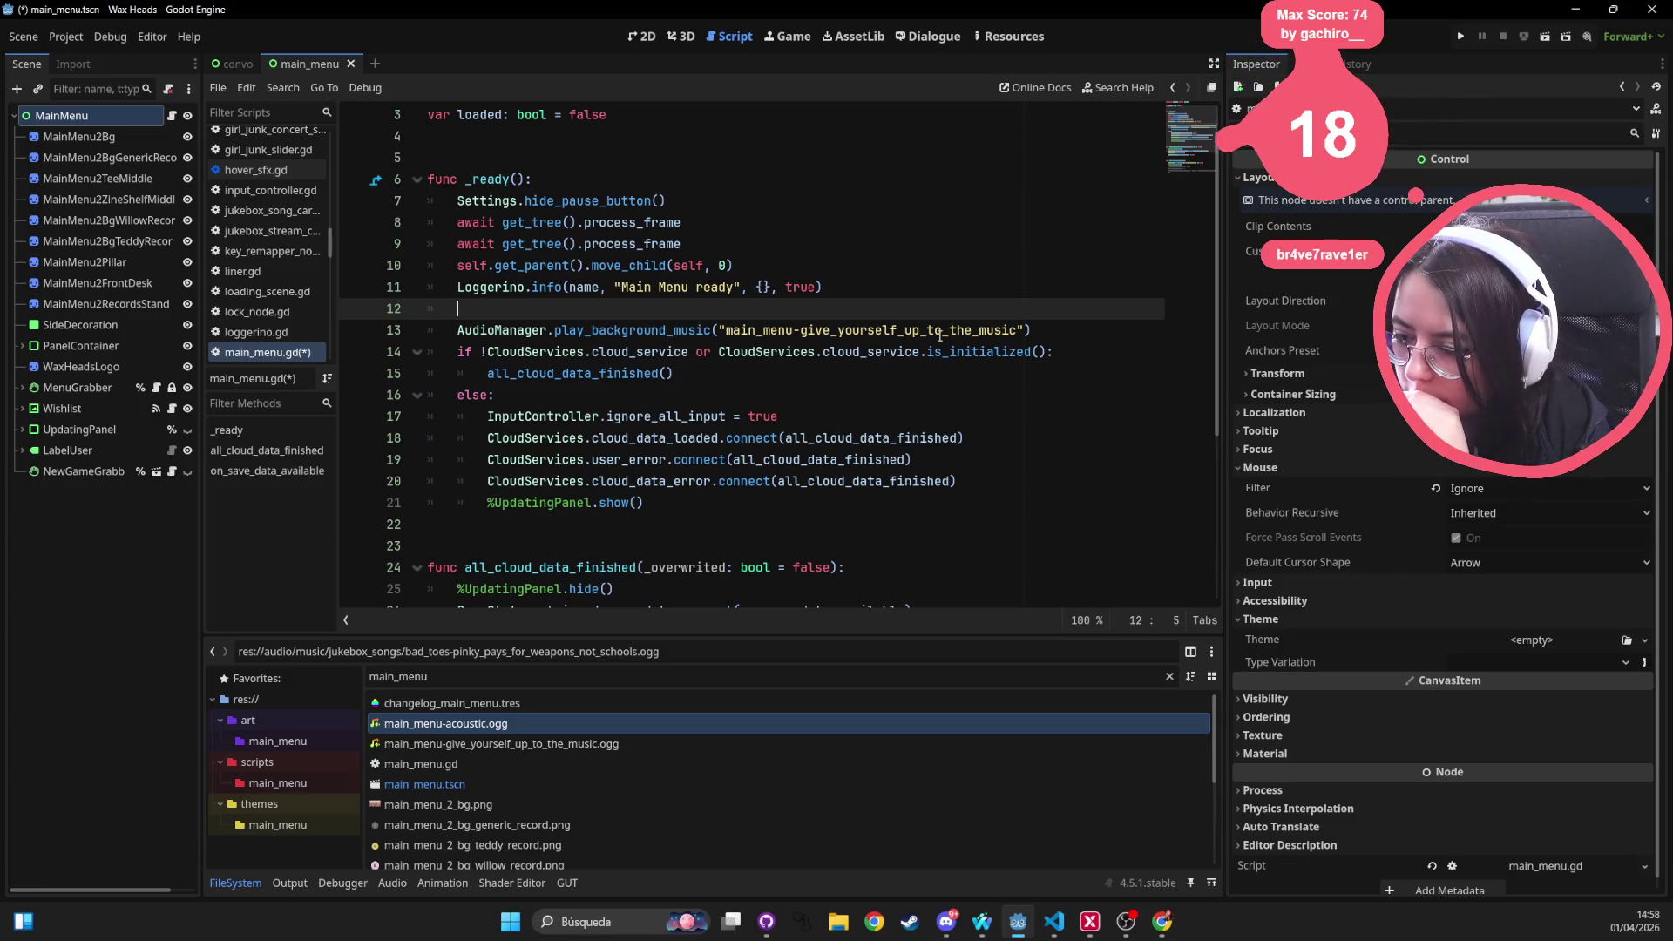
mouse_move(957, 353)
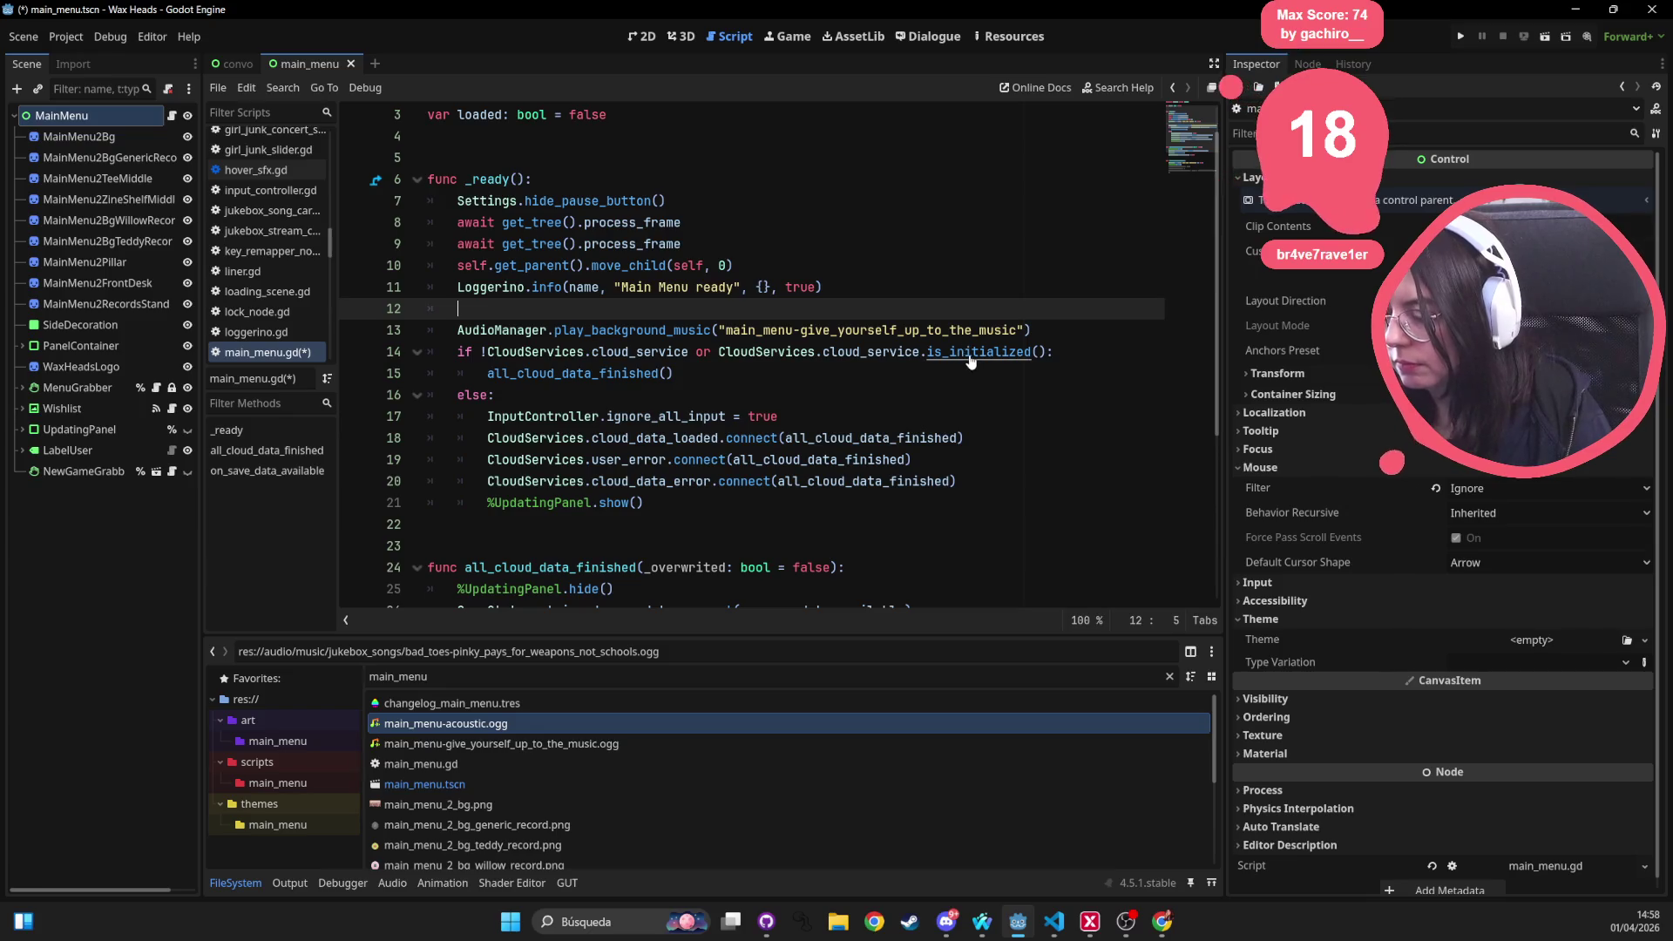
left_click(962, 352, "ctrl")
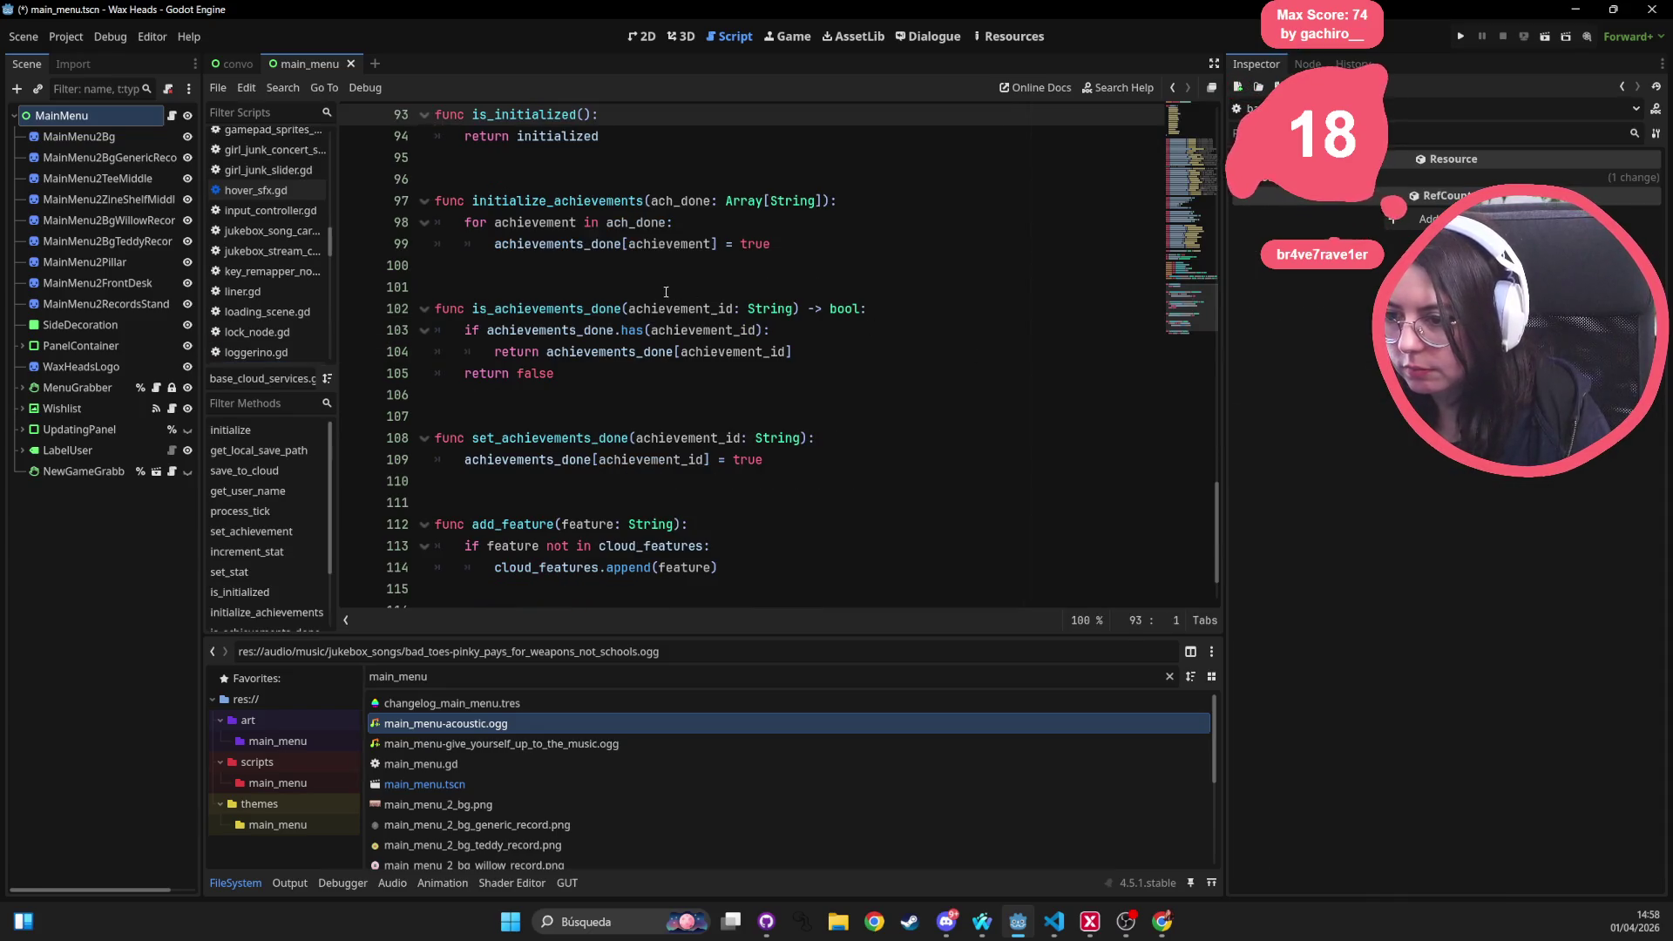
scroll(667, 291, "up", 4)
scroll(659, 311, "down", 5)
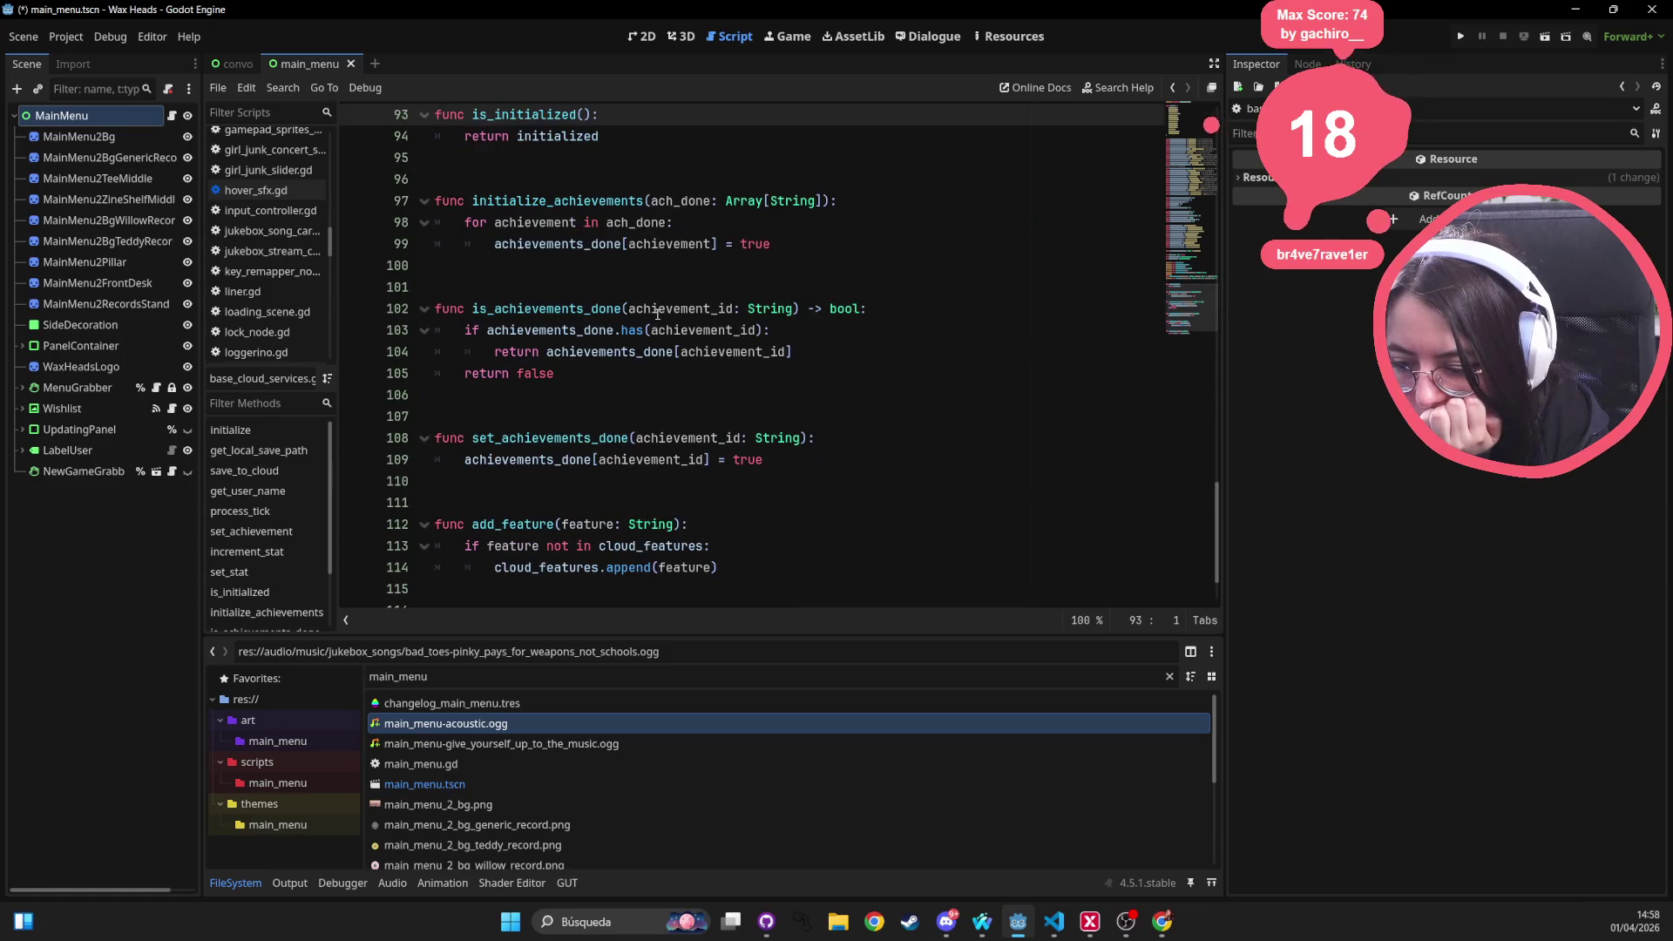
scroll(751, 518, "up", 6)
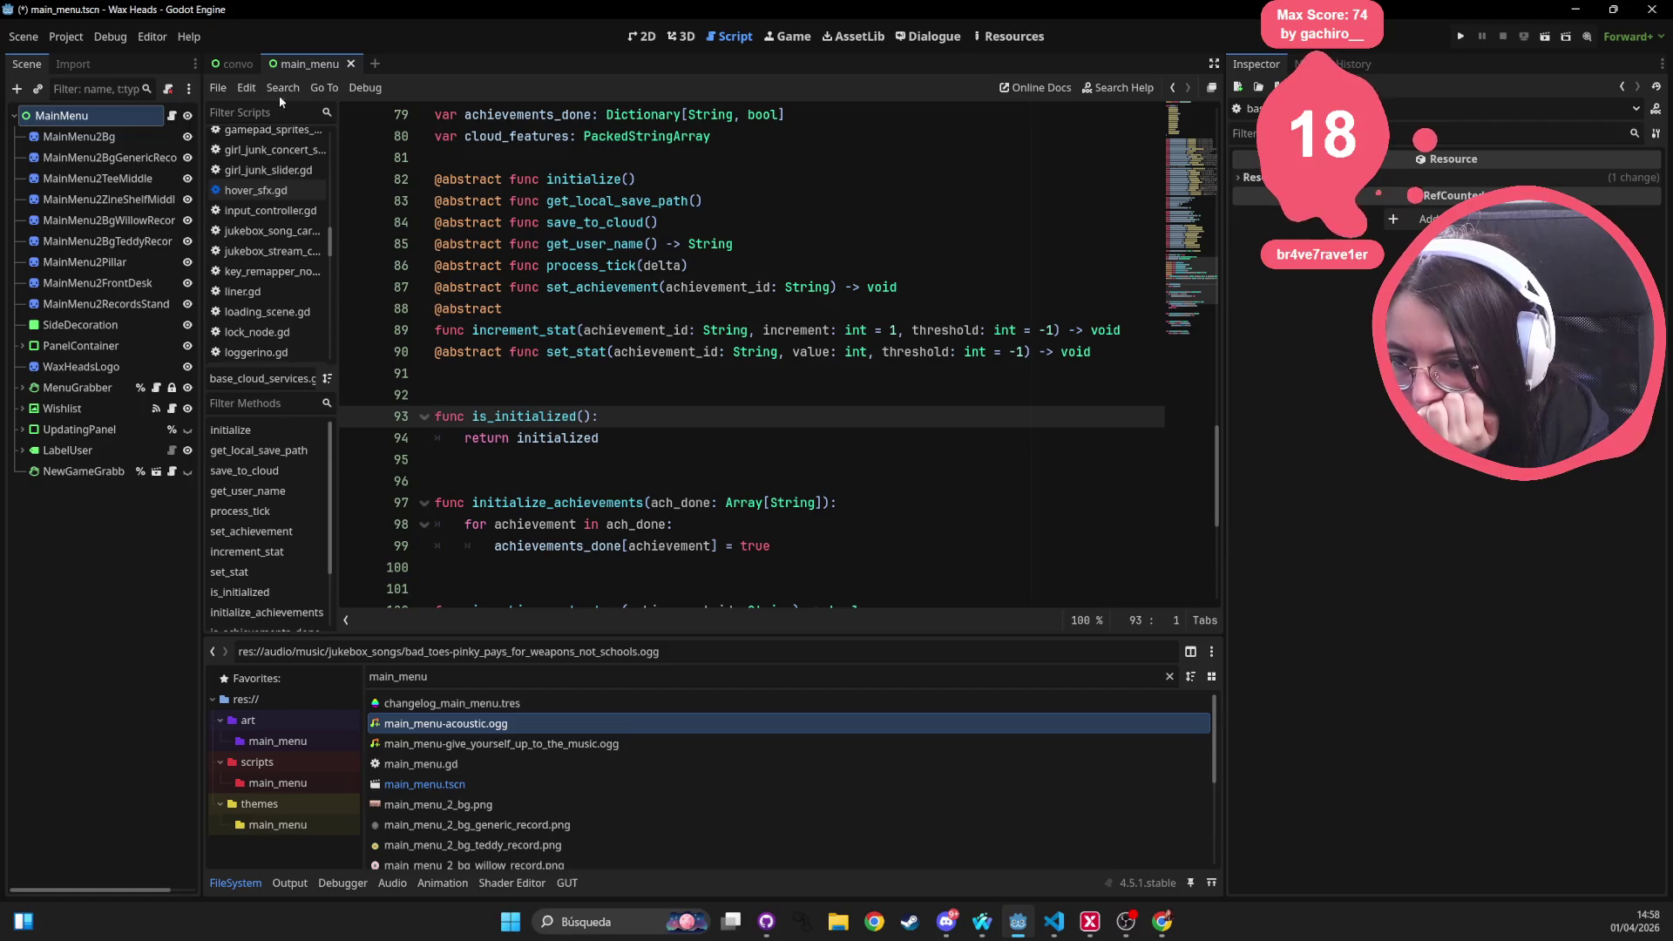
left_click(244, 65)
left_click(324, 64)
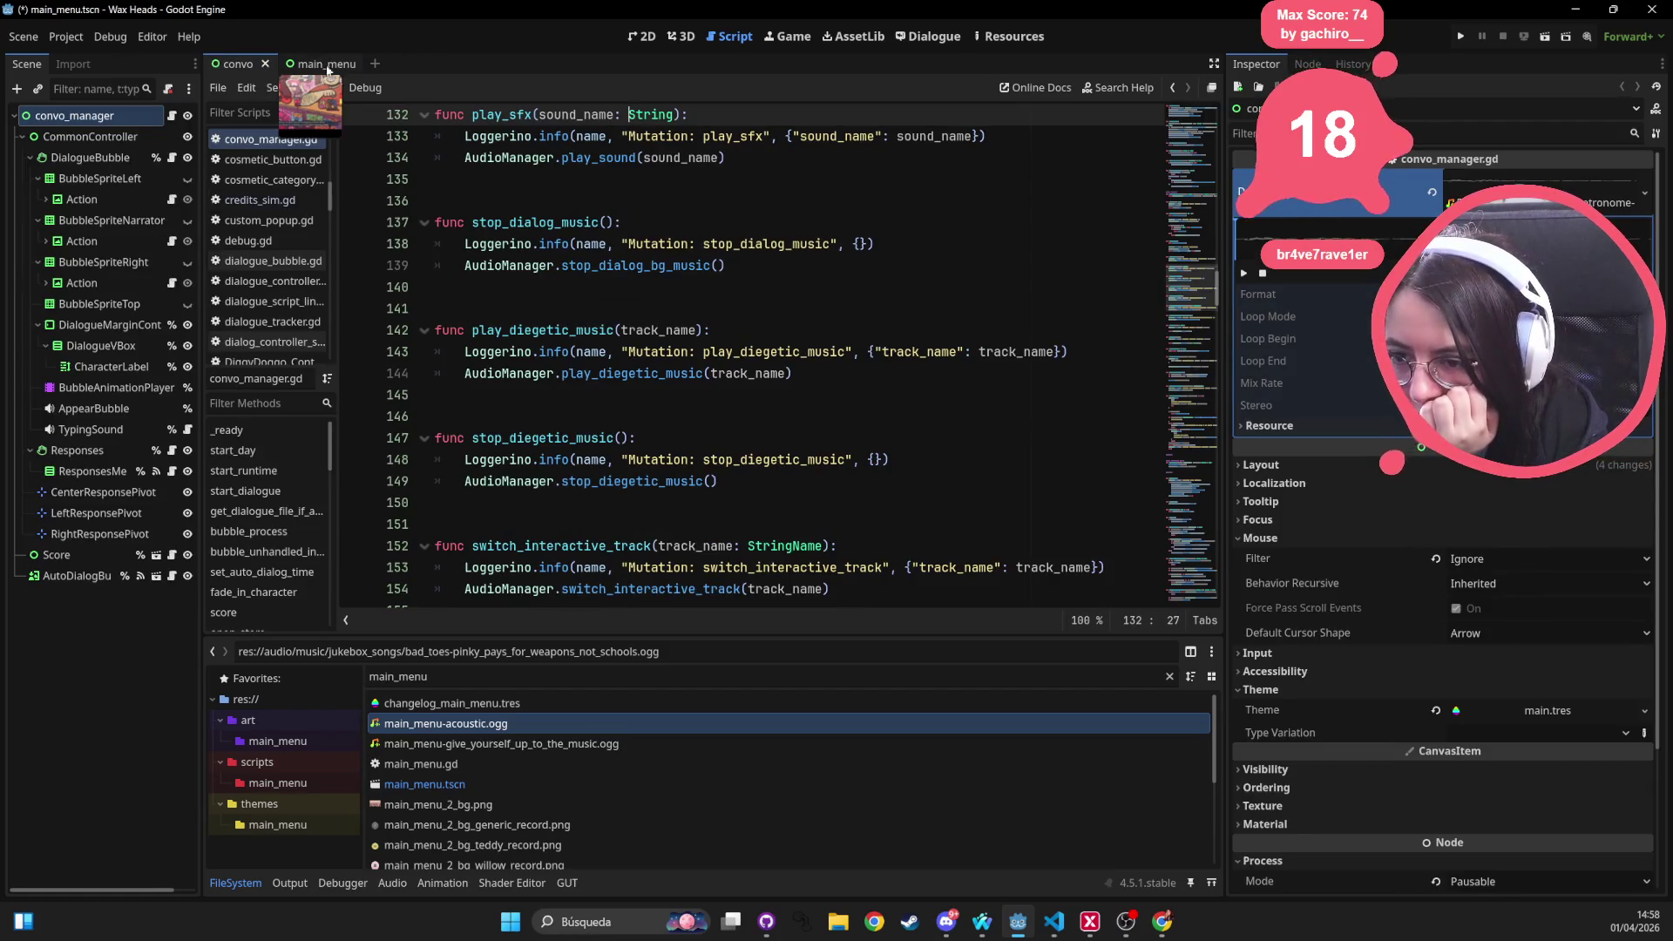
mouse_move(659, 372)
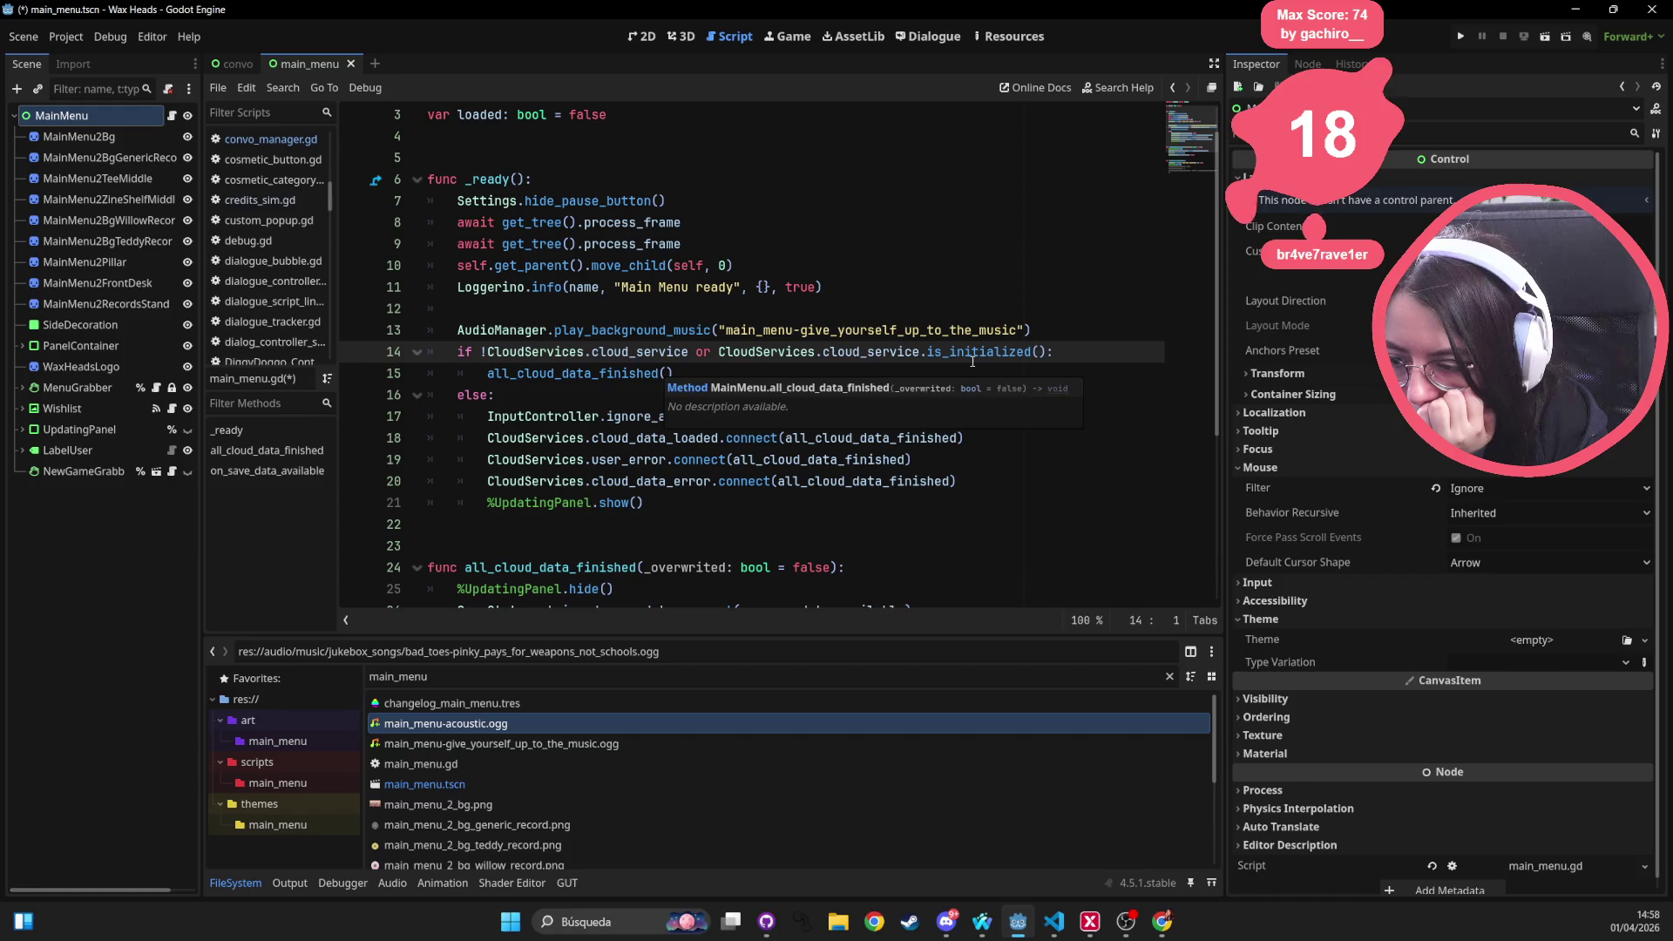
mouse_move(973, 360)
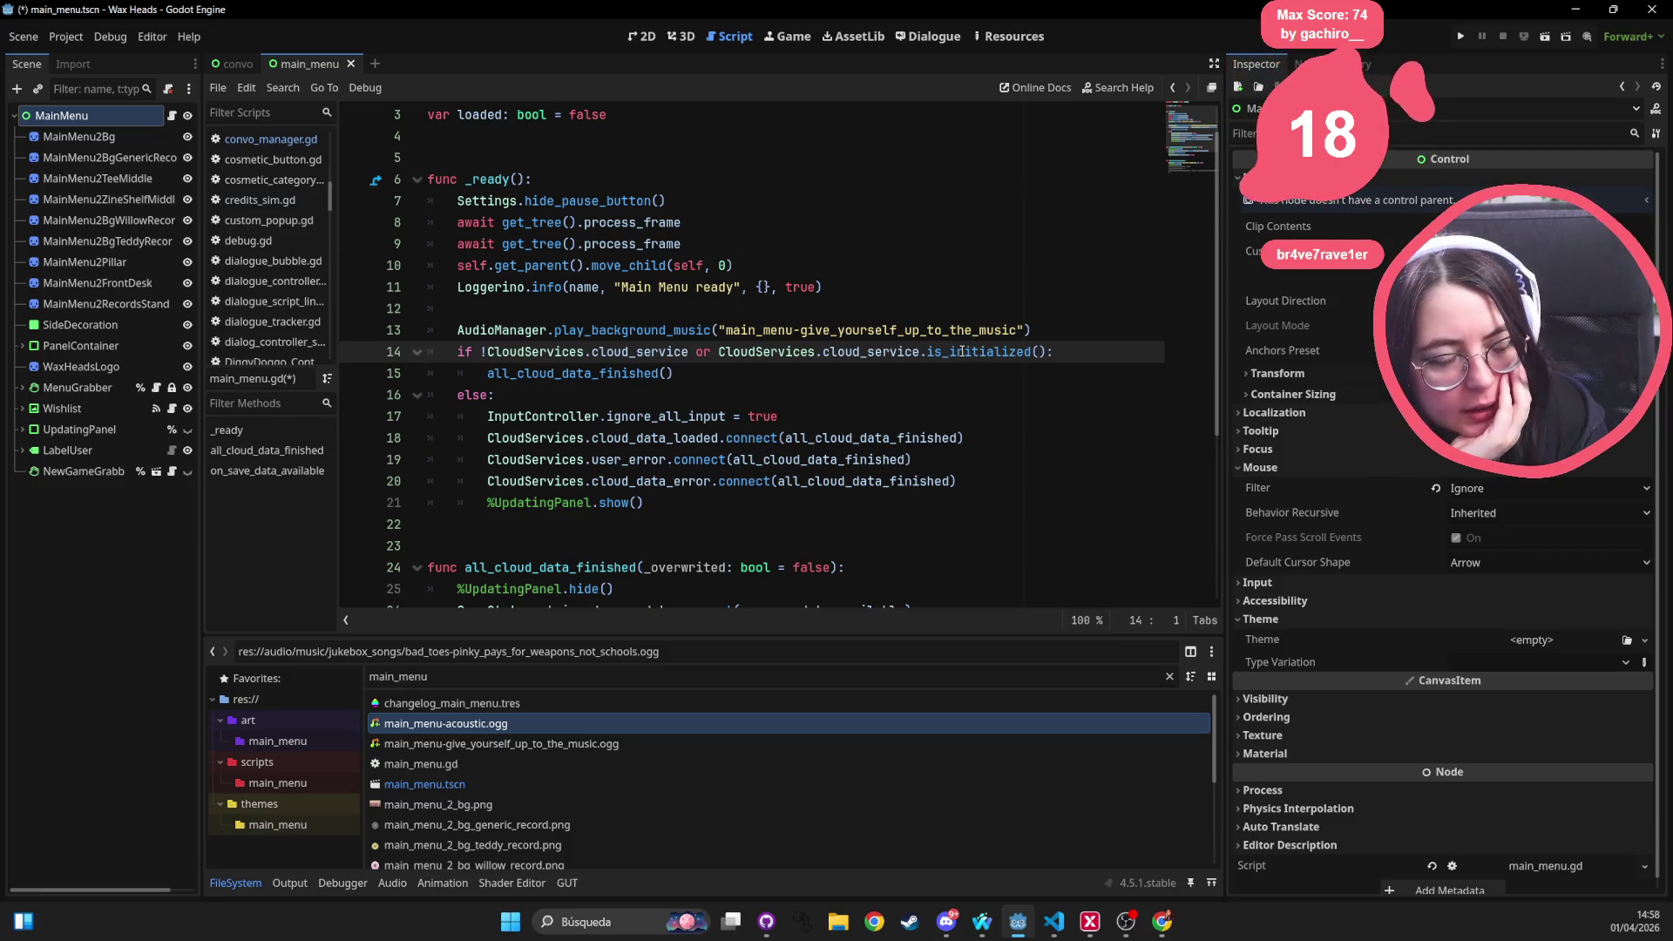
double_click(961, 351)
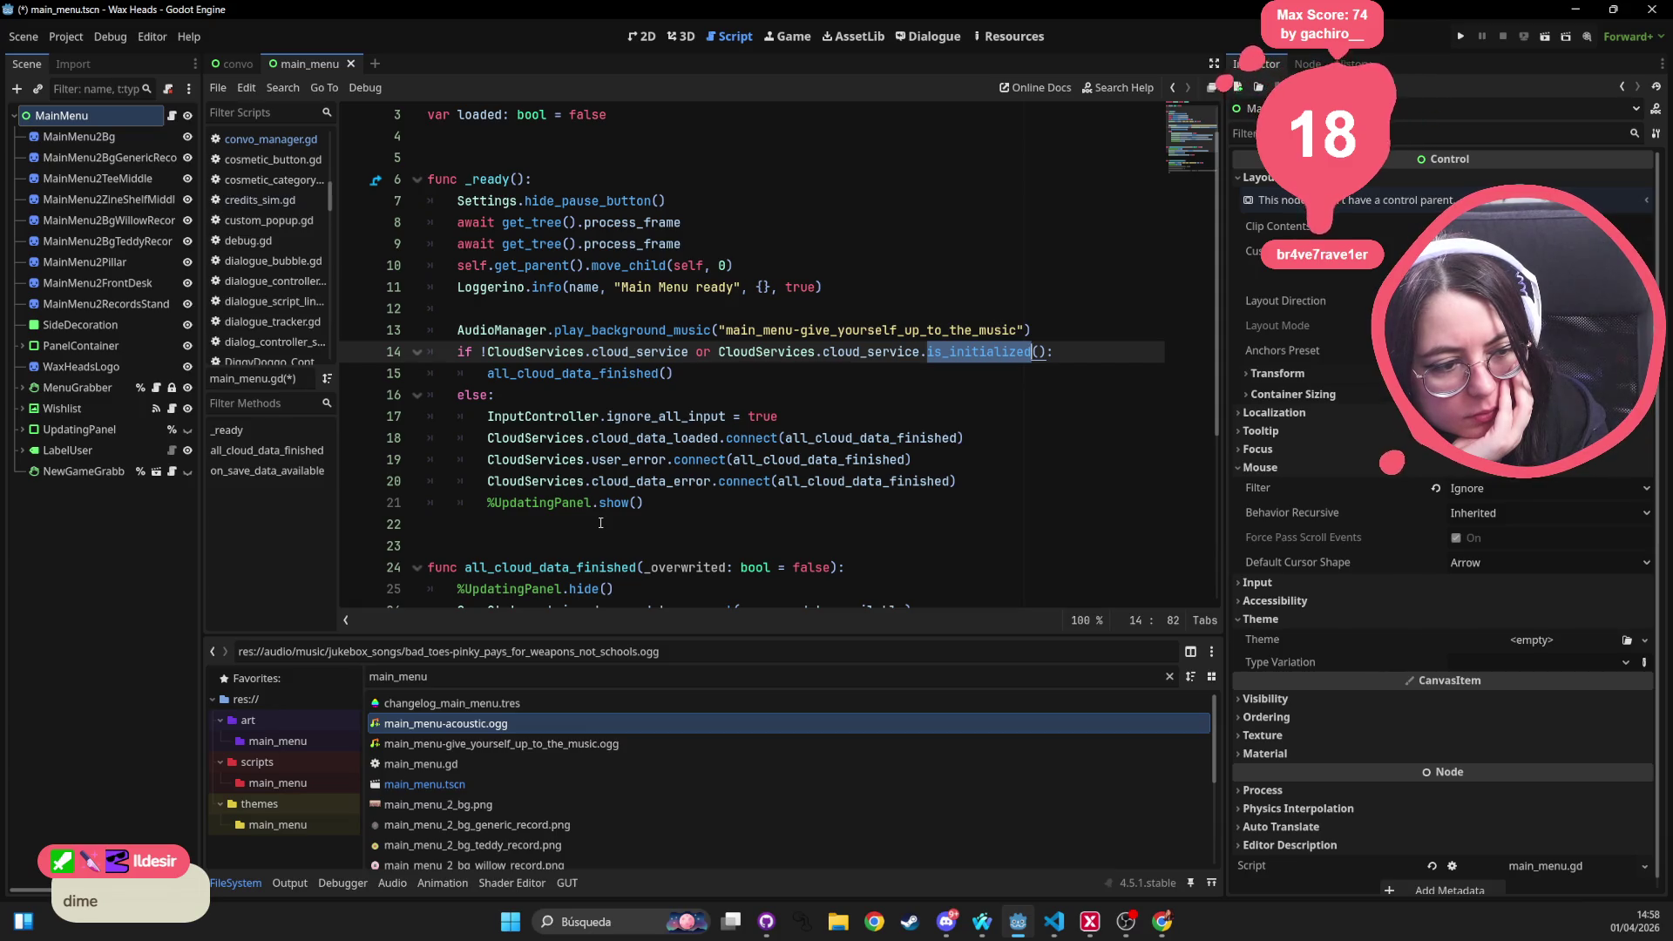
scroll(595, 512, "down", 1)
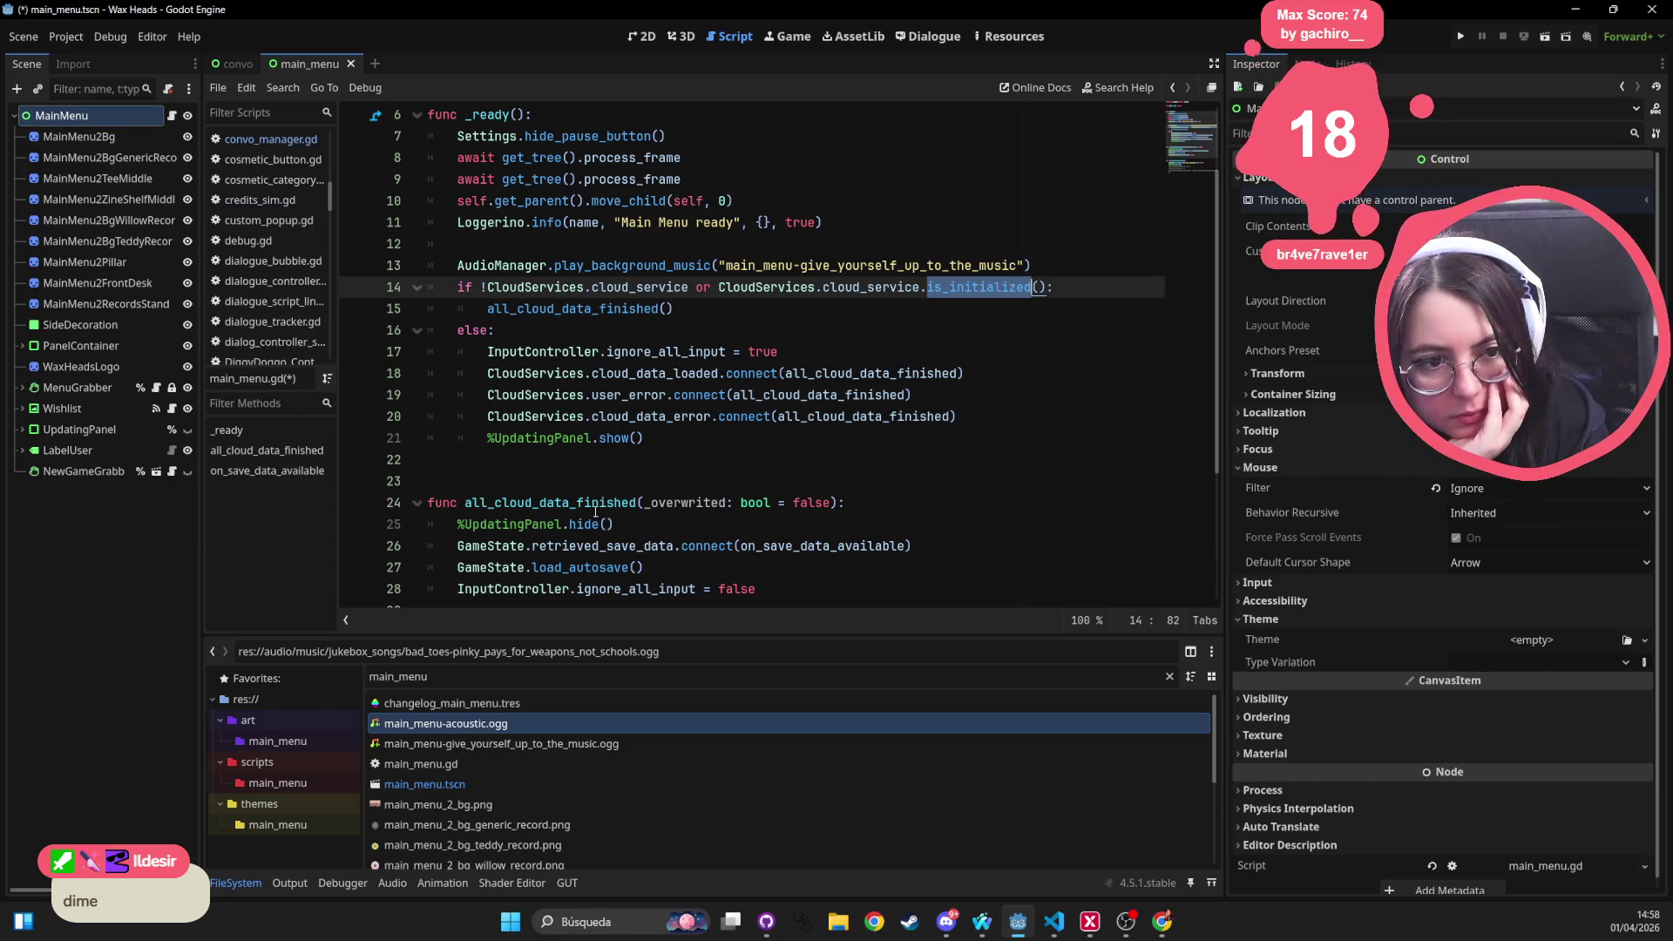
scroll(535, 505, "down", 2)
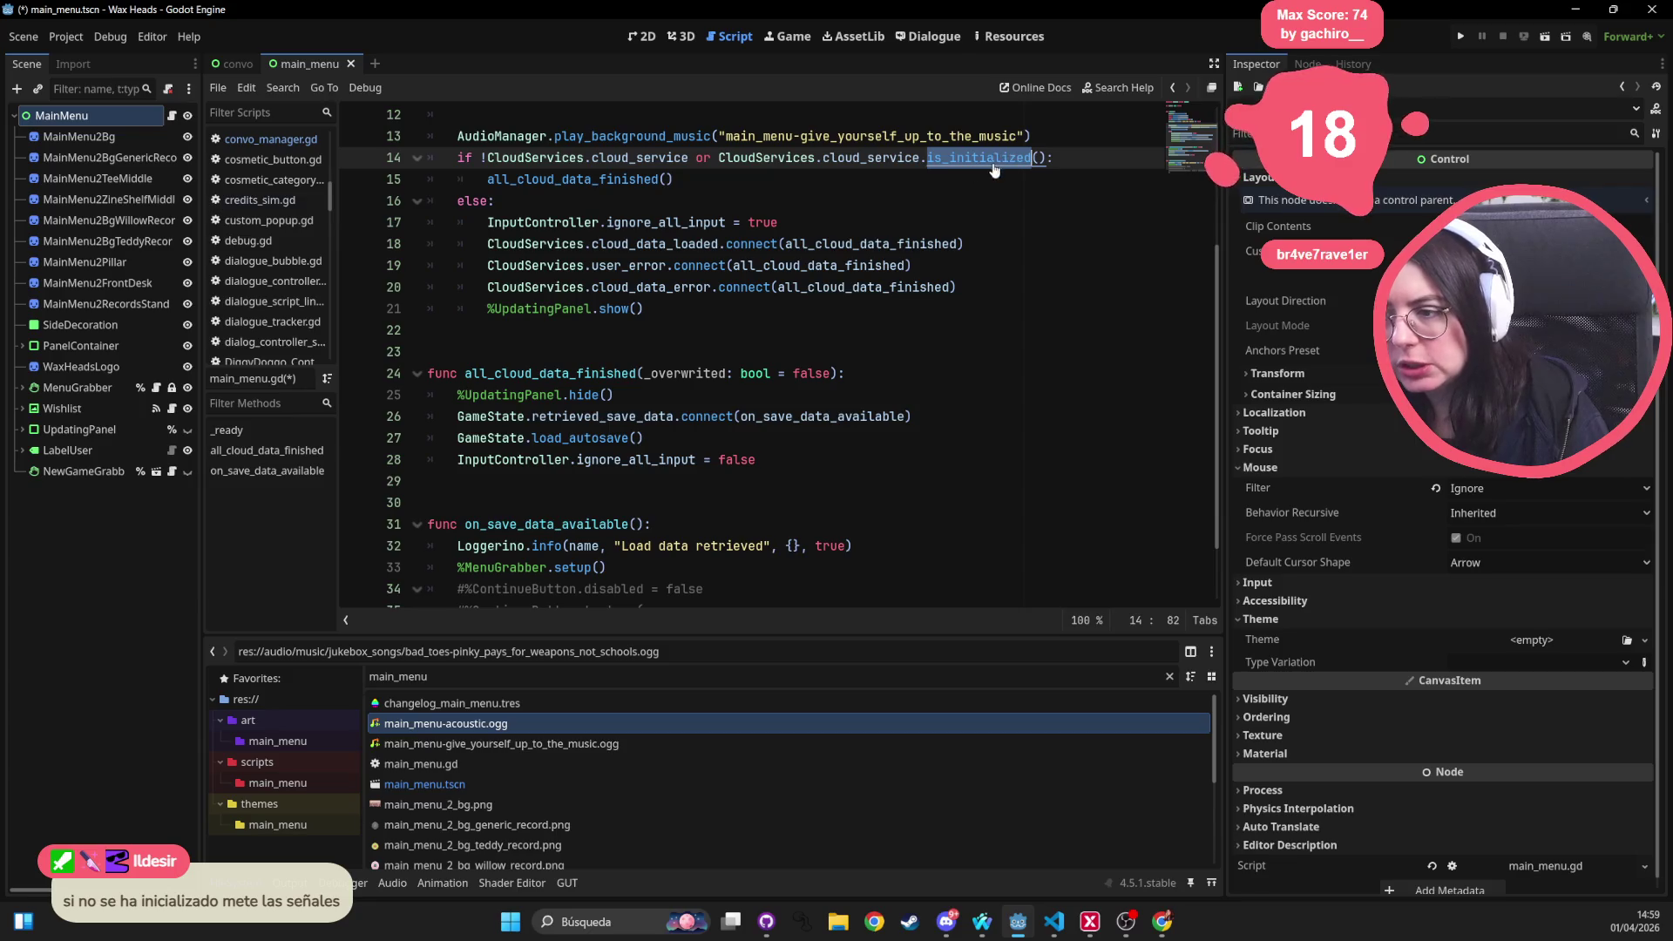
left_click(529, 181, "ctrl")
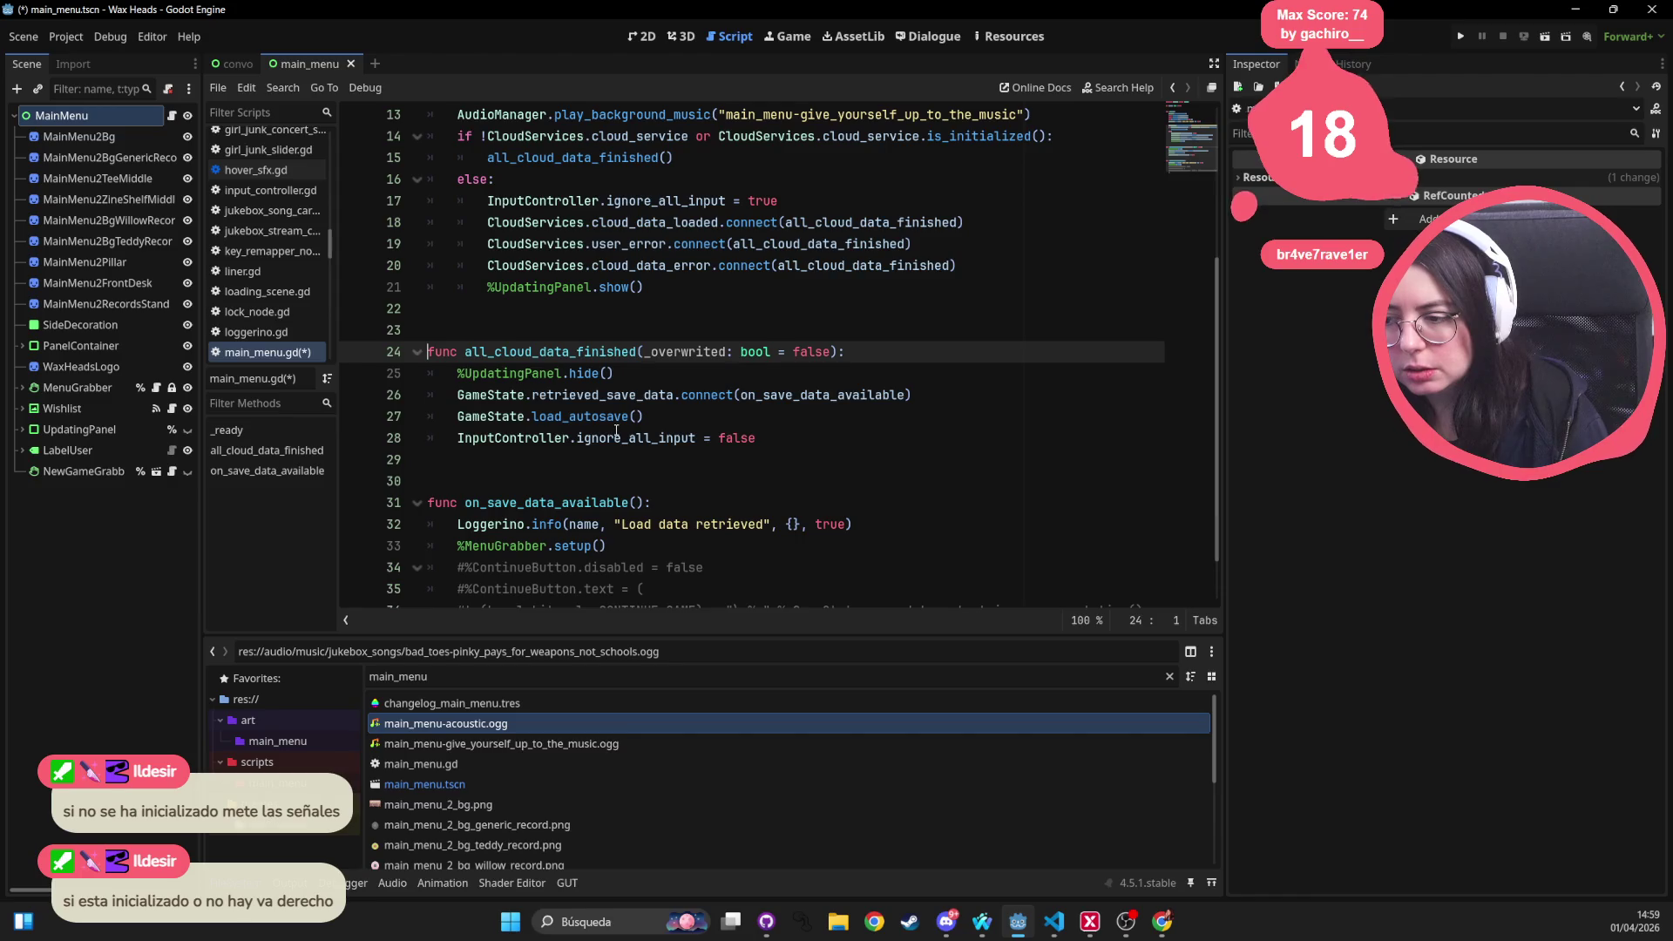
left_click(512, 377)
double_click(488, 416)
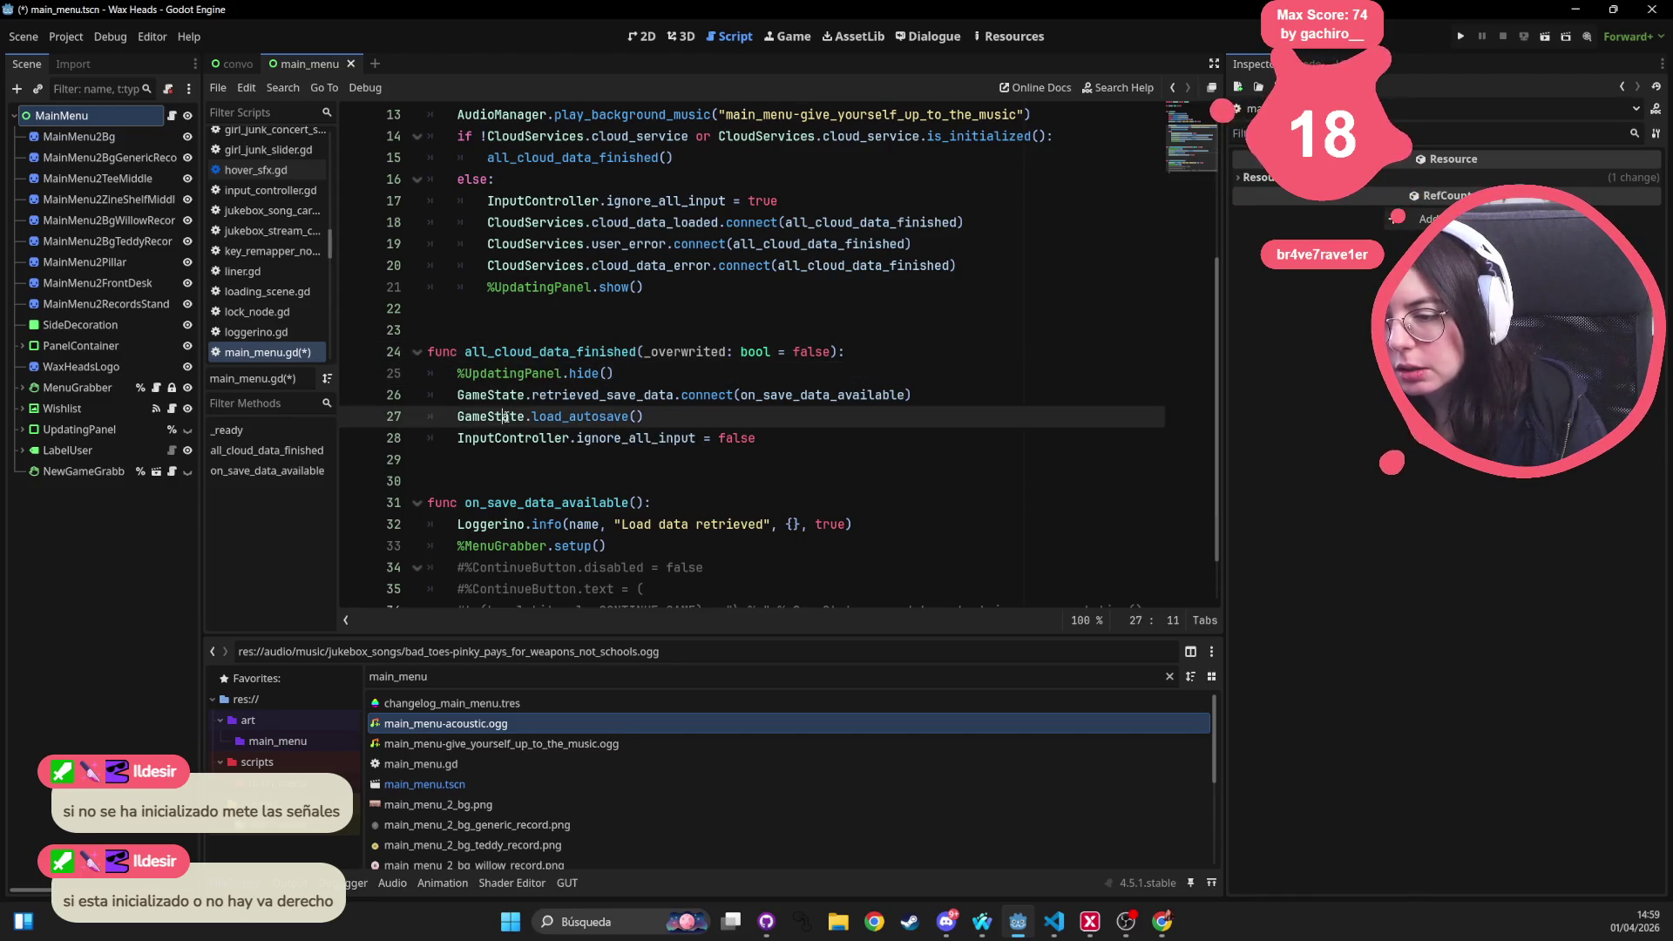
double_click(556, 417)
double_click(556, 436)
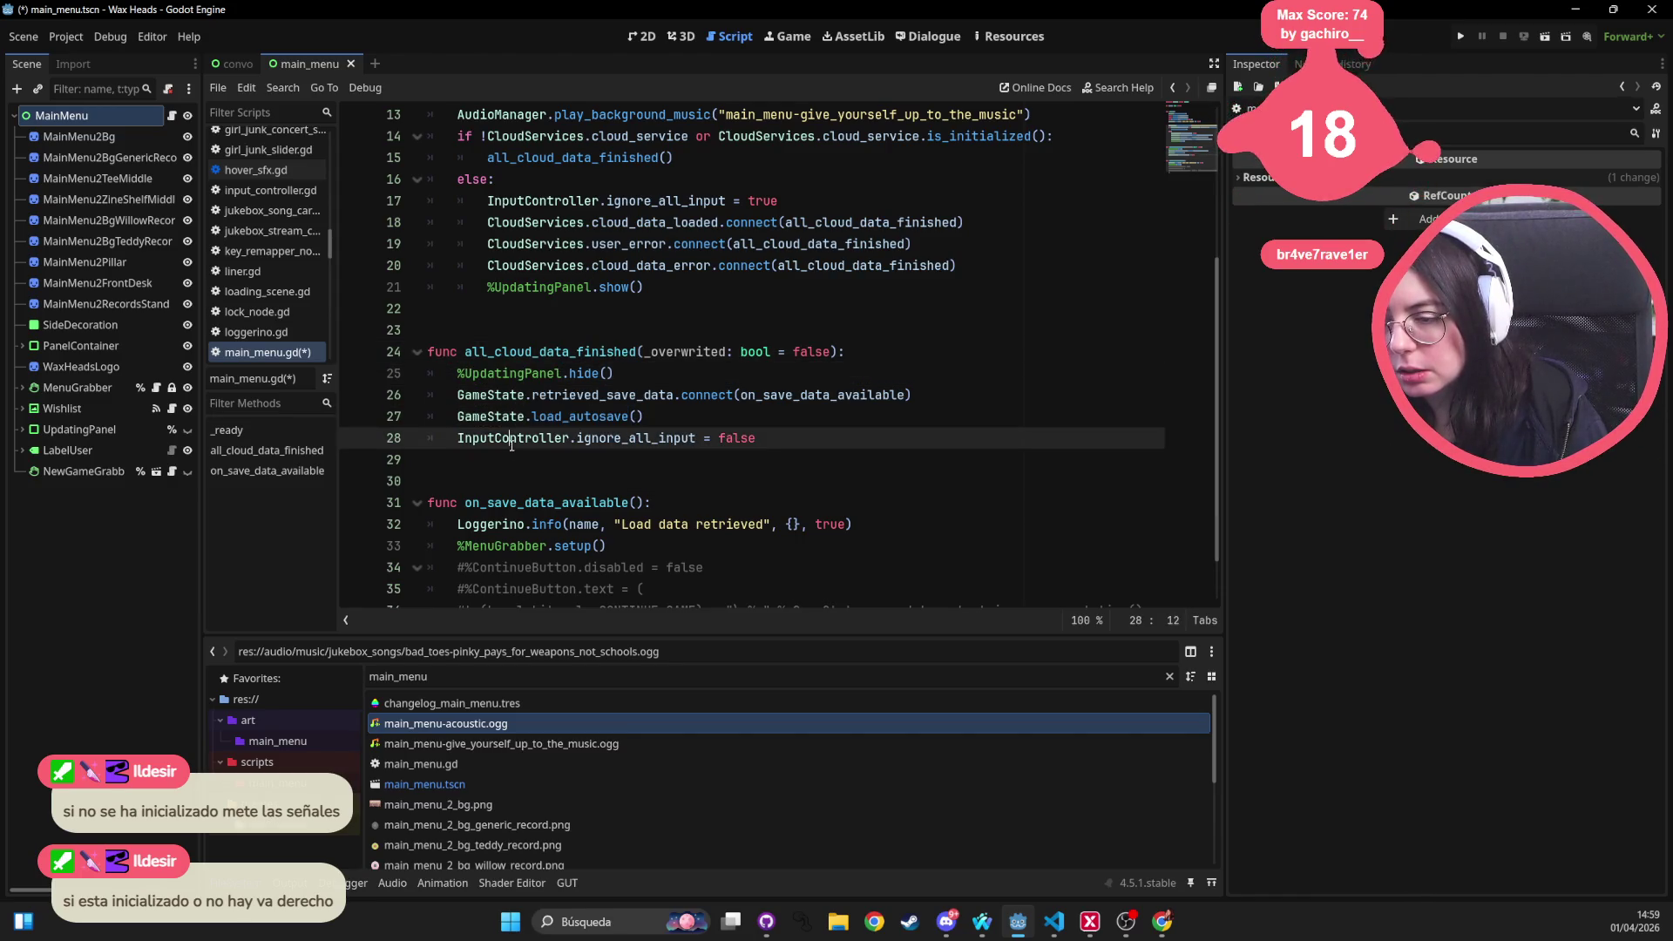
double_click(618, 437)
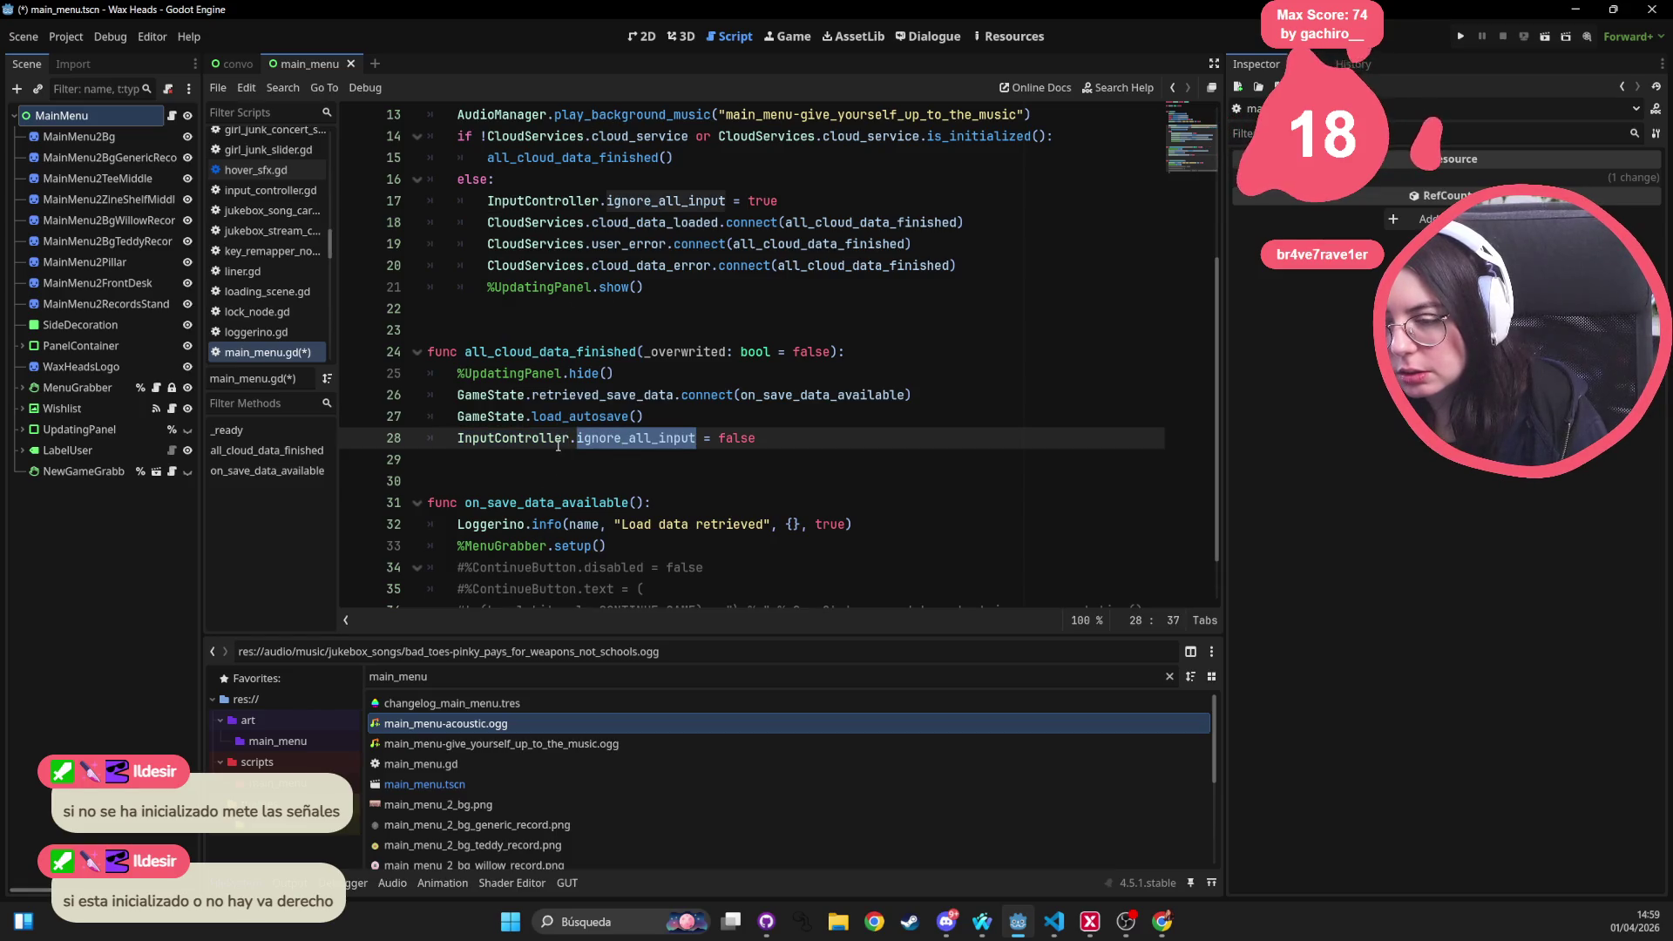
double_click(605, 136)
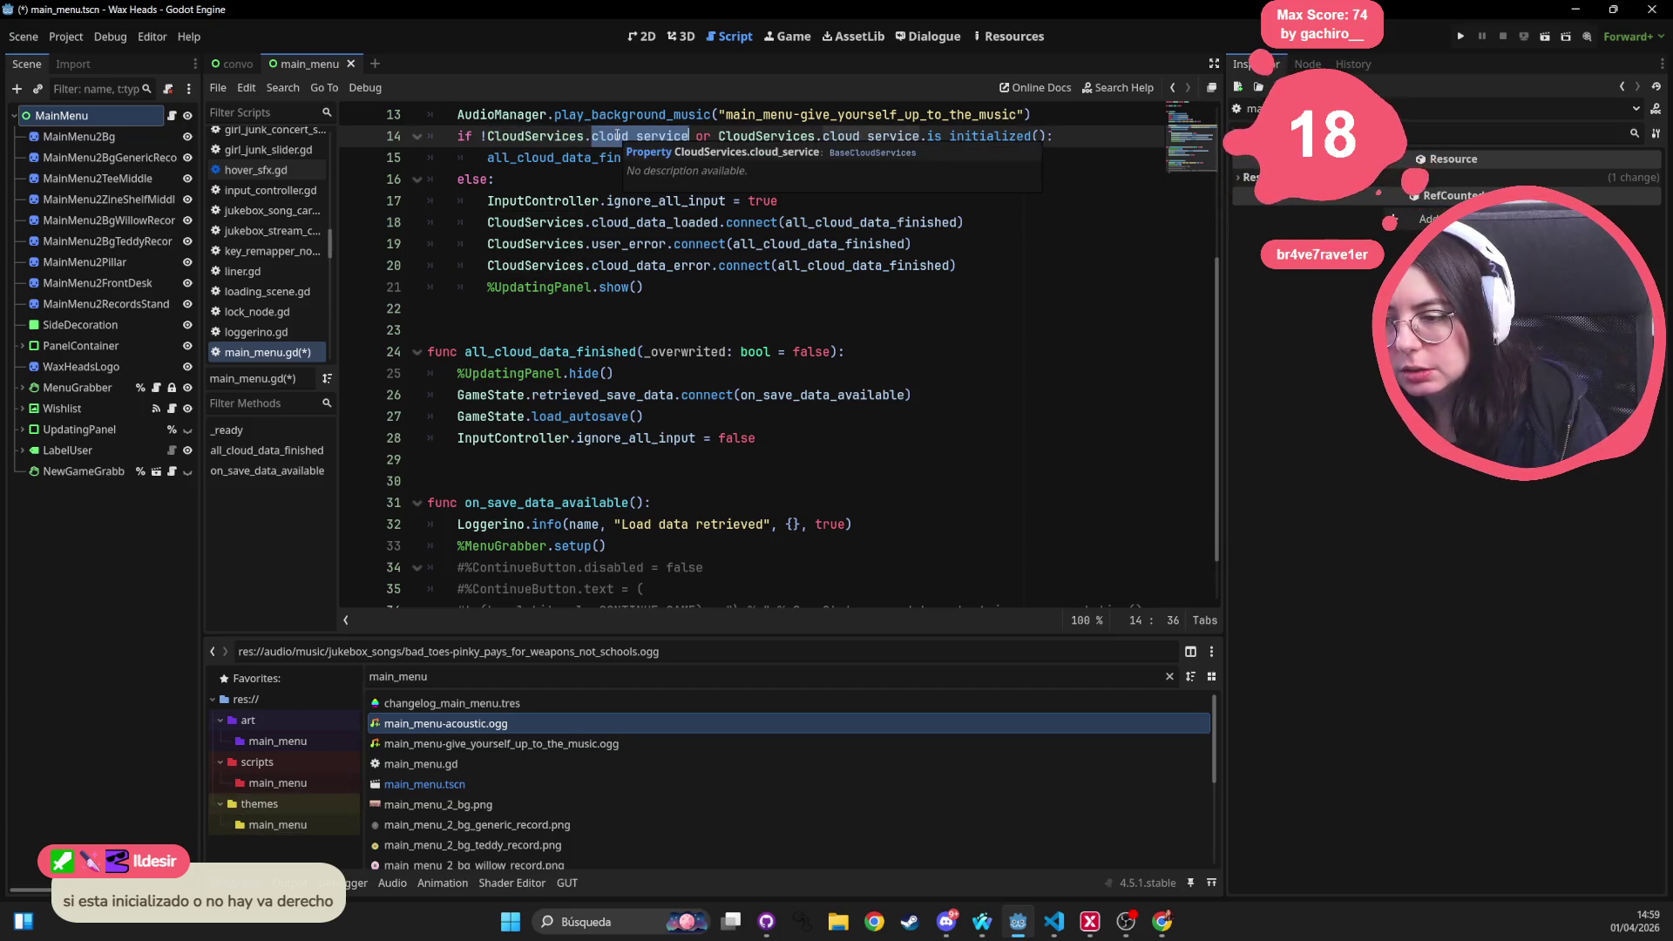
left_click(581, 162, "ctrl")
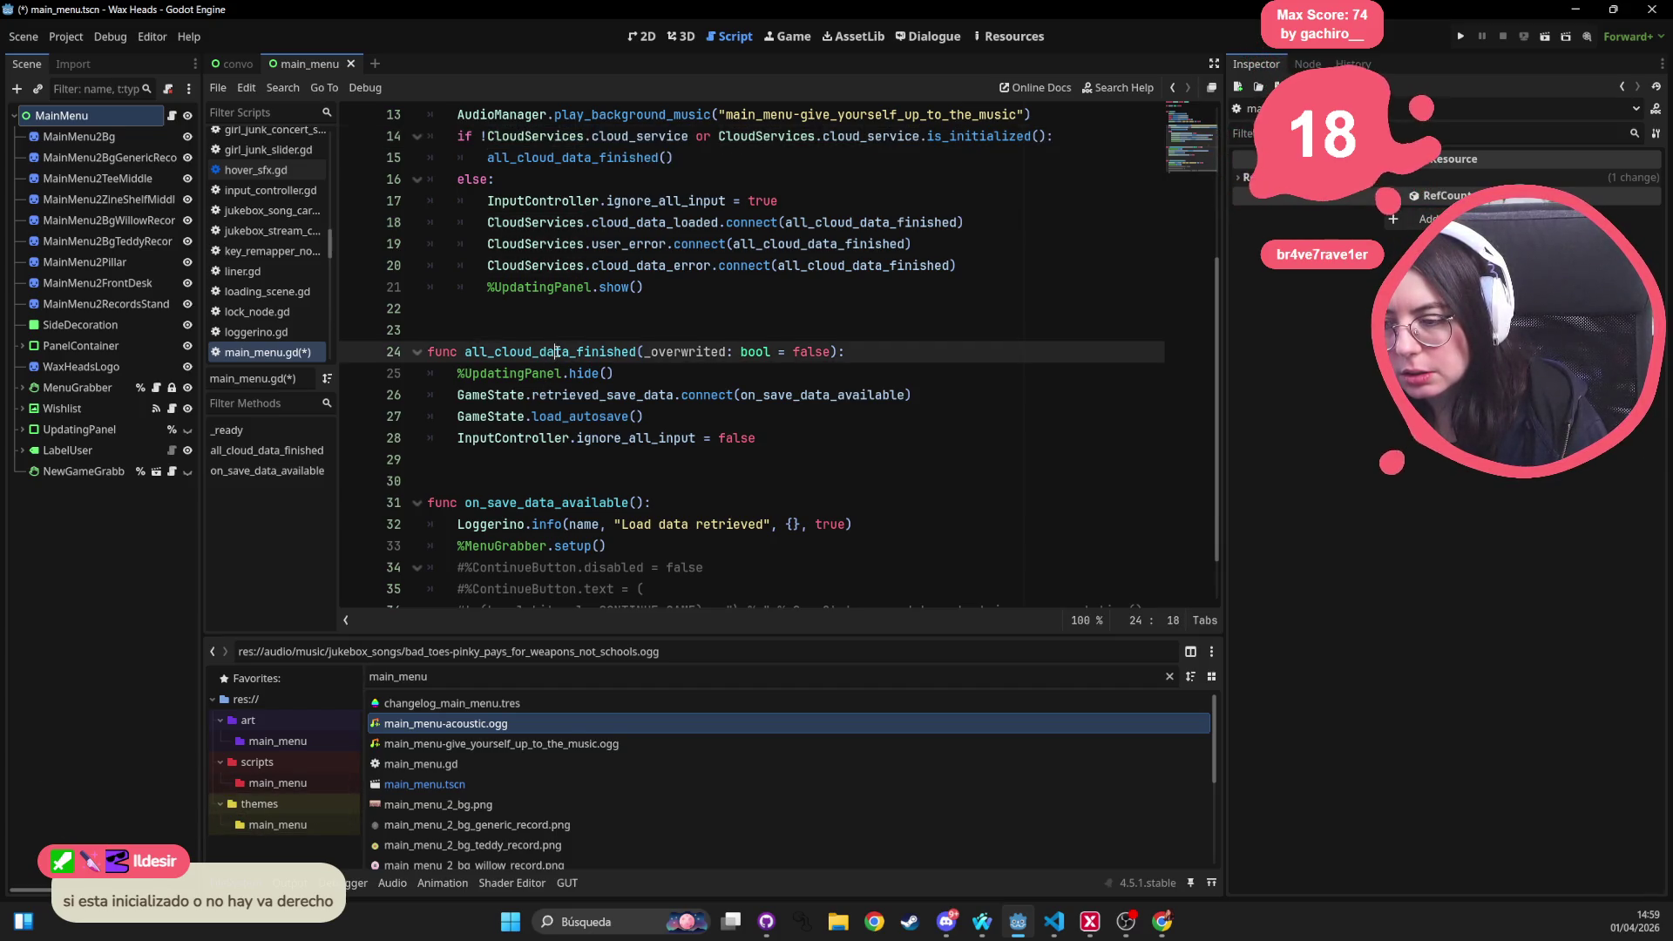
double_click(582, 139)
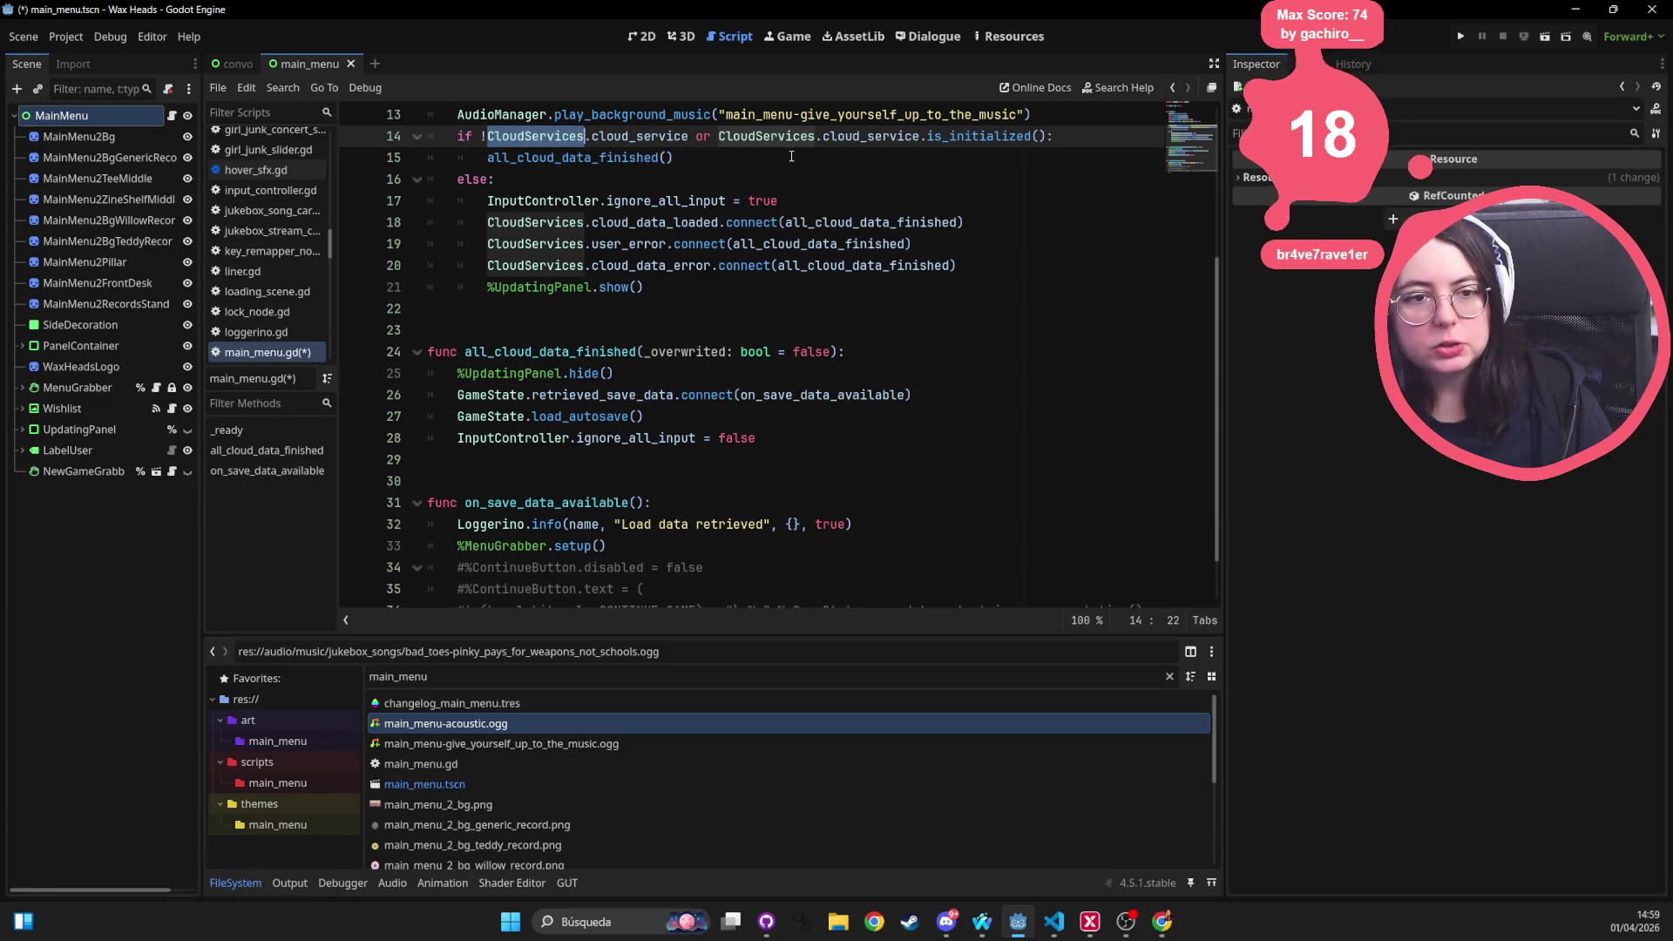
mouse_move(730, 215)
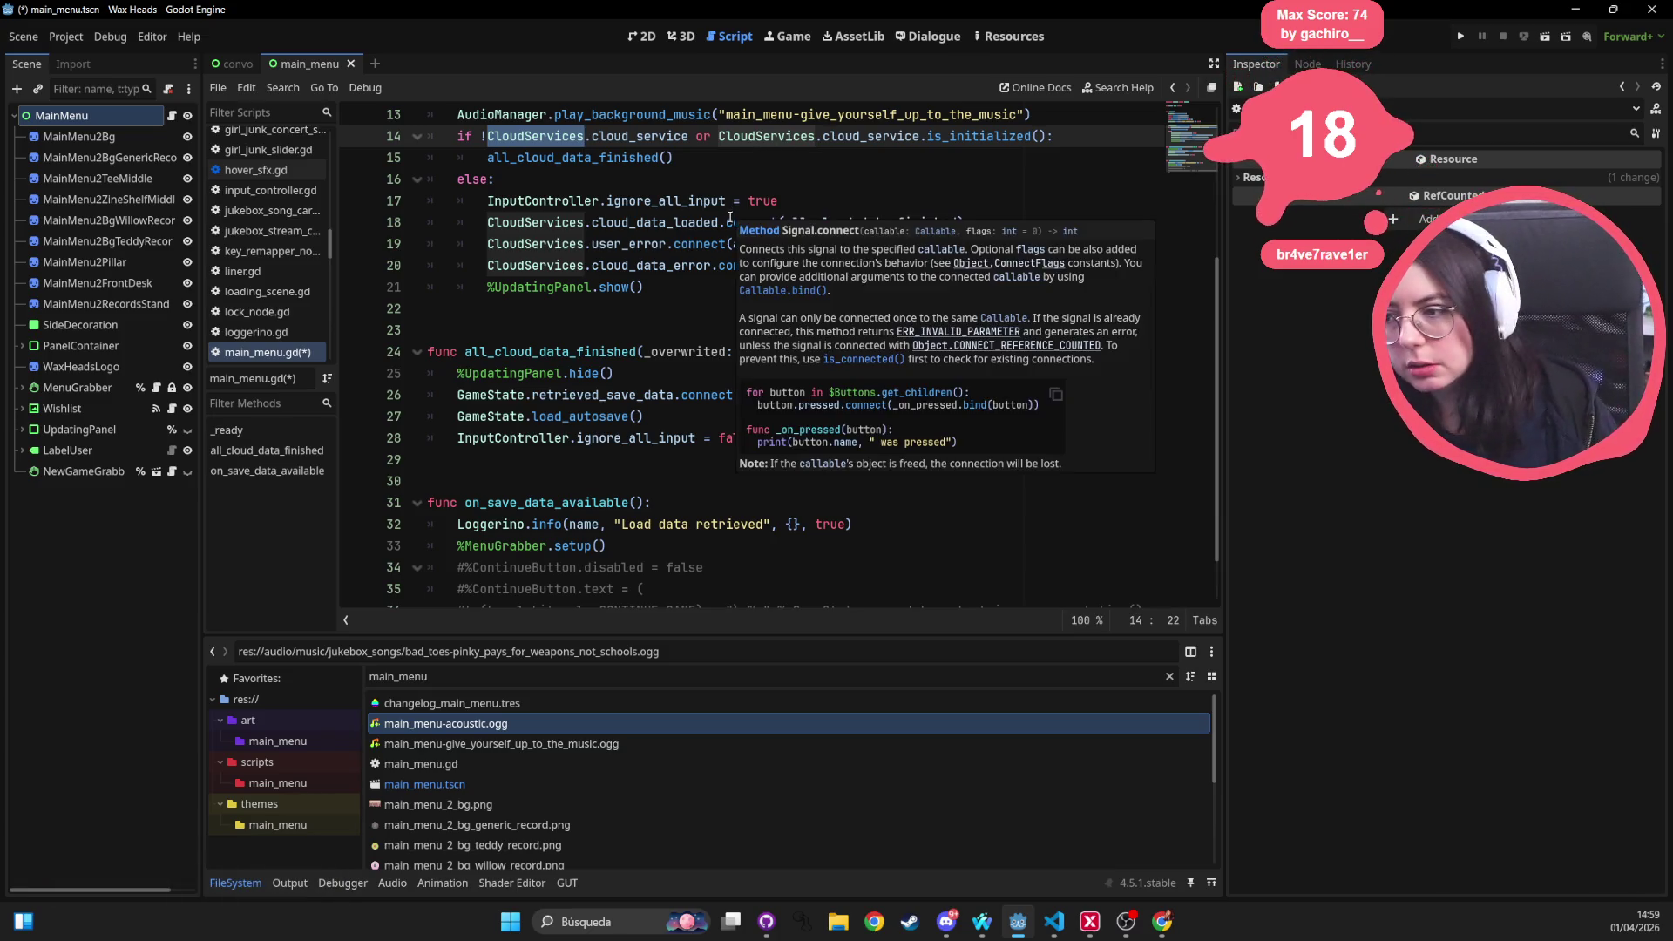
double_click(942, 139)
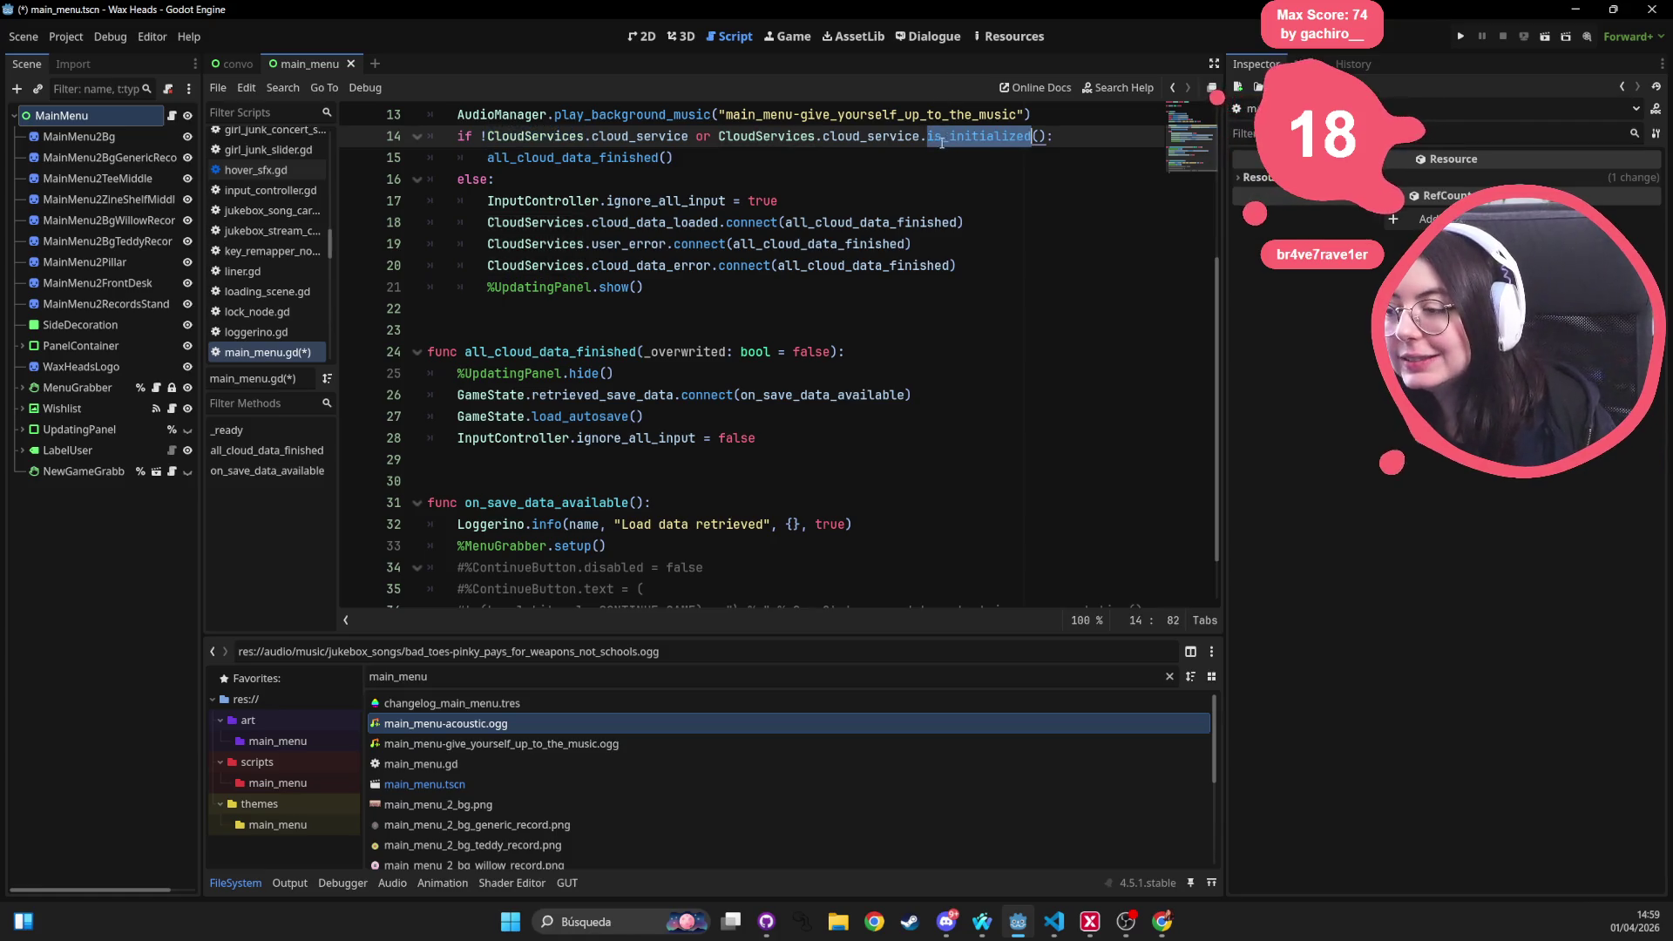
mouse_move(724, 274)
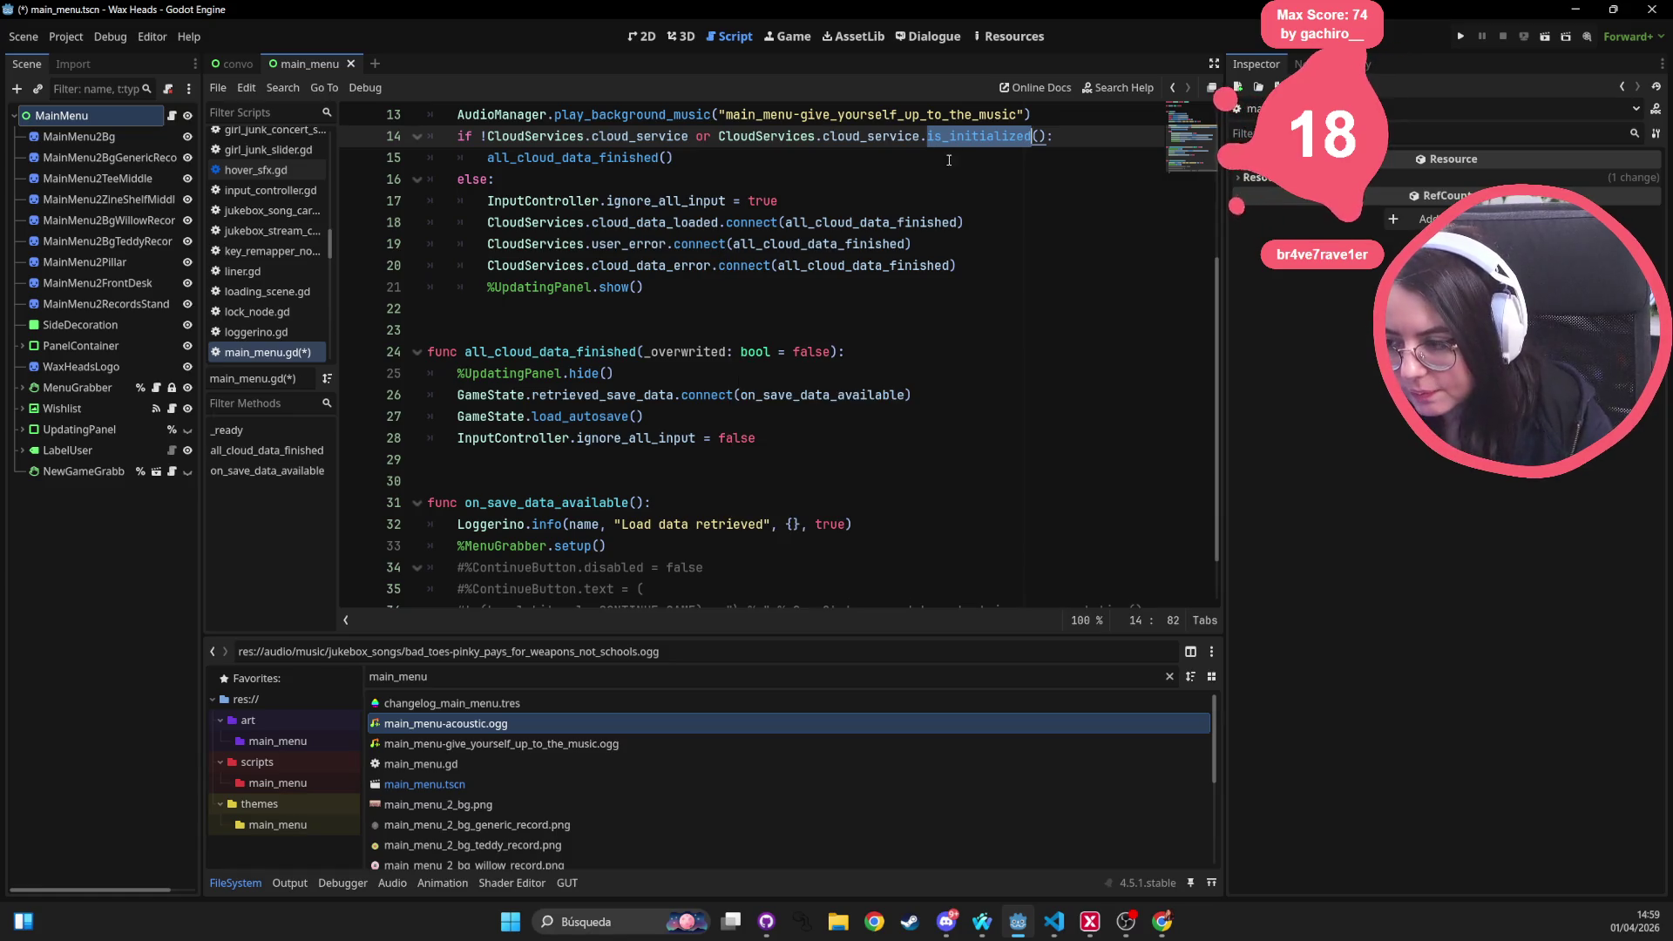
scroll(763, 277, "up", 3)
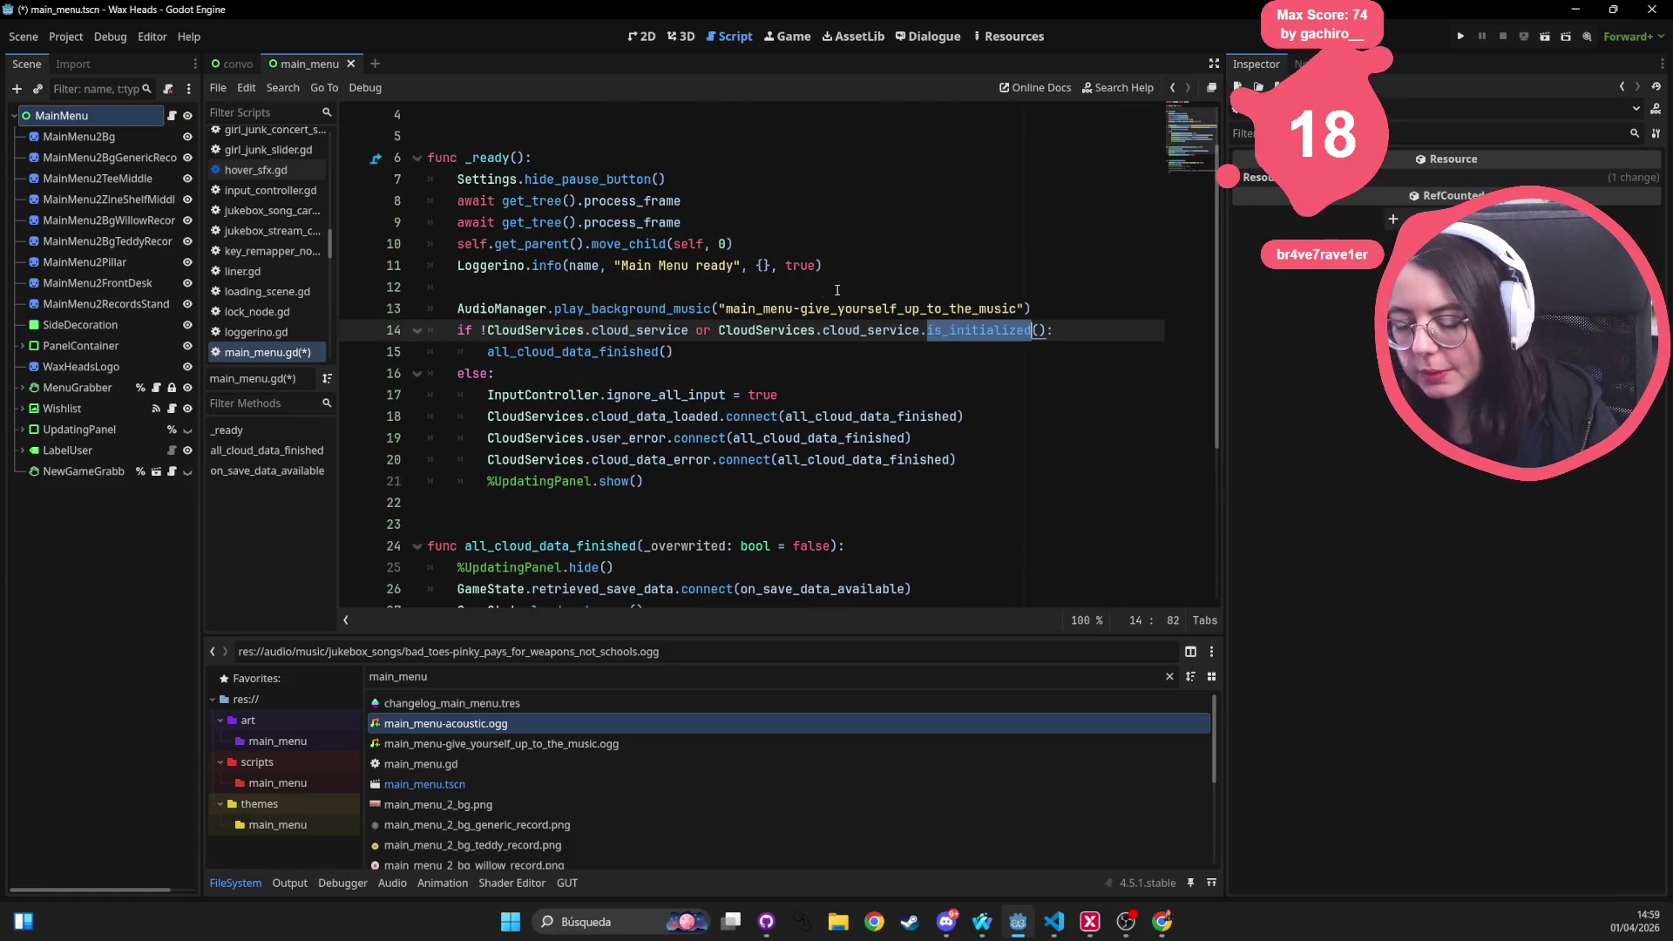
left_click(1052, 285)
Write the condition if GameState.has_var("game_finished"): on line 12
type("if Game")
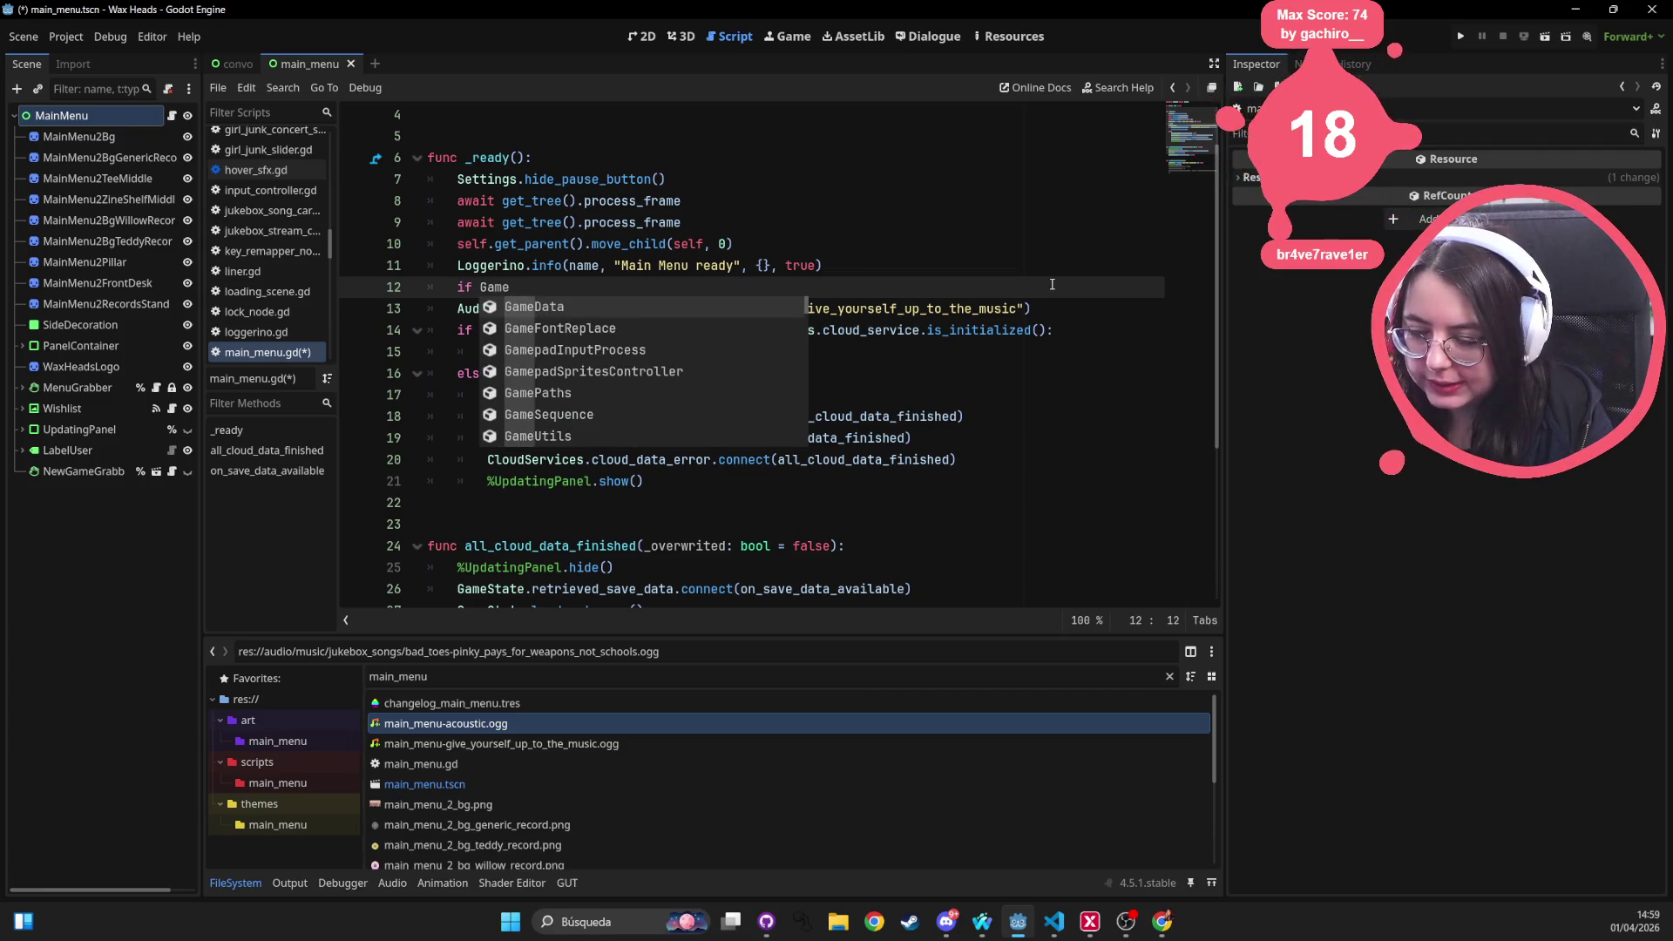
key("BackSpace")
key("BackSpace")
key("BackSpace")
type("if GameS")
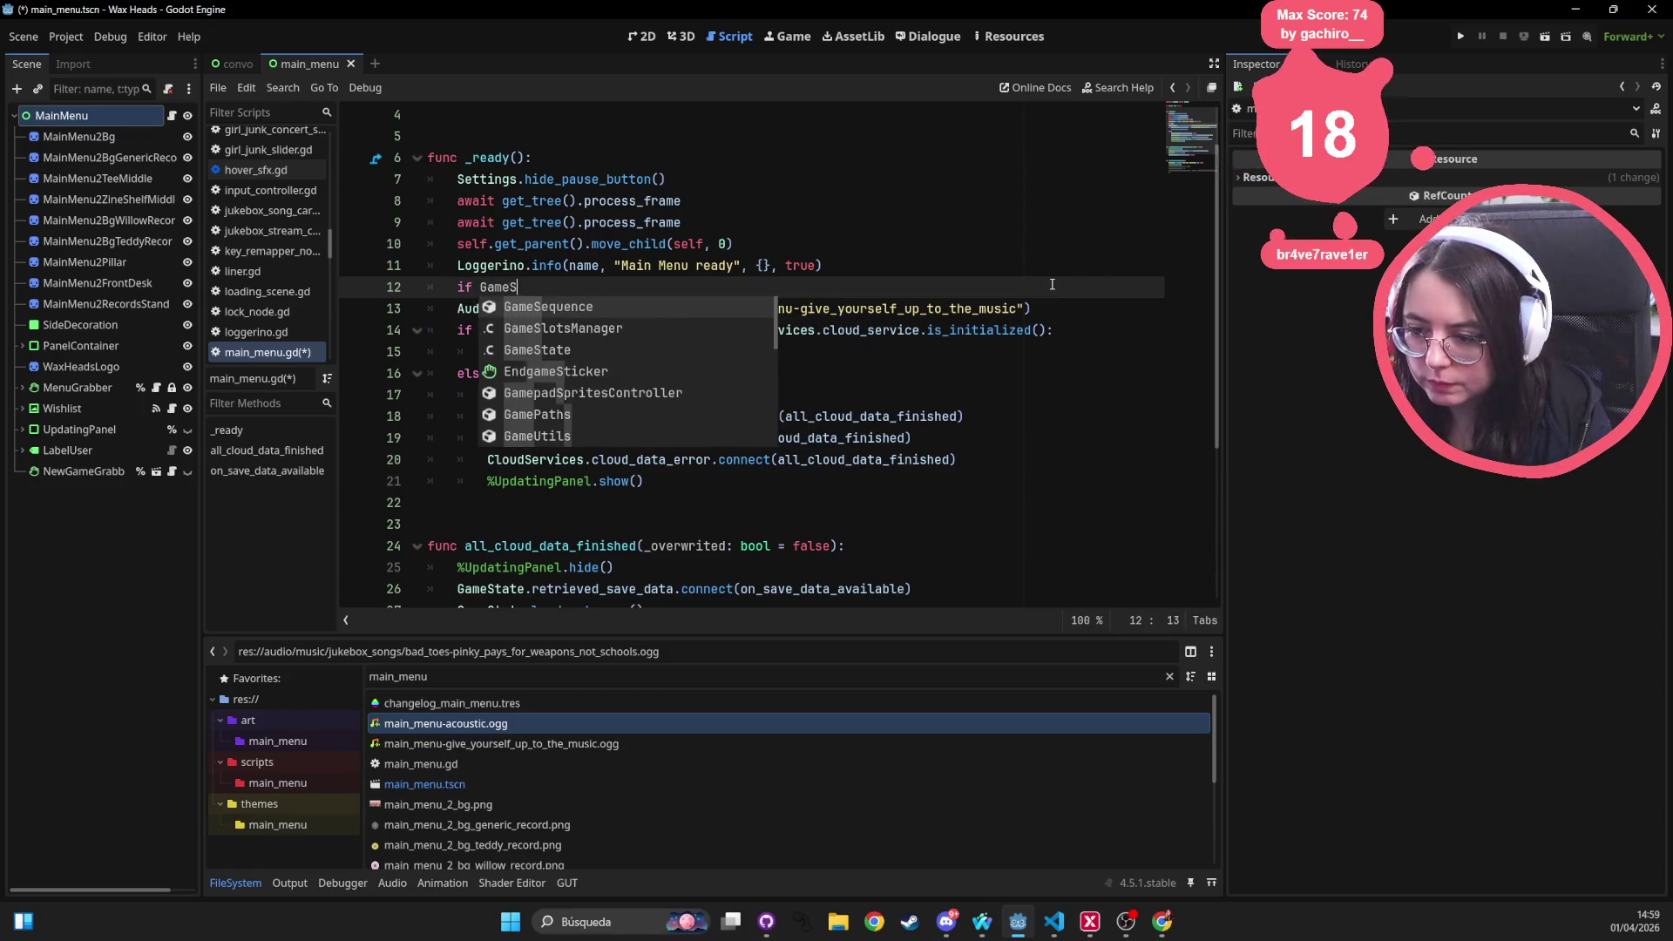
type("tate.get_¨var")
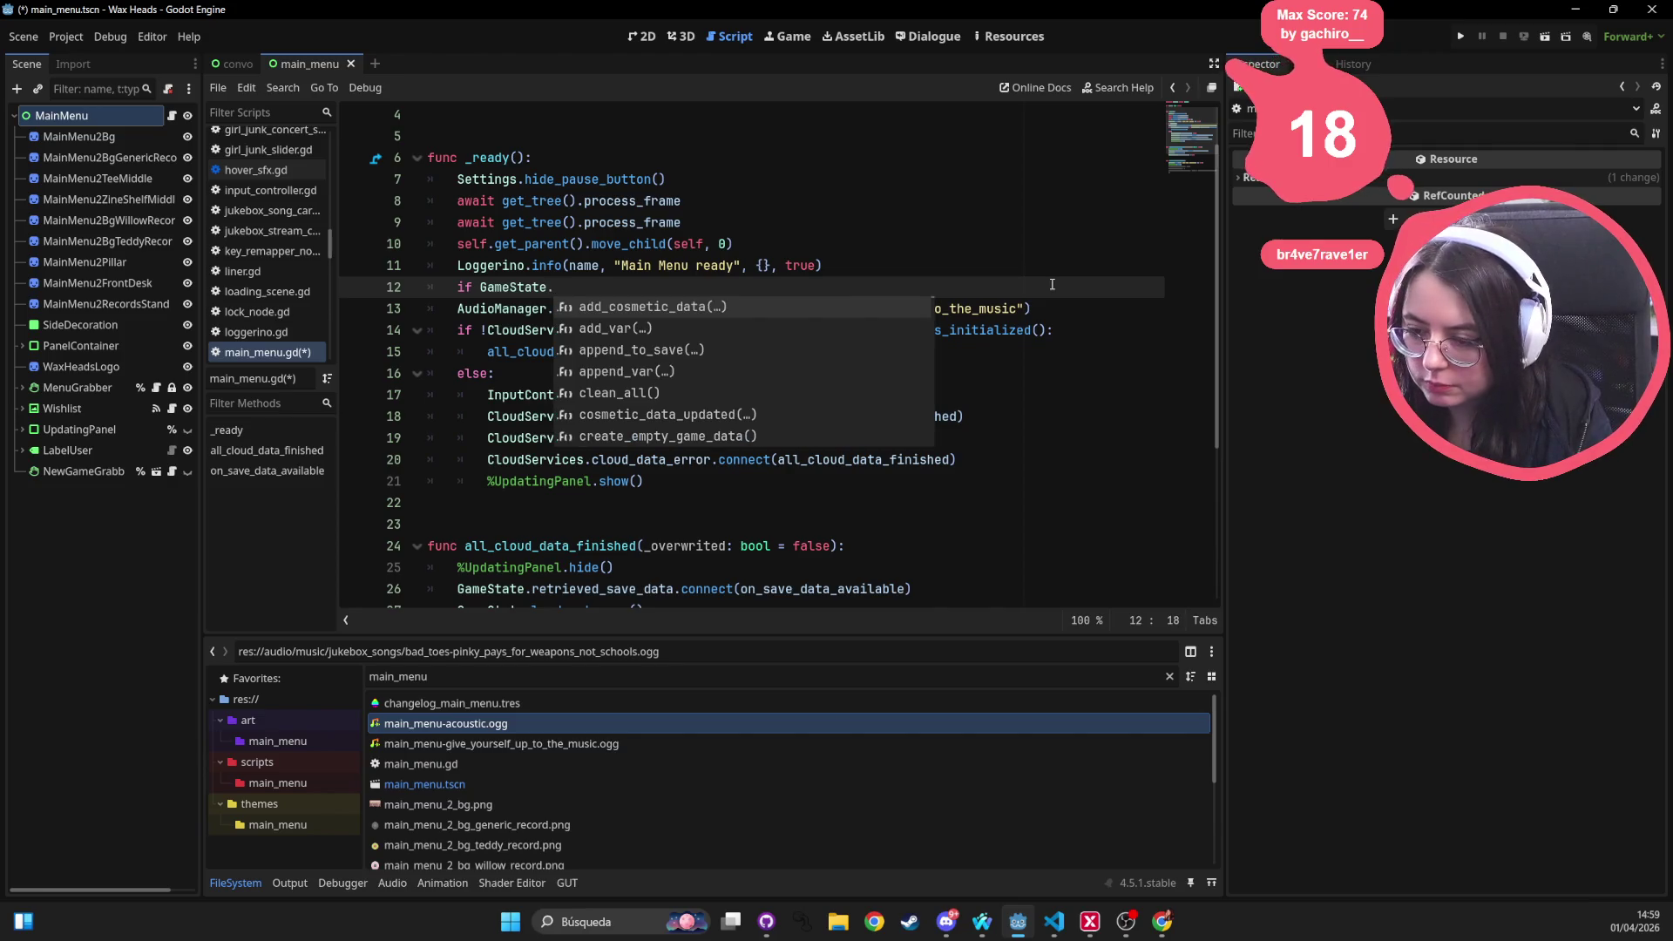
key("BackSpace")
key("BackSpace")
key("BackSpace")
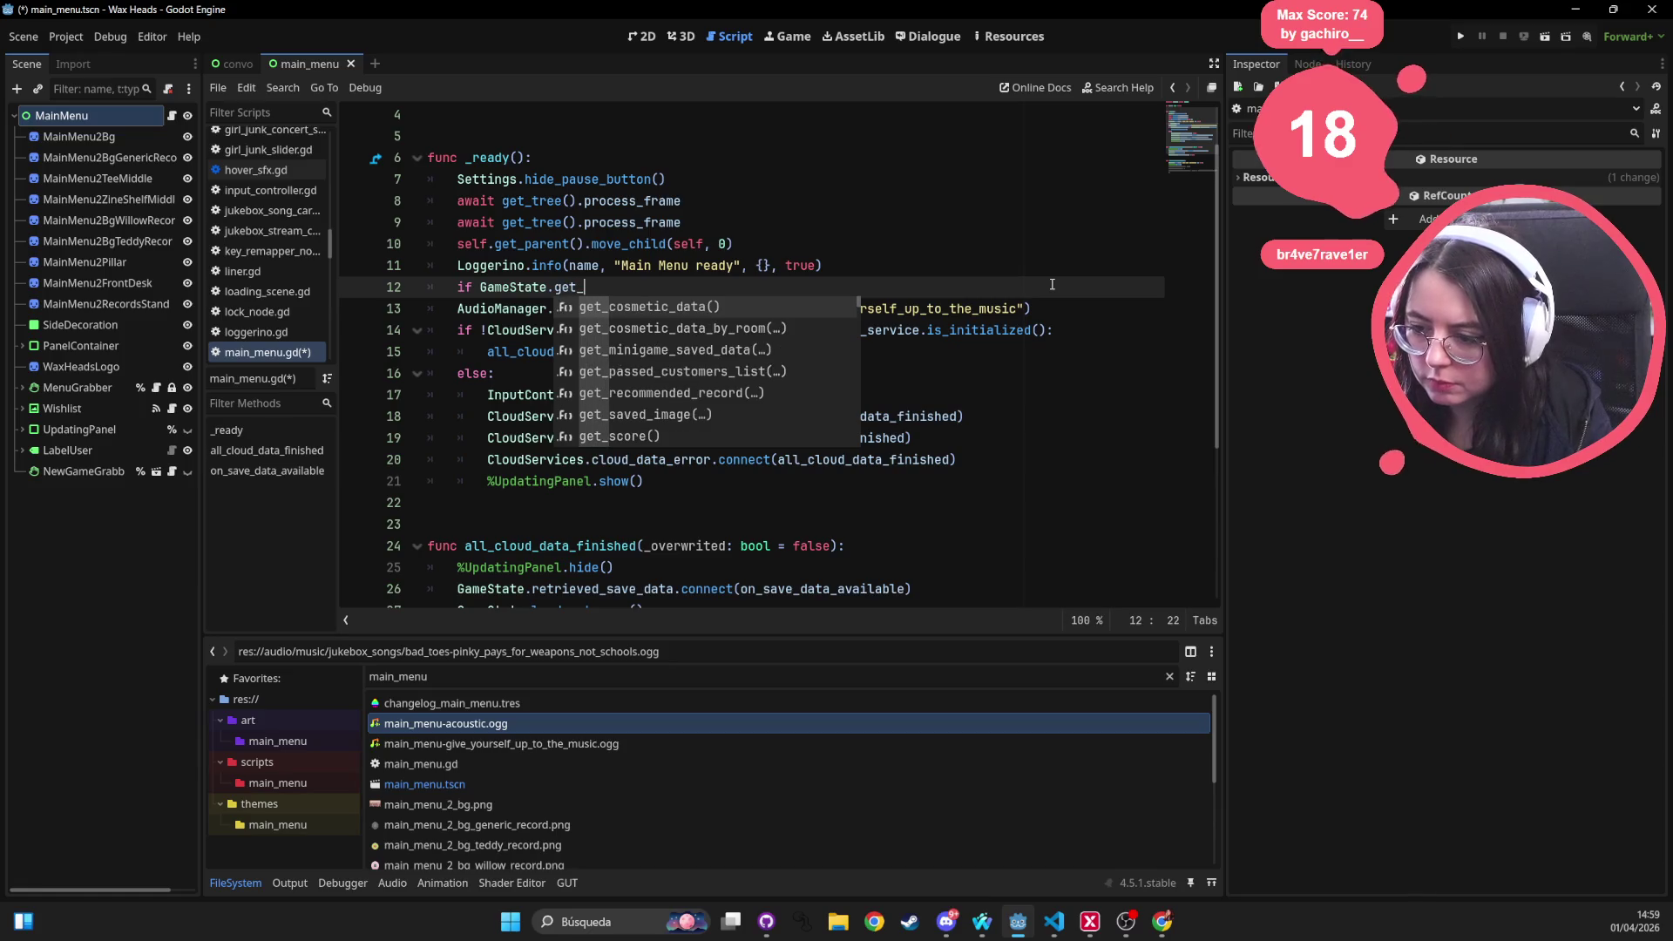
type("var")
key("Return")
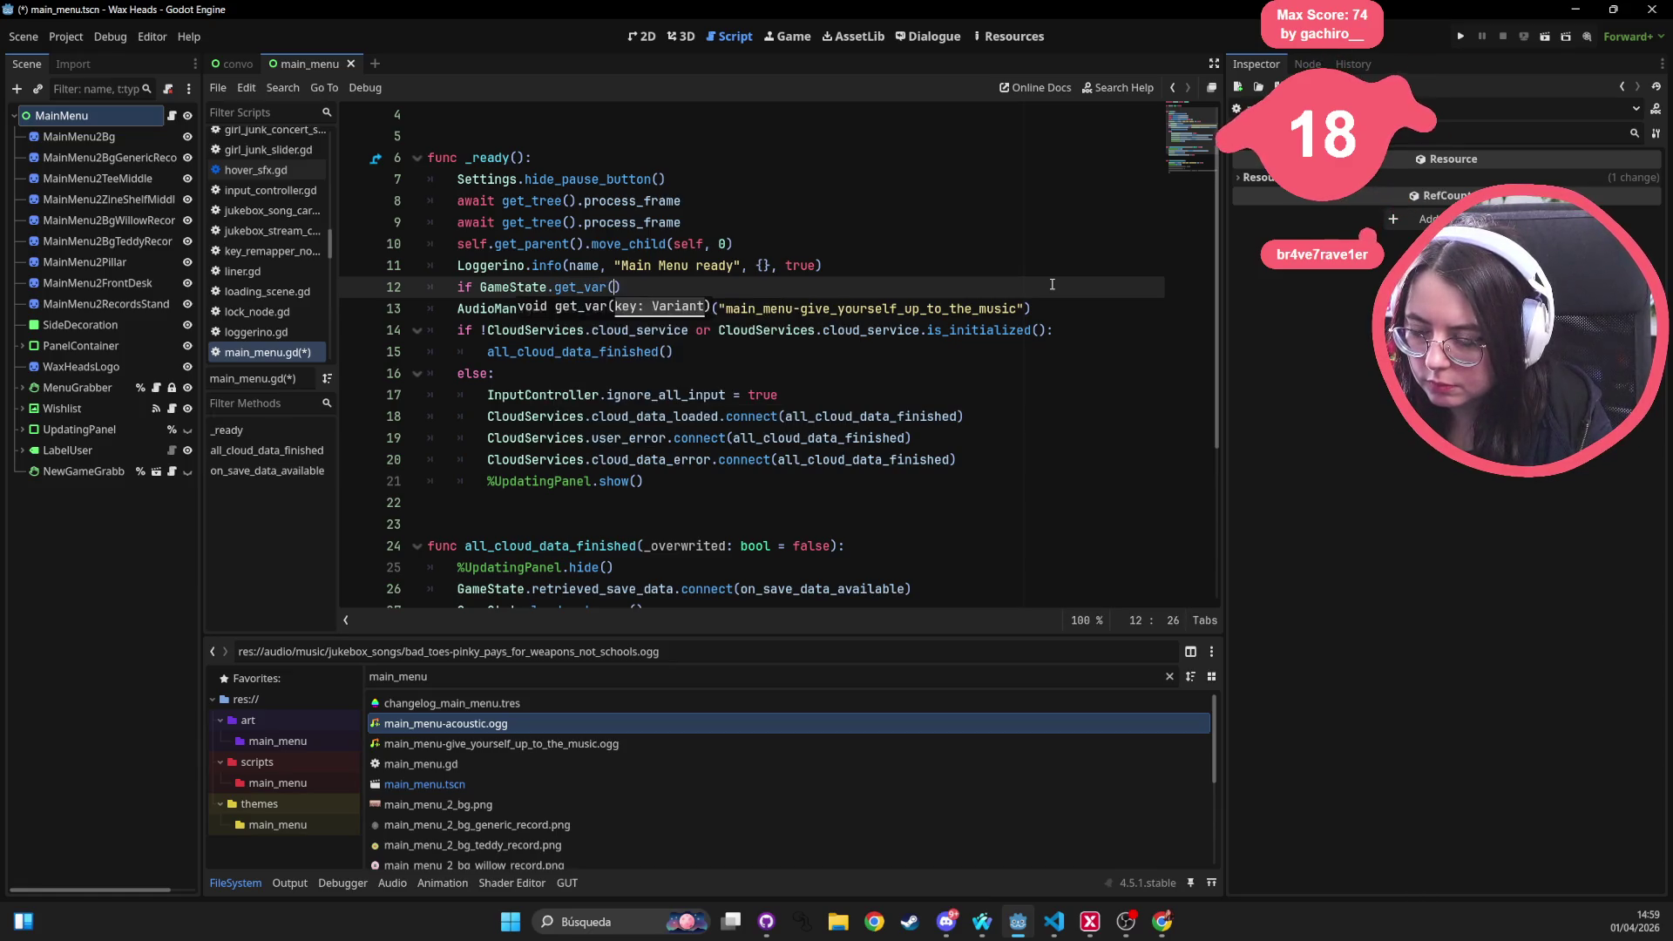
type("\"")
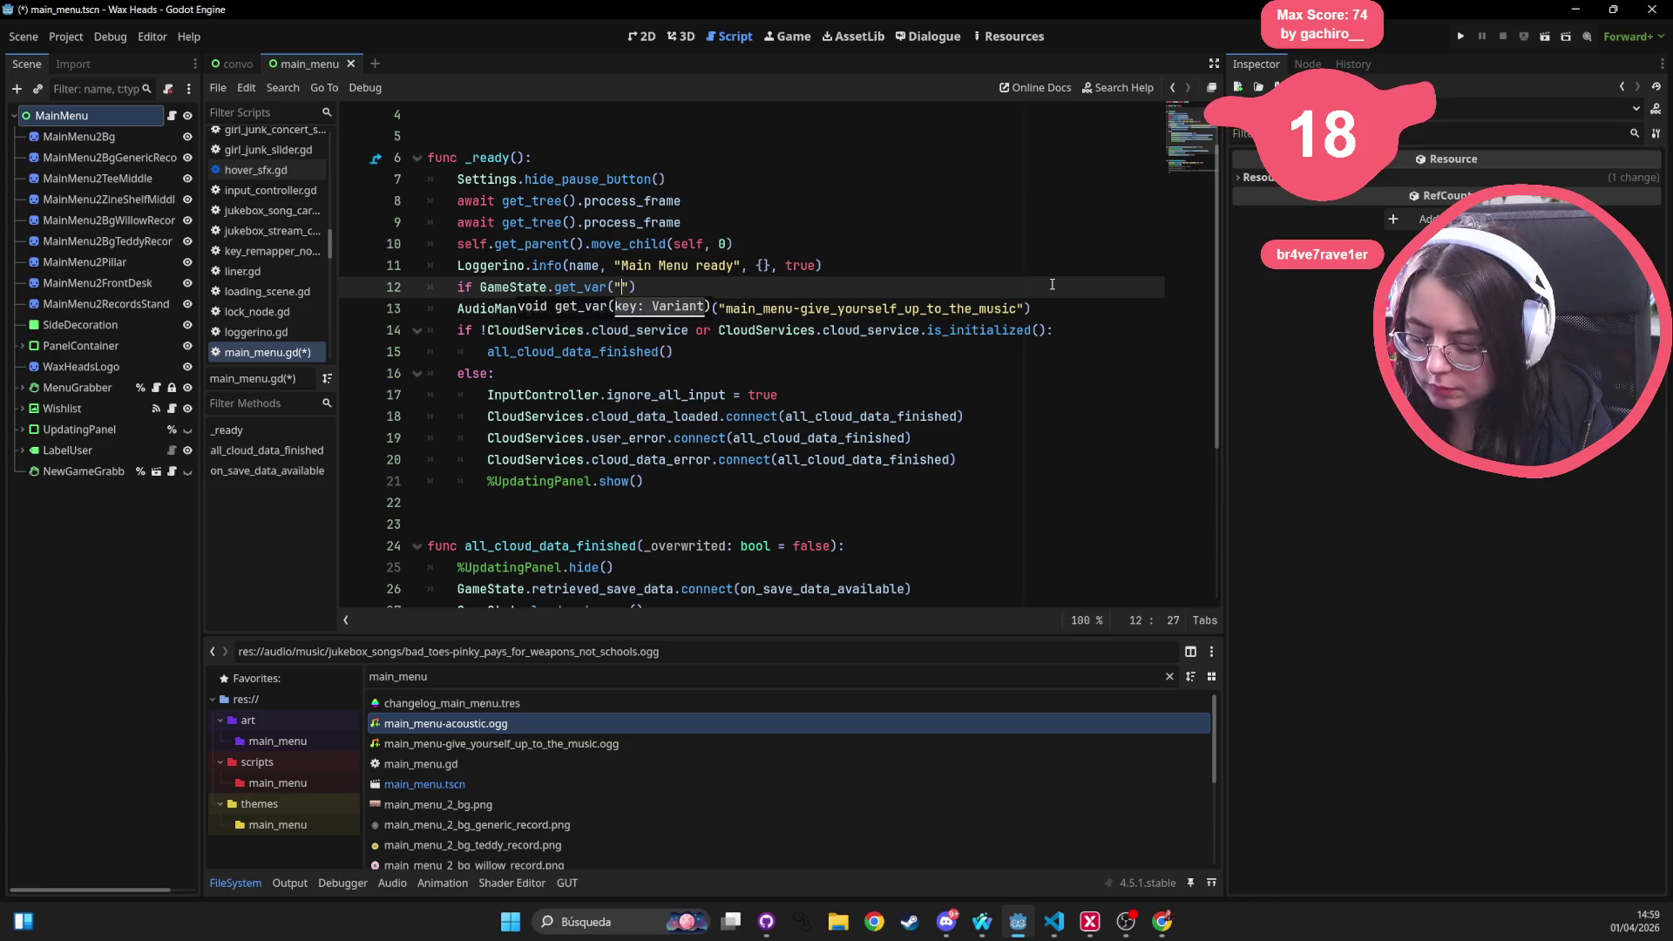
type("Game")
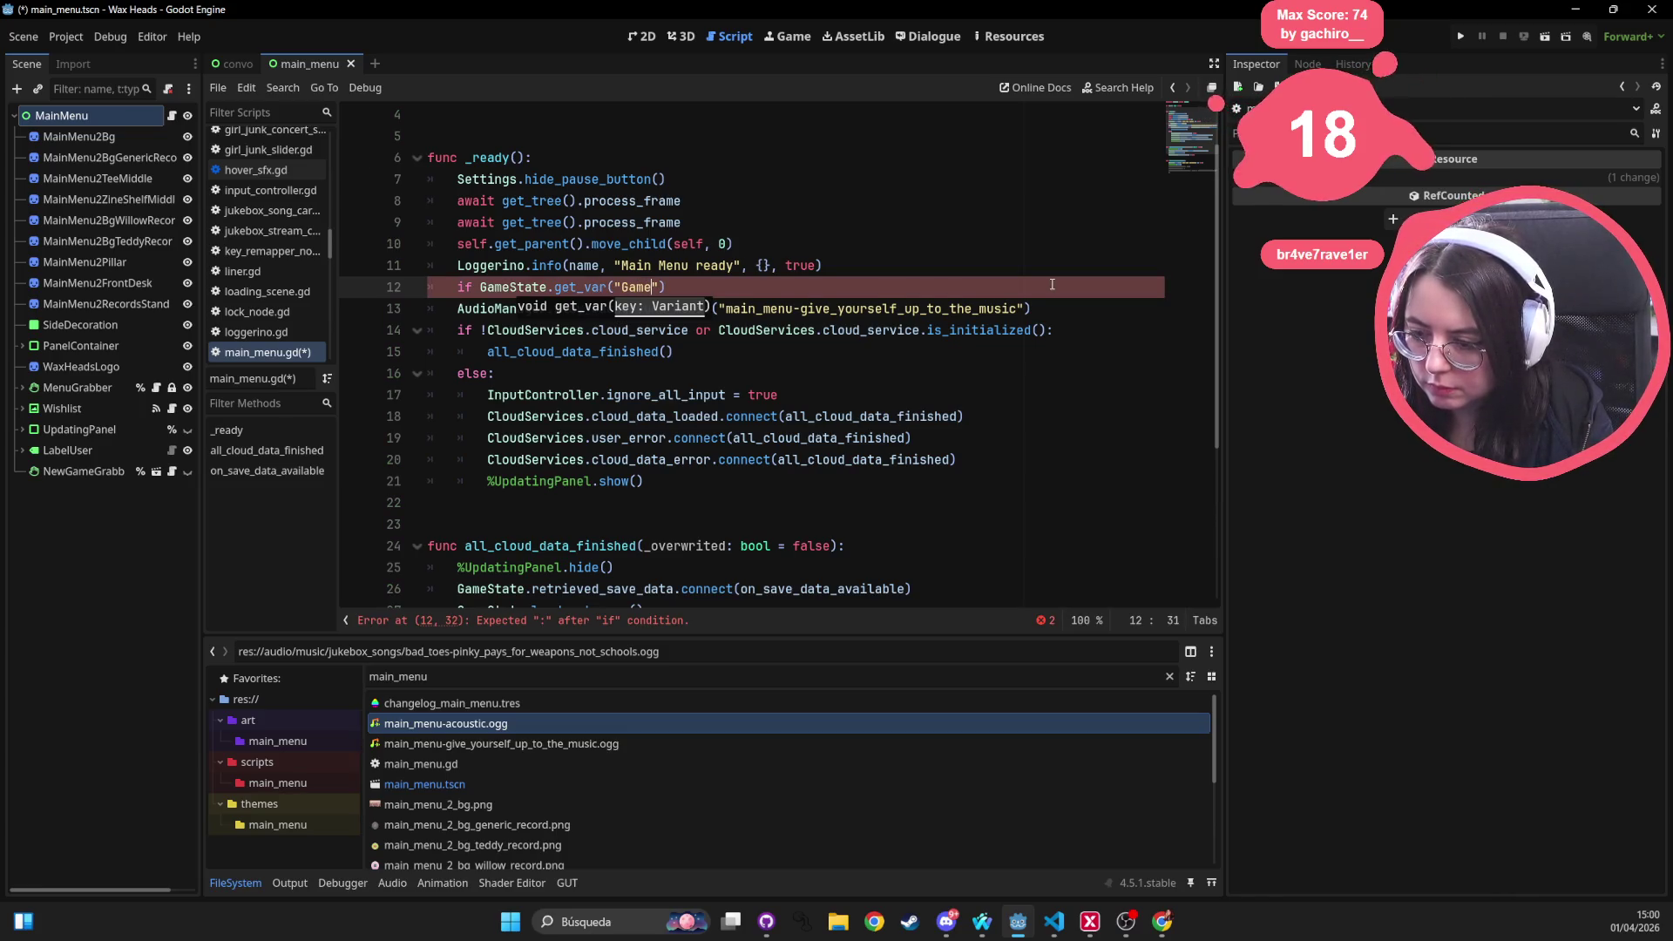
key("ctrl+BackSpace")
type("game_finishe")
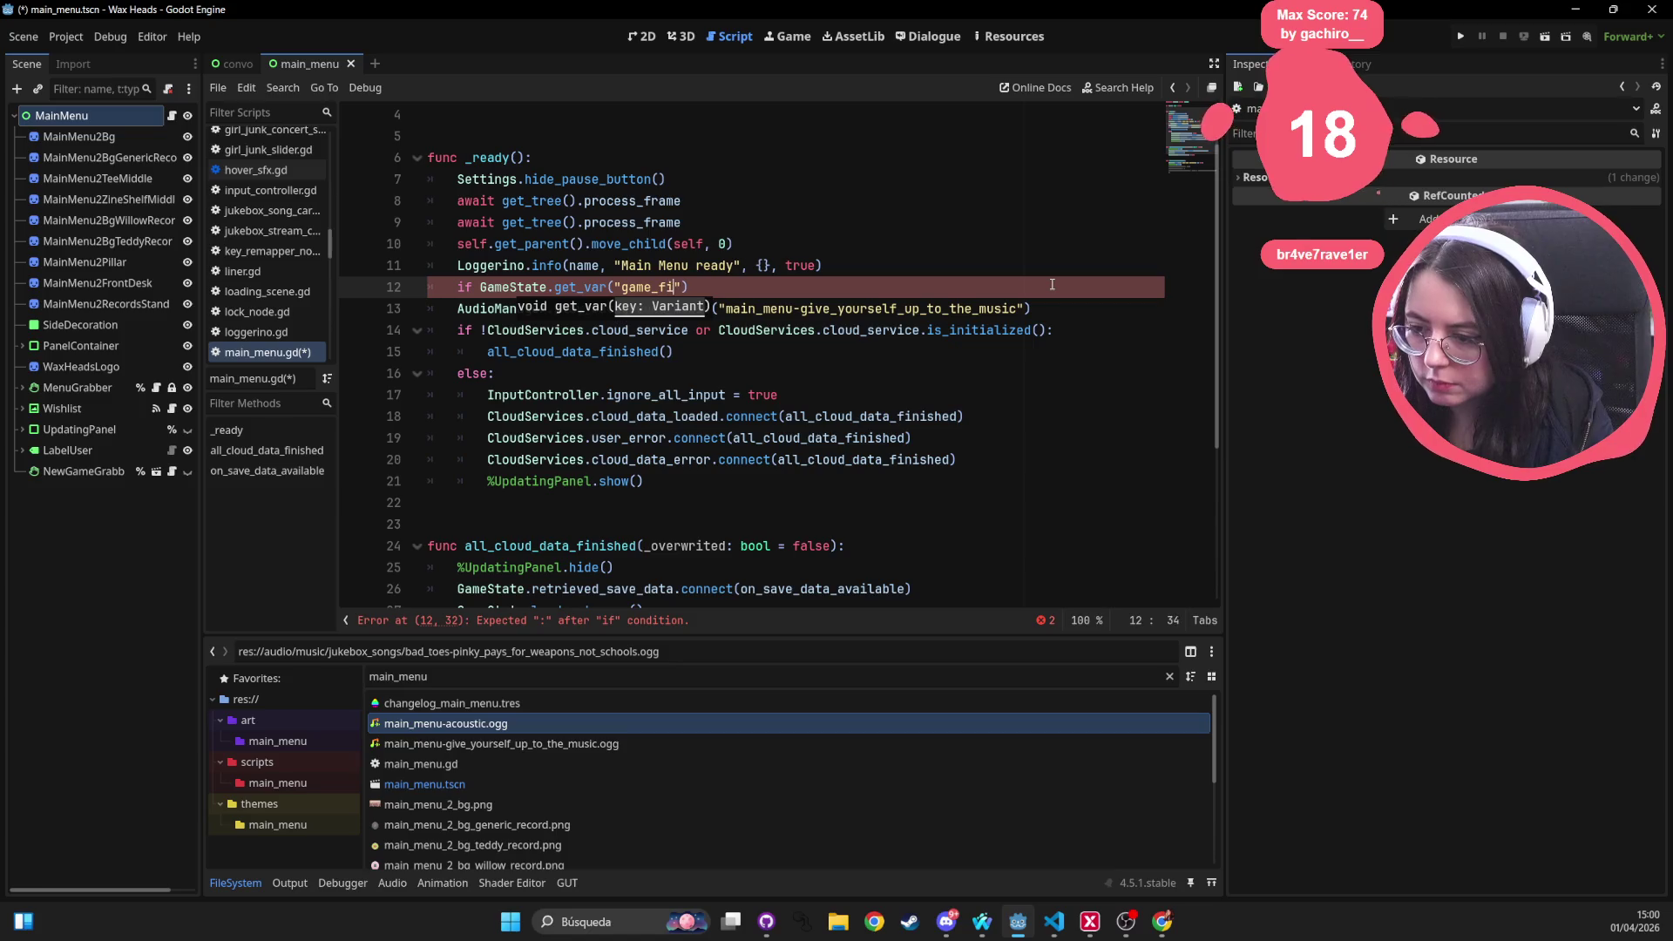
type("d\") ")
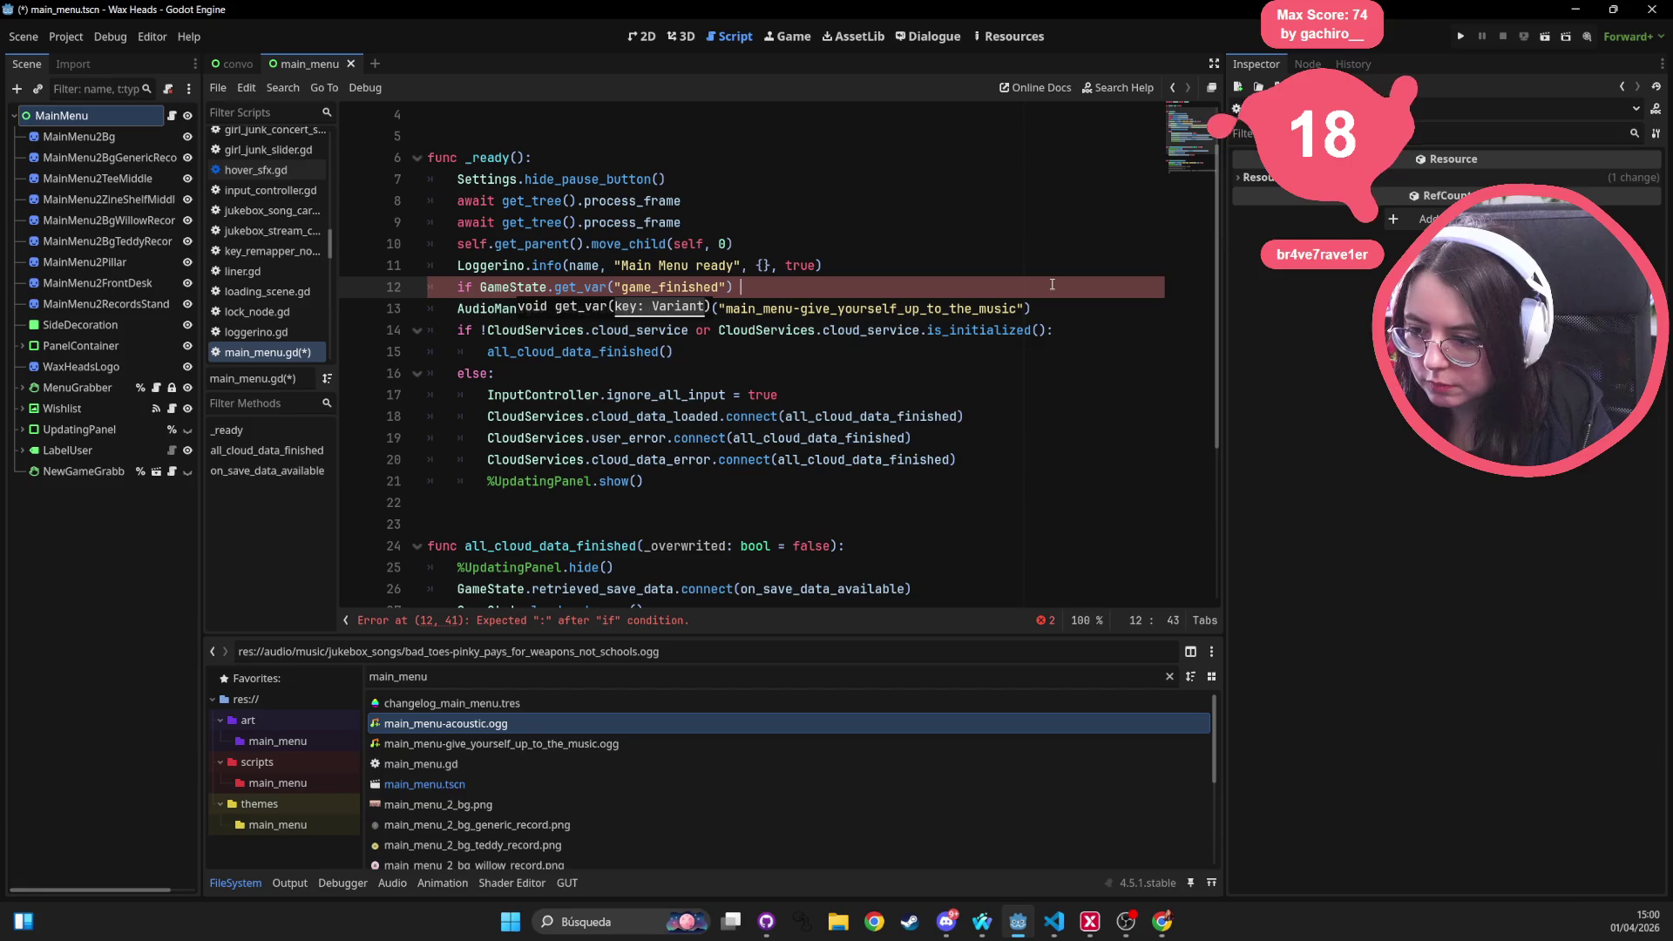
type("=")
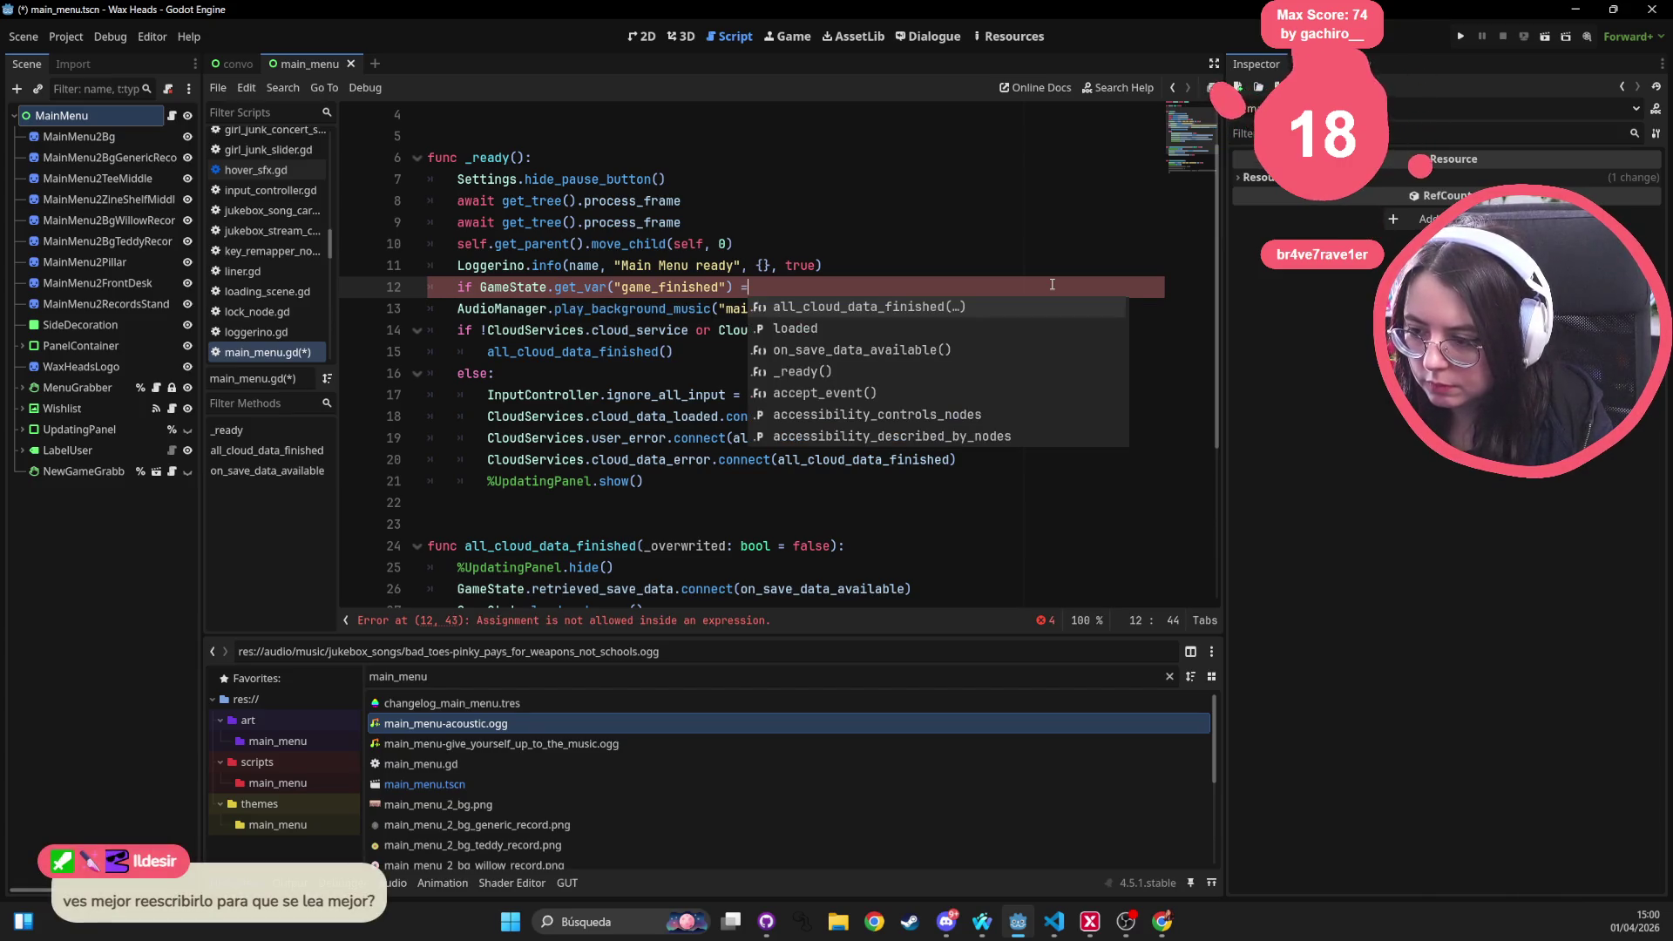
key("BackSpace")
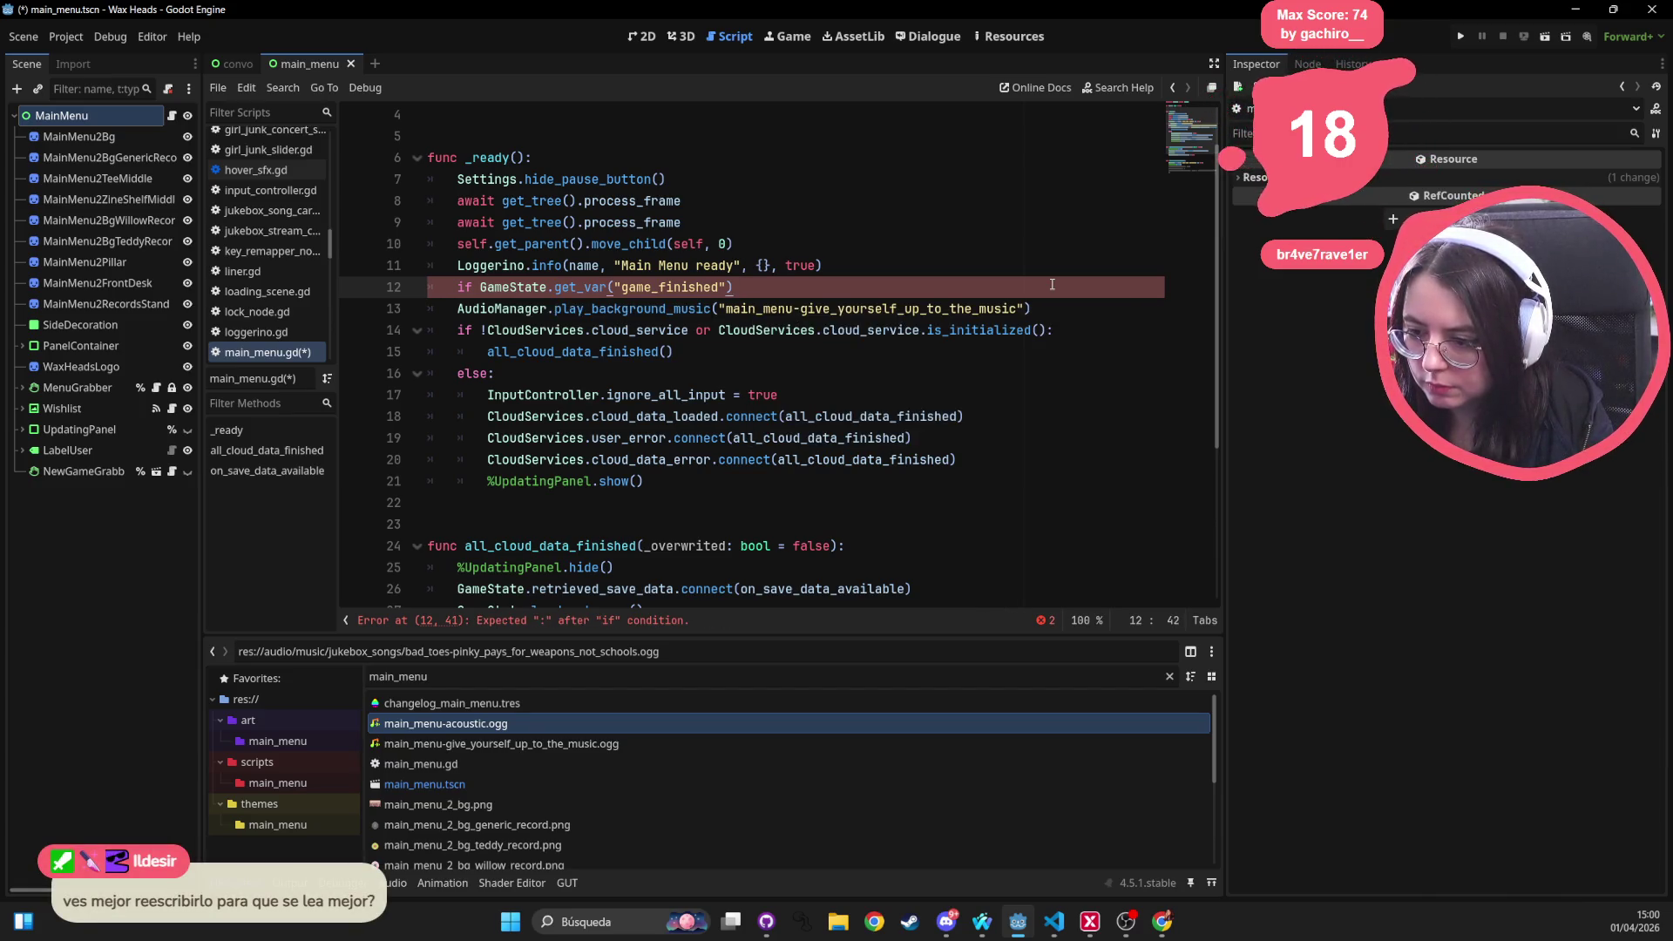
double_click(569, 288)
type("has_var")
left_click(773, 290)
type(":")
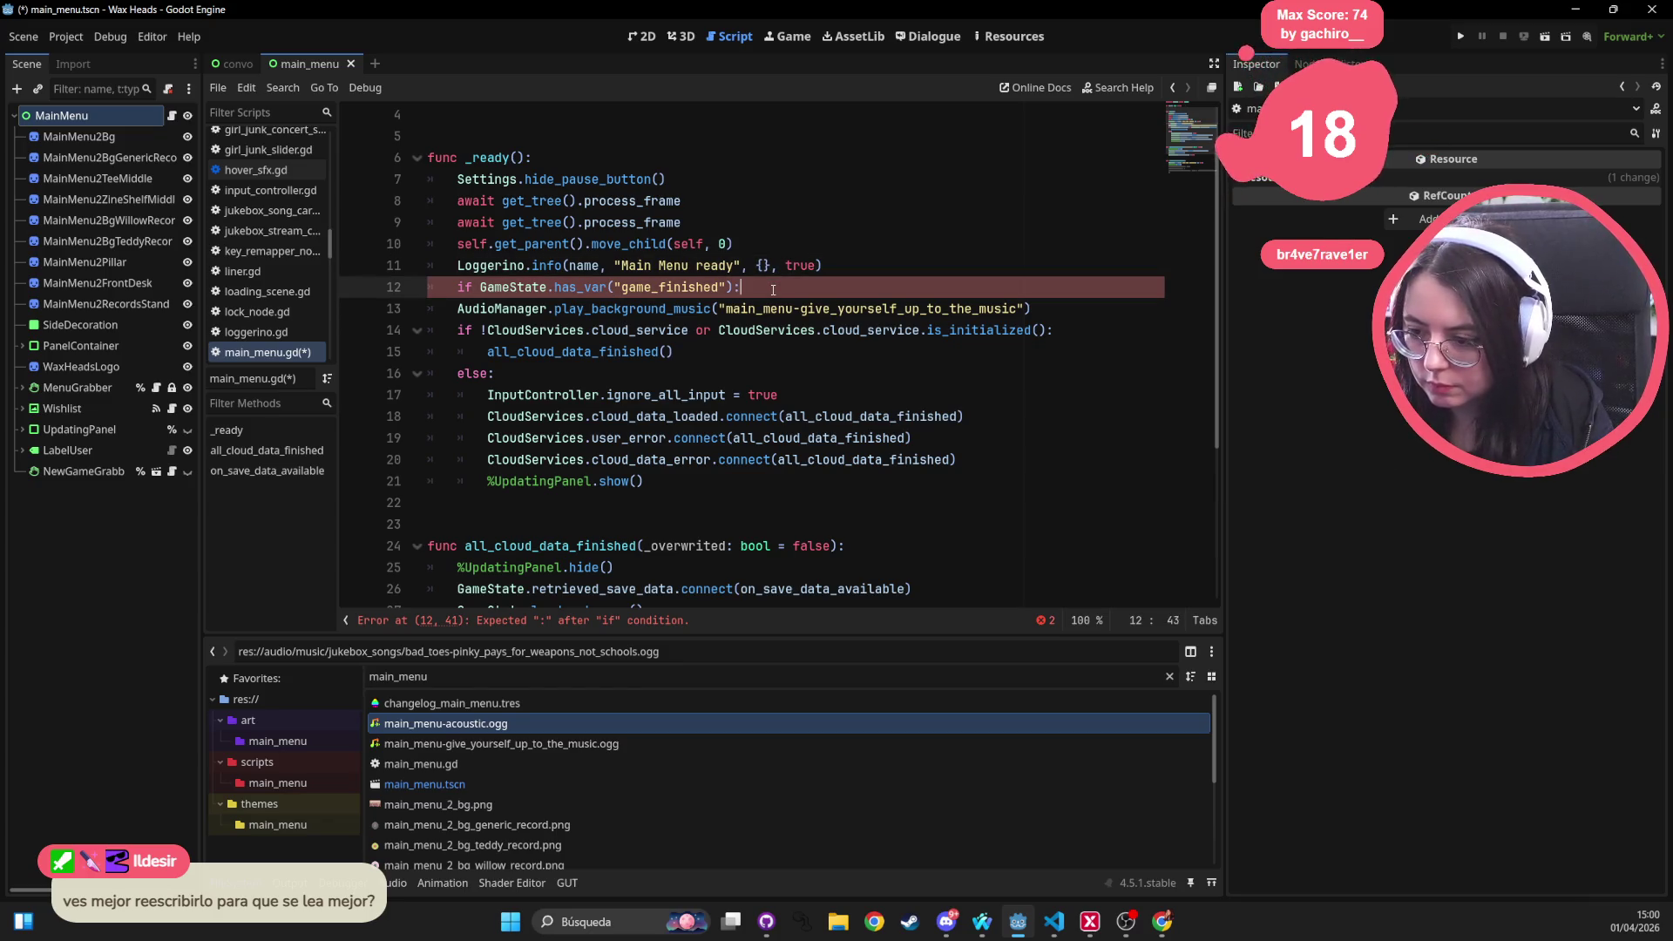
Add an indented AudioManager.play_background_music() call under the if, using autocomplete
key("Return")
type("AudioM")
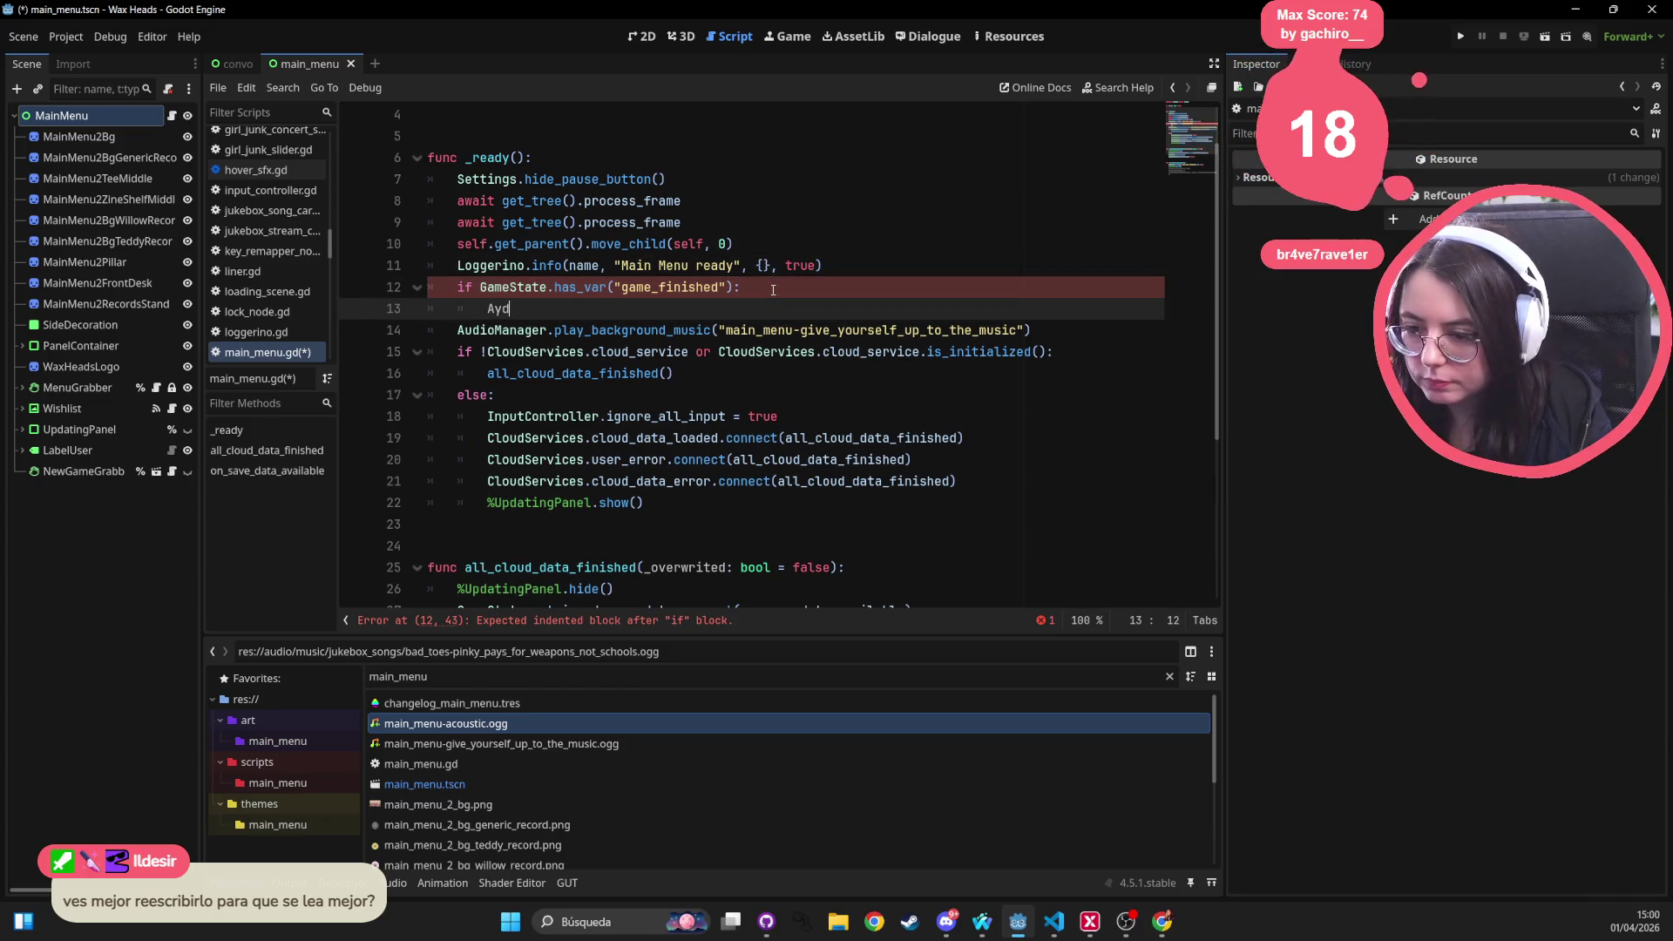
key("Return")
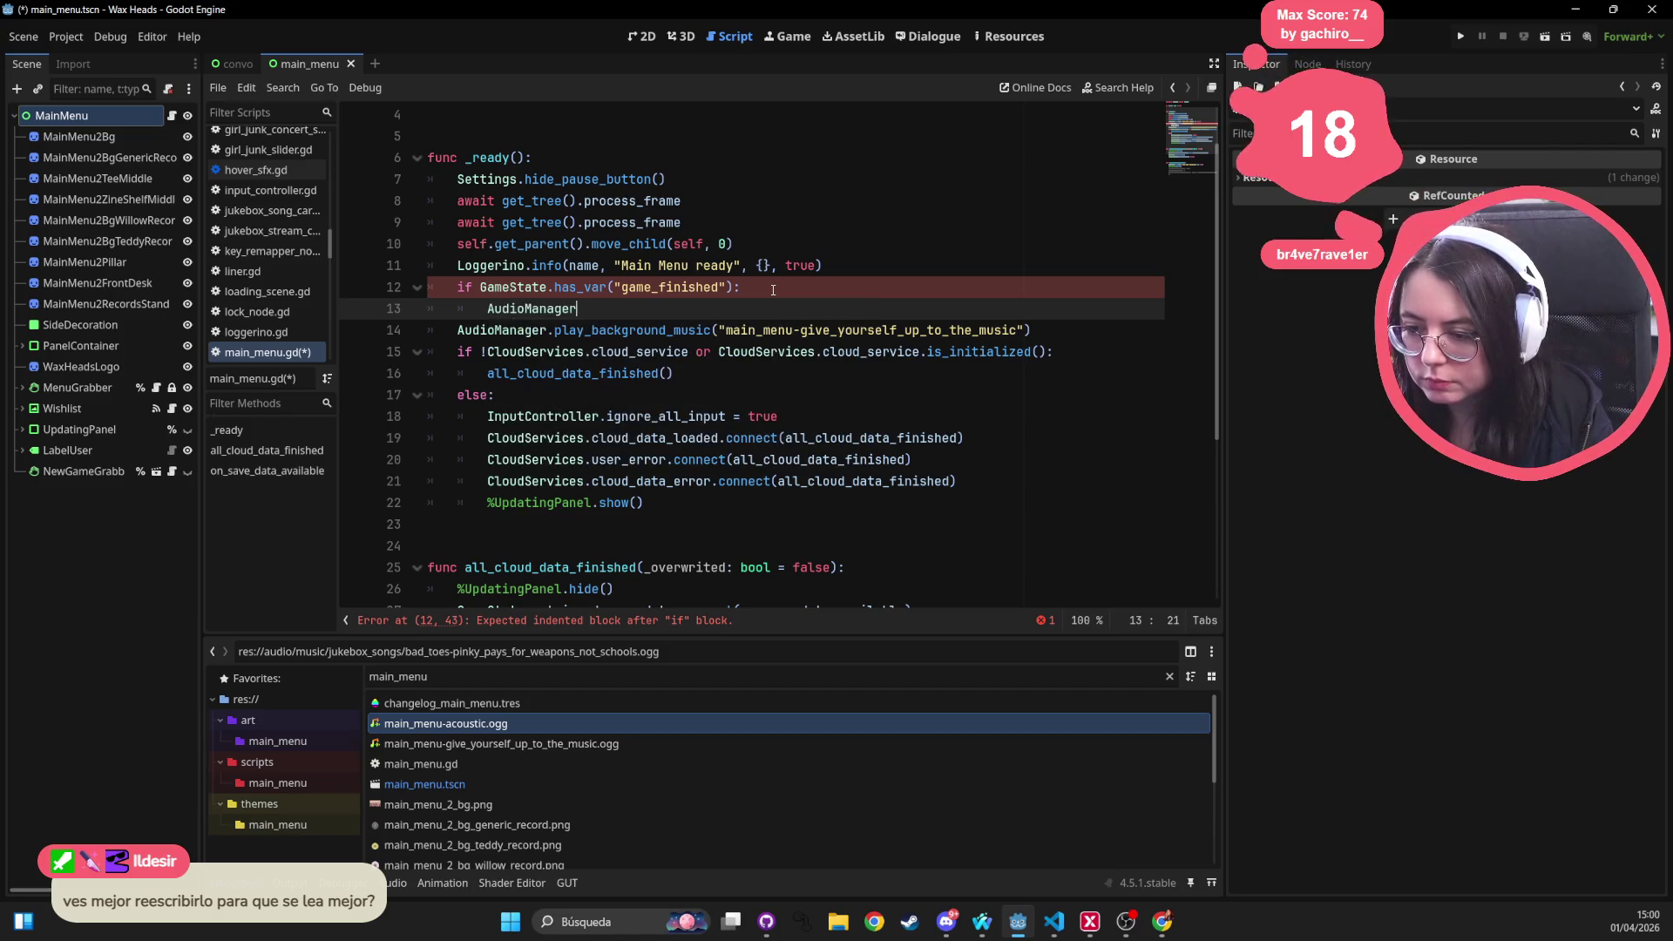
type(".play_back")
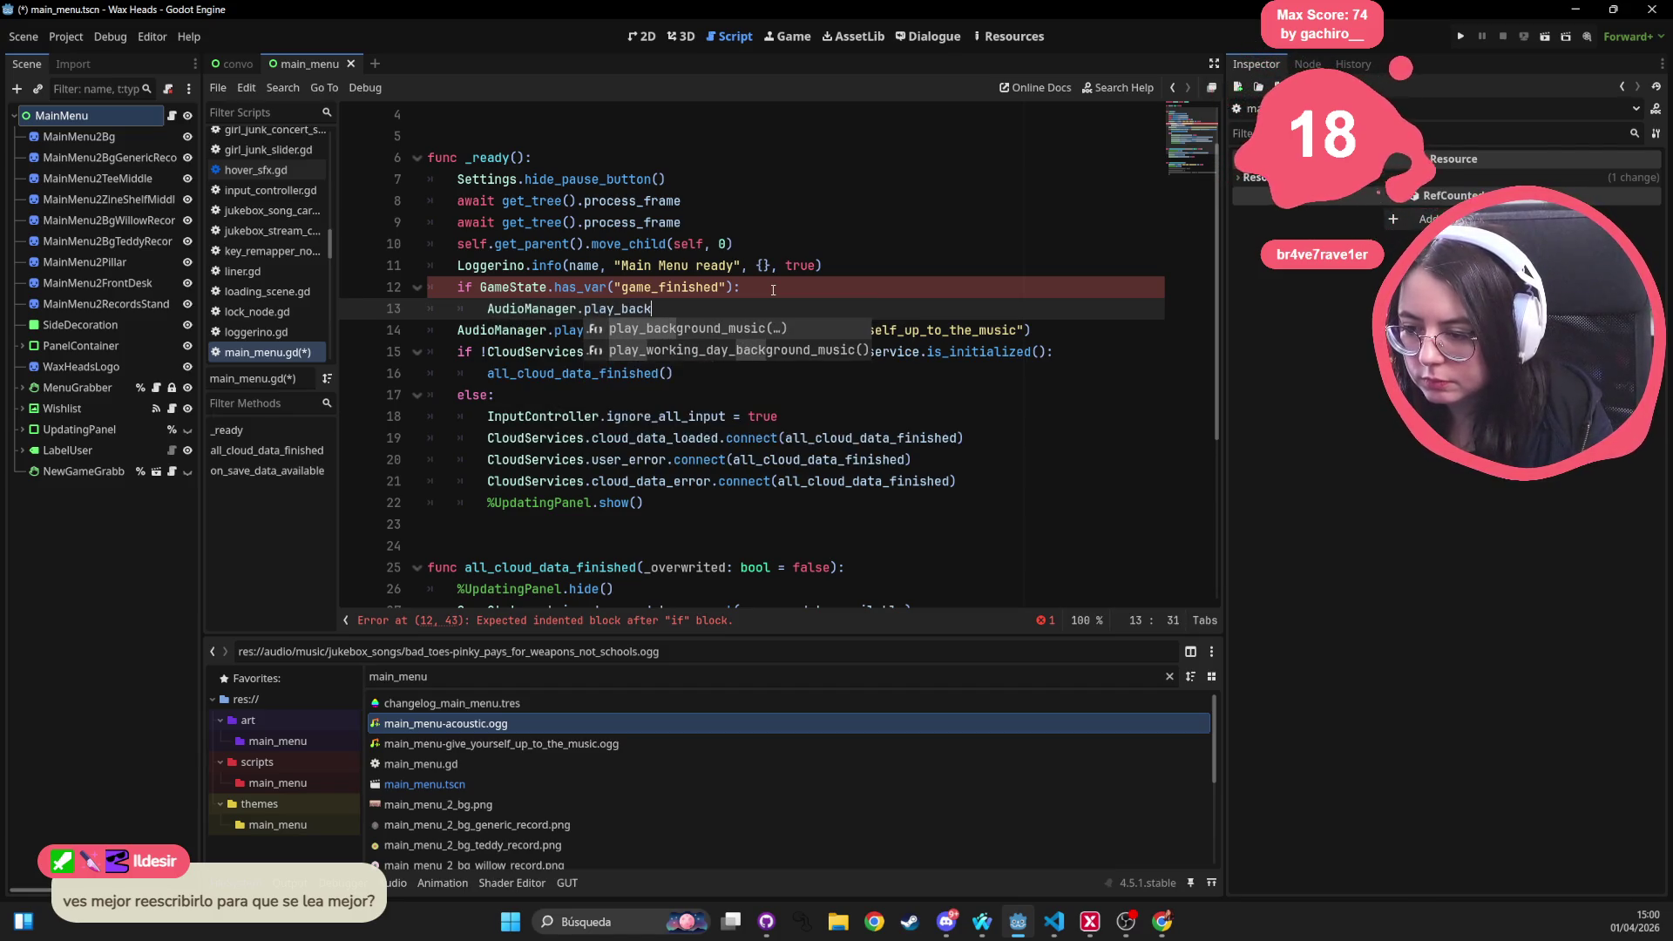
key("Return")
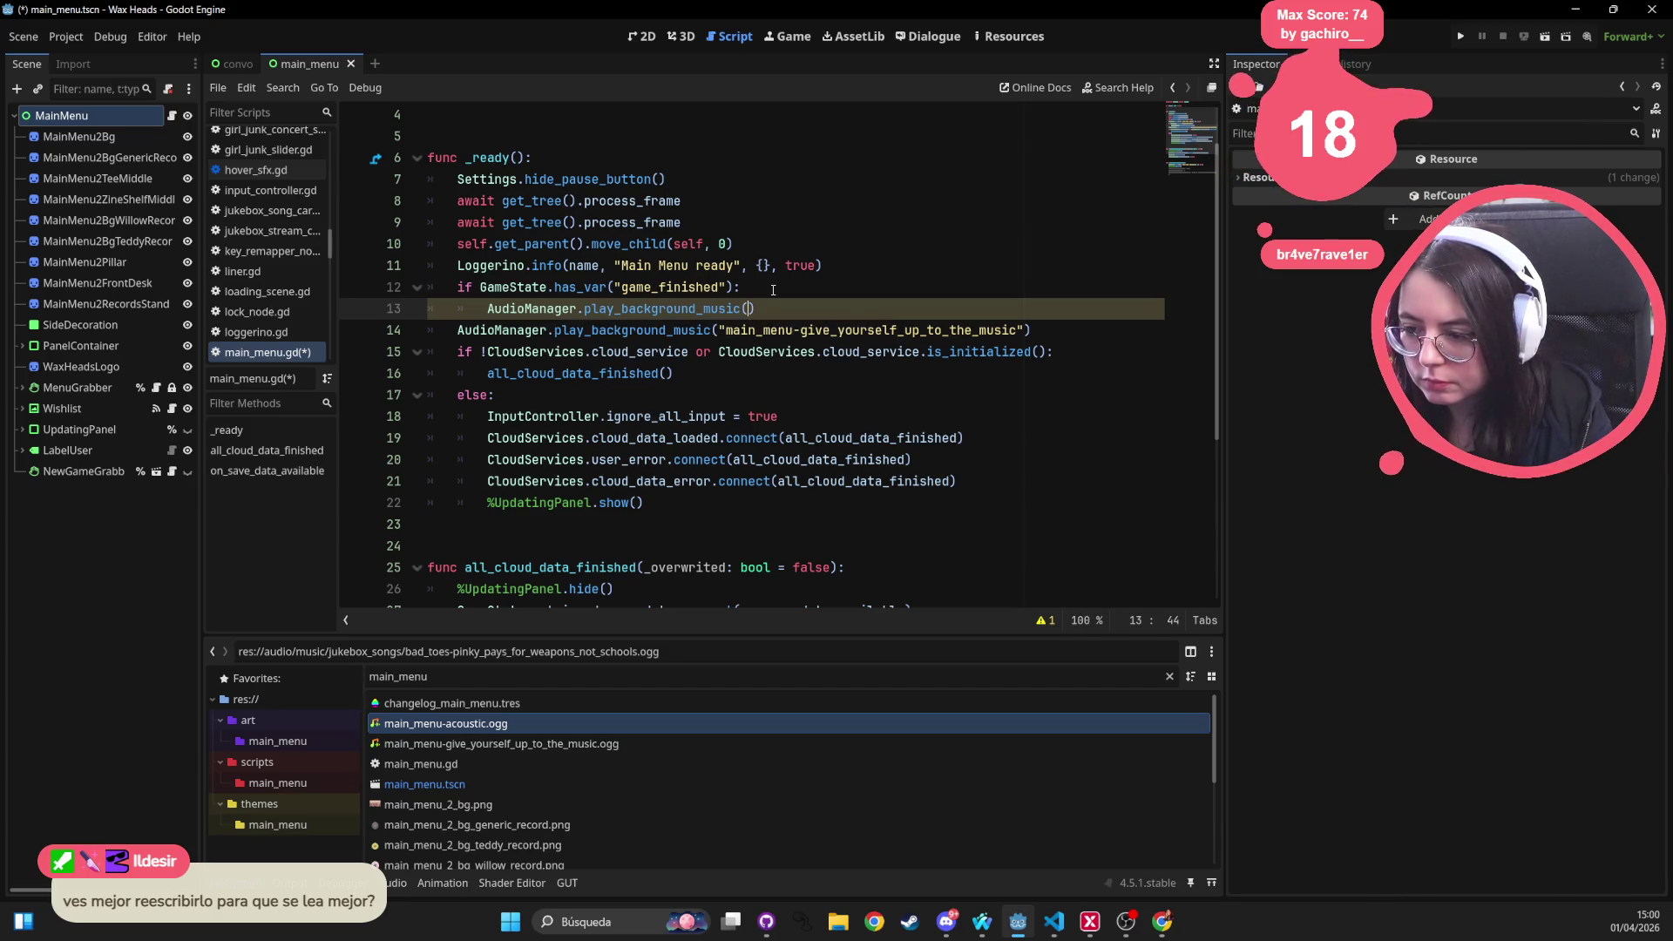
Pass "main_menu-acoustic" as the music call's argument on line 13 and save
right_click(523, 727)
left_click(503, 730)
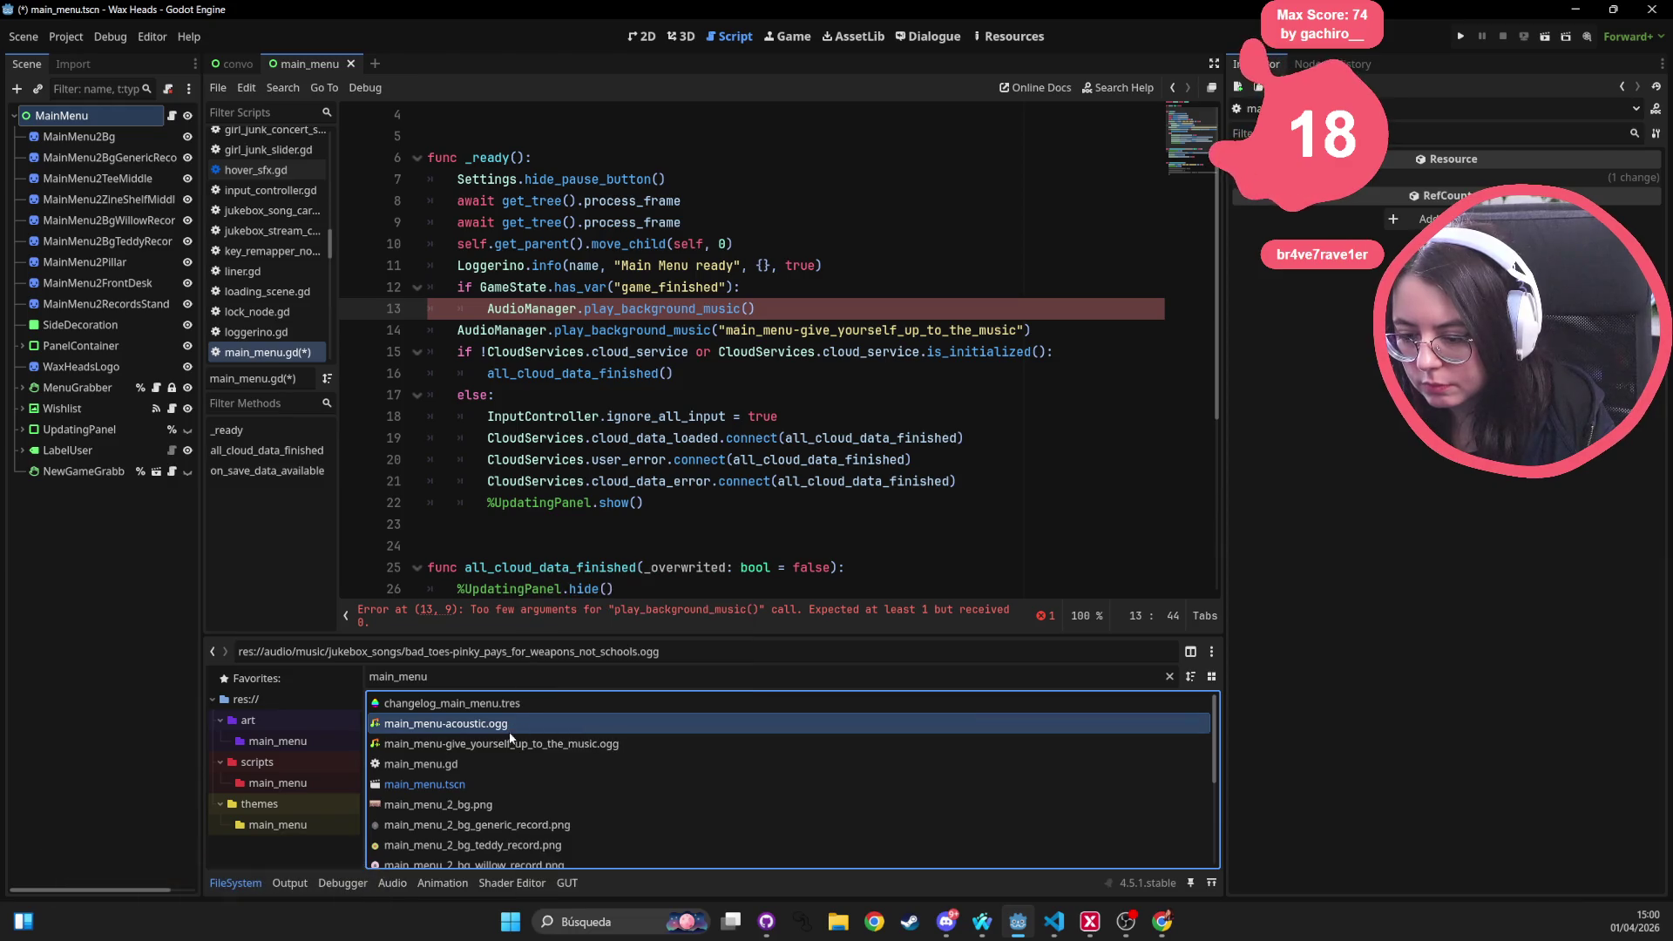
left_click(1169, 676)
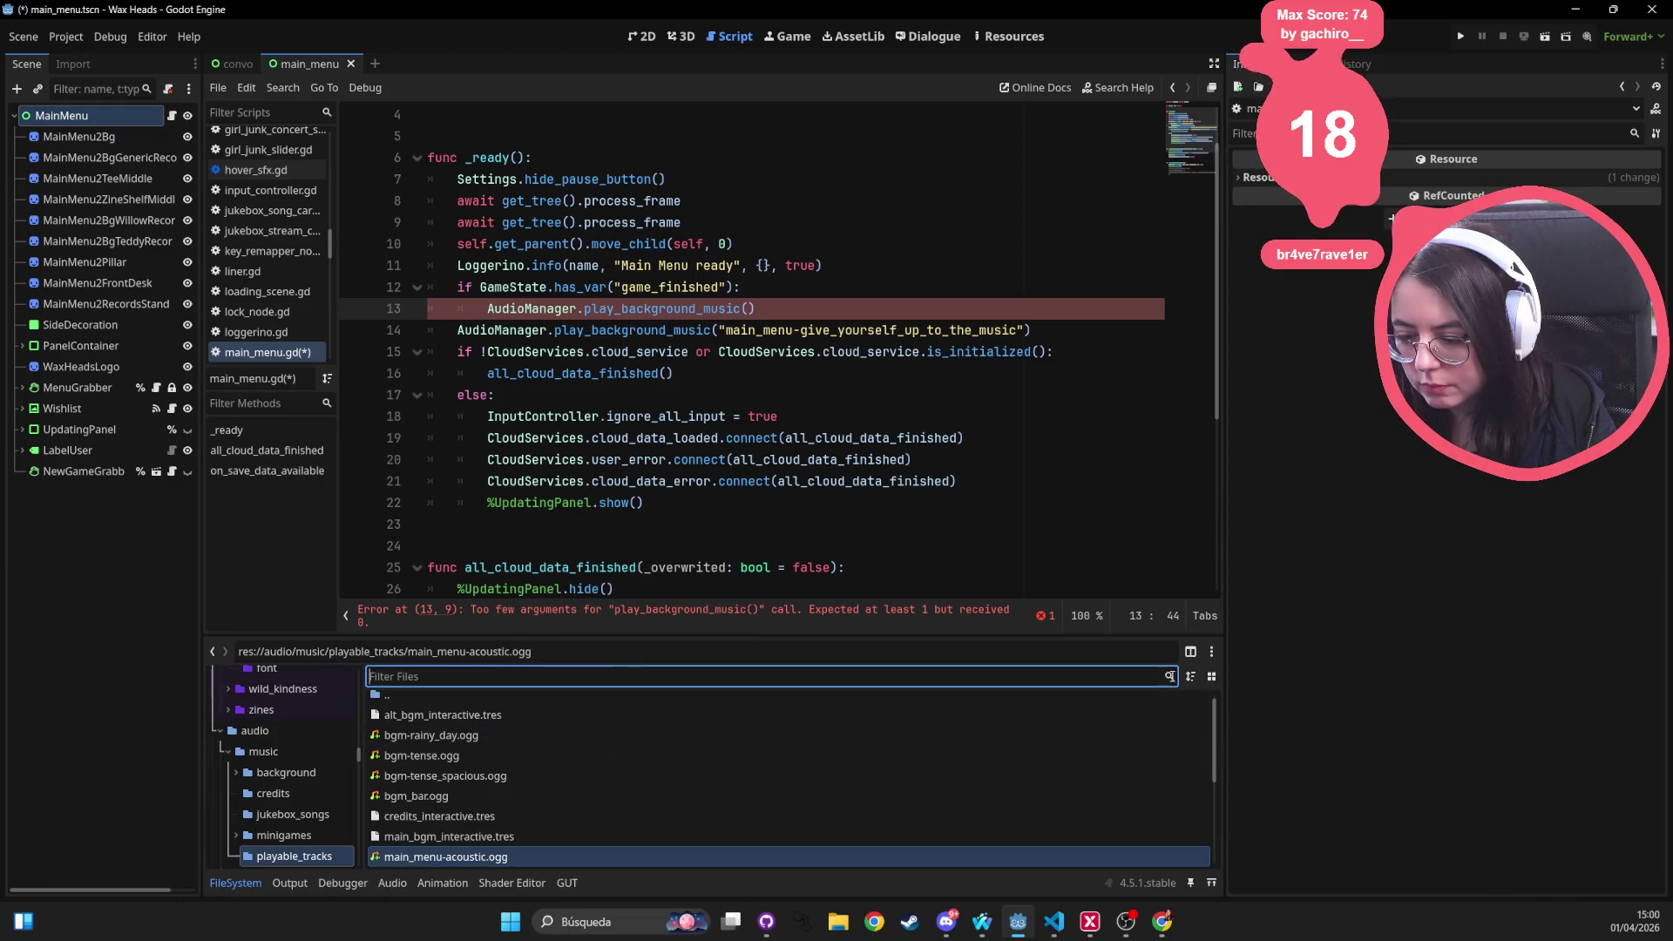
left_click(483, 856)
key("F2")
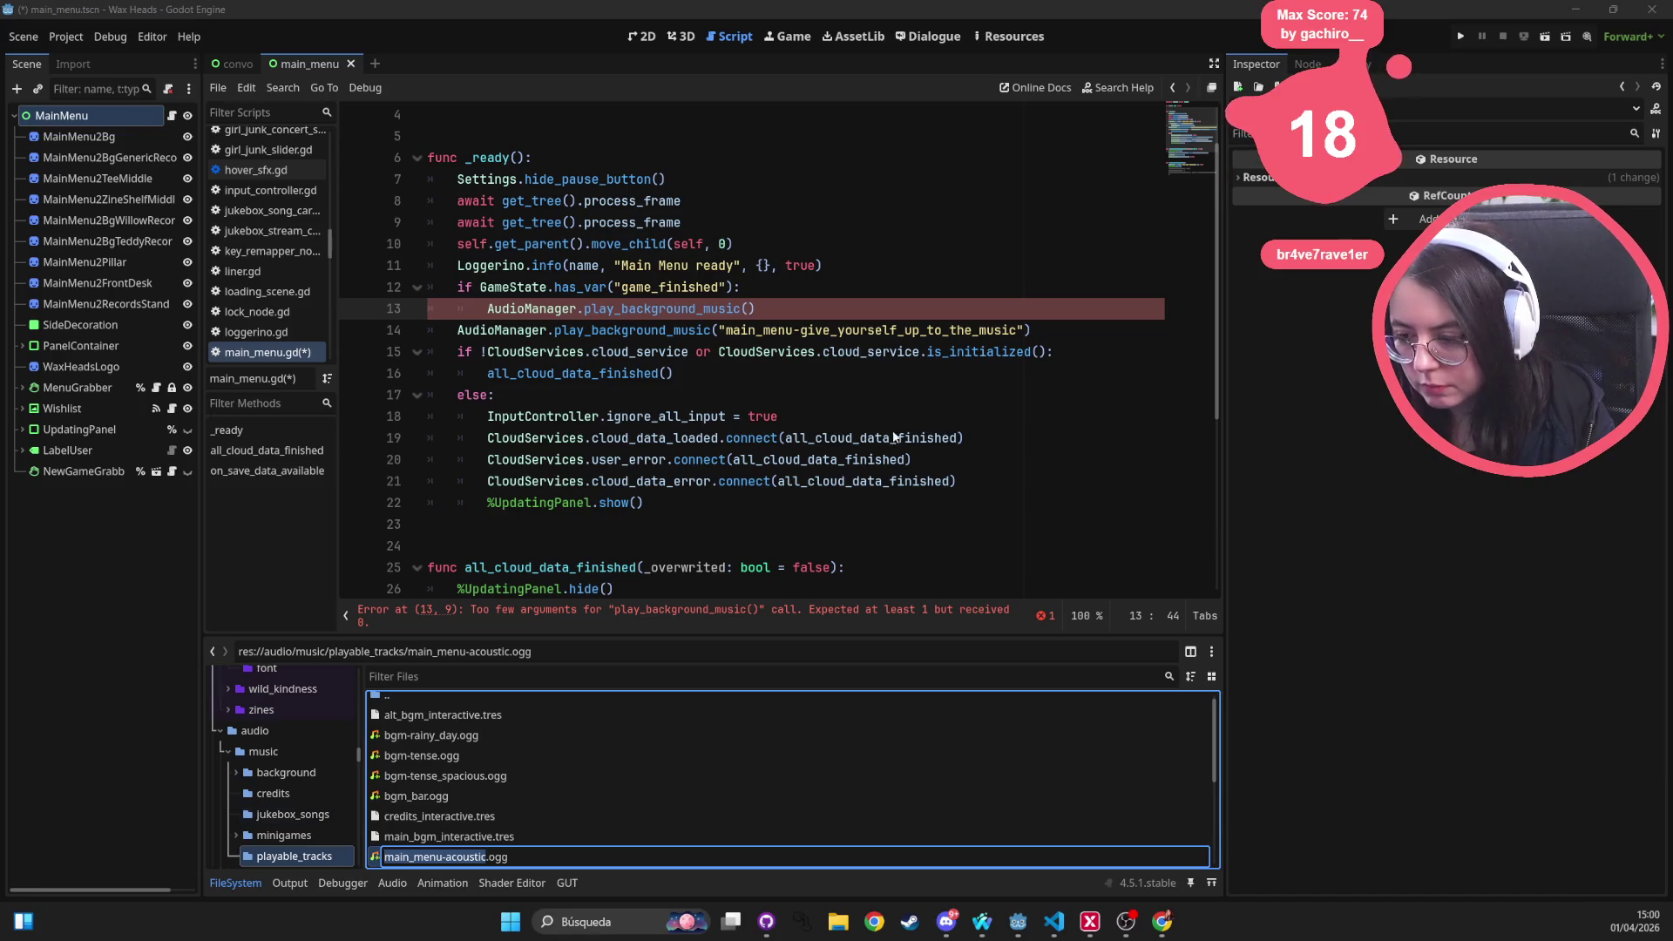
left_click(835, 312)
key("Left")
type("\"main_menu-acoustic")
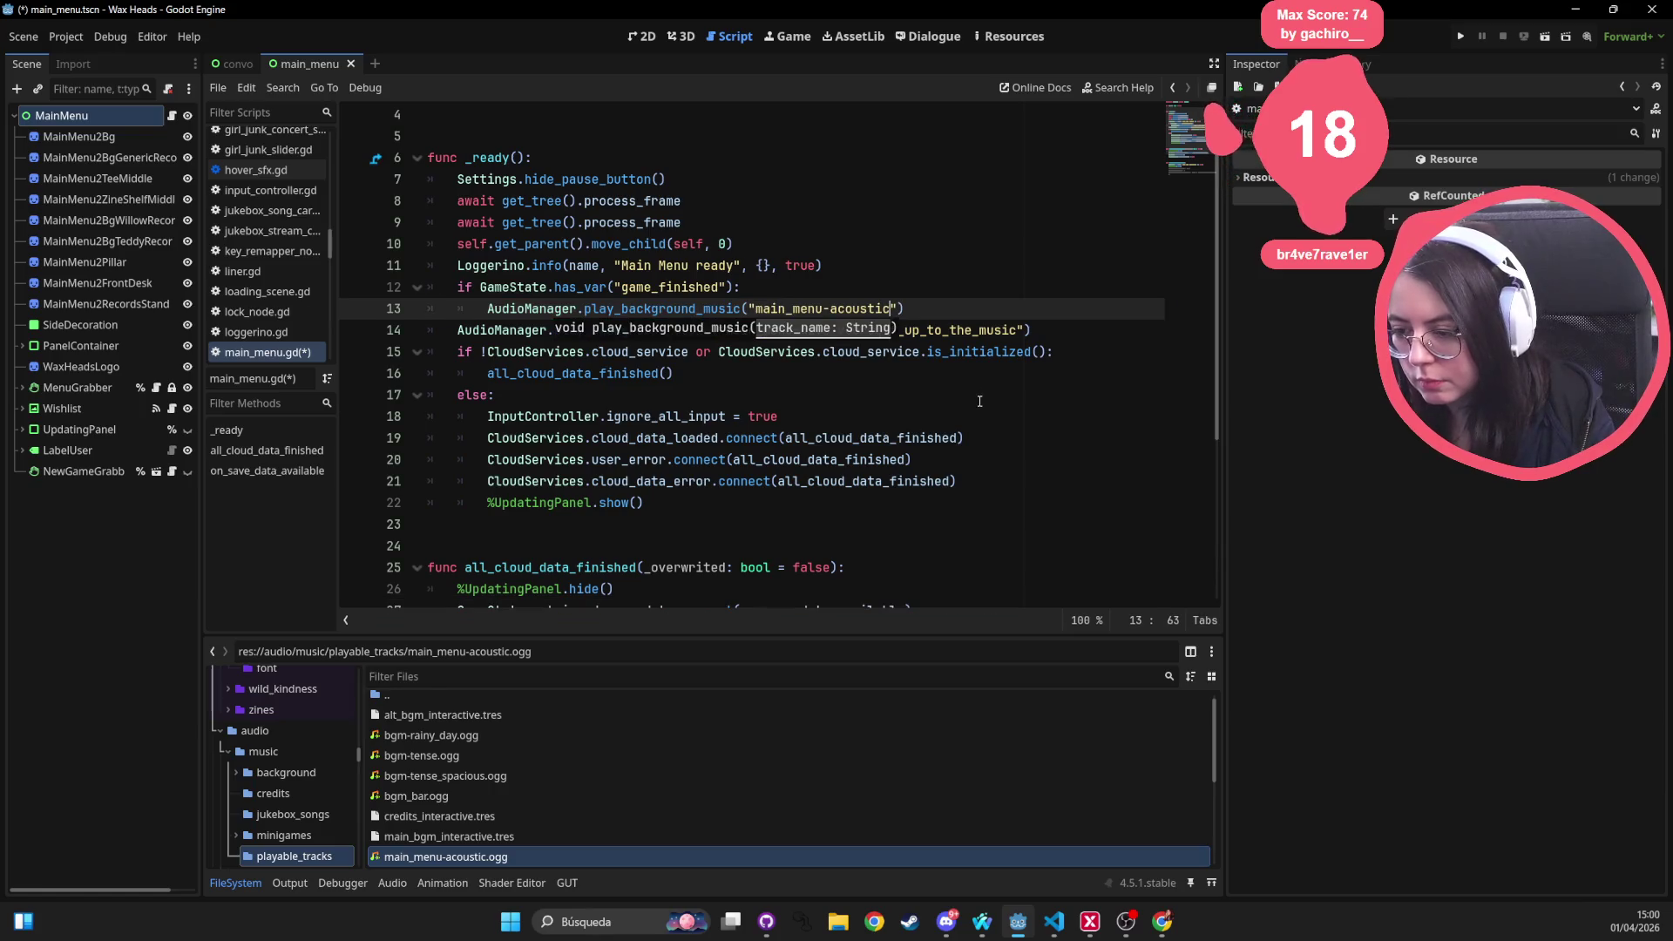
key("ctrl+s")
Add an else: branch with the give_yourself_up_to_the_music call indented beneath it, and save
left_click(959, 305)
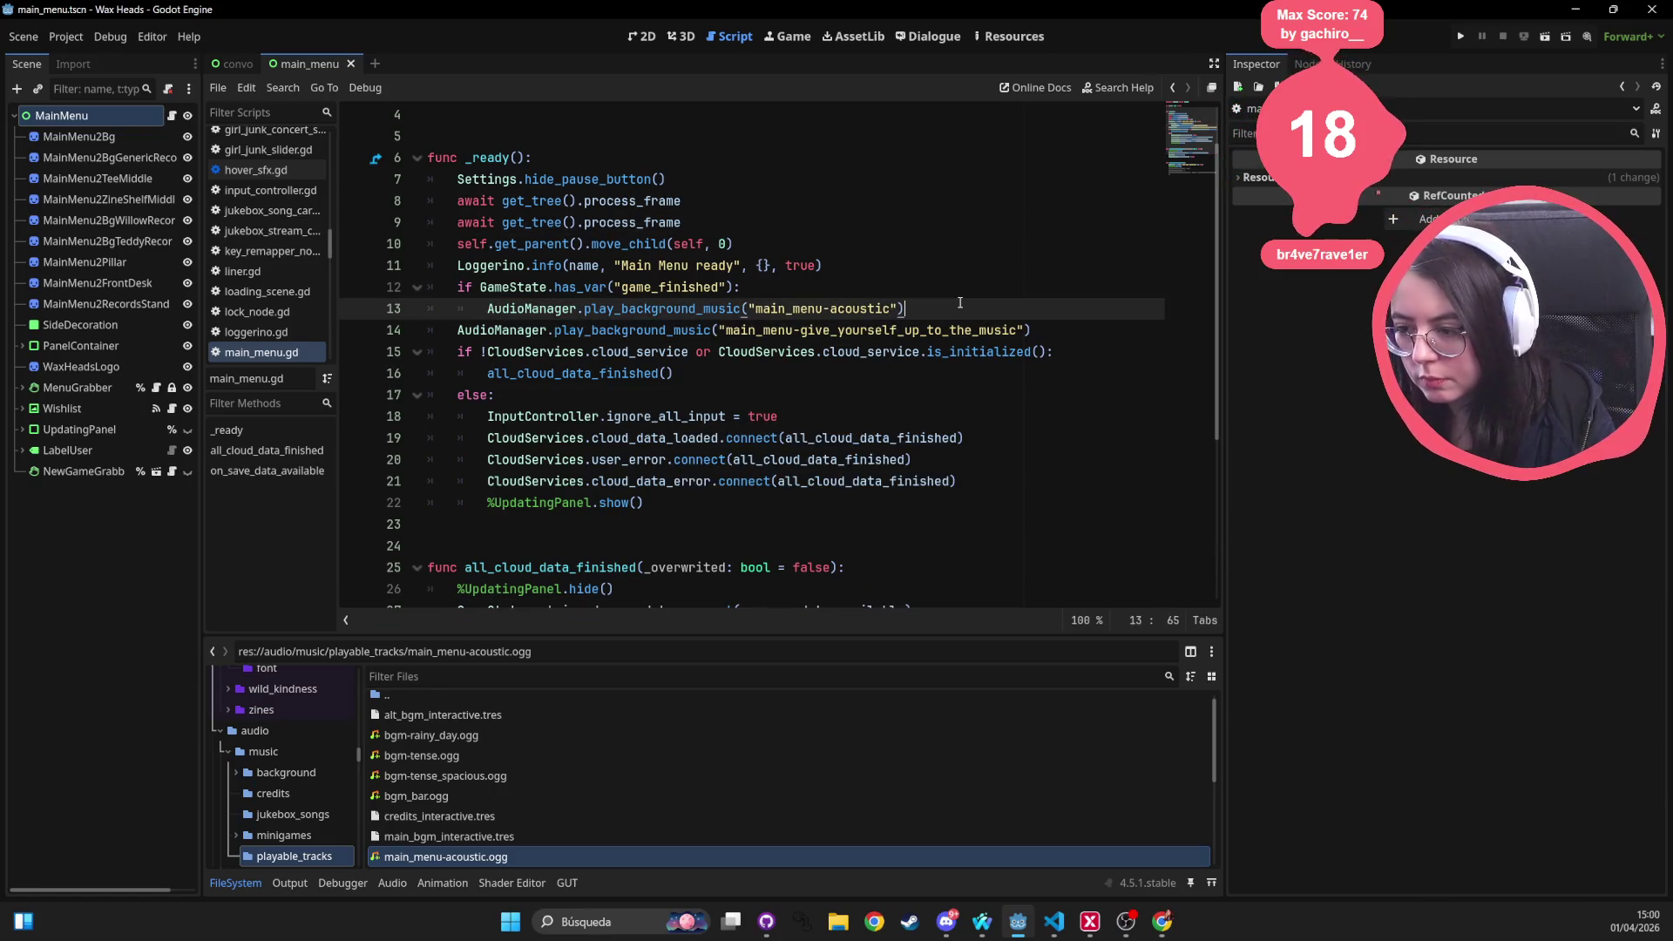
key("Return")
type("else:")
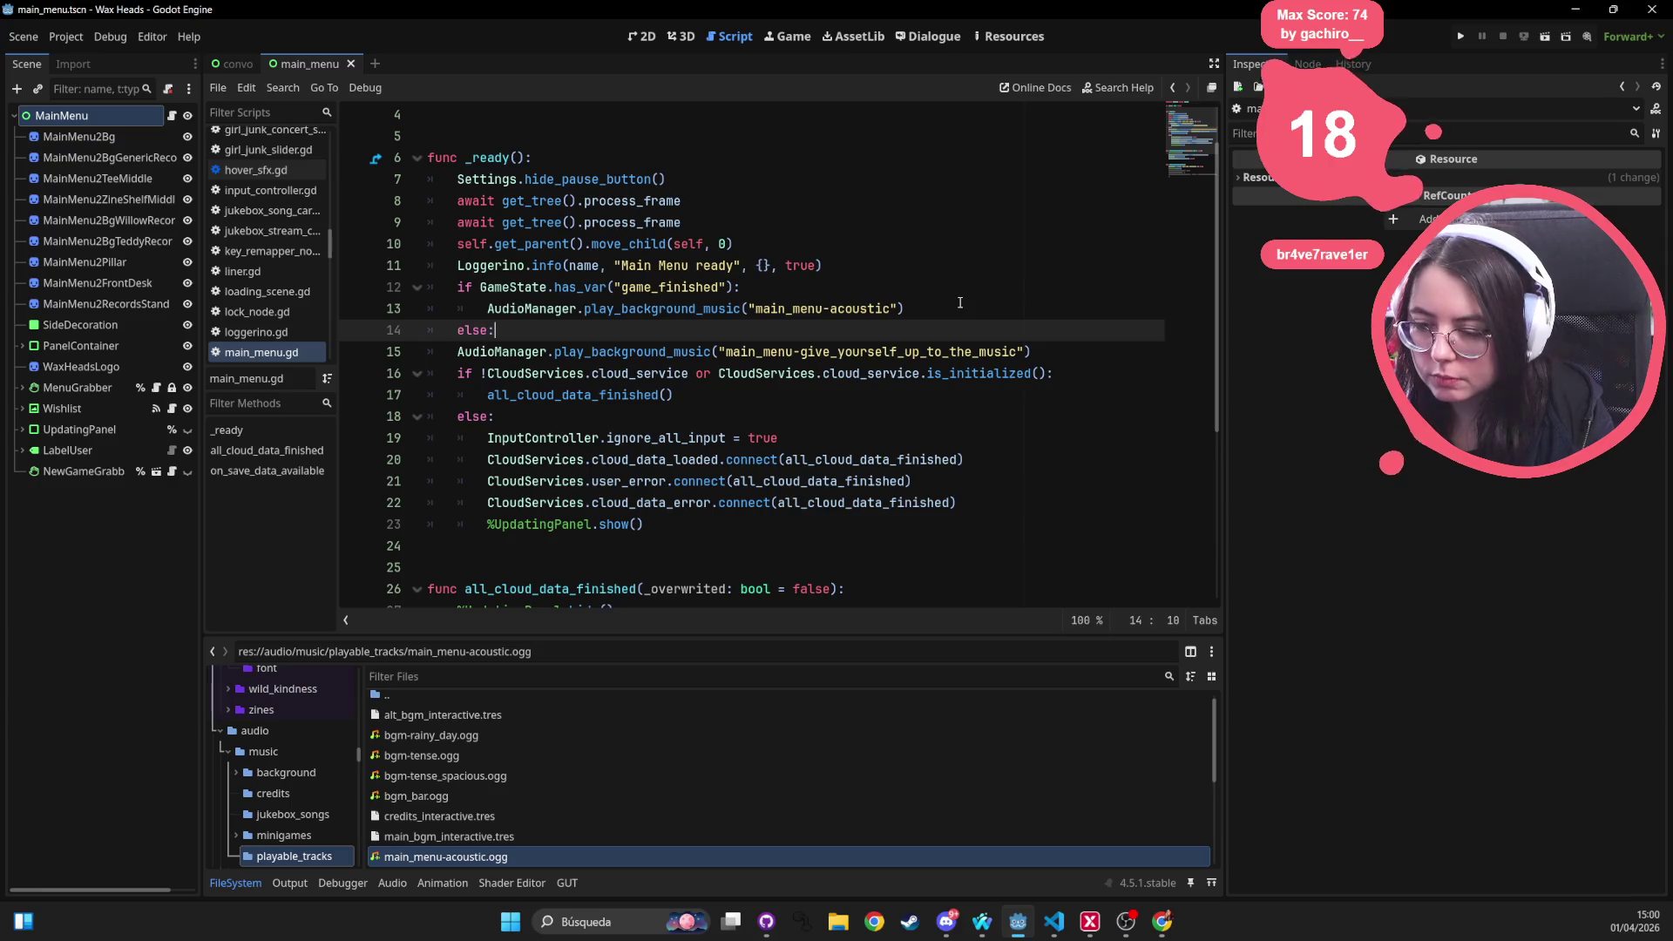
left_click(464, 348)
key("Tab")
left_click(866, 247)
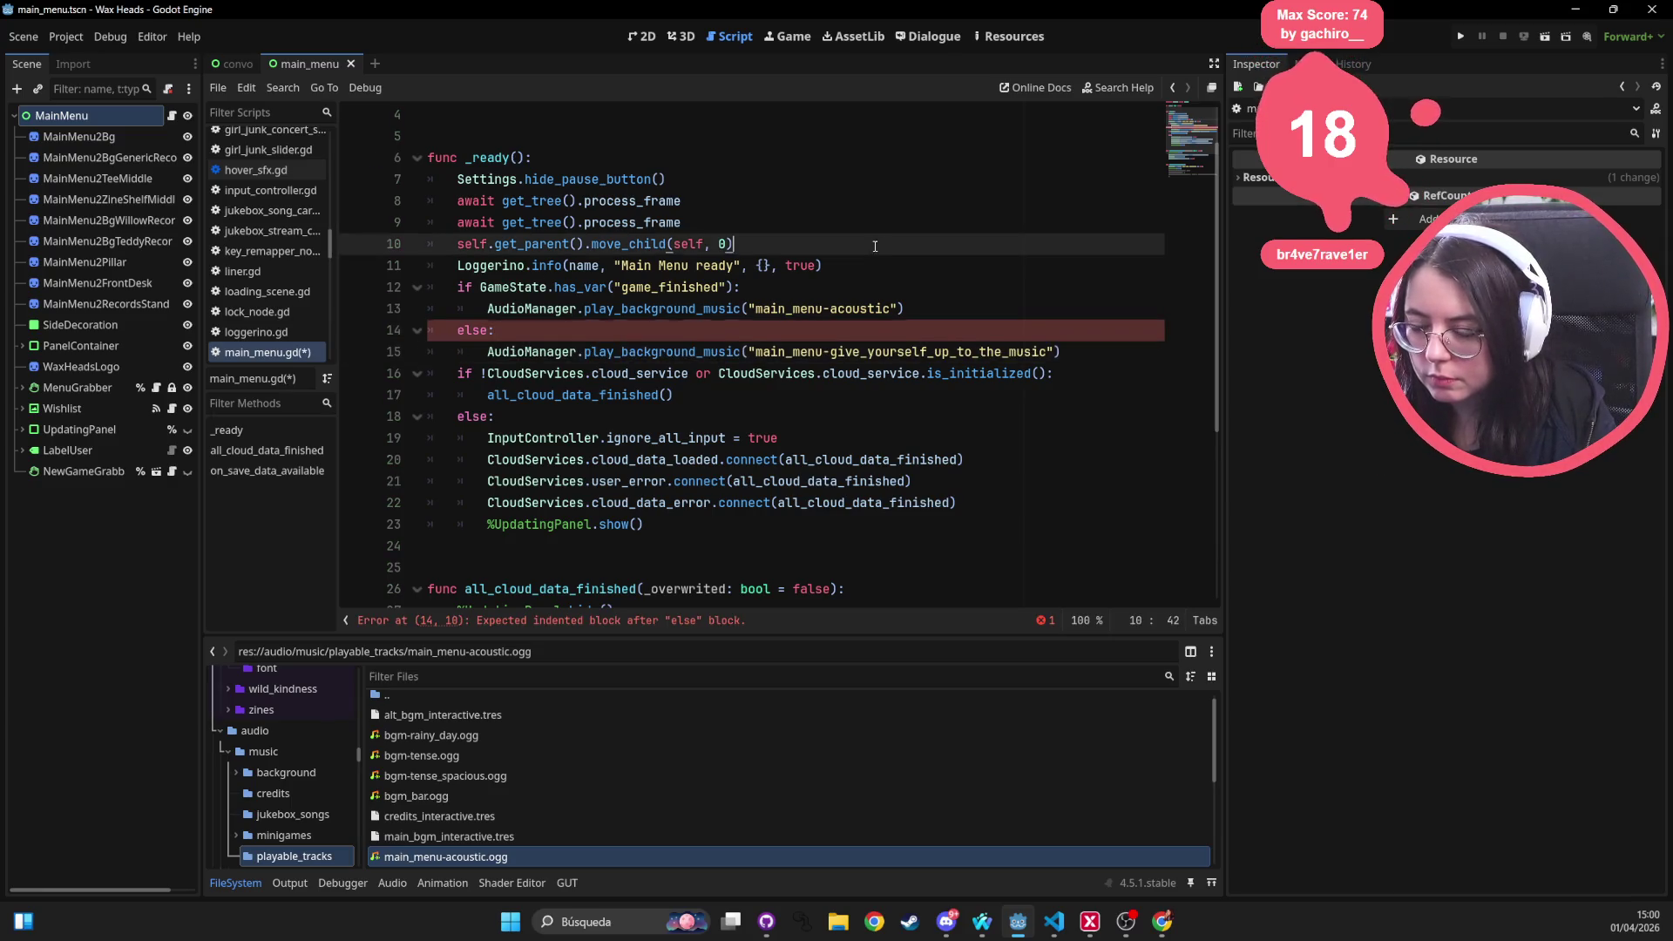
key("ctrl+s")
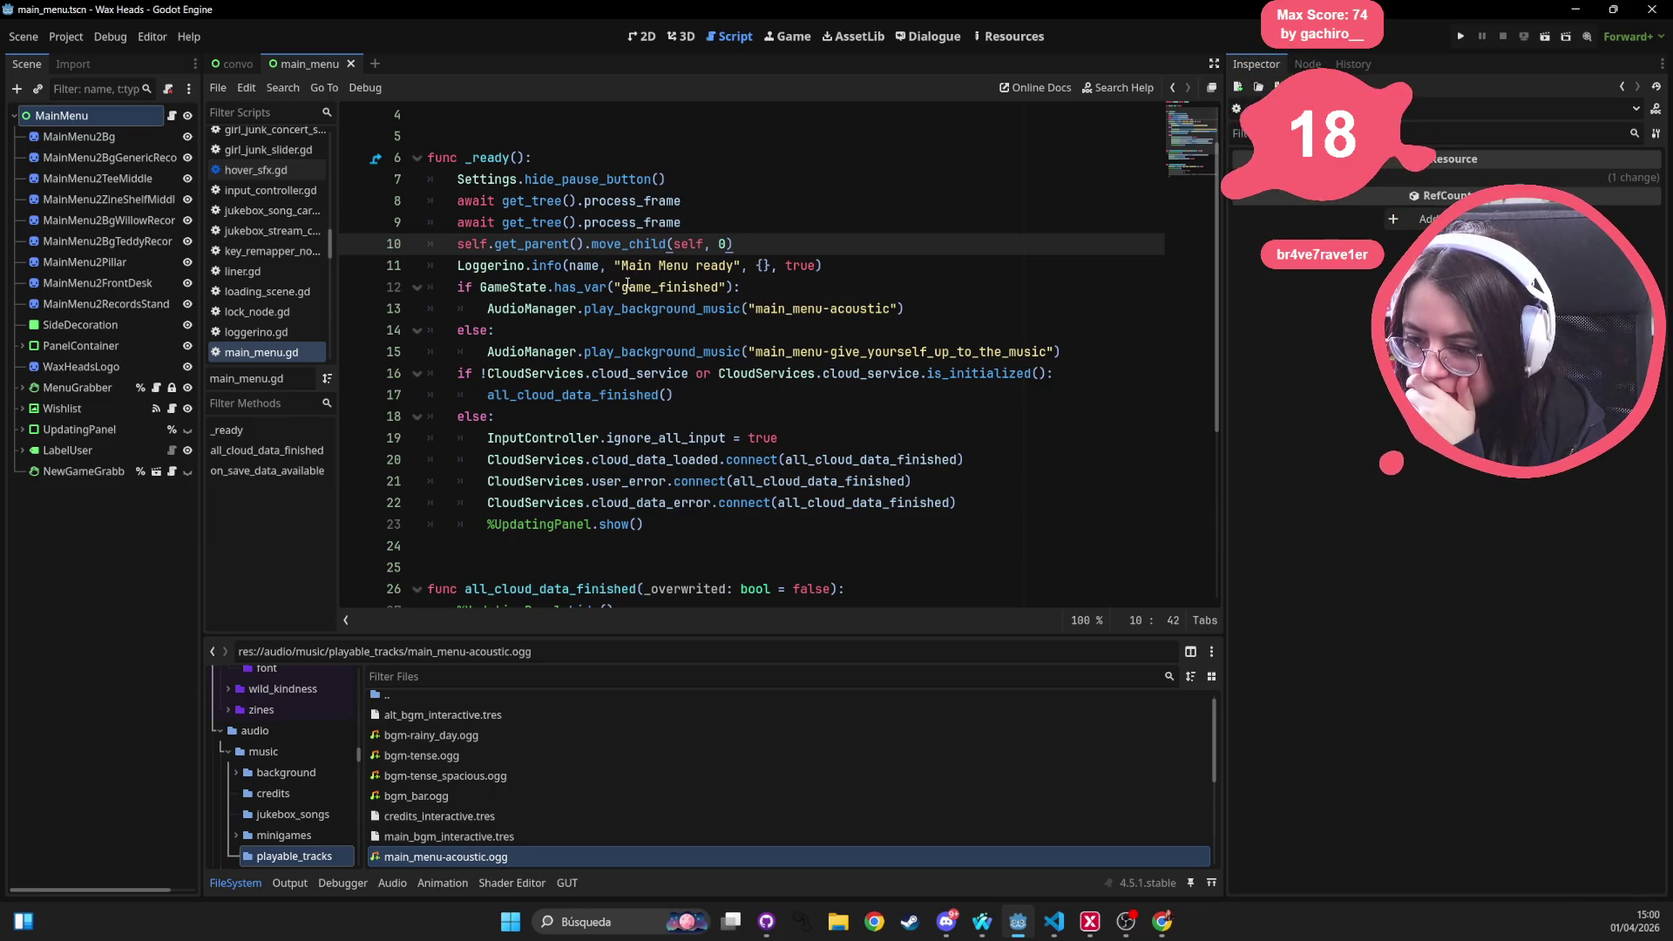
Delete the commented-out ContinueButton lines and the leftover blank line 36
mouse_move(1141, 360)
left_mouse_down()
mouse_move(431, 266)
mouse_move(427, 288)
left_mouse_up()
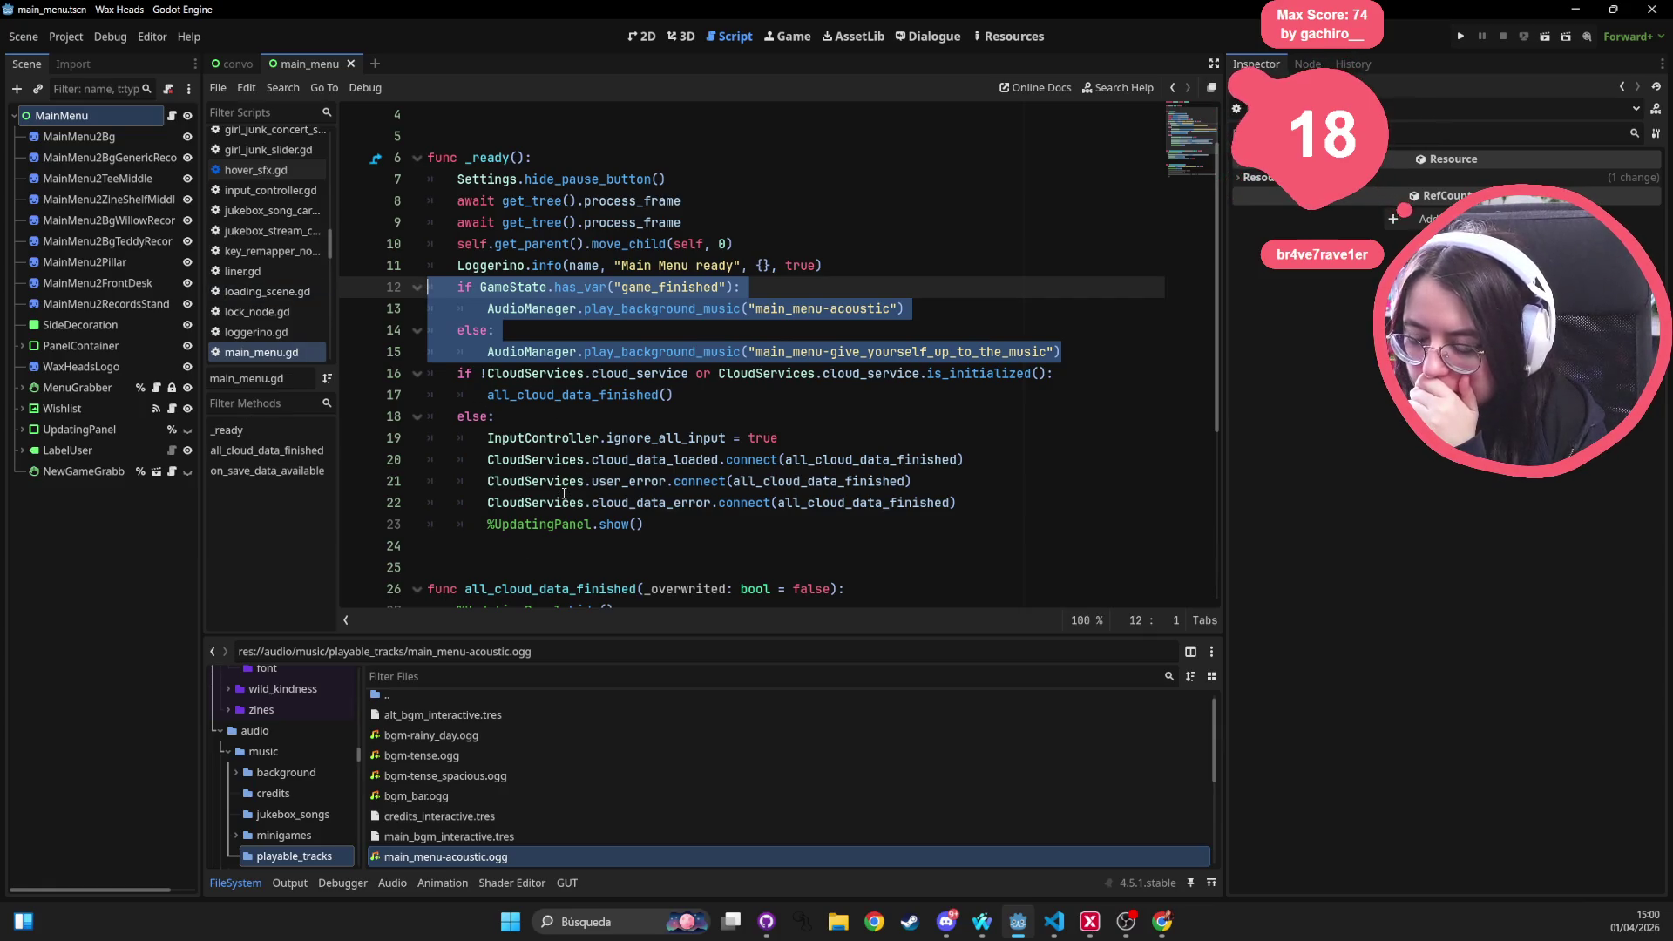
scroll(562, 488, "down", 4)
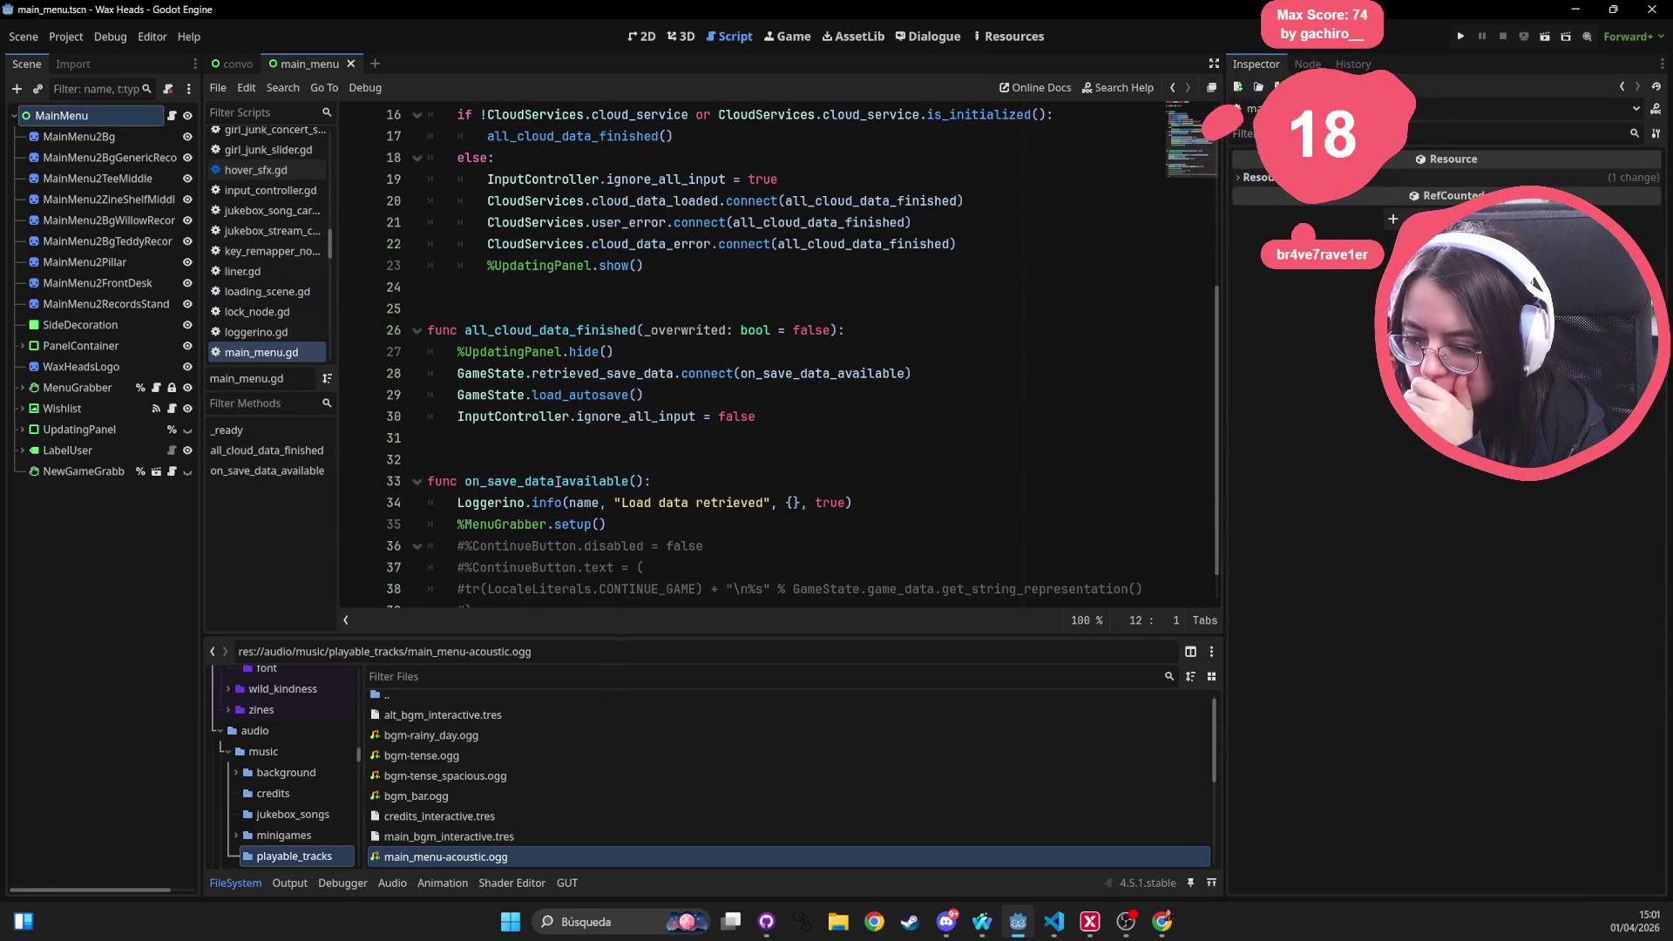
scroll(558, 481, "up", 4)
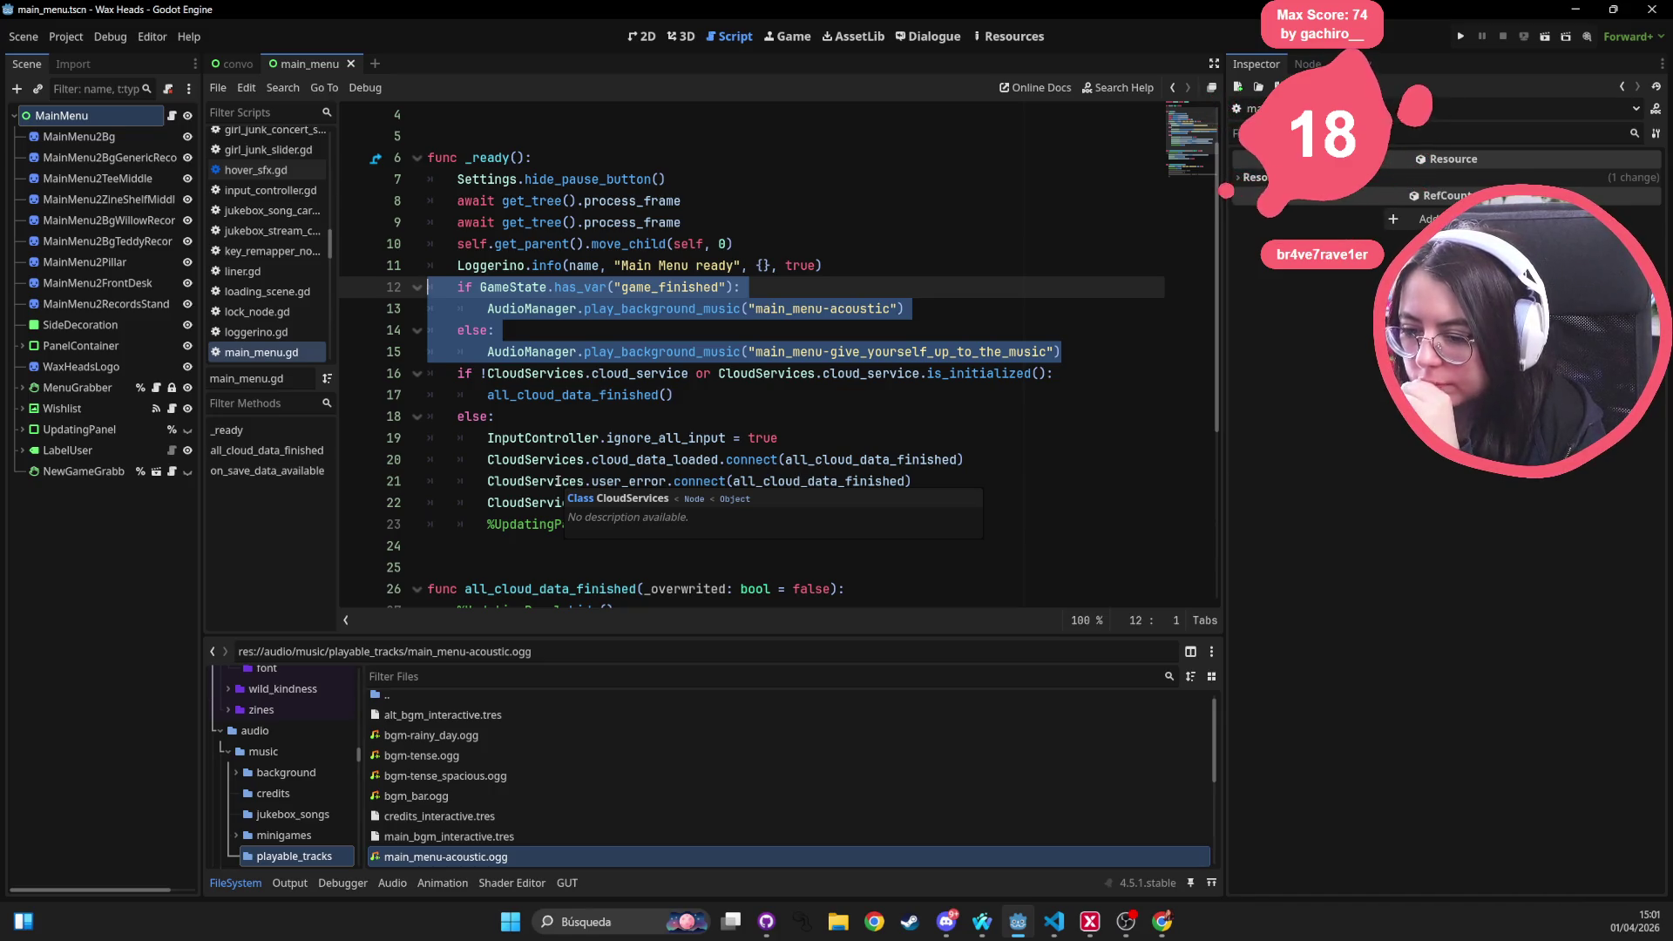
scroll(792, 403, "down", 2)
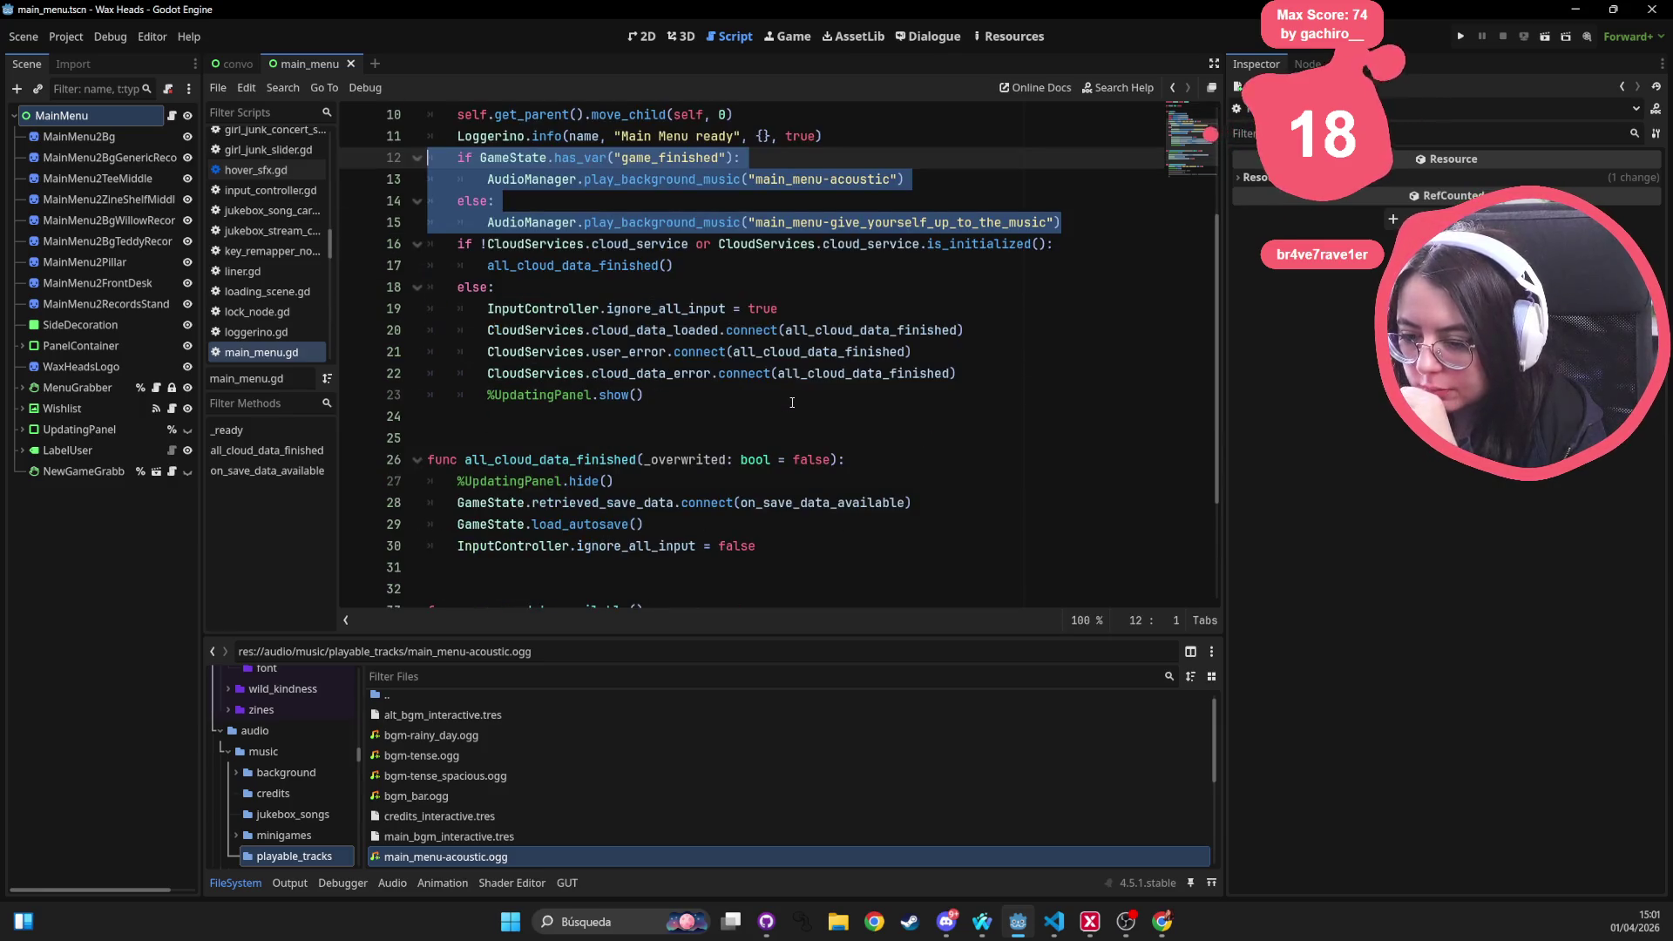
scroll(792, 402, "up", 3)
scroll(789, 403, "down", 5)
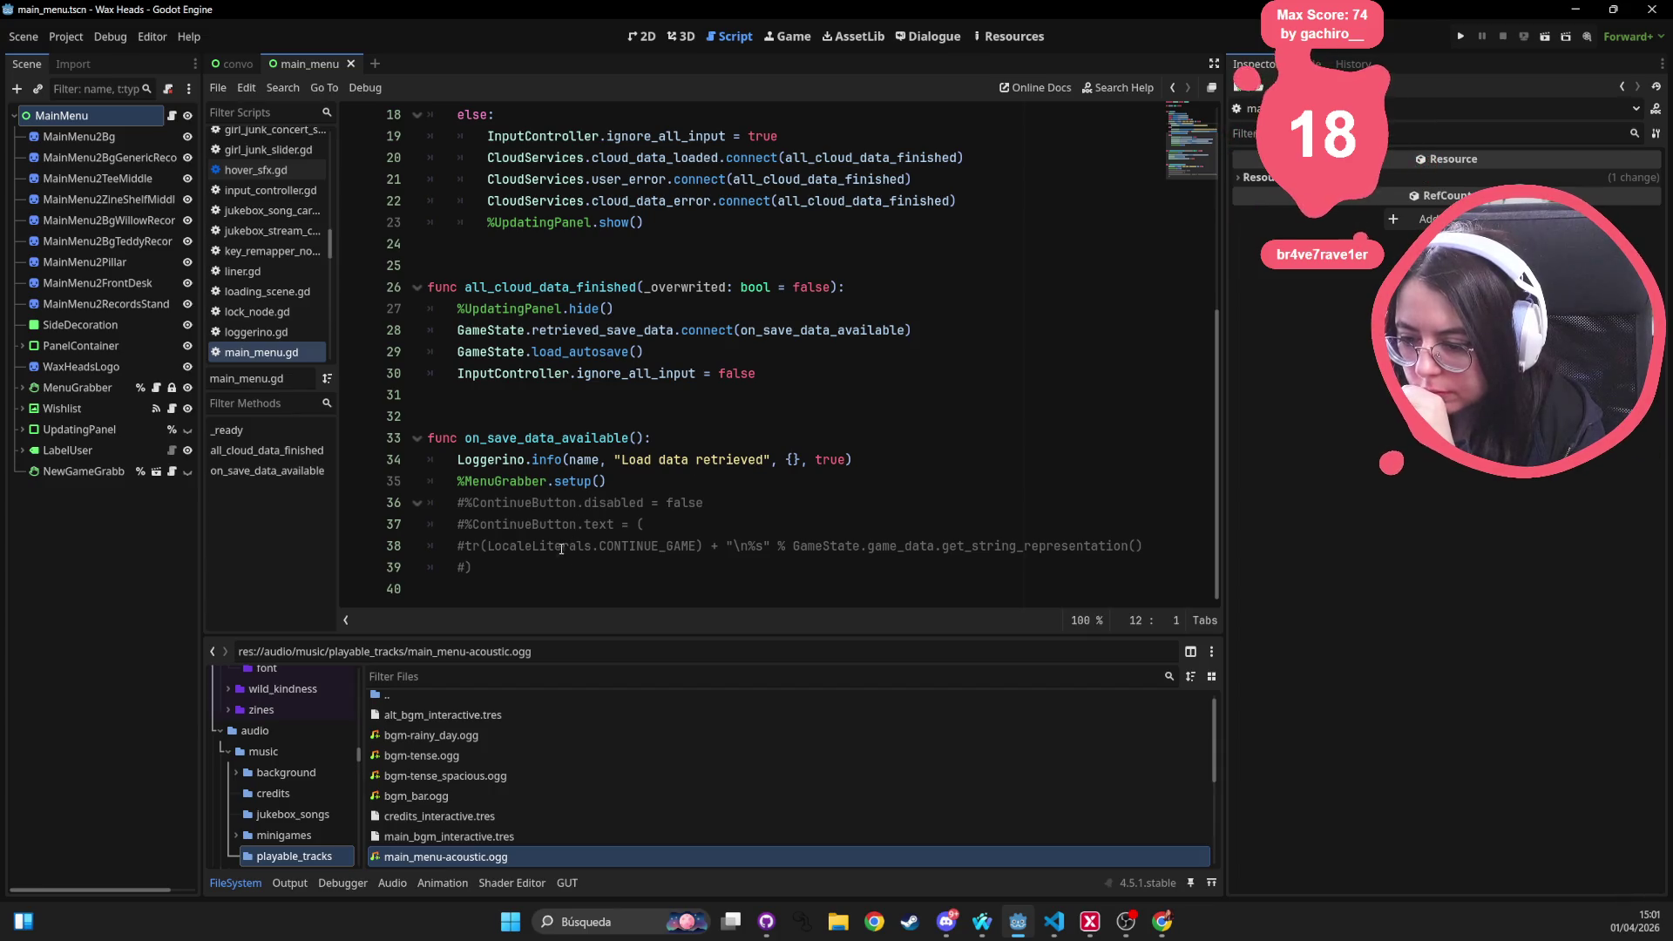
left_click_drag(543, 560, 352, 496)
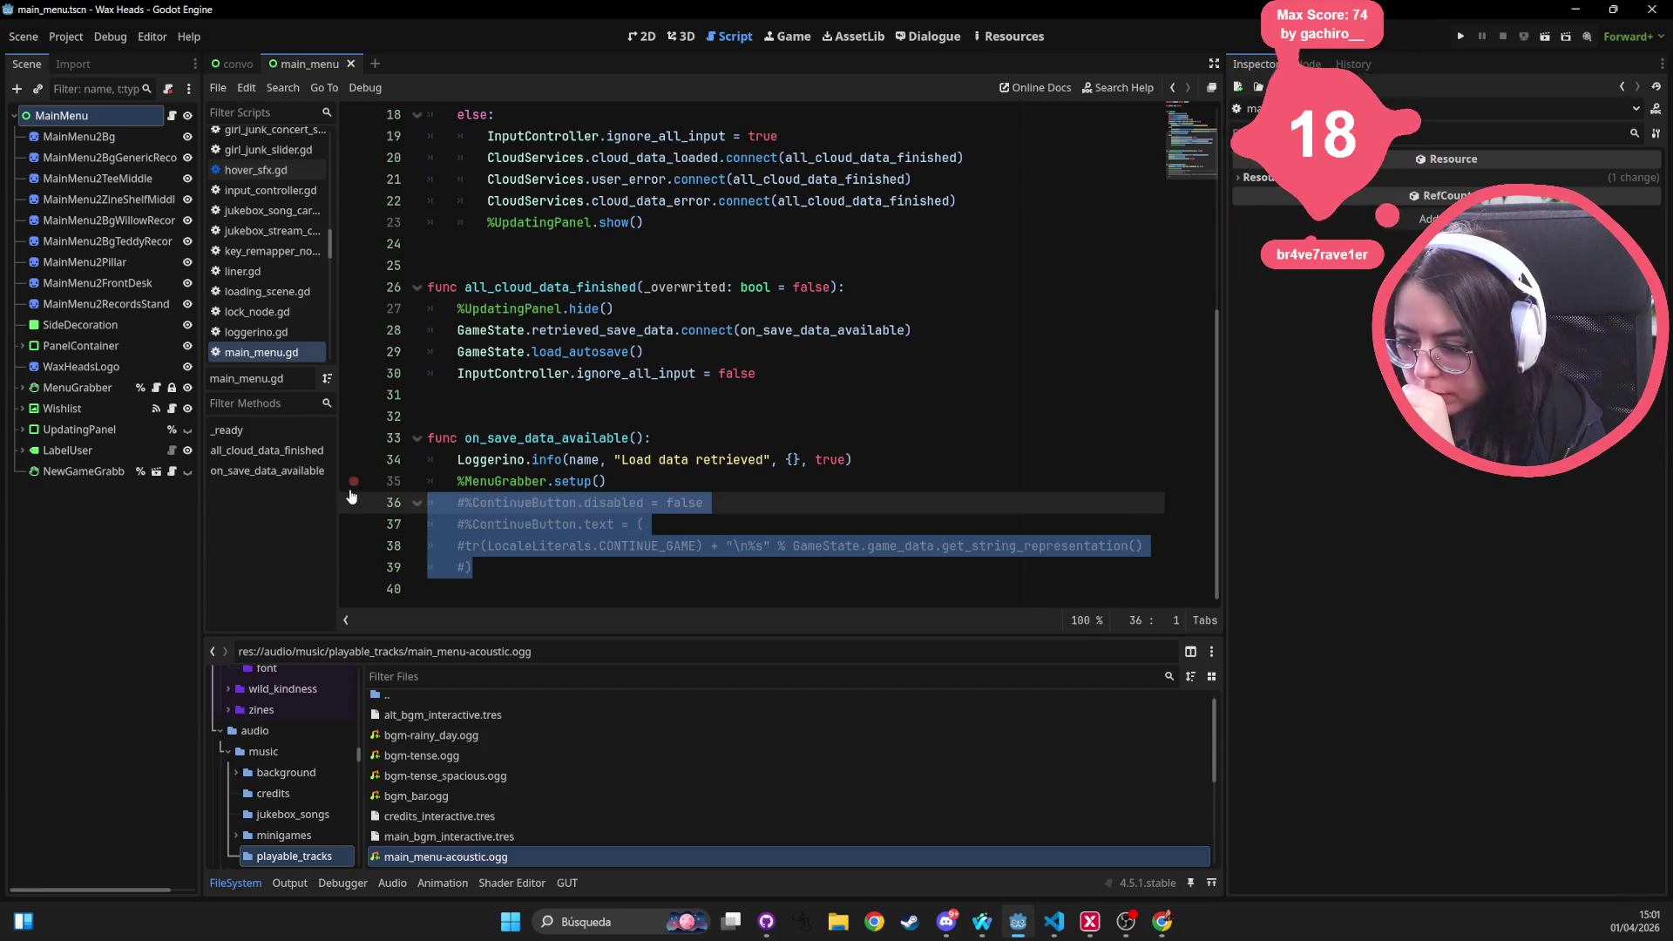
key("BackSpace")
key("BackSpace")
key("Up")
key("Up")
key("Up")
key("Down")
key("Down")
key("Down")
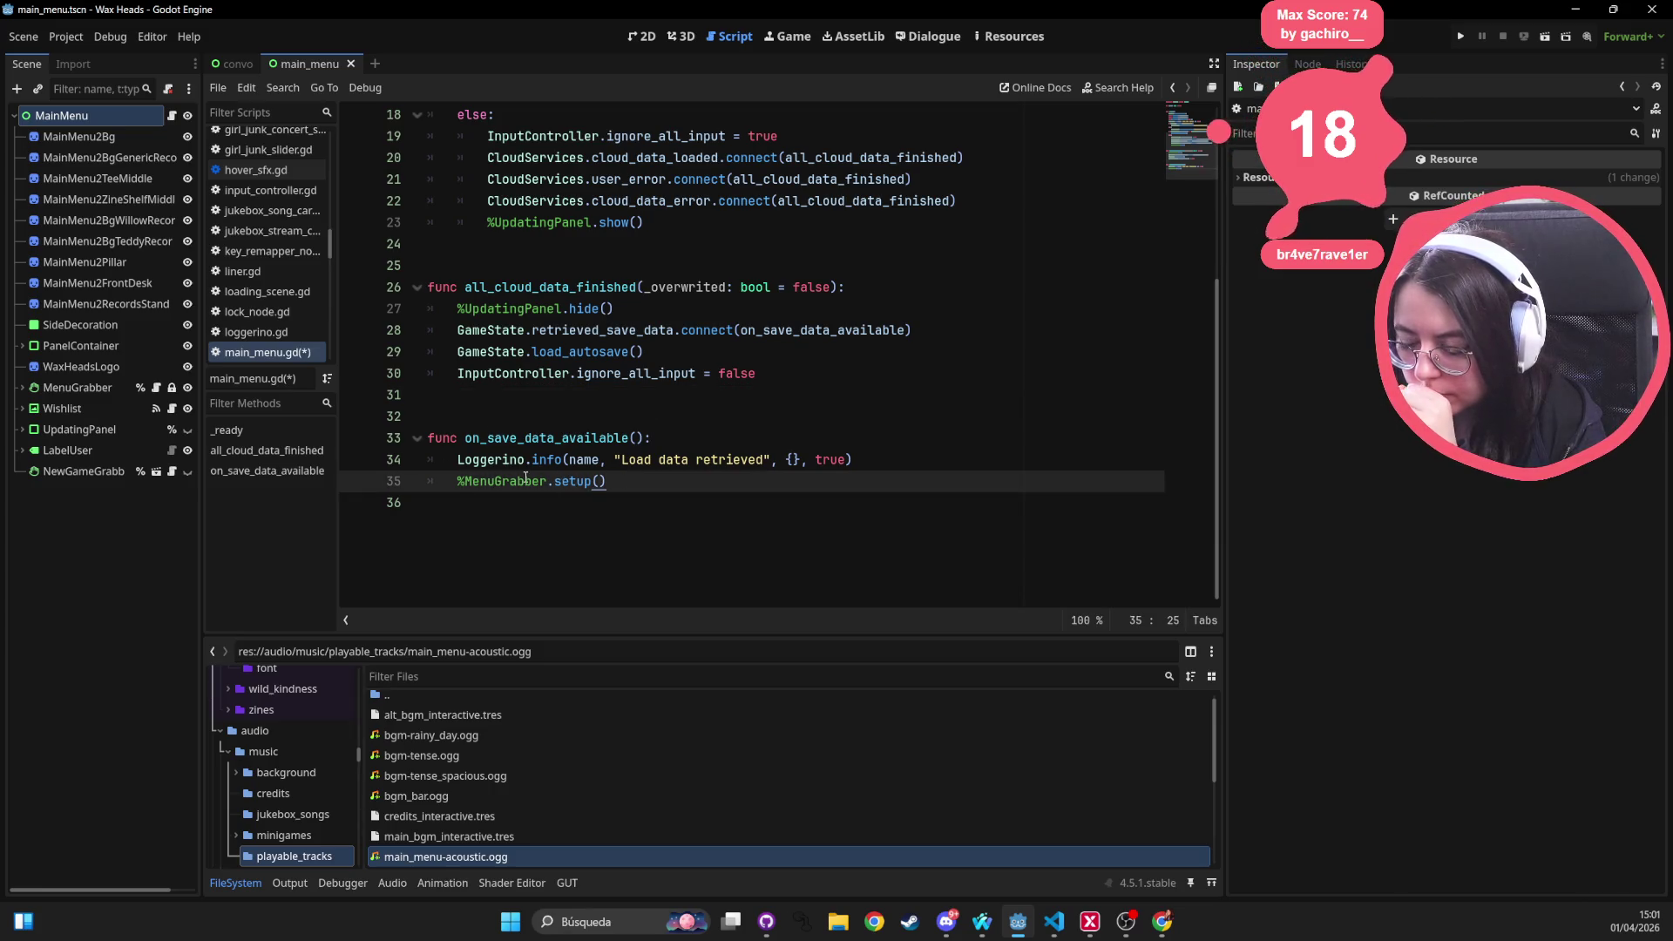
Scroll back through the script and select the if/else music block in _ready
scroll(566, 436, "up", 6)
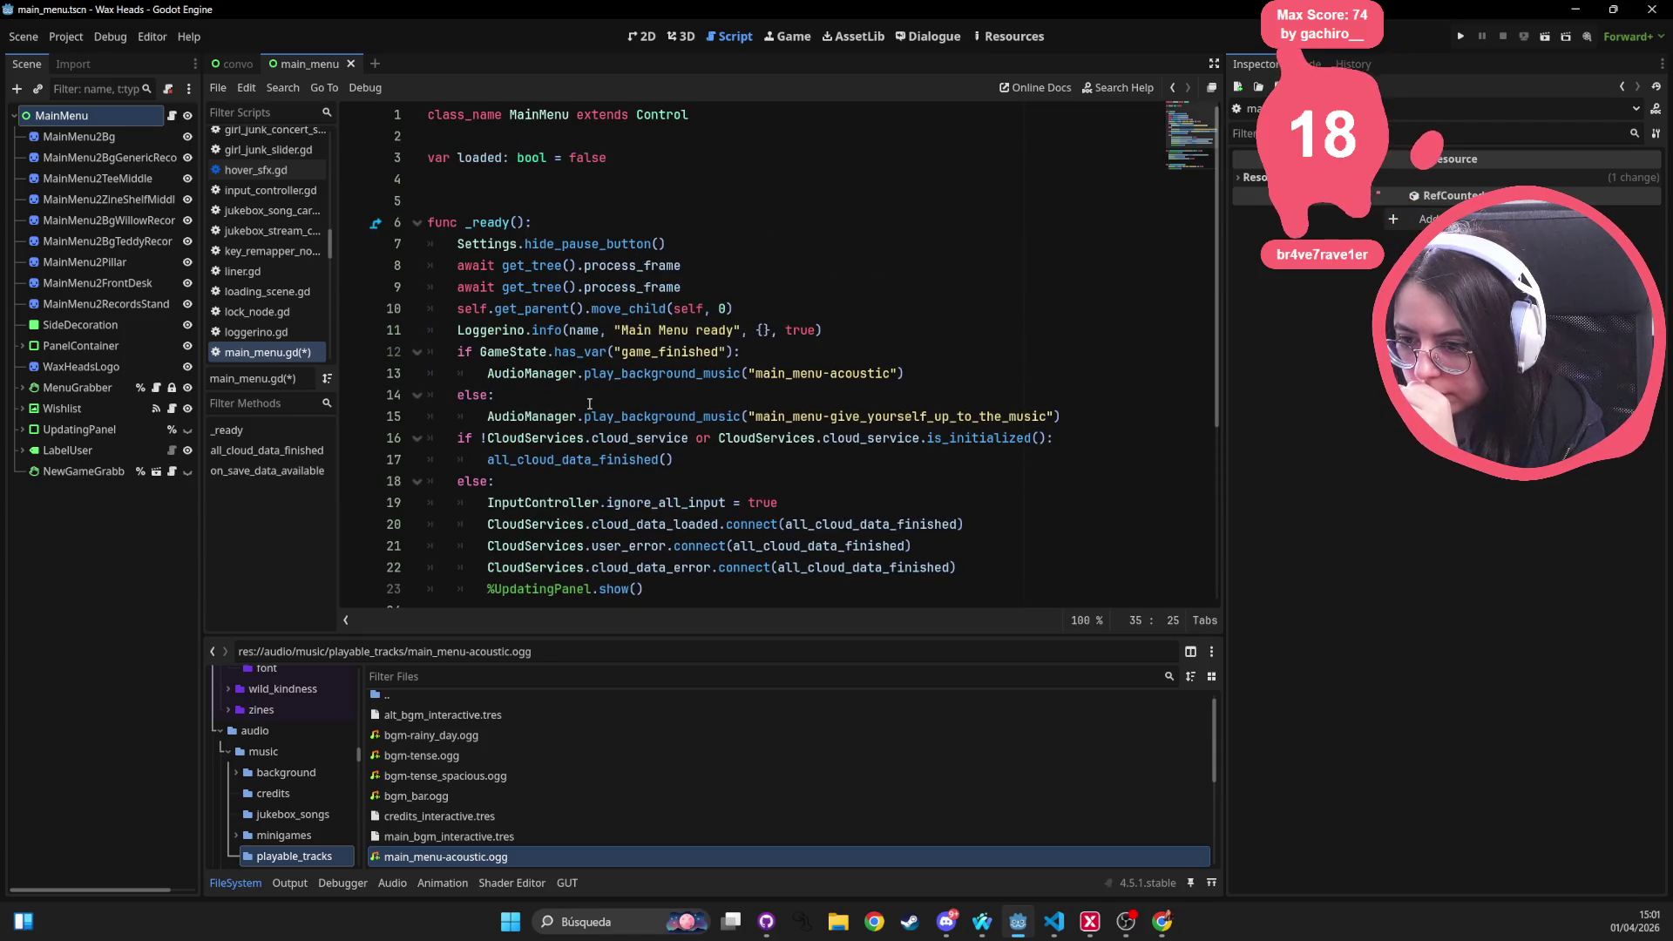
scroll(598, 403, "down", 2)
mouse_move(1130, 287)
left_mouse_down()
mouse_move(584, 263)
mouse_move(293, 230)
left_mouse_up()
key("ctrl+c")
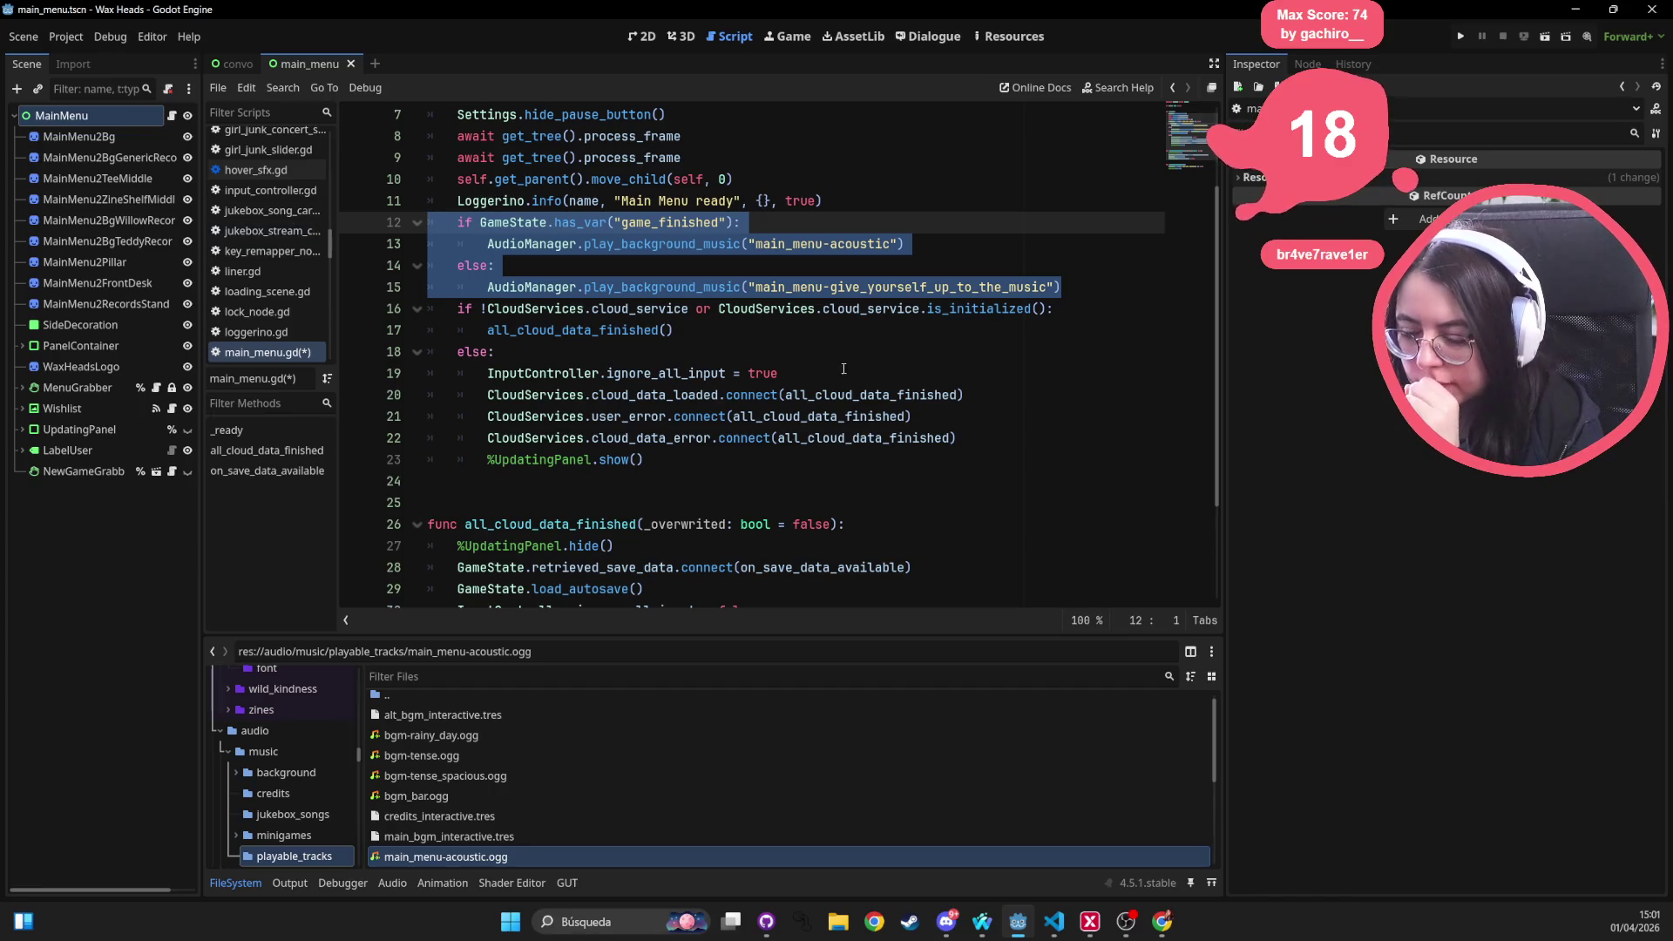
scroll(849, 365, "down", 2)
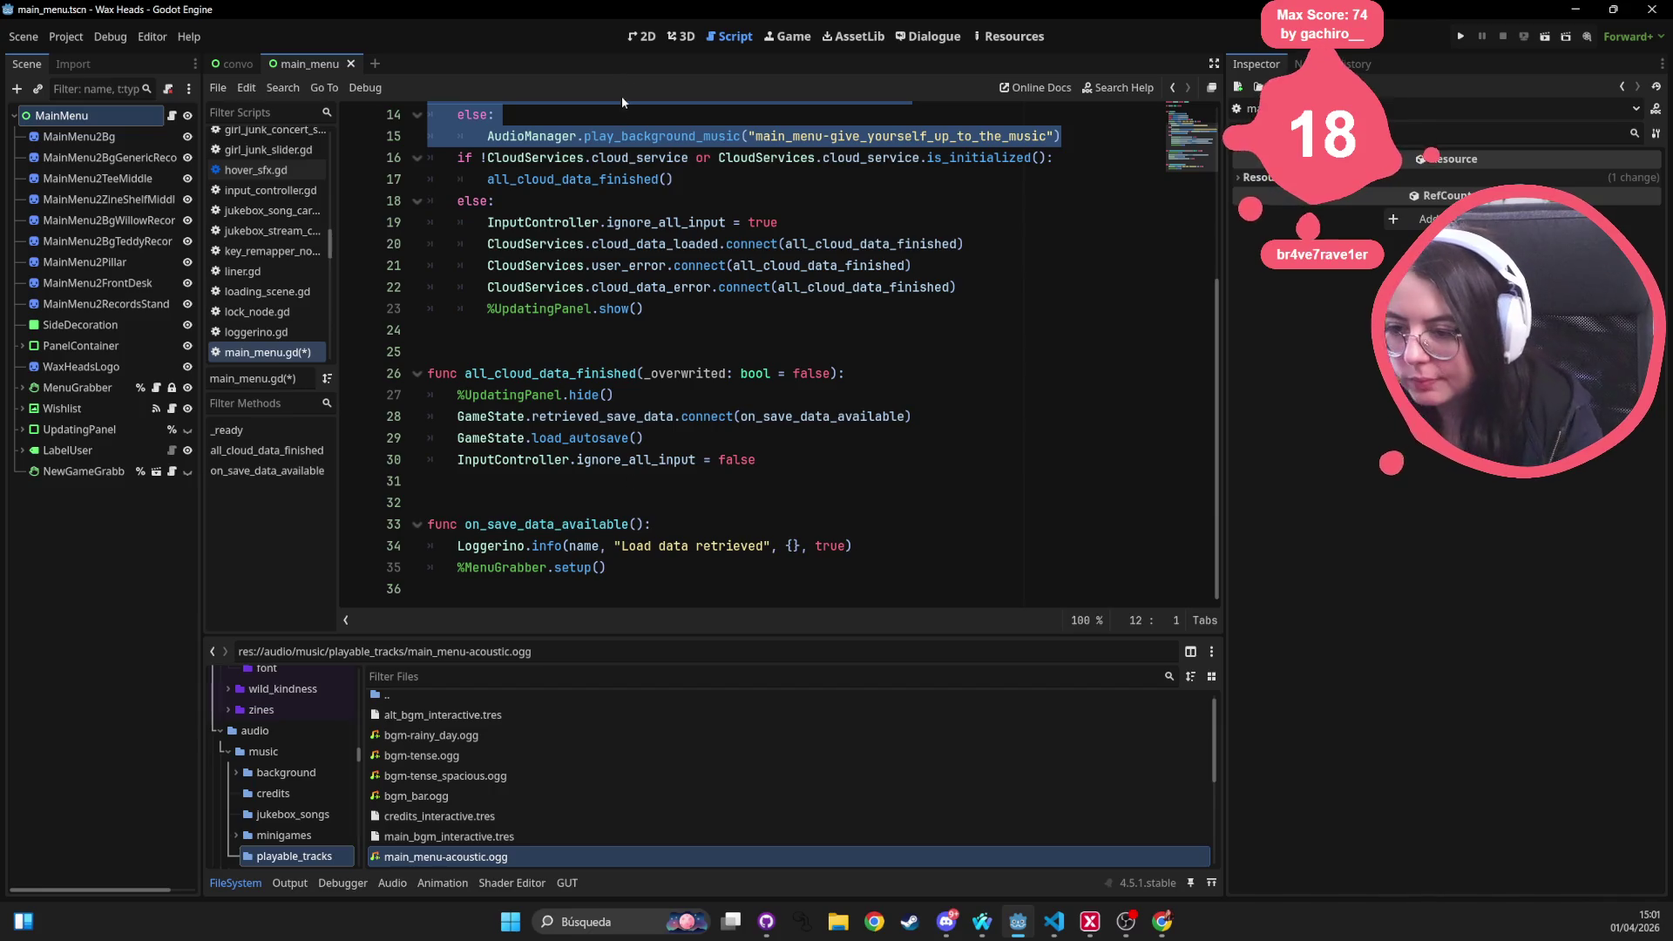
scroll(682, 305, "up", 2)
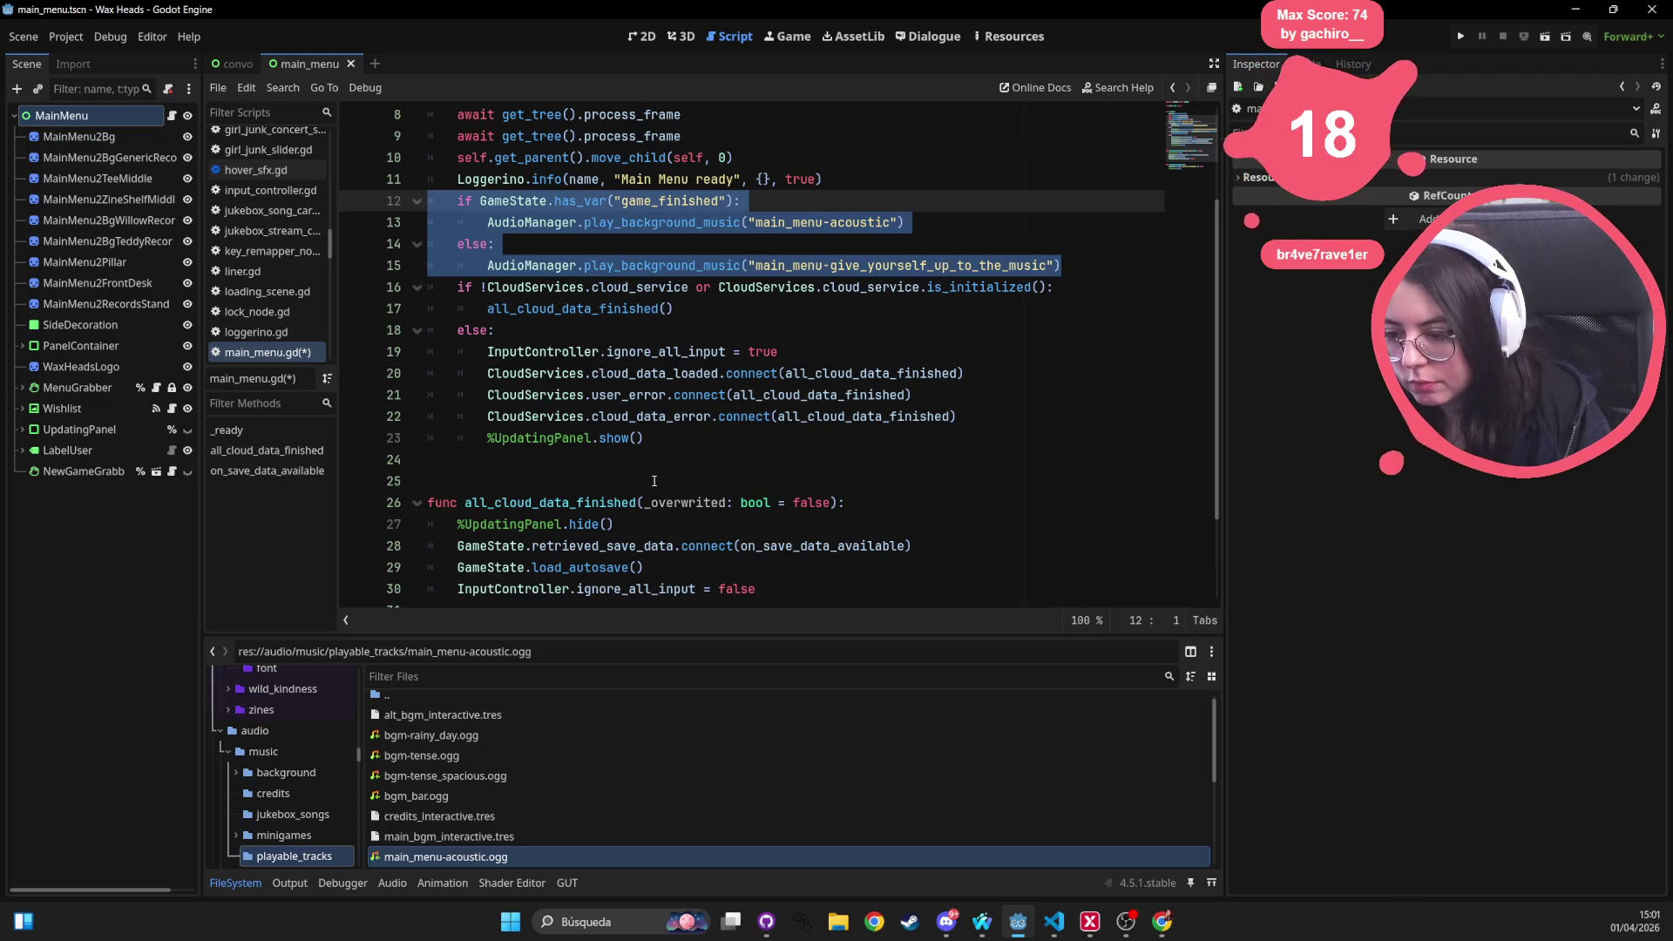
Cut the if/else music block from _ready and paste it after line 27 in all_cloud_data_finished
key("BackSpace")
scroll(714, 471, "down", 1)
left_click(785, 460)
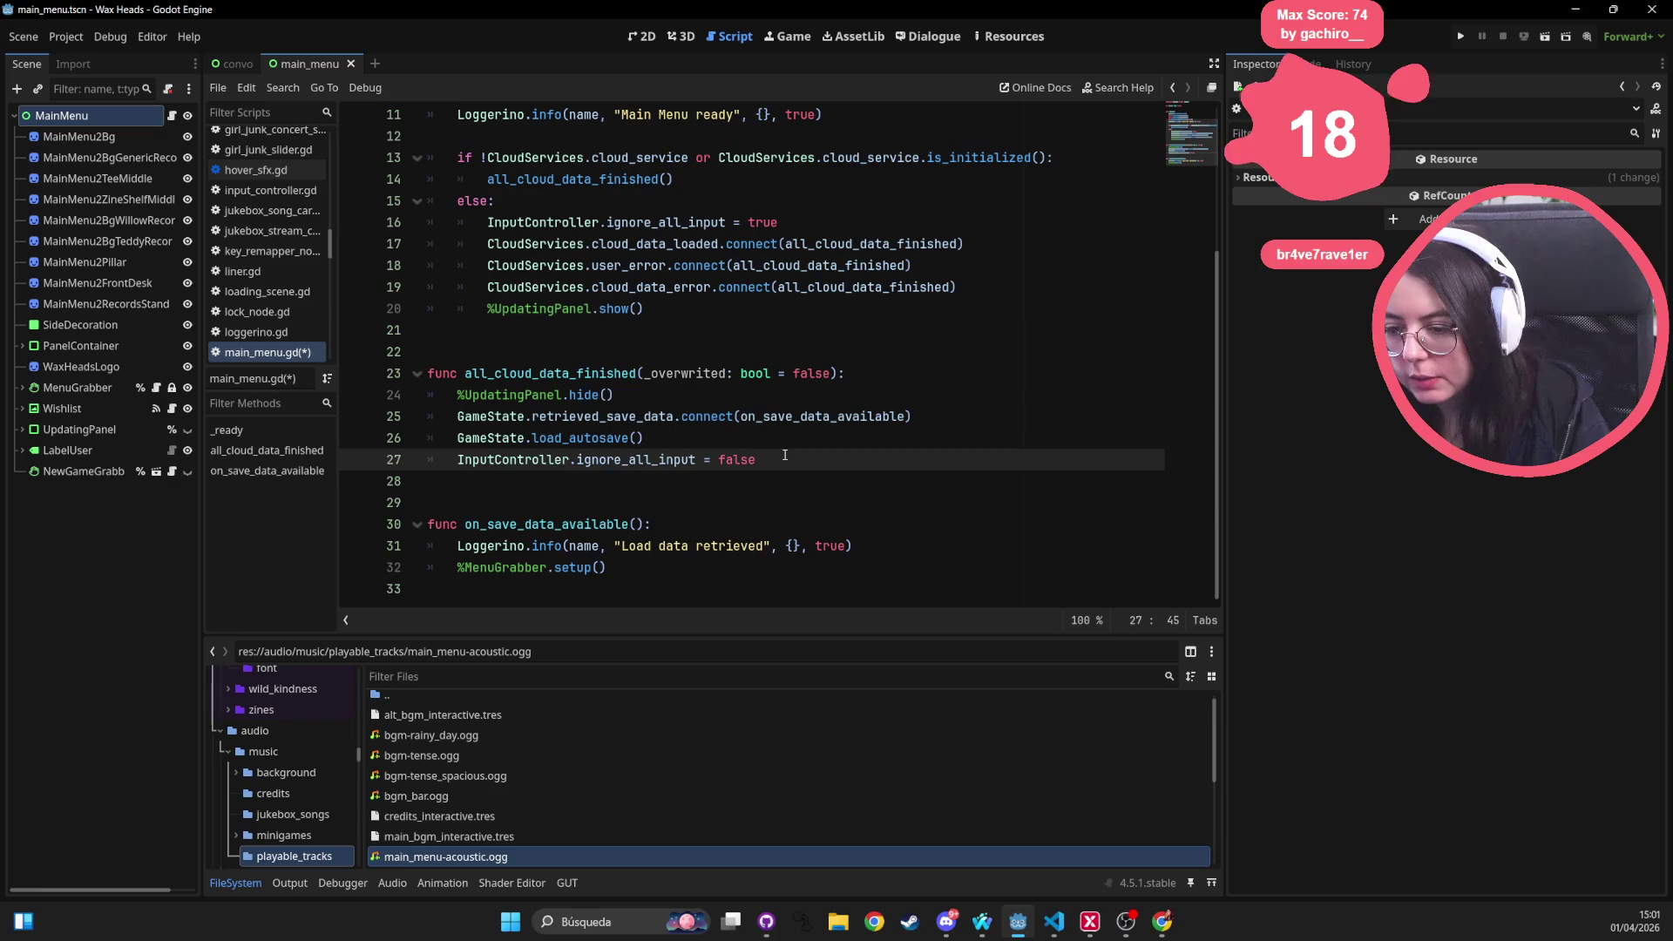
key("Return")
key("ctrl+v")
Remove one indent level from the pasted block and tidy the surrounding lines
left_click(478, 490)
key("BackSpace")
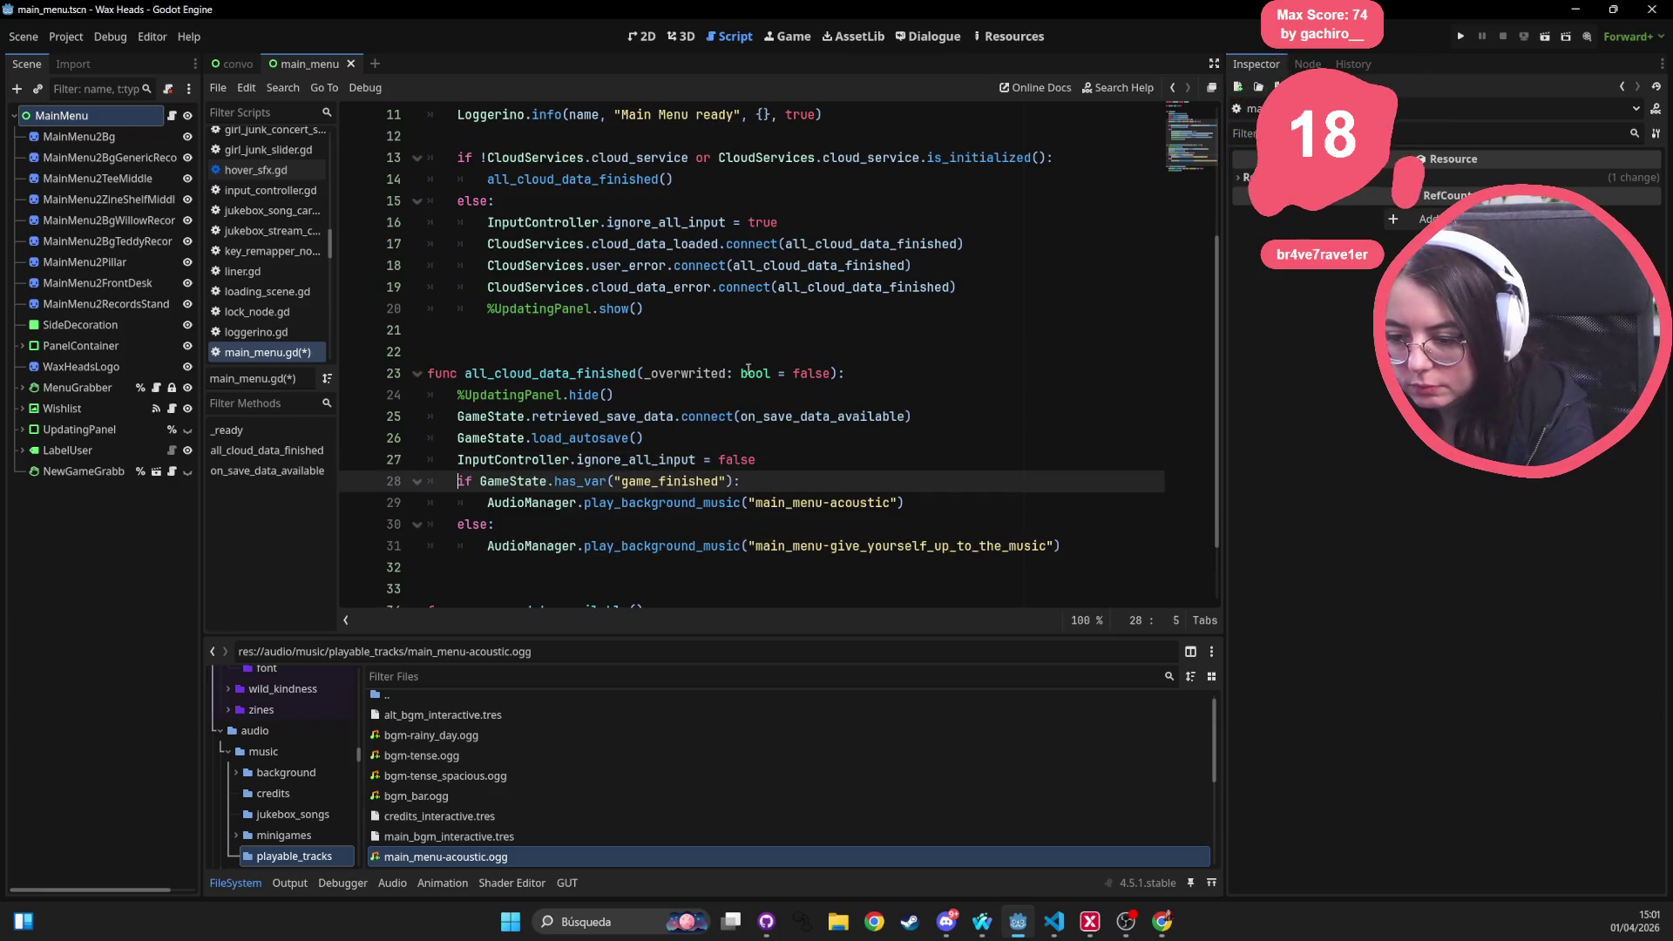
left_click(777, 347)
scroll(636, 299, "up", 4)
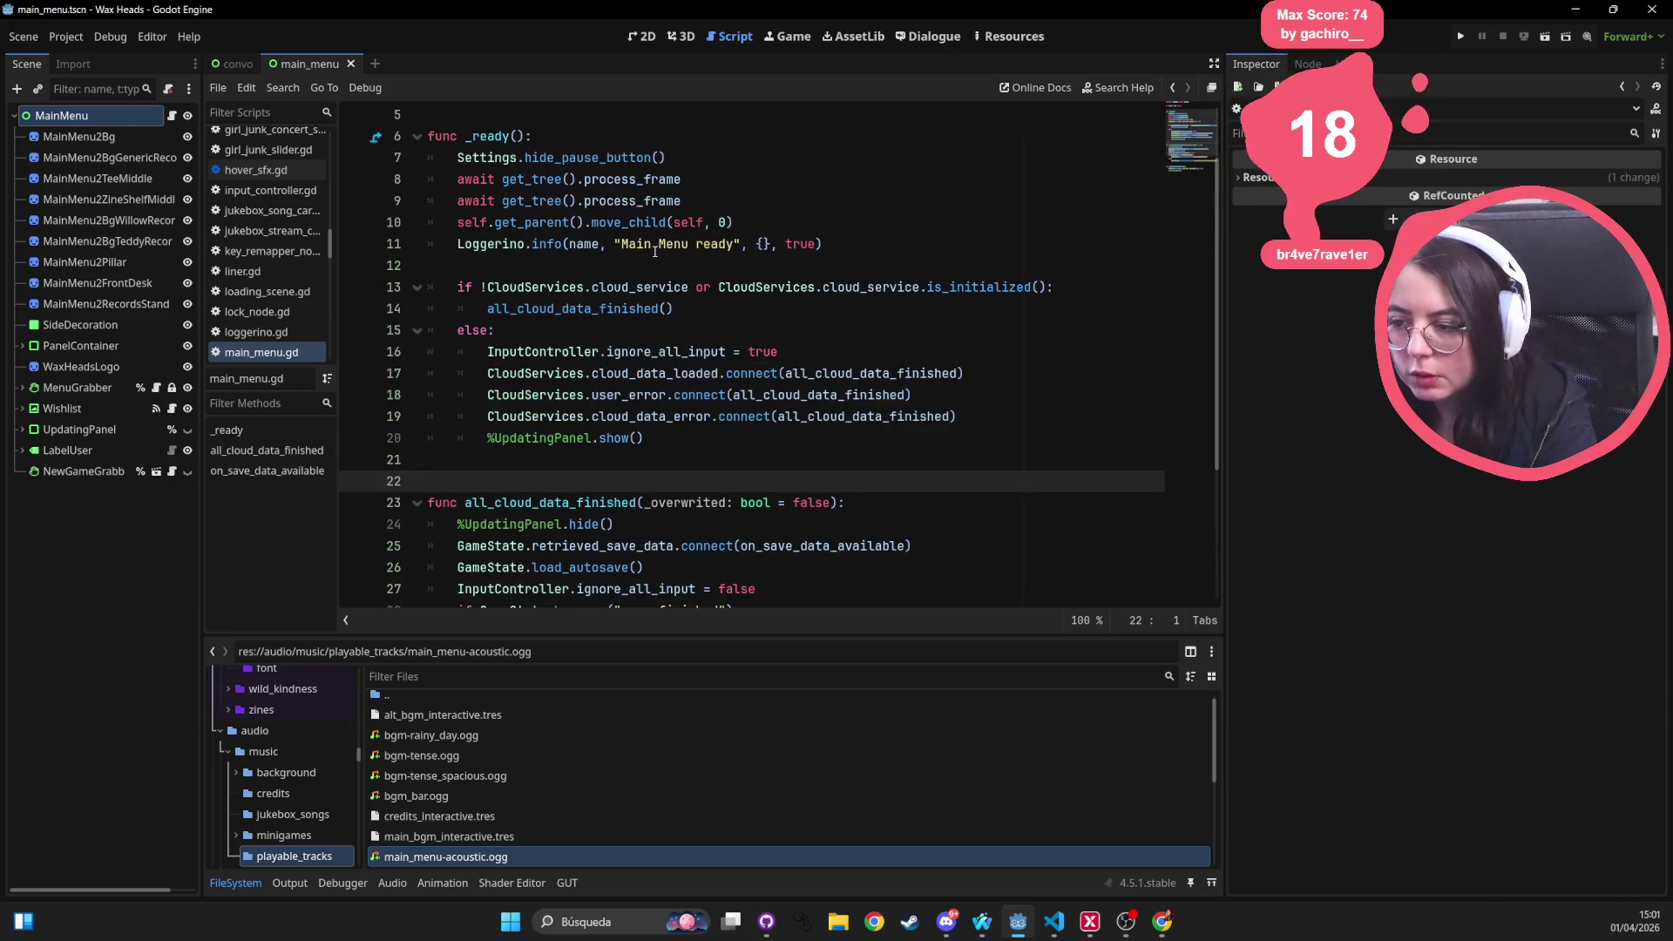
scroll(637, 299, "down", 4)
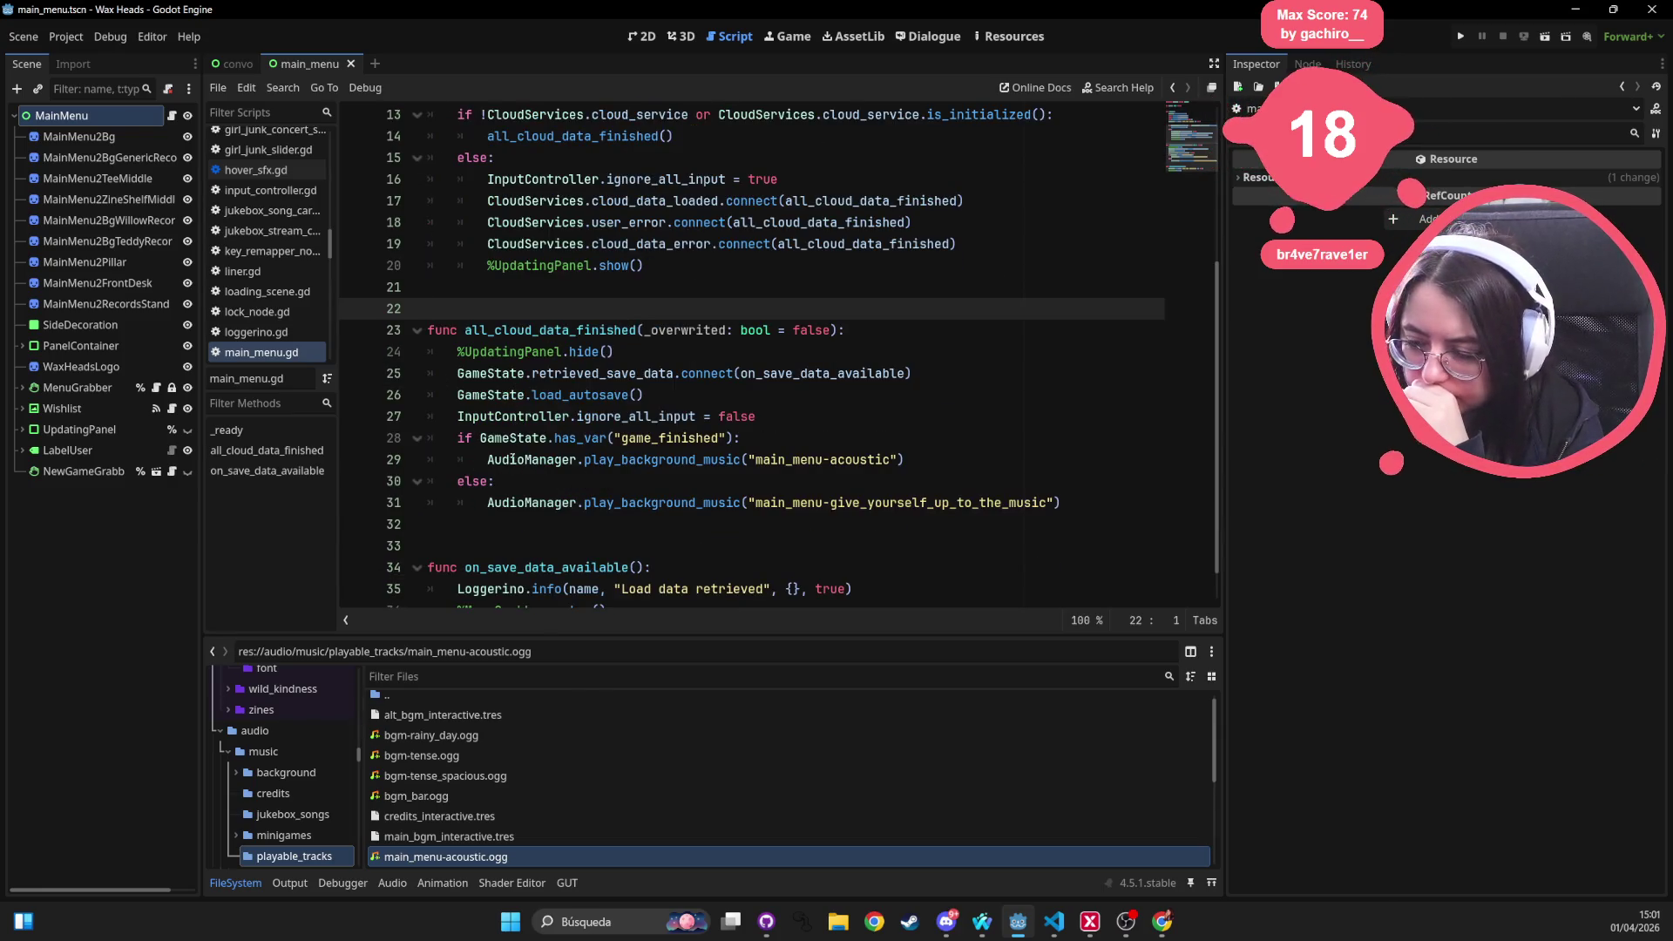
left_click(610, 330)
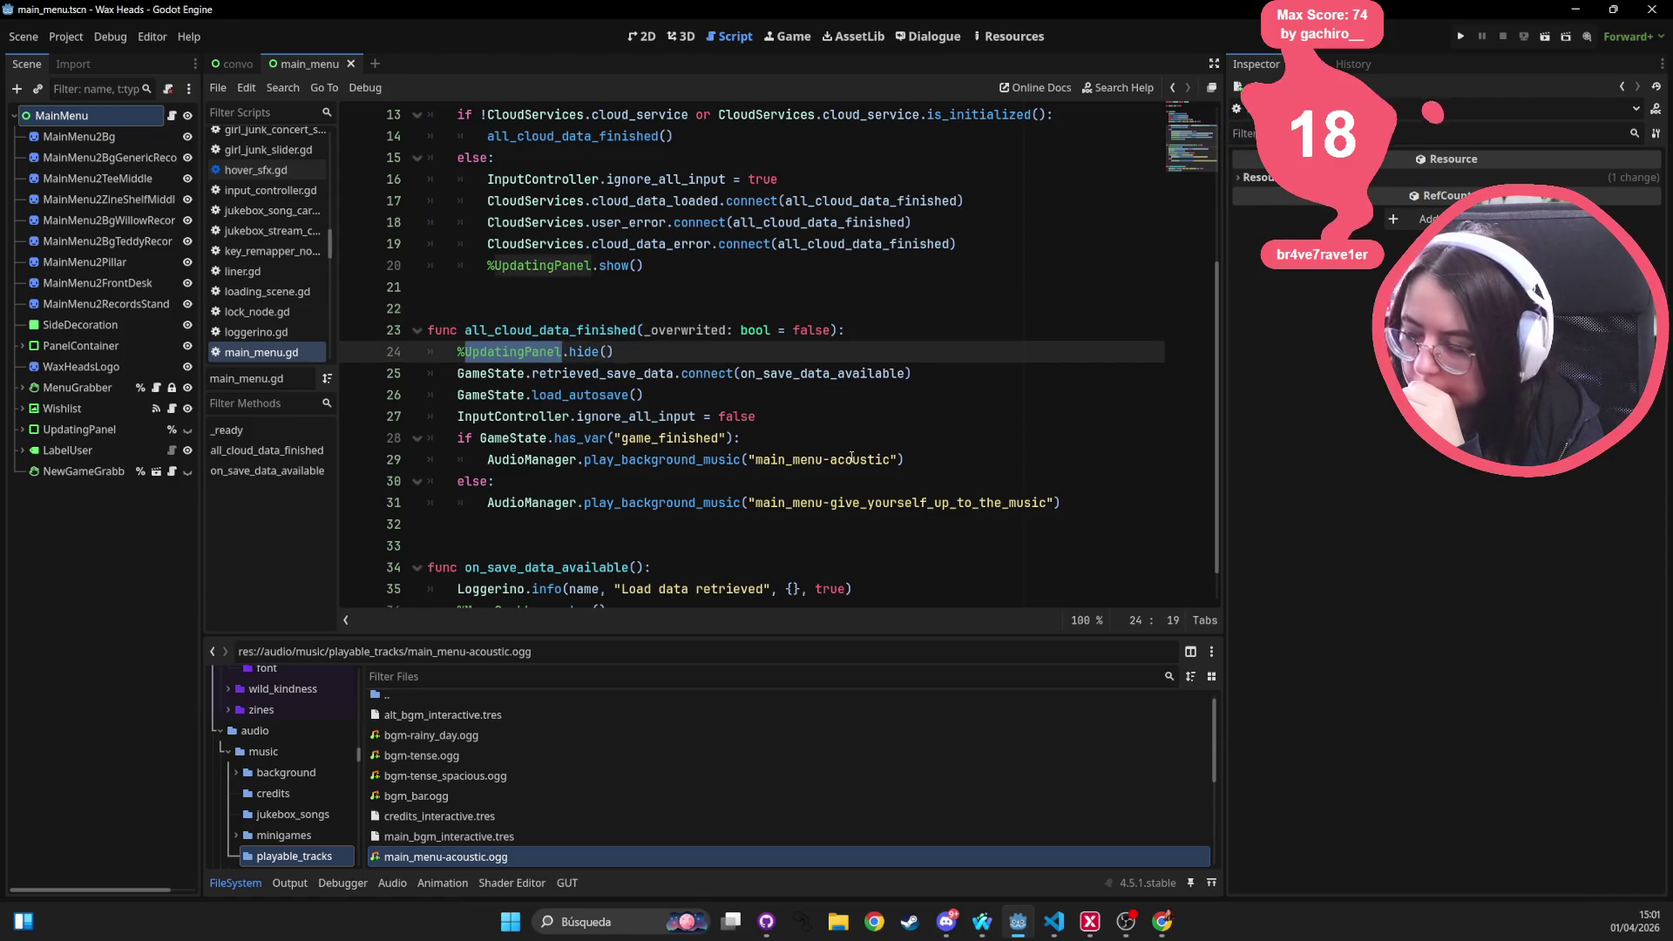
left_click_drag(853, 459, 746, 437)
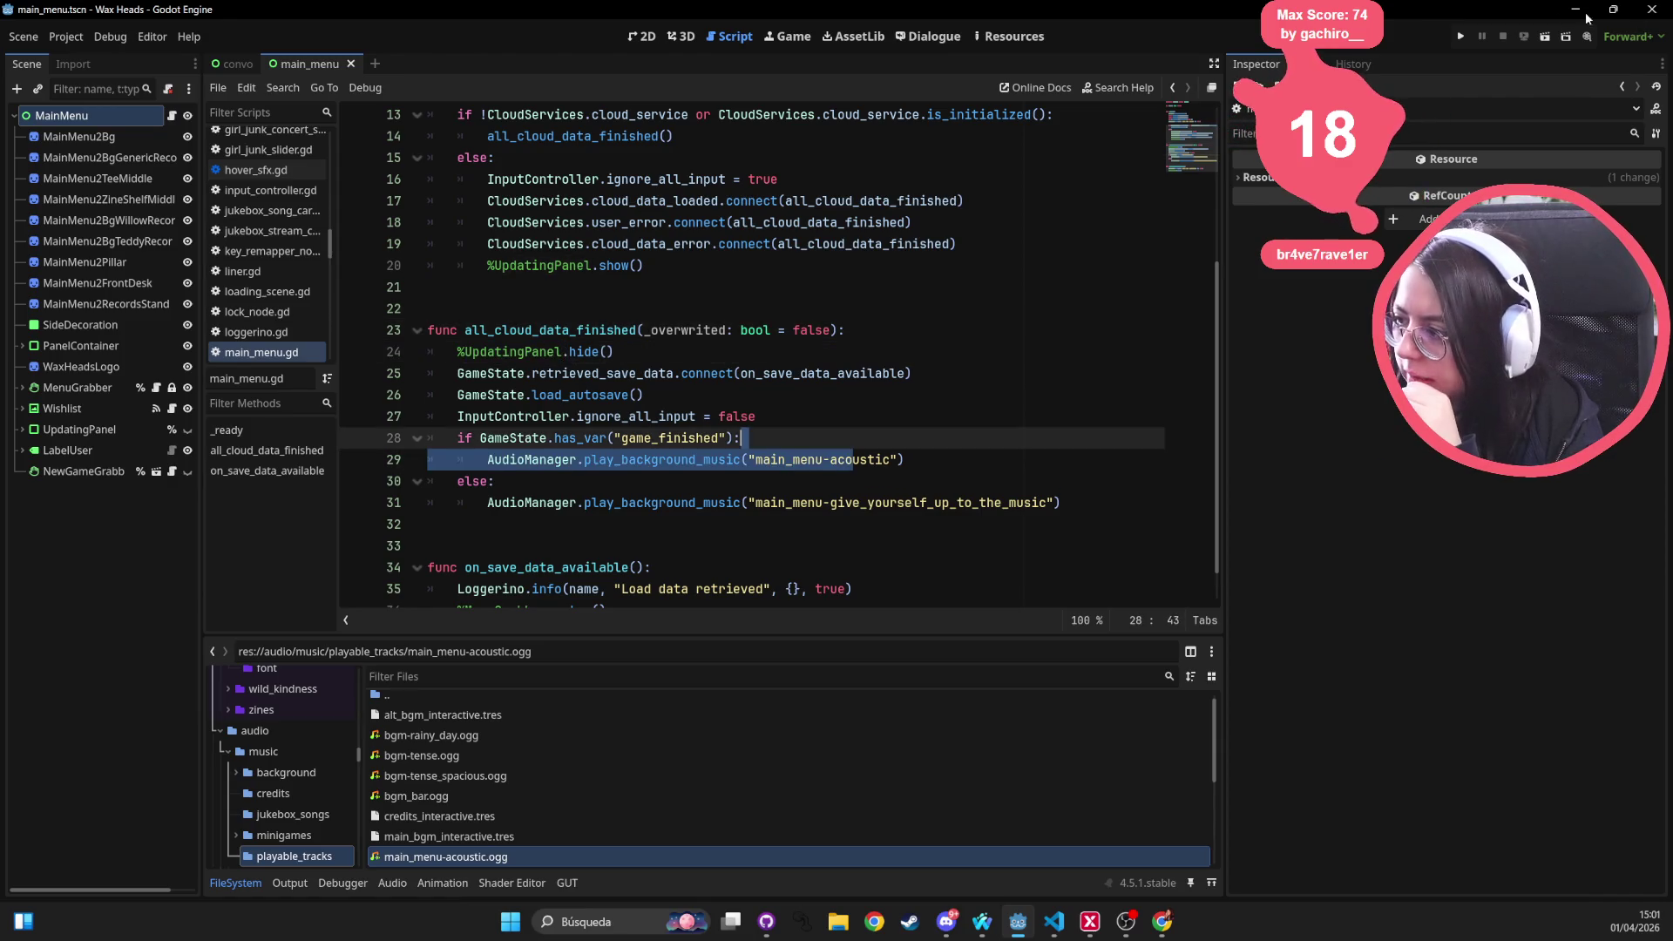
Test-run the game, hit the nonexistent has_var error, select has_var on line 28, and stop
left_click(1461, 40)
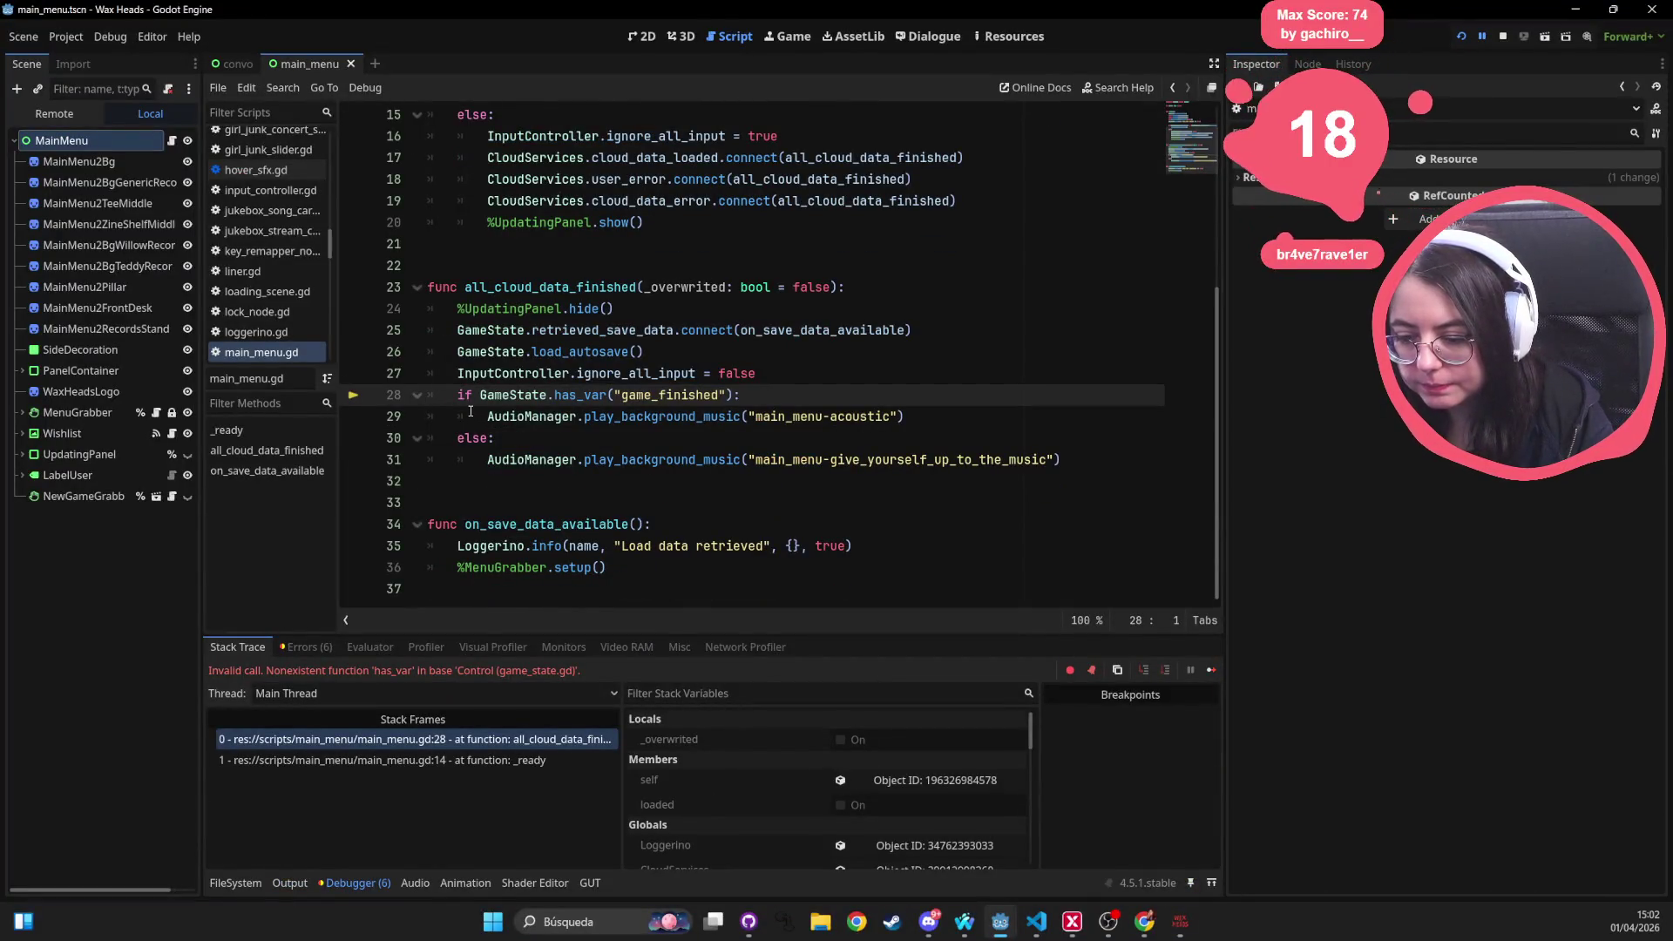
double_click(610, 373)
double_click(605, 391)
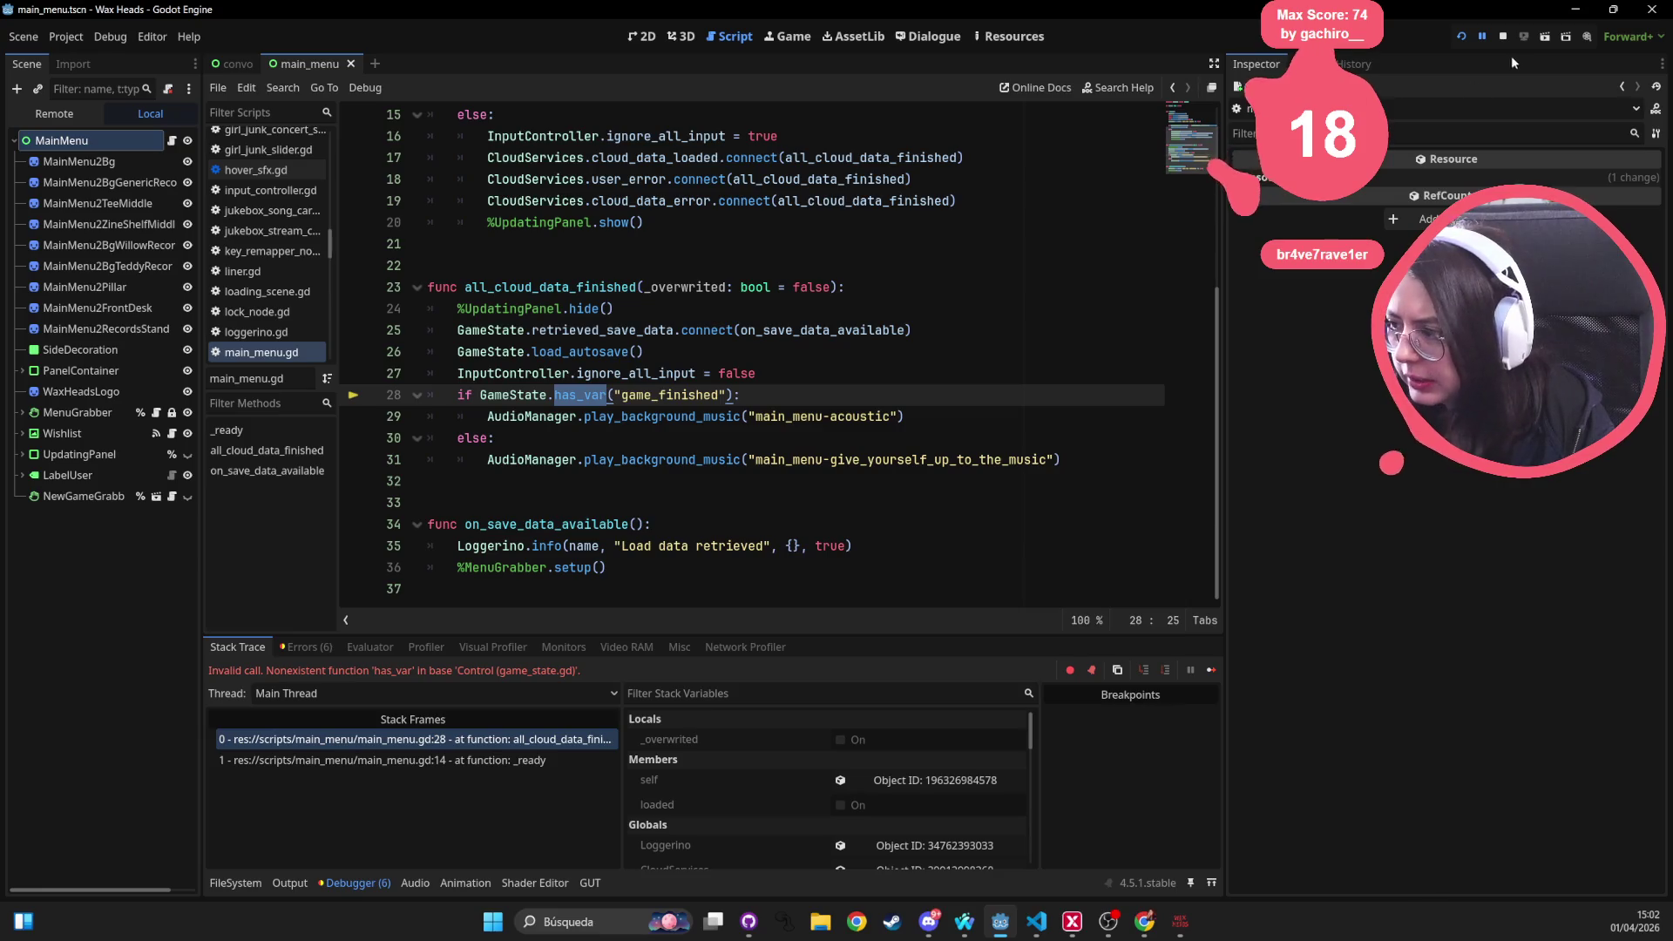
left_click(1502, 35)
Change has_var to var_exists on line 28, rerun the game to check the music, and stop it
type("var_exists")
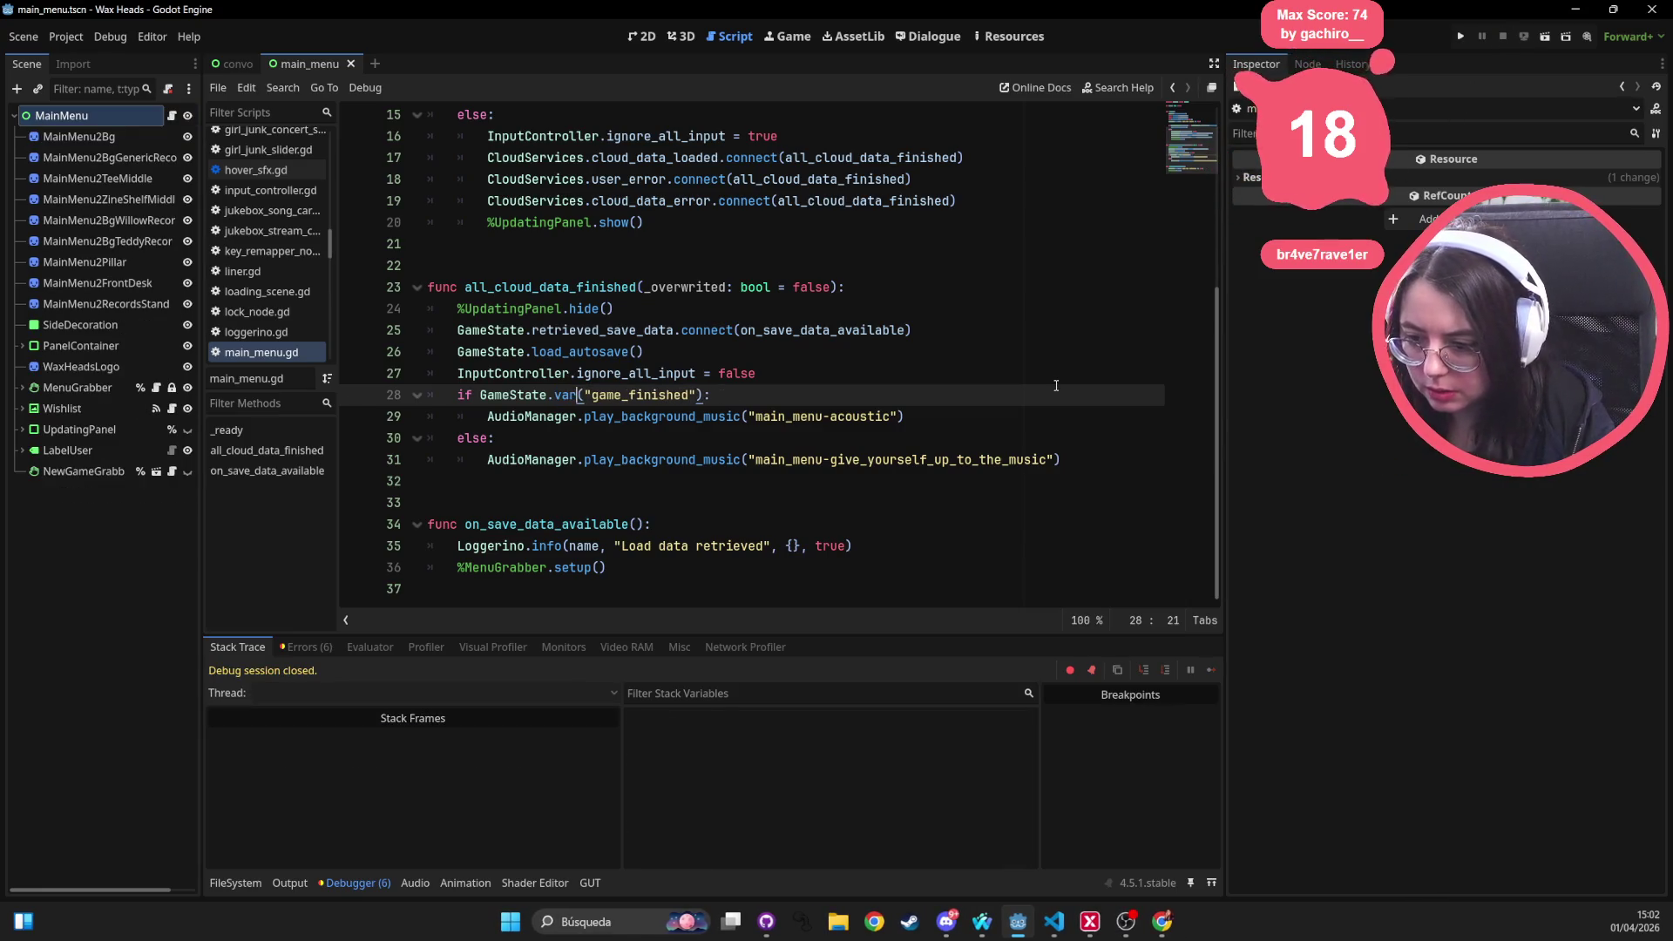
left_click(697, 287)
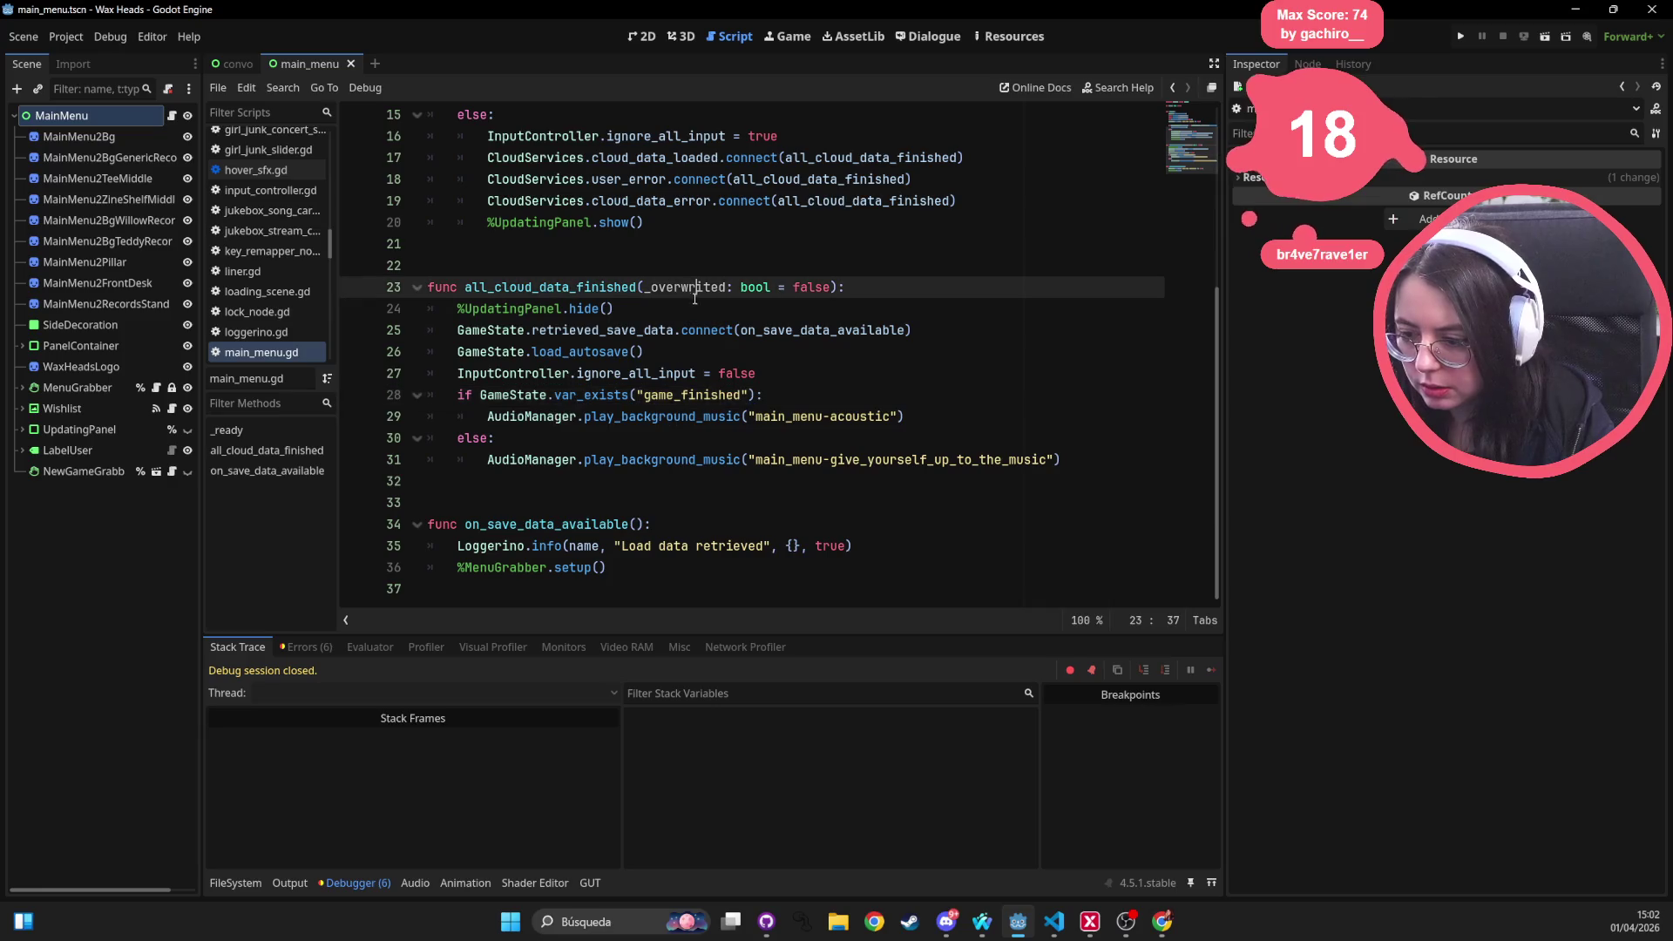
left_click(1464, 37)
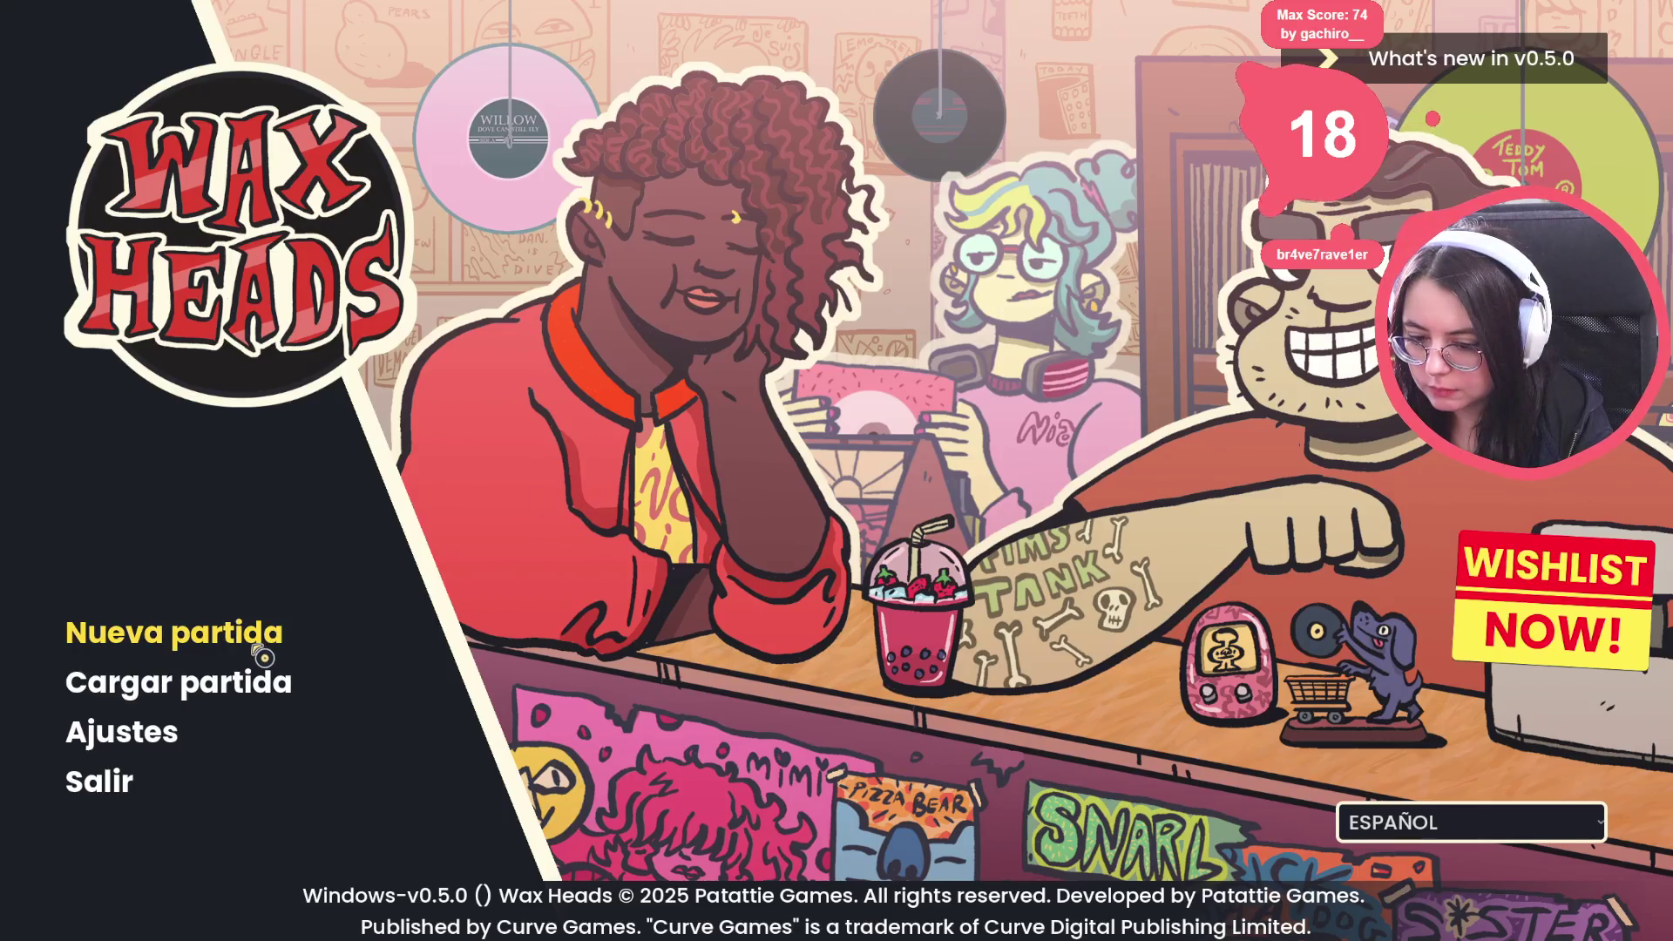
key("F8")
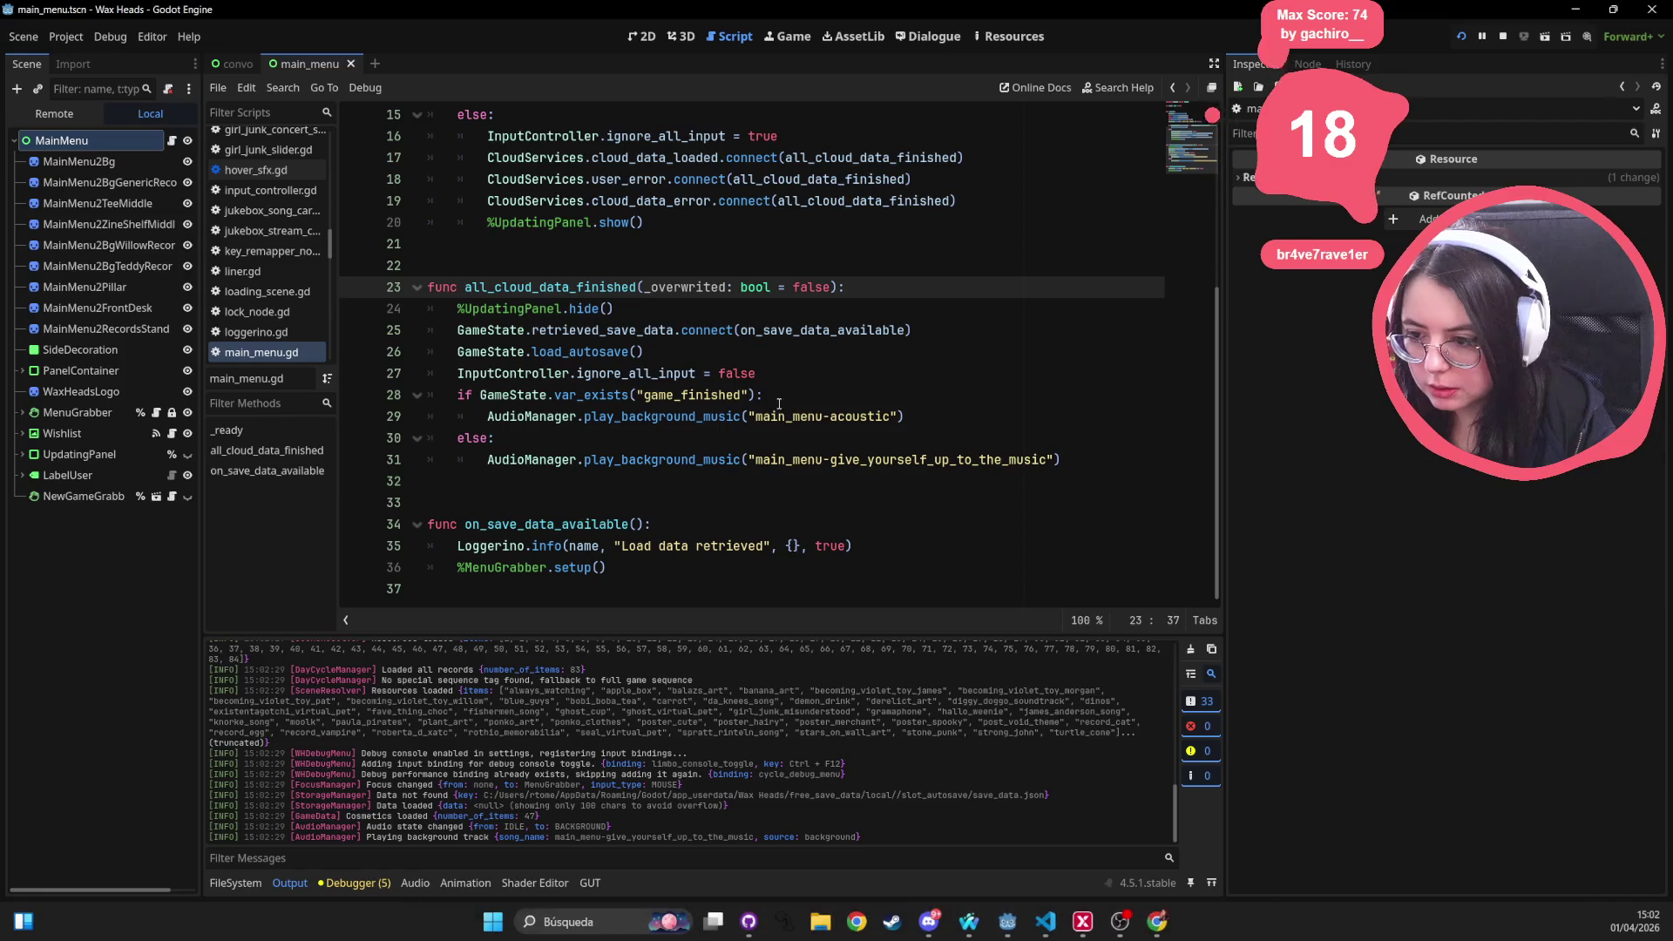
double_click(558, 395)
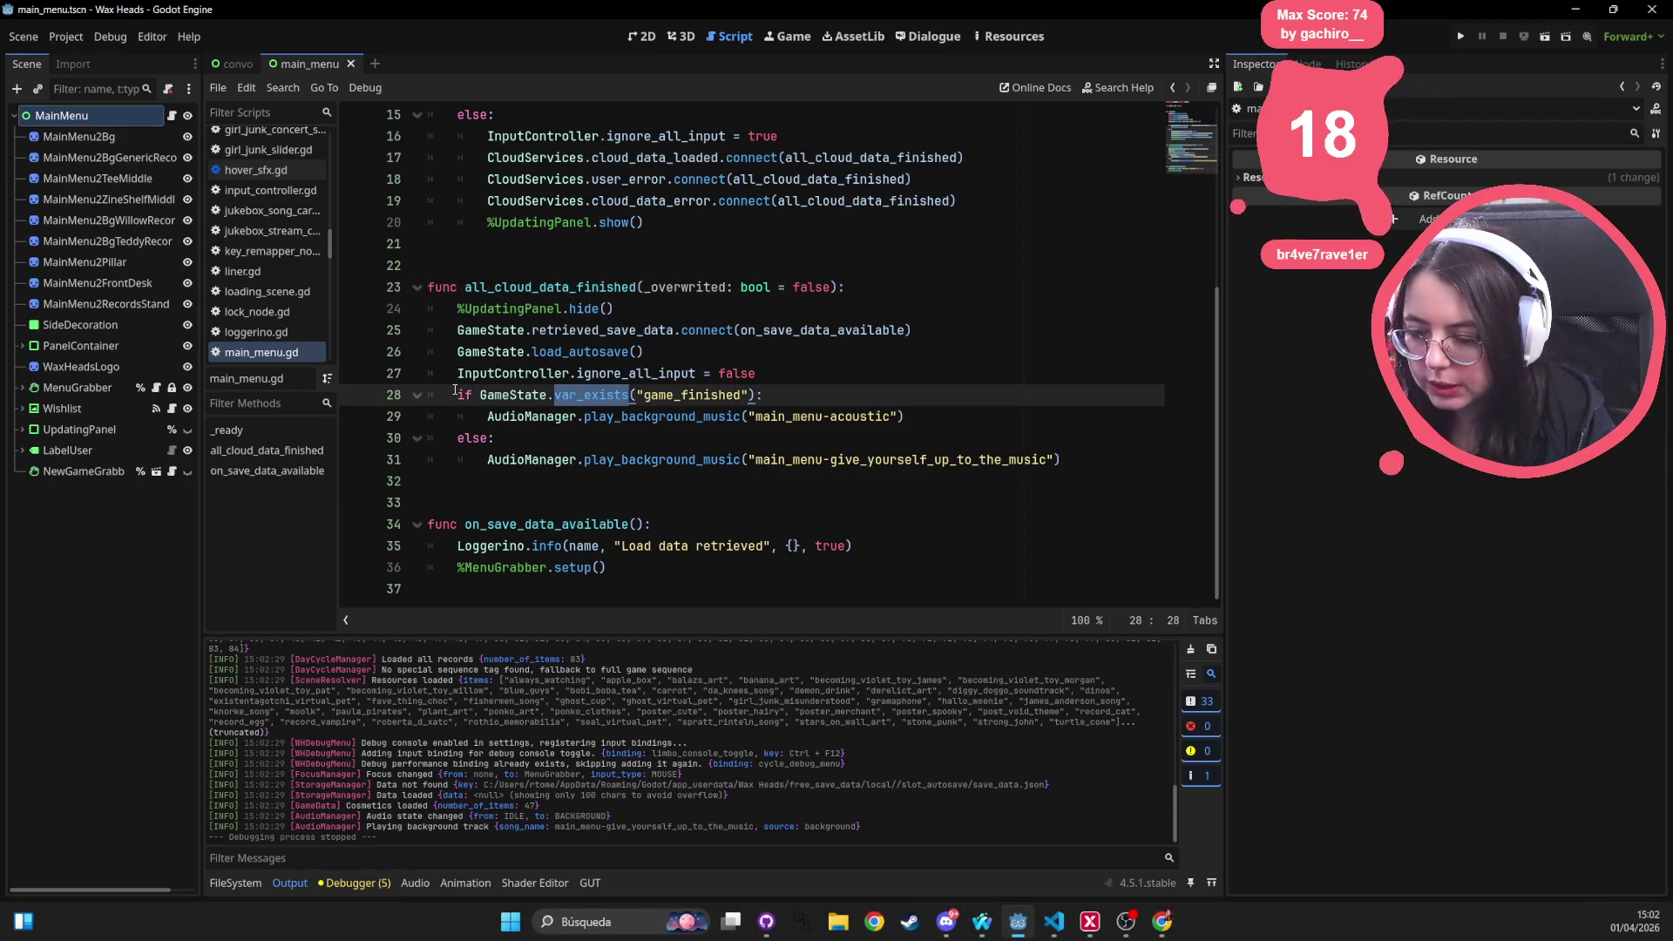
Replace GameState.var_exists(...) on line 28 with a Settings.get_misc_value call
left_click(705, 373)
left_click_drag(757, 394, 480, 397)
type("Setti")
type("ngs")
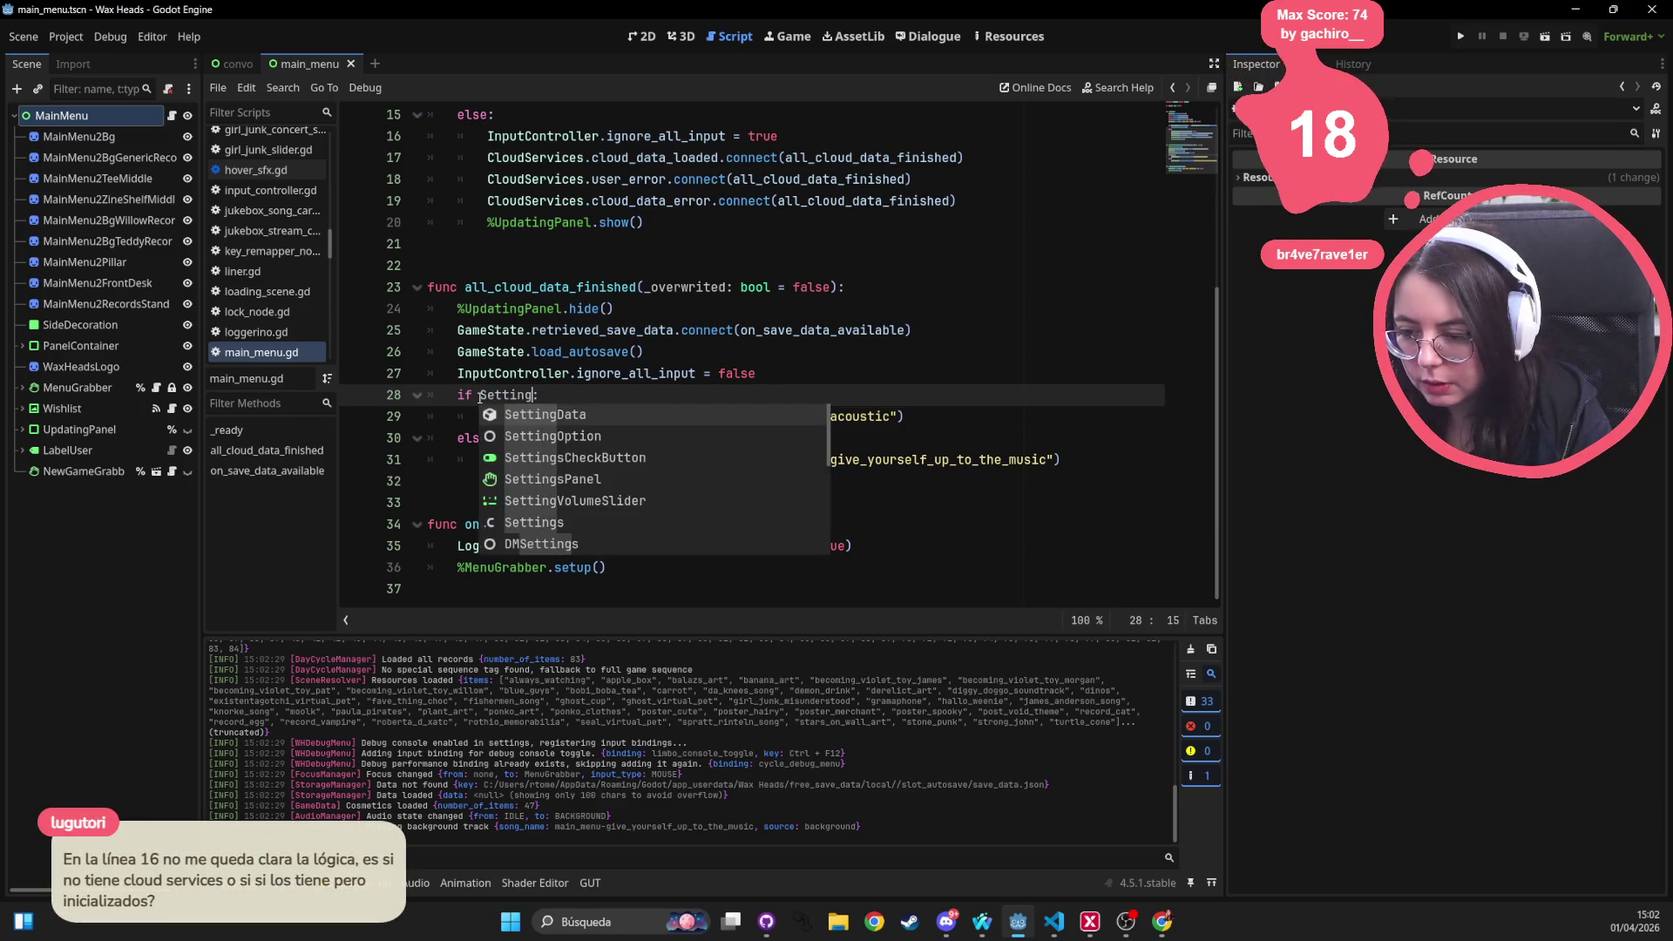
type(".")
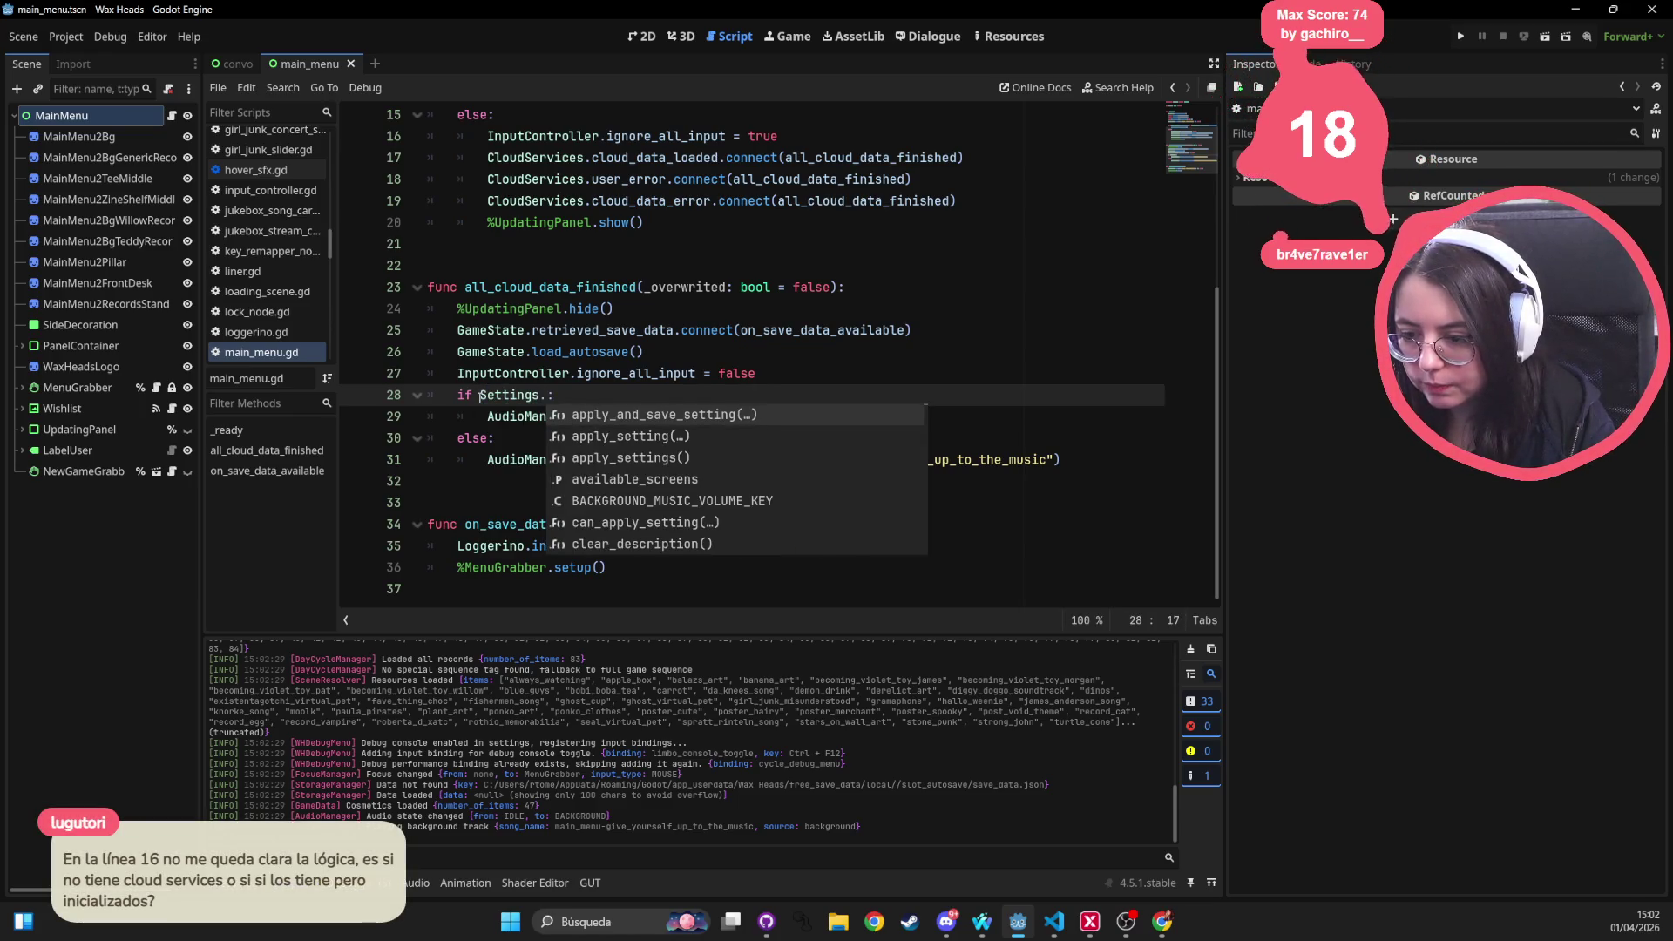
key("Down")
key("Down")
key("Down")
key("Down")
key("Down")
key("Down")
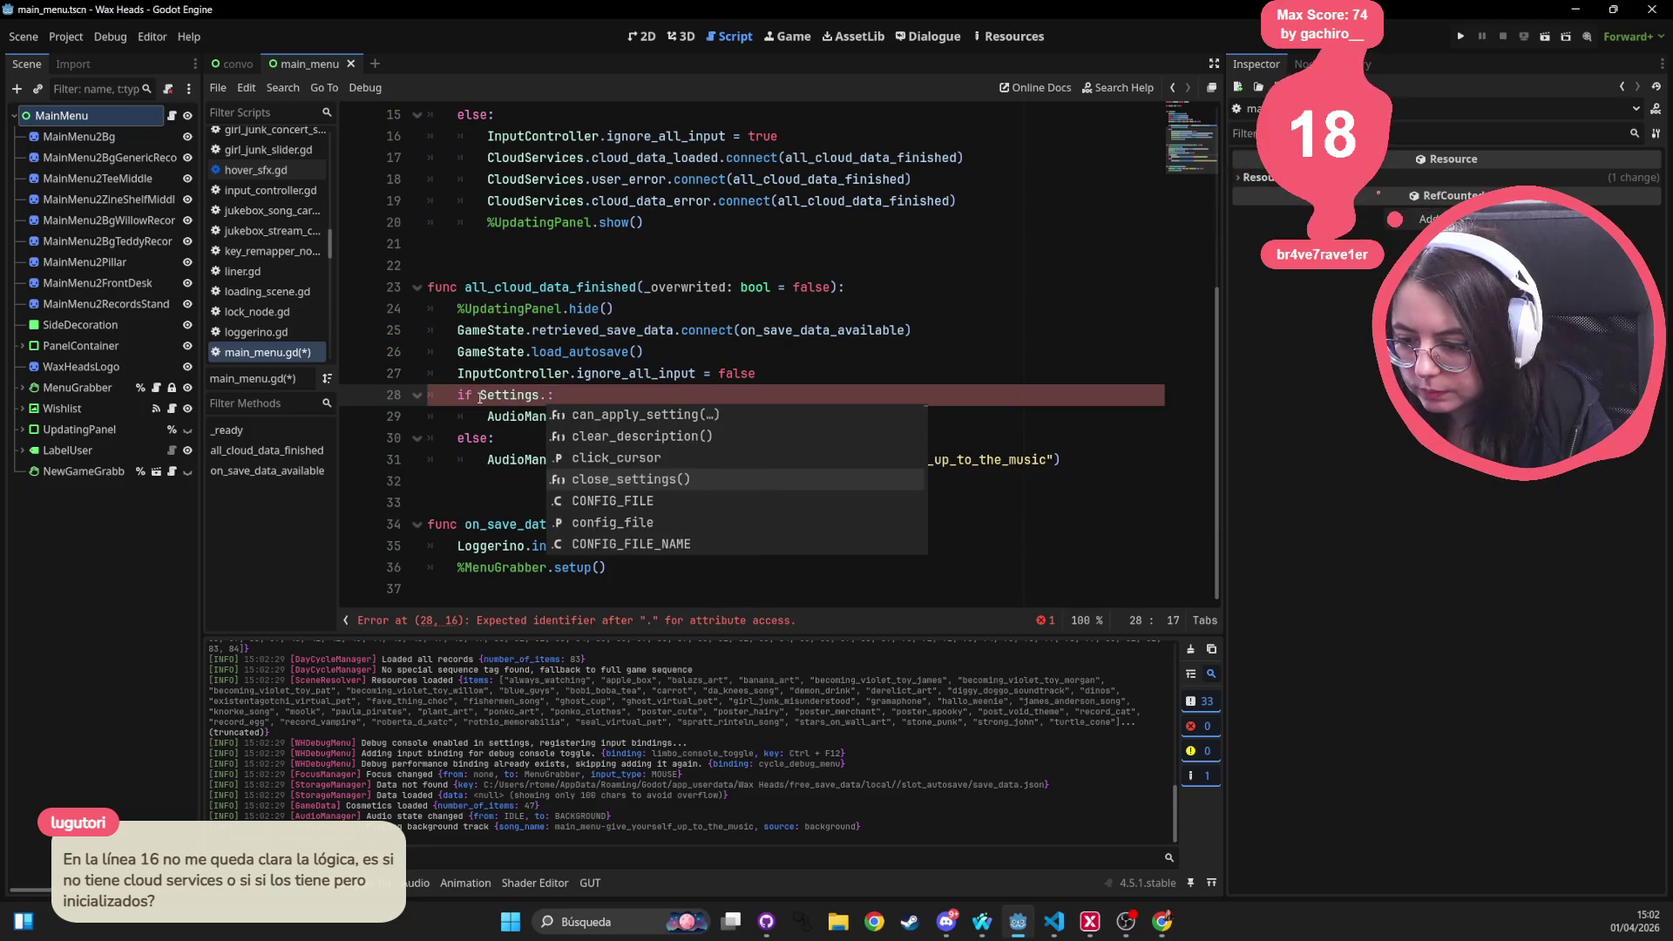
type("get_")
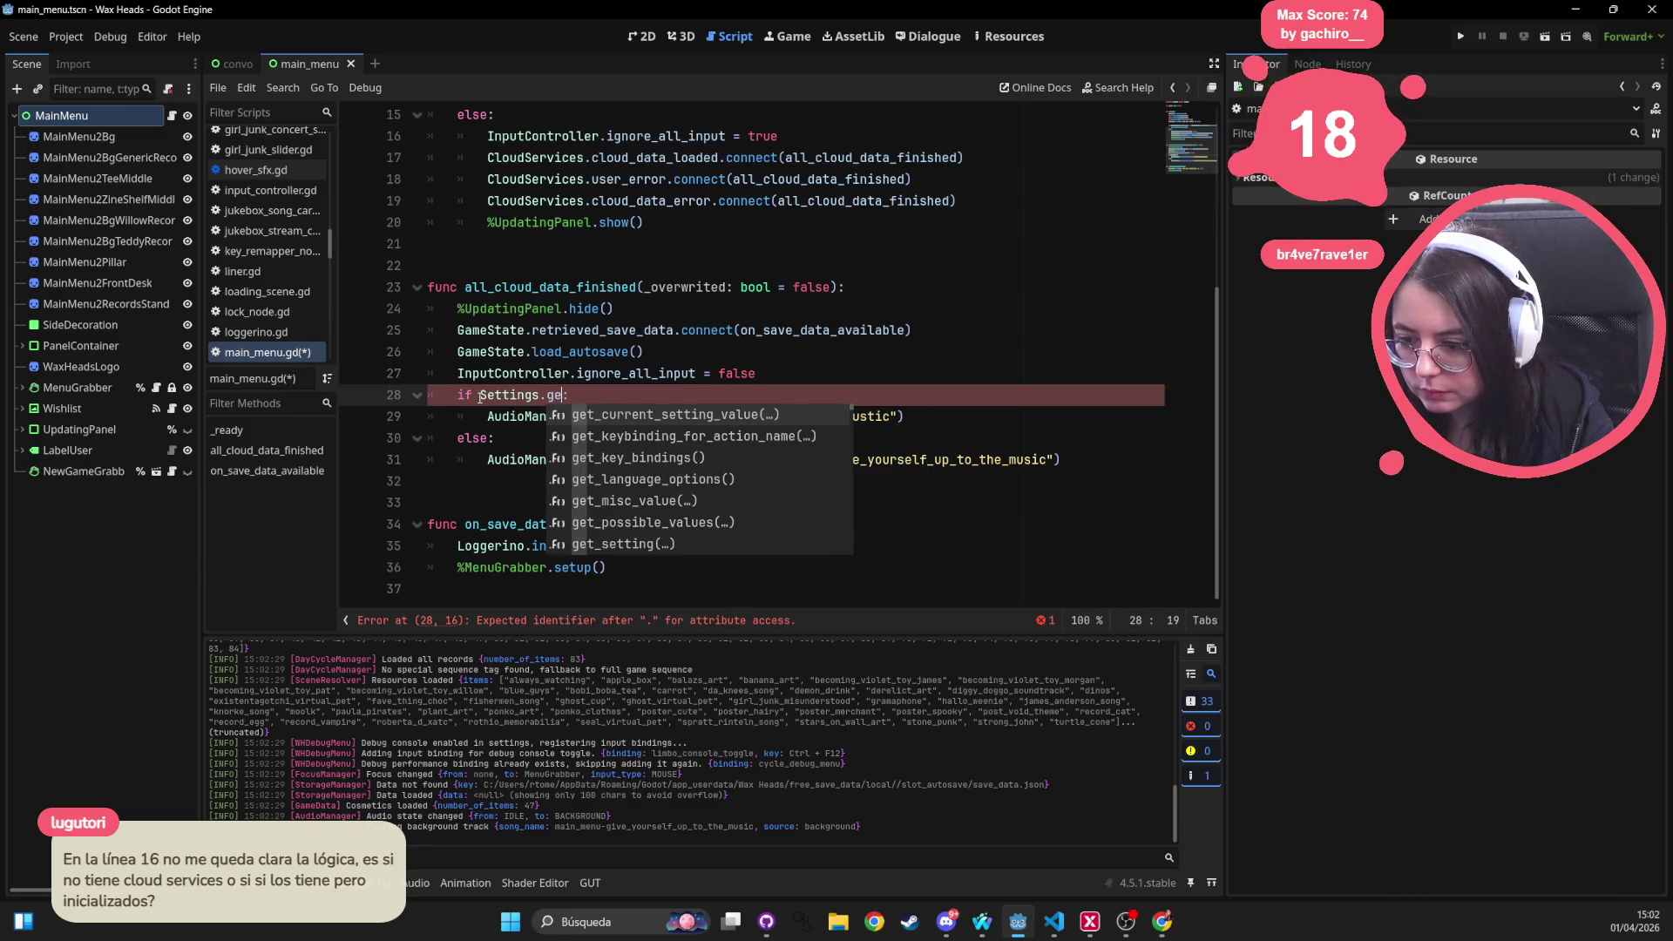
key("Right")
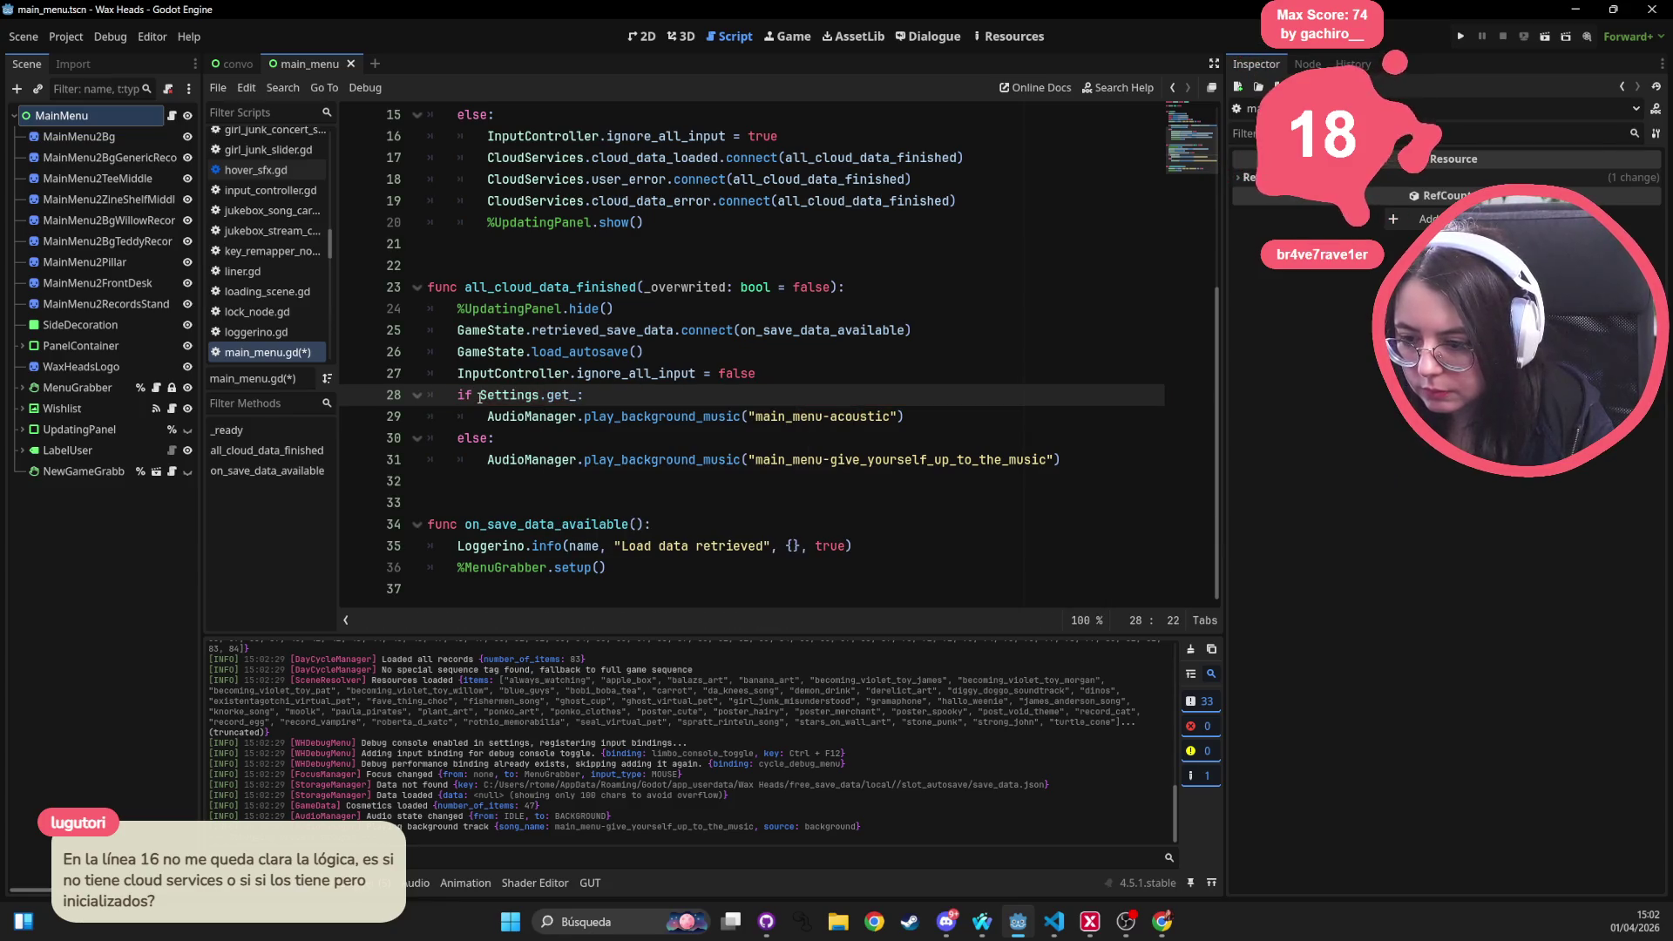
key("BackSpace")
type("mis_")
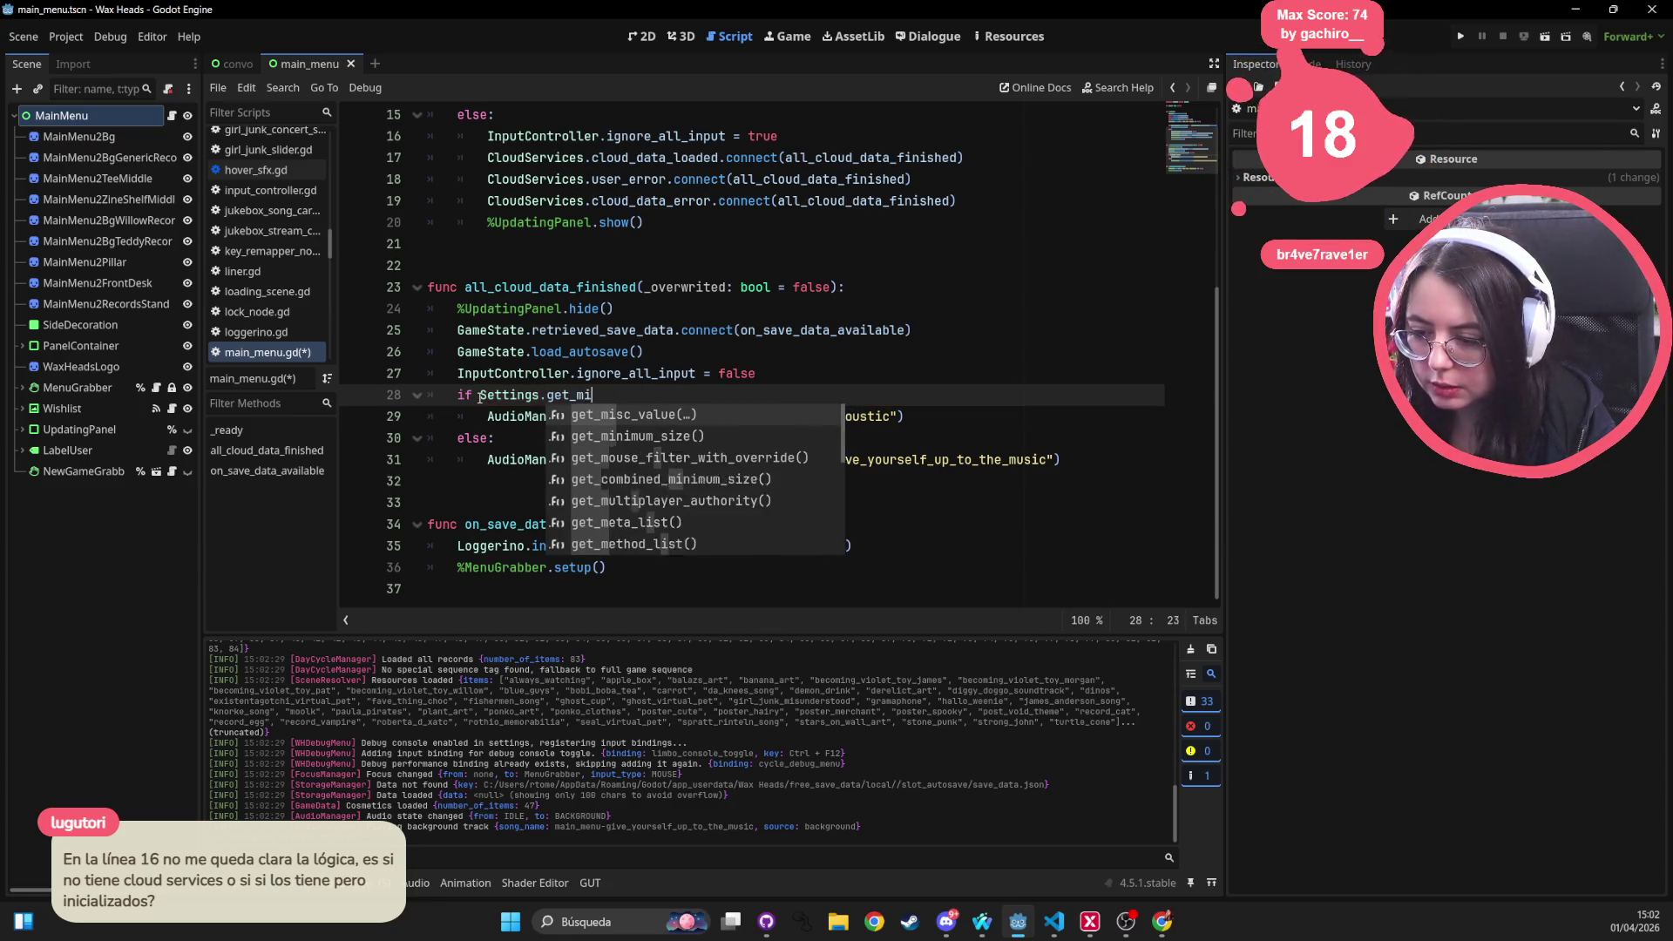
key("Return")
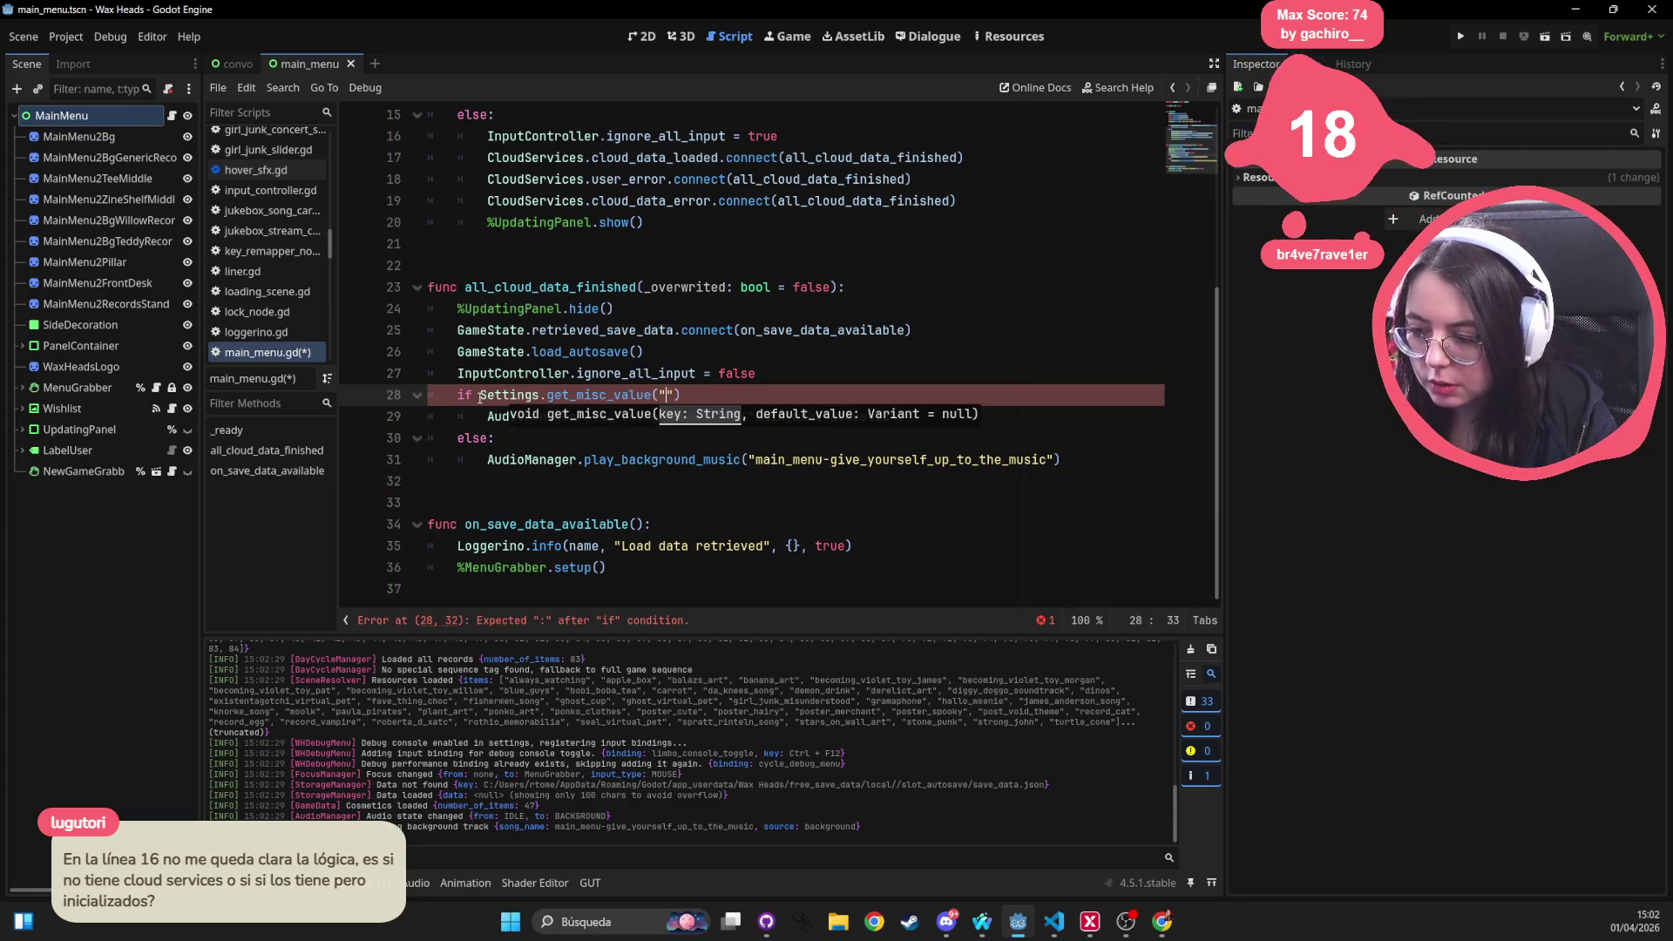
Pass "game_finished" as the key, then jump to get_misc_value's definition in settings.gd
type("game")
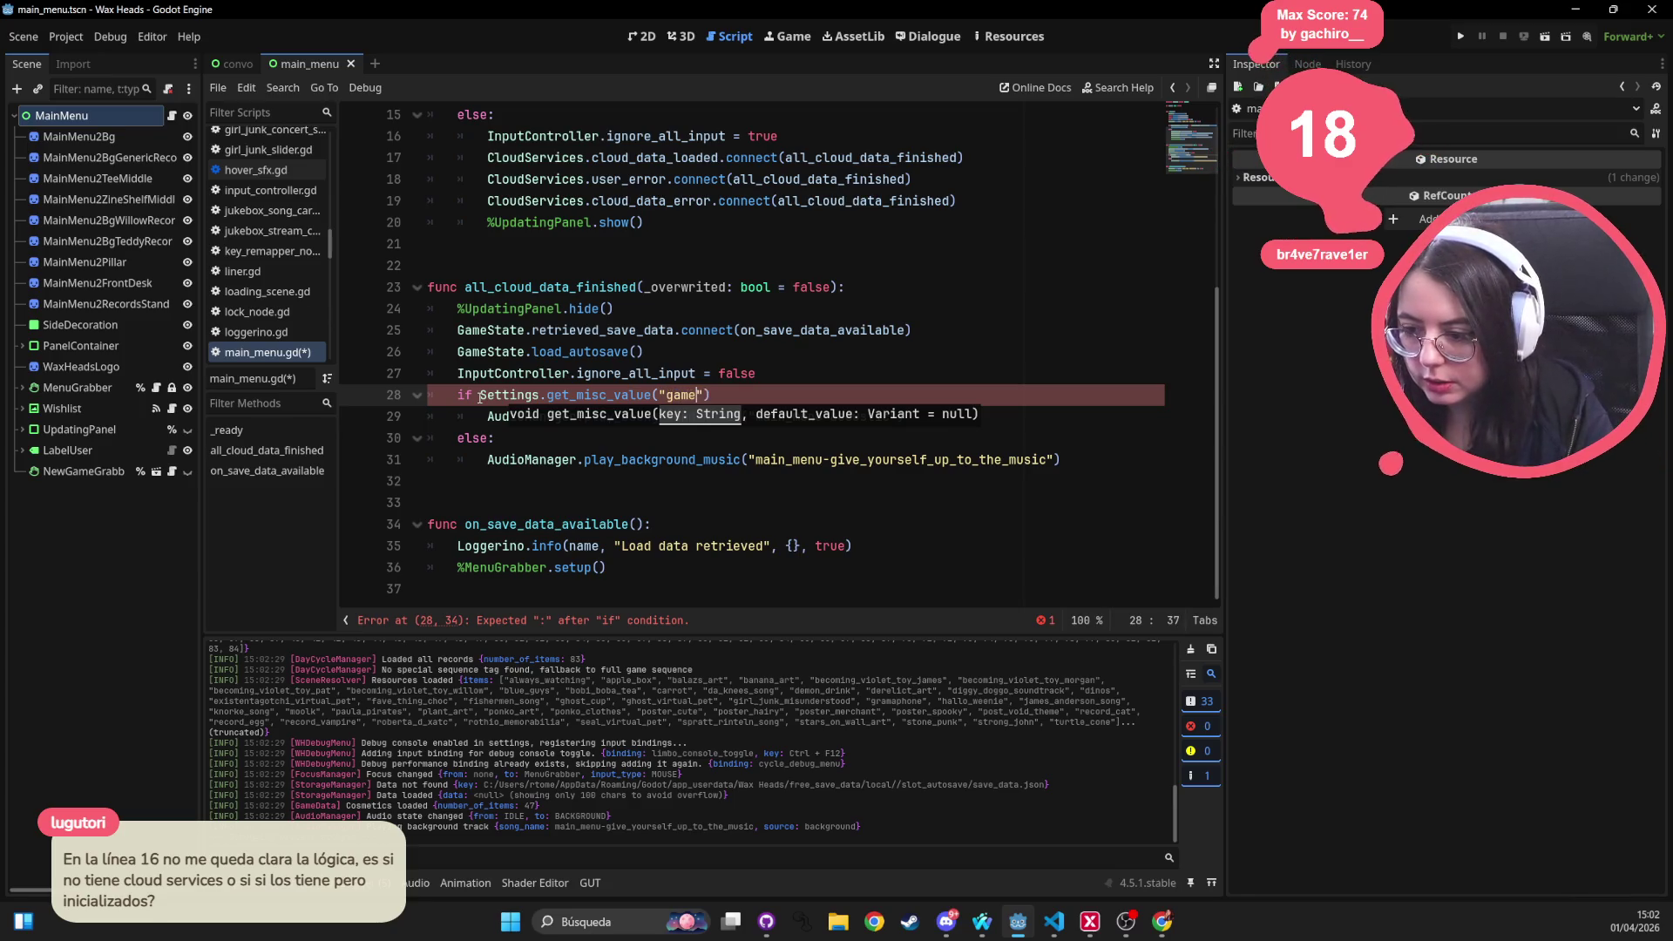
key("BackSpace")
key("BackSpace")
type("finished")
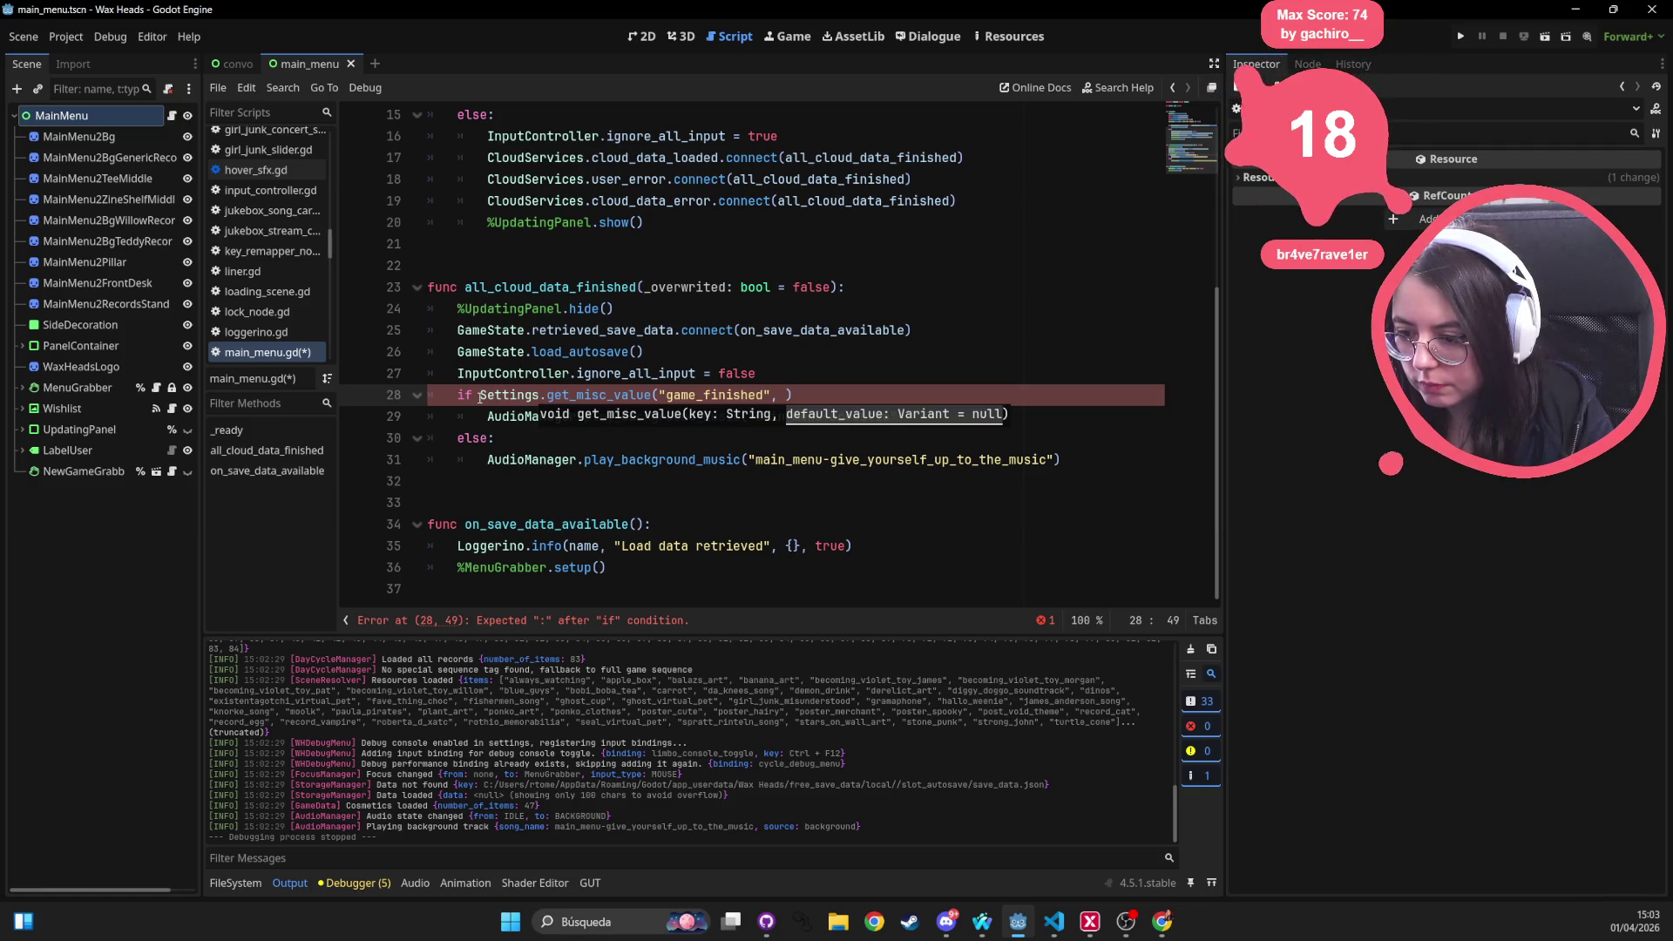
left_click(567, 395, "ctrl")
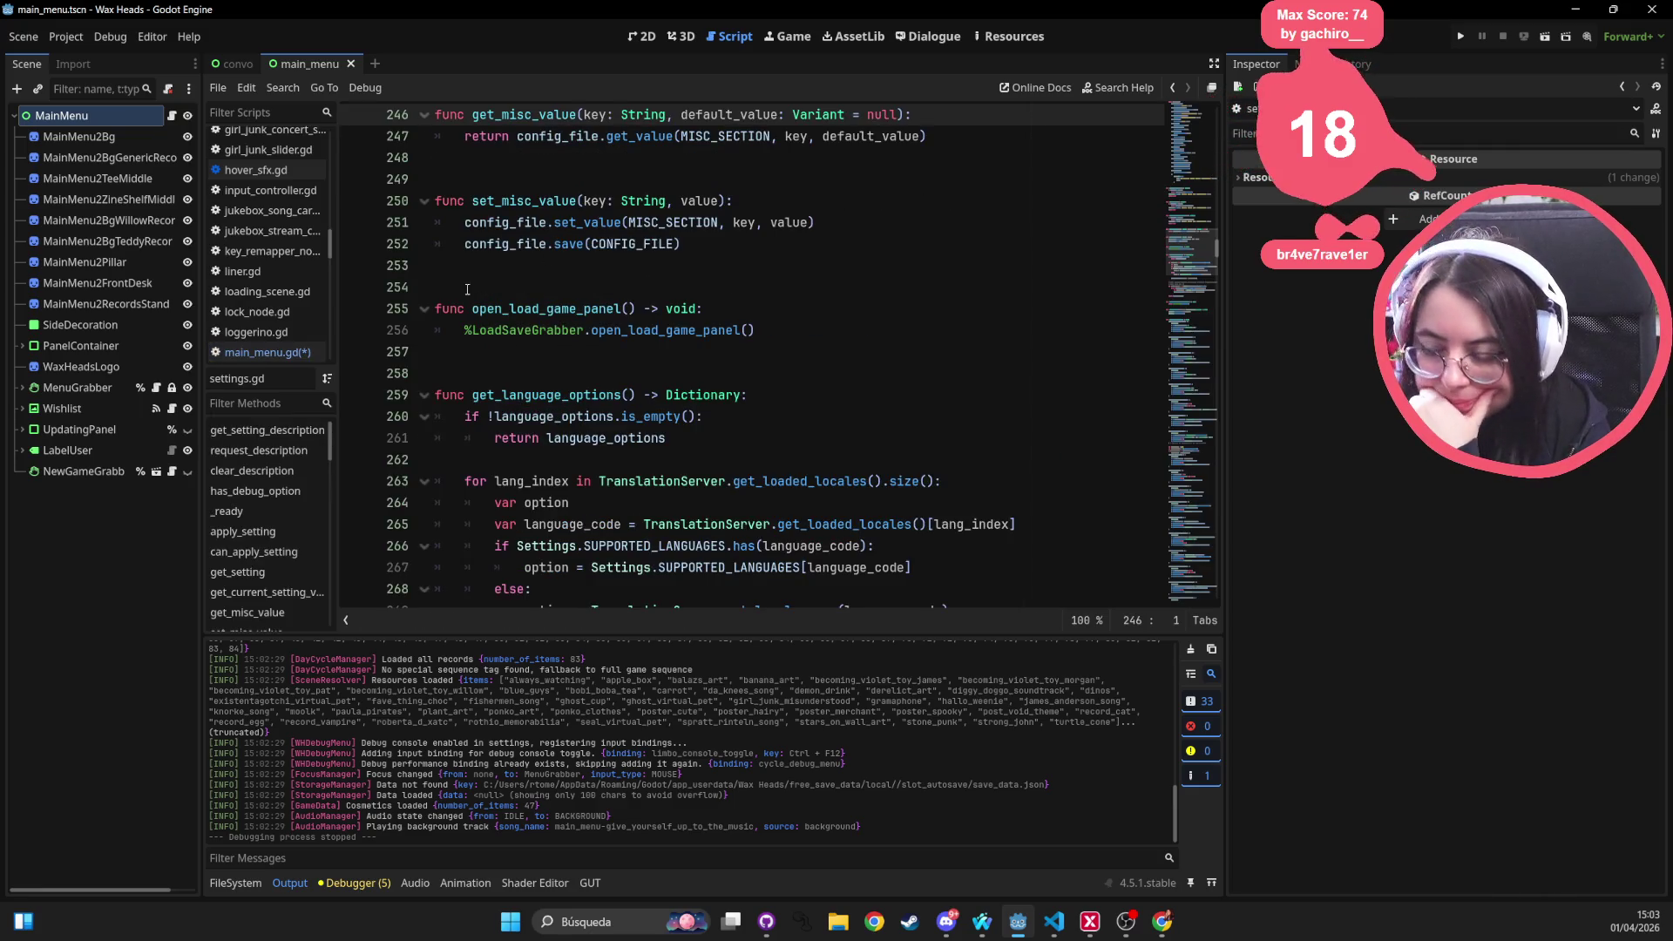
Look over get_misc_value in settings.gd, then return to the main_menu.gd script
scroll(469, 289, "up", 1)
scroll(467, 289, "up", 2)
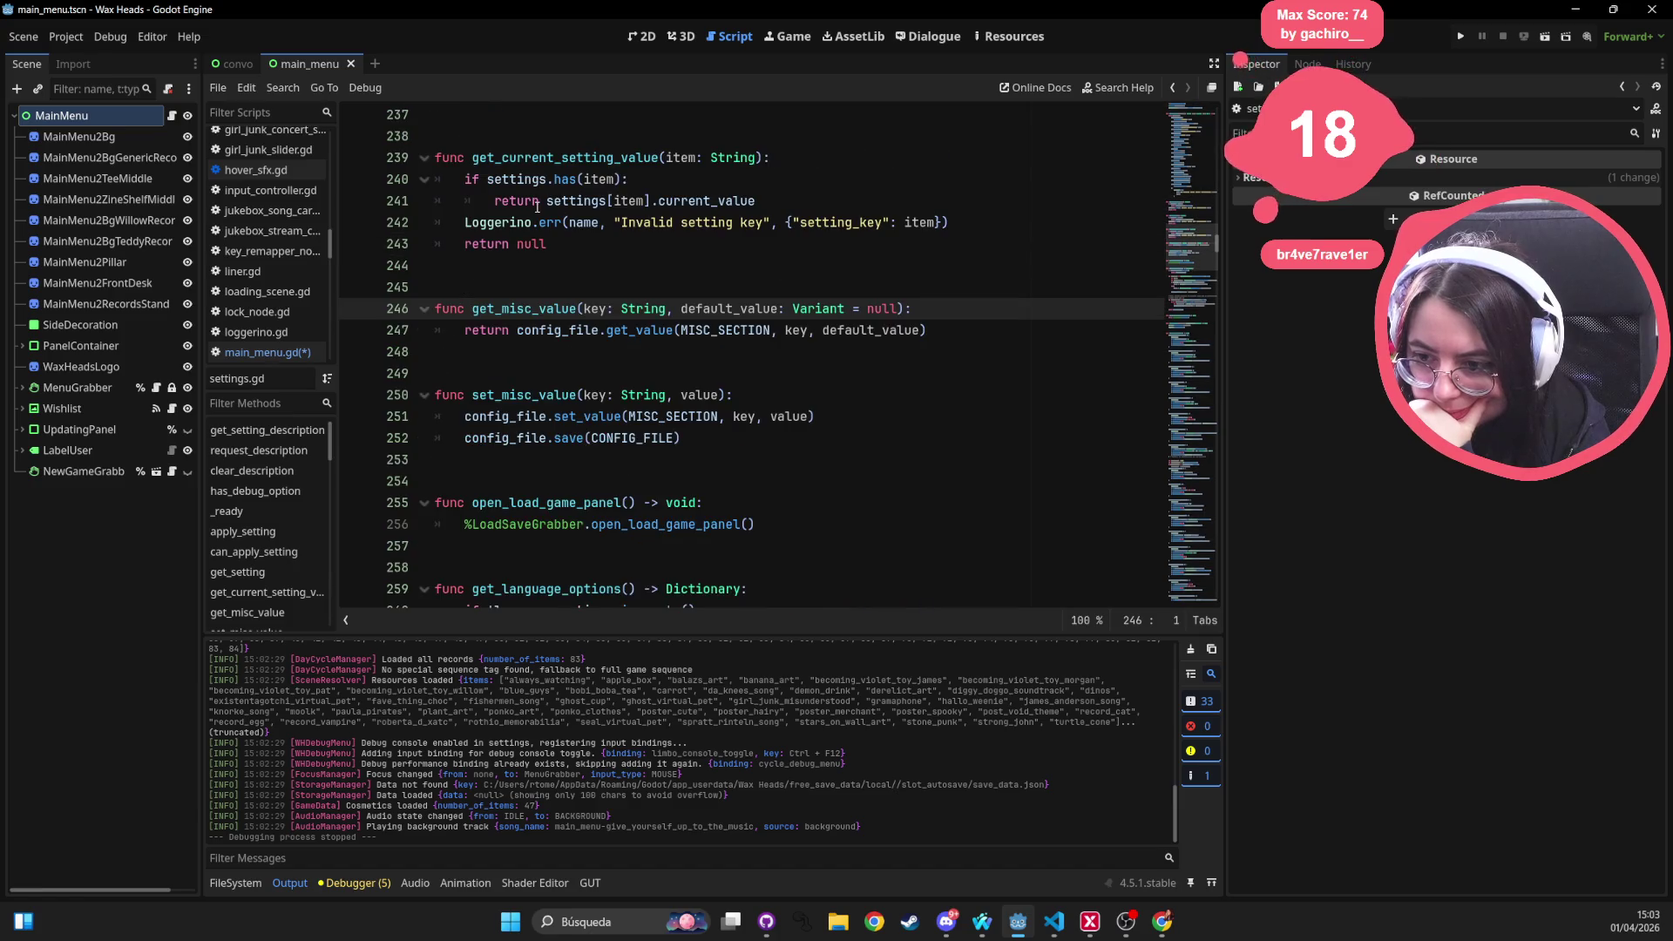
scroll(536, 206, "up", 4)
scroll(537, 212, "down", 4)
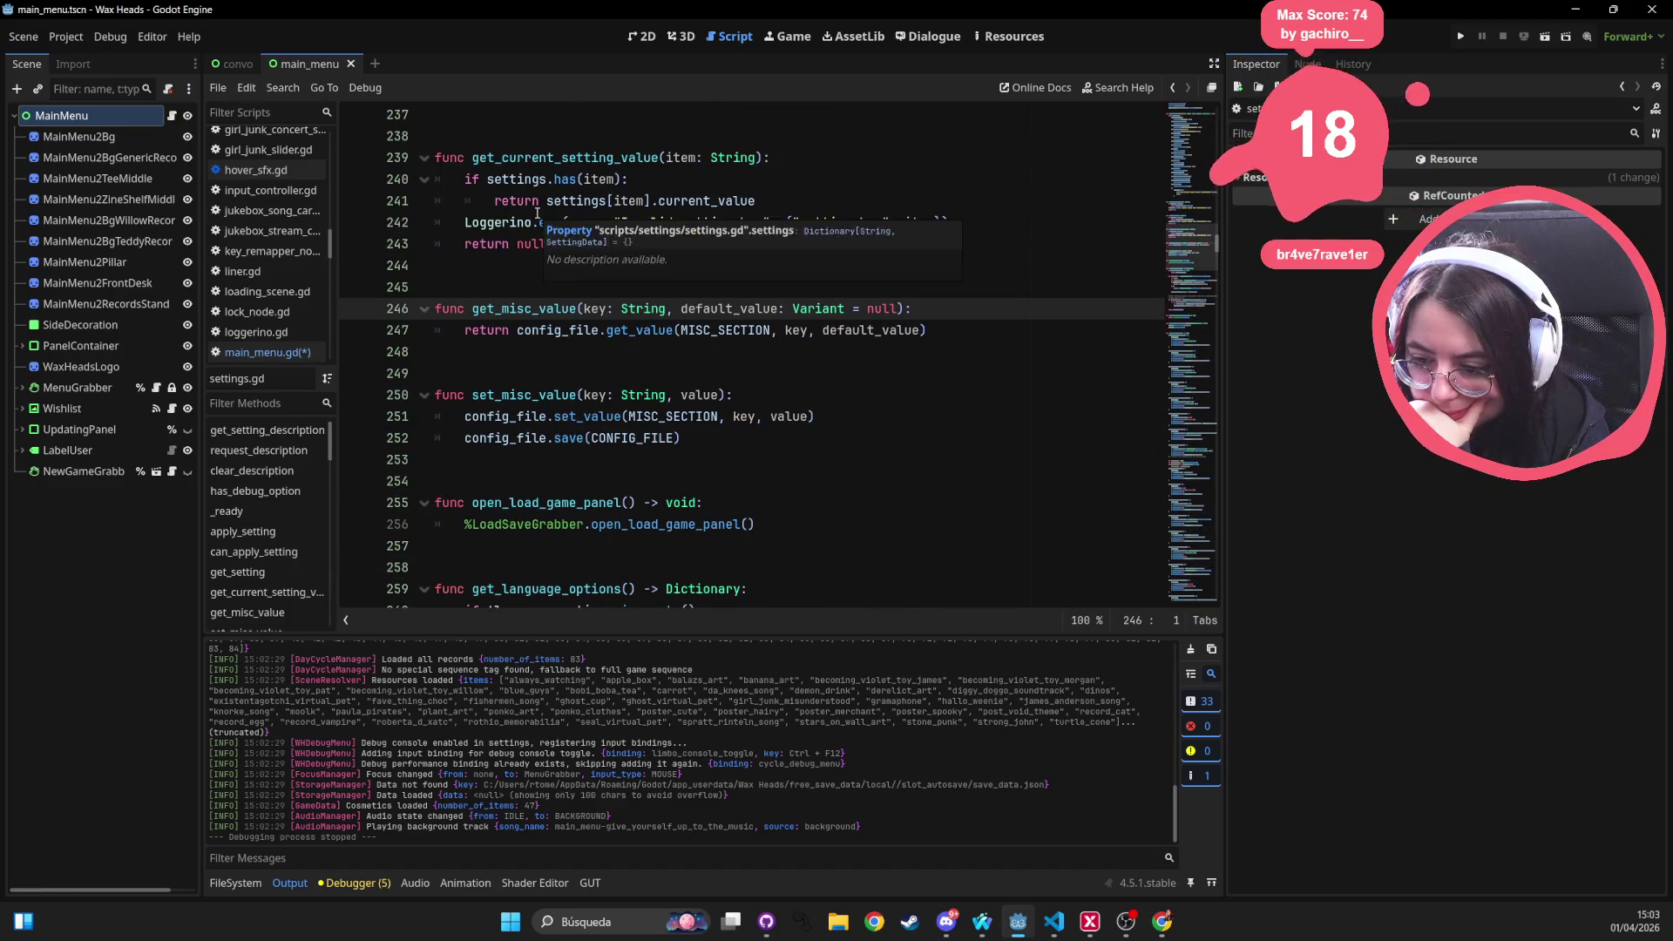
scroll(593, 285, "up", 1)
double_click(533, 373)
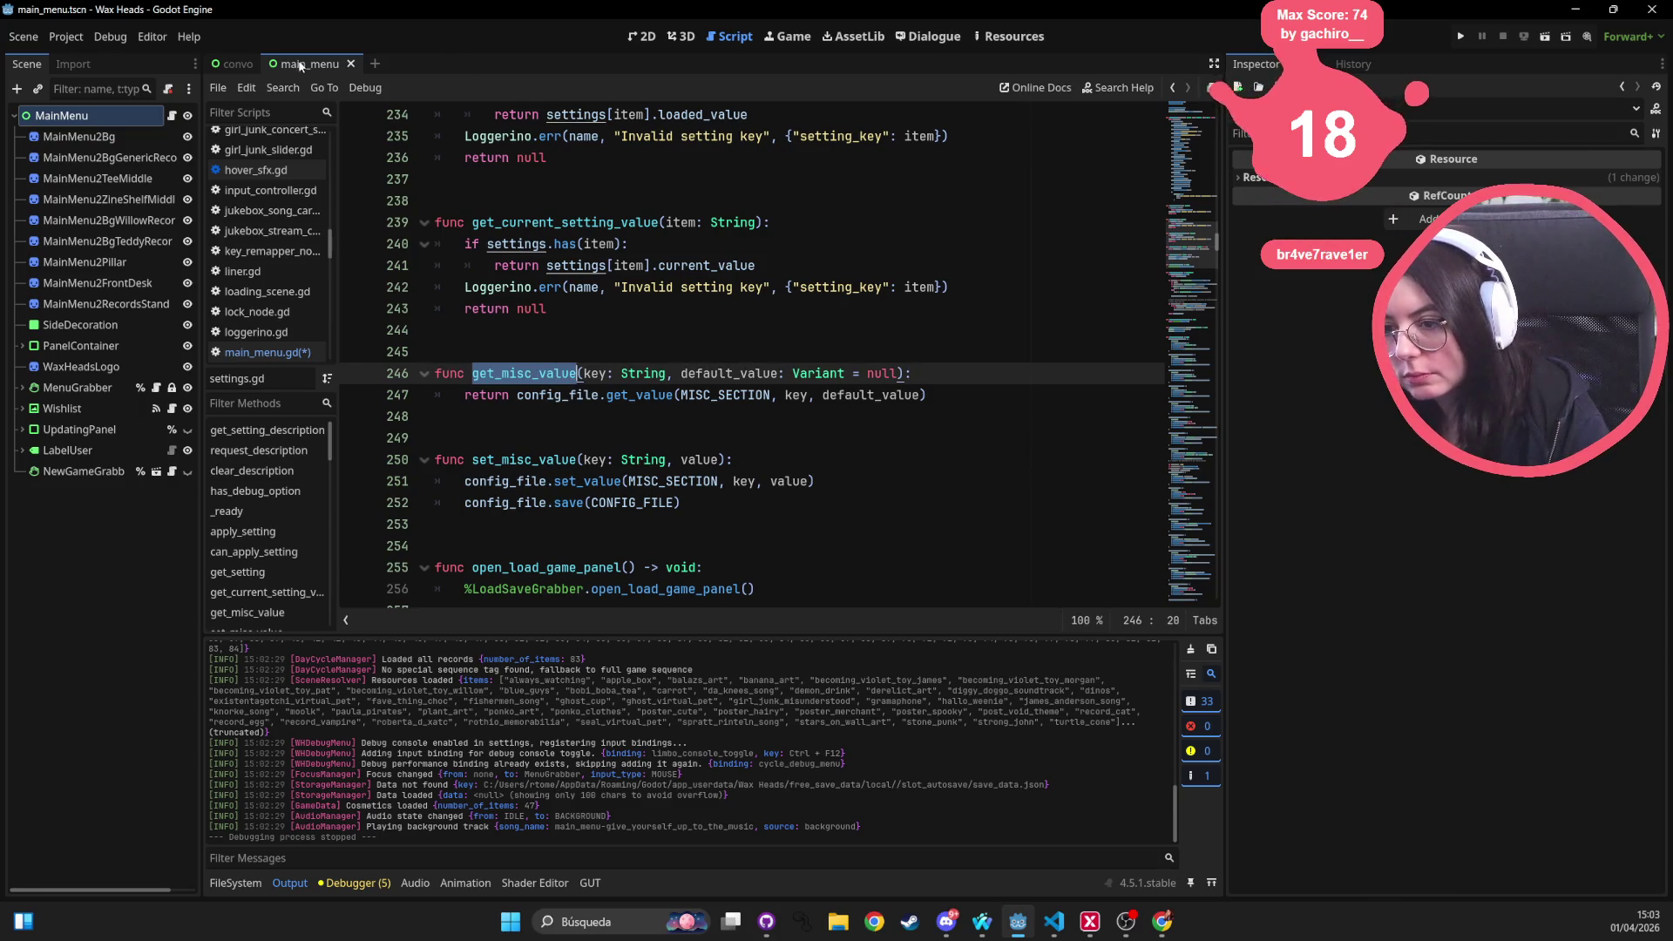
left_click(221, 65)
left_click(344, 64)
left_click(642, 36)
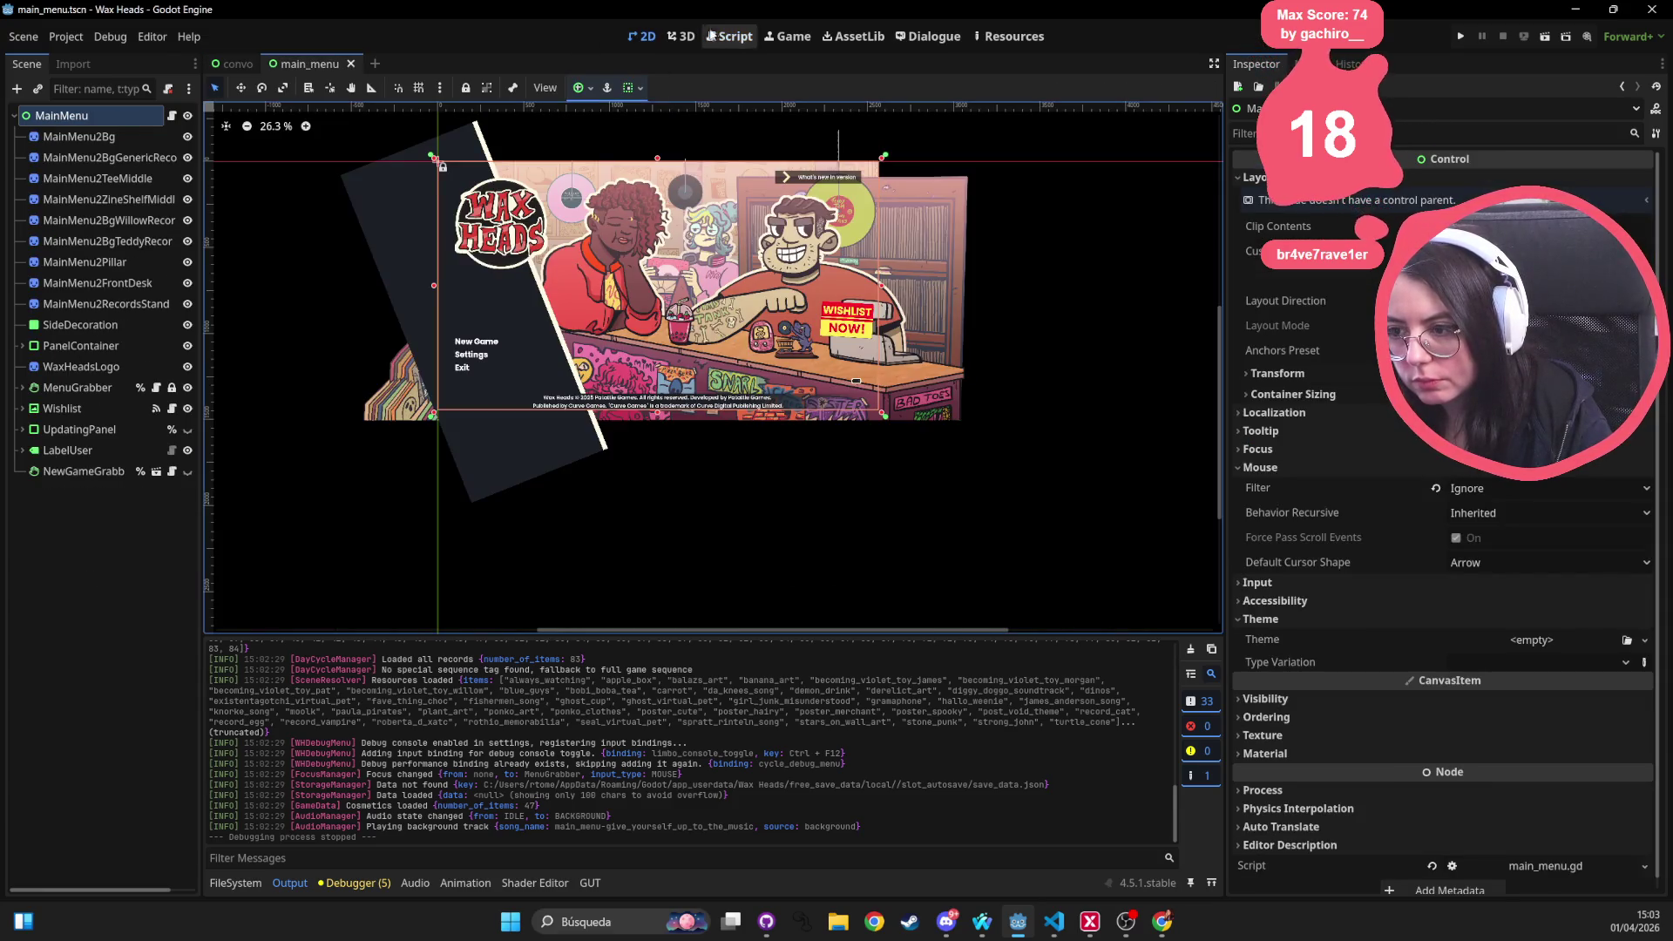
left_click(730, 36)
Add null as the default argument to line 28's game_finished check
double_click(731, 416)
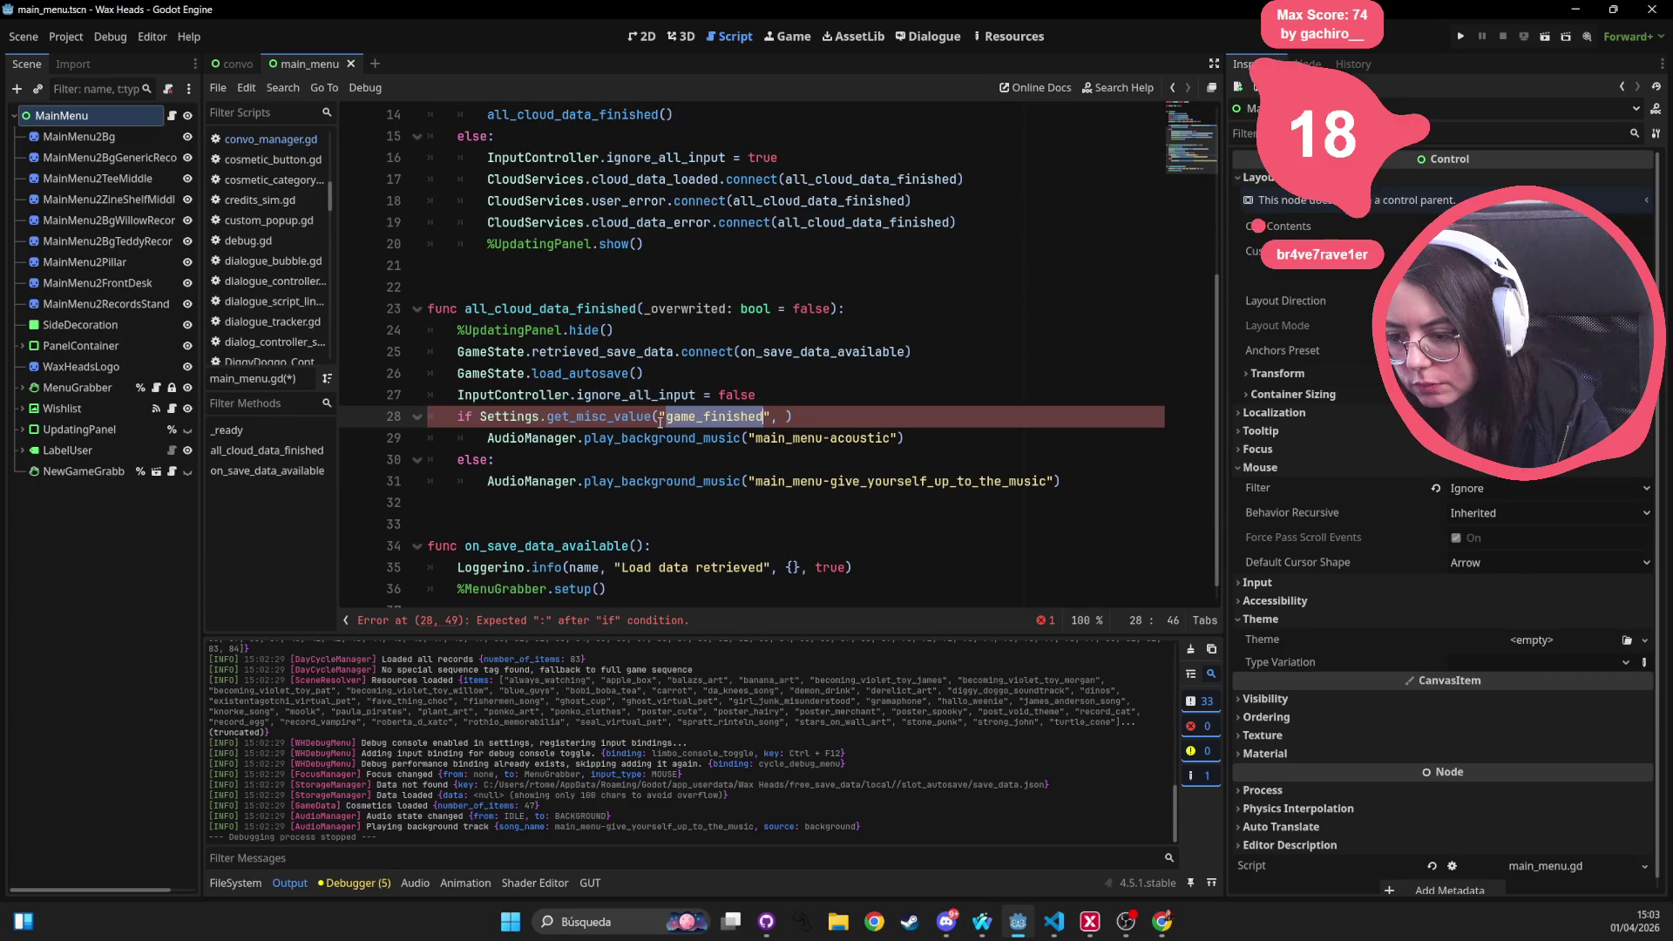
left_click(784, 417)
type("null")
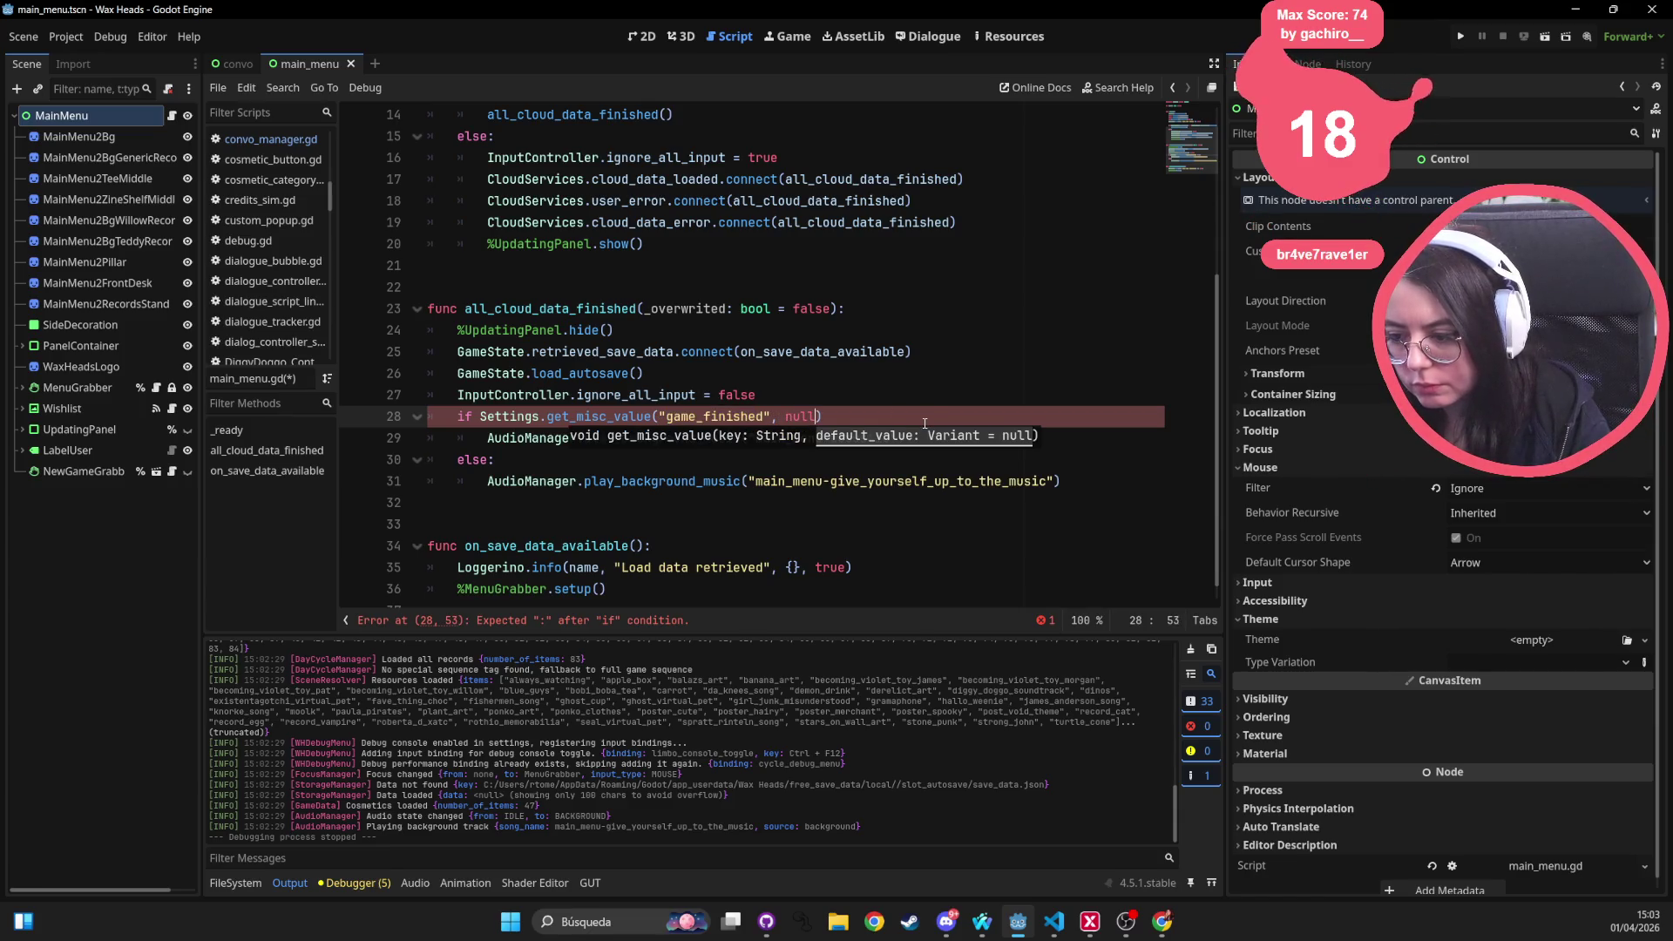
key("Escape")
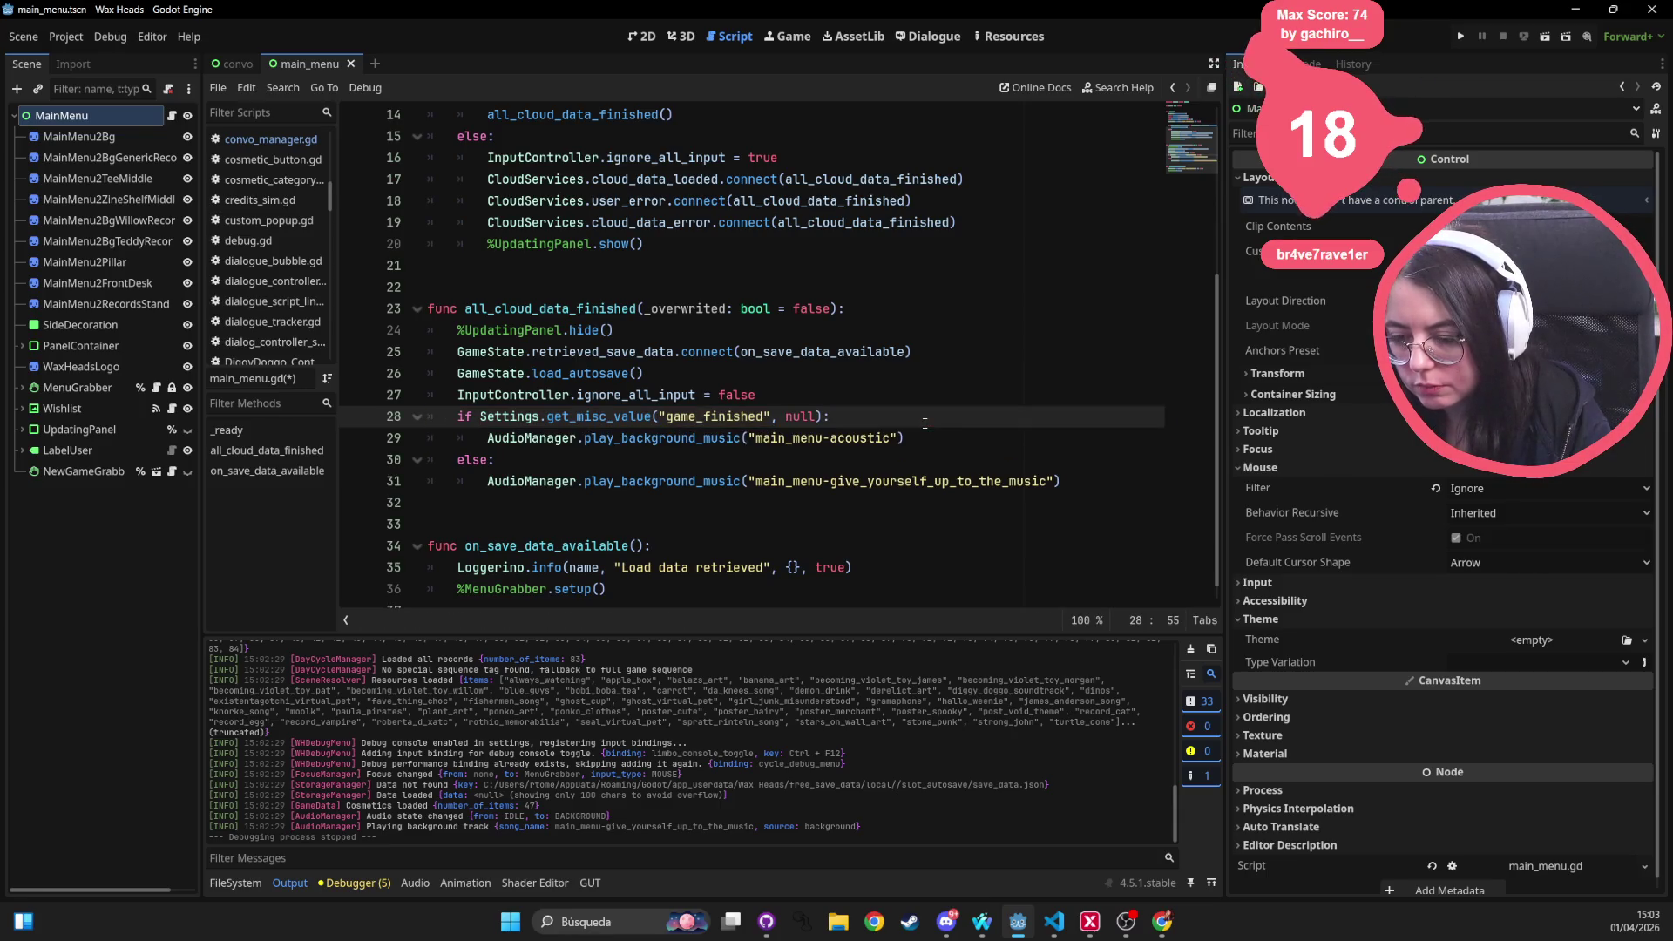
type(":")
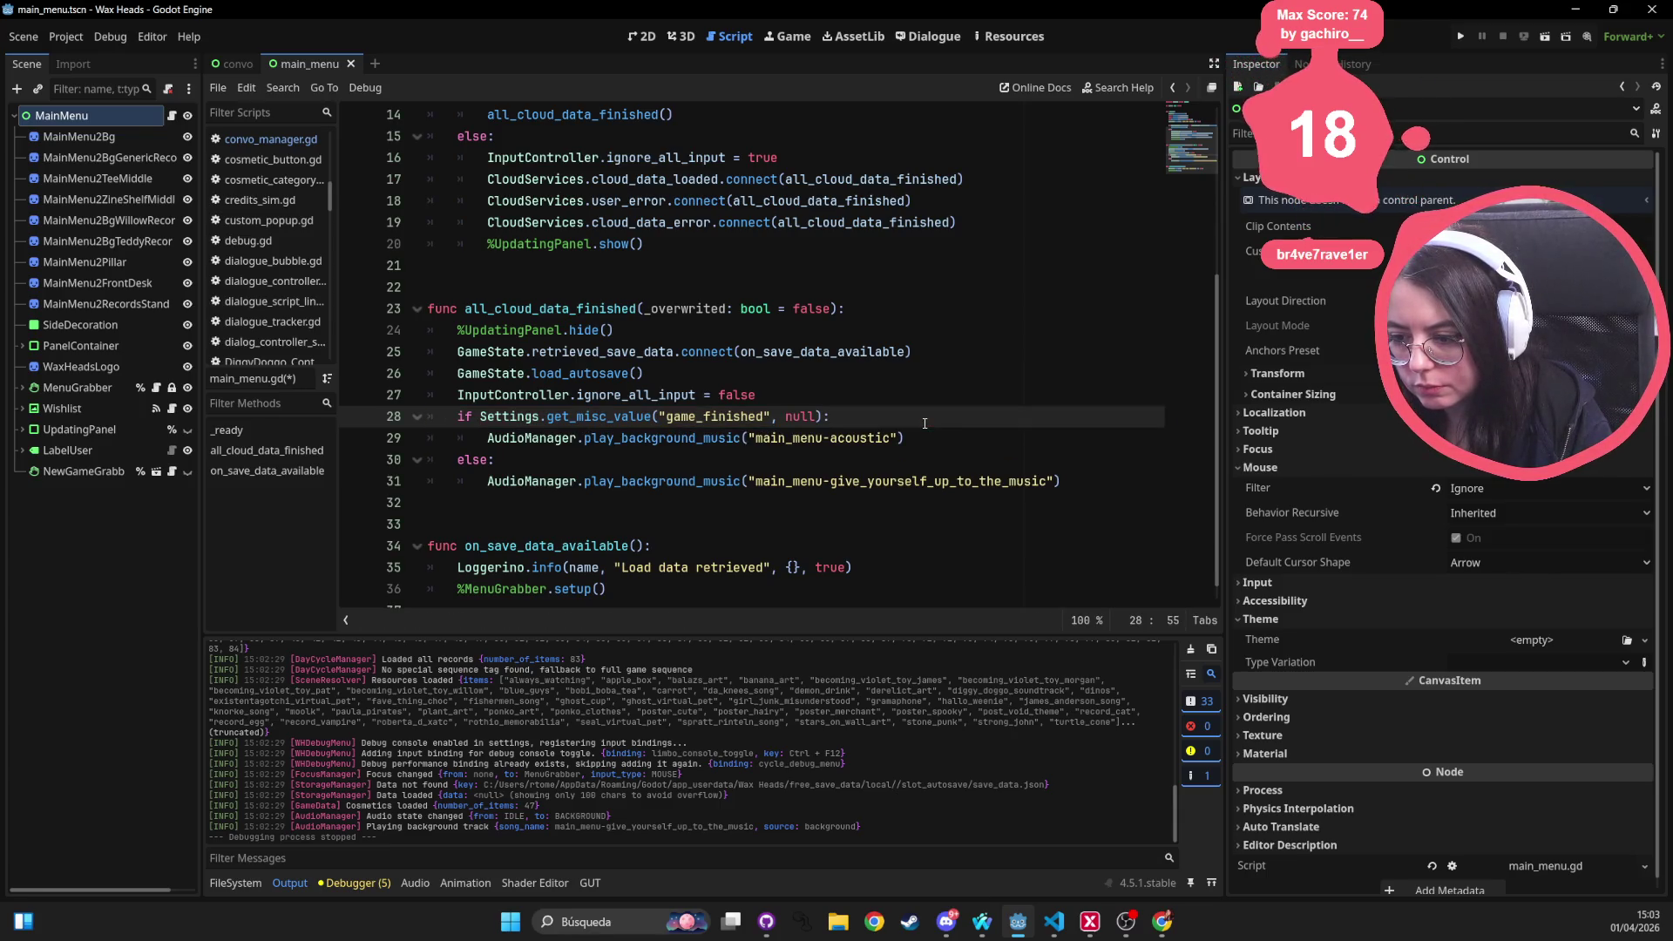
key("Return")
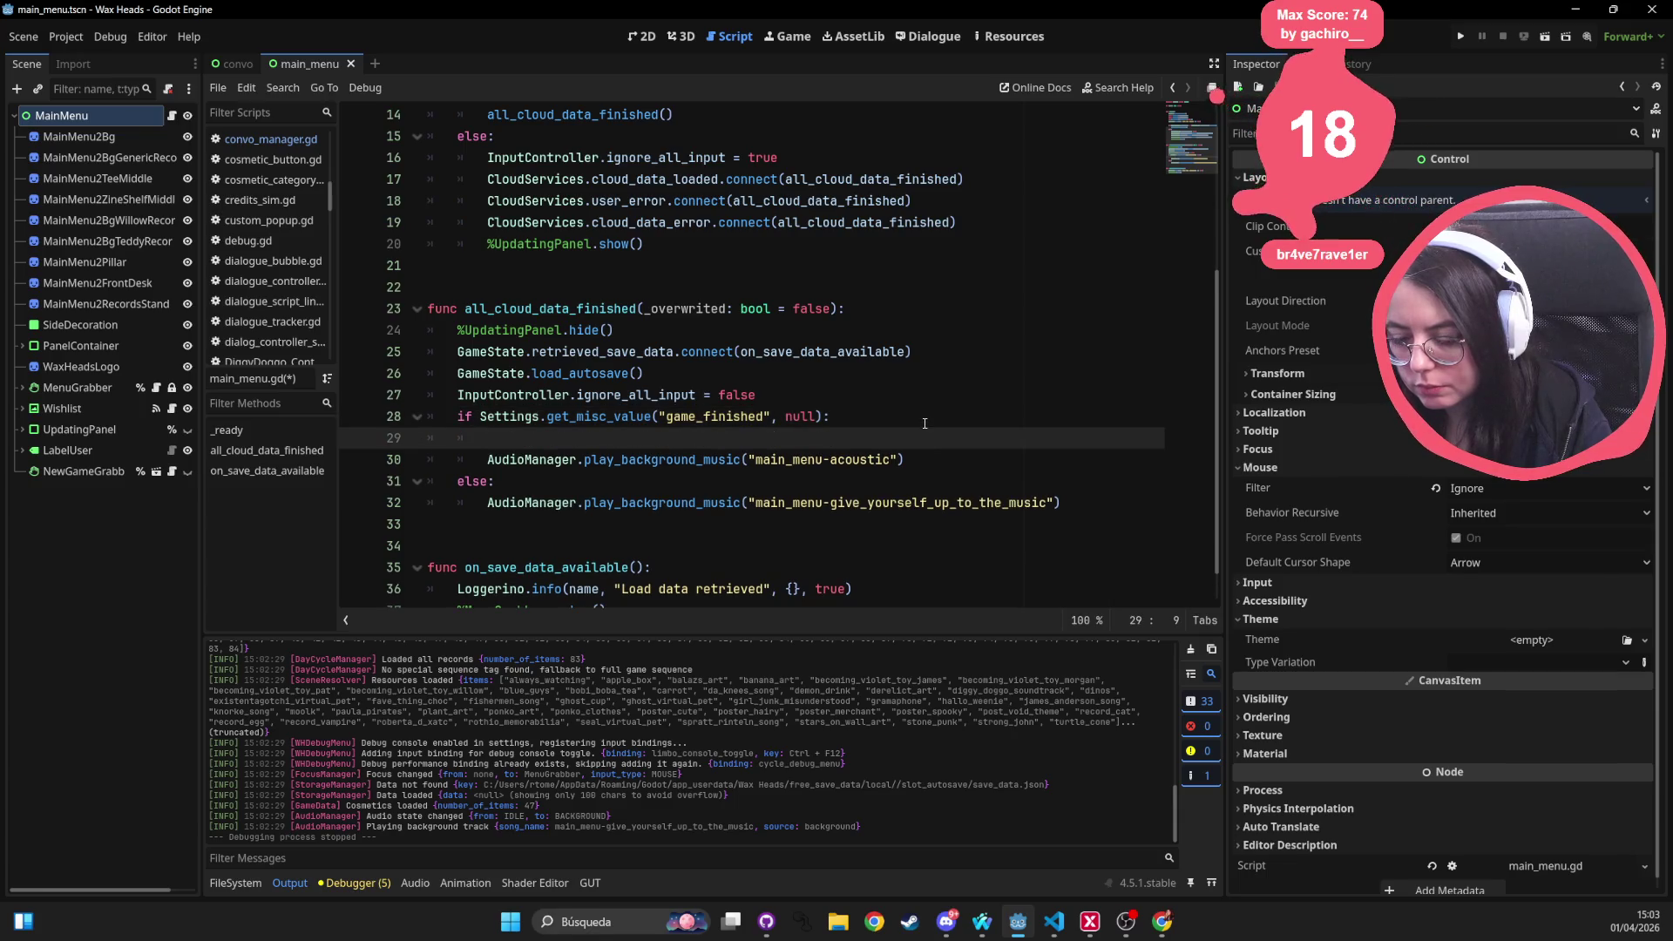
key("ctrl+z")
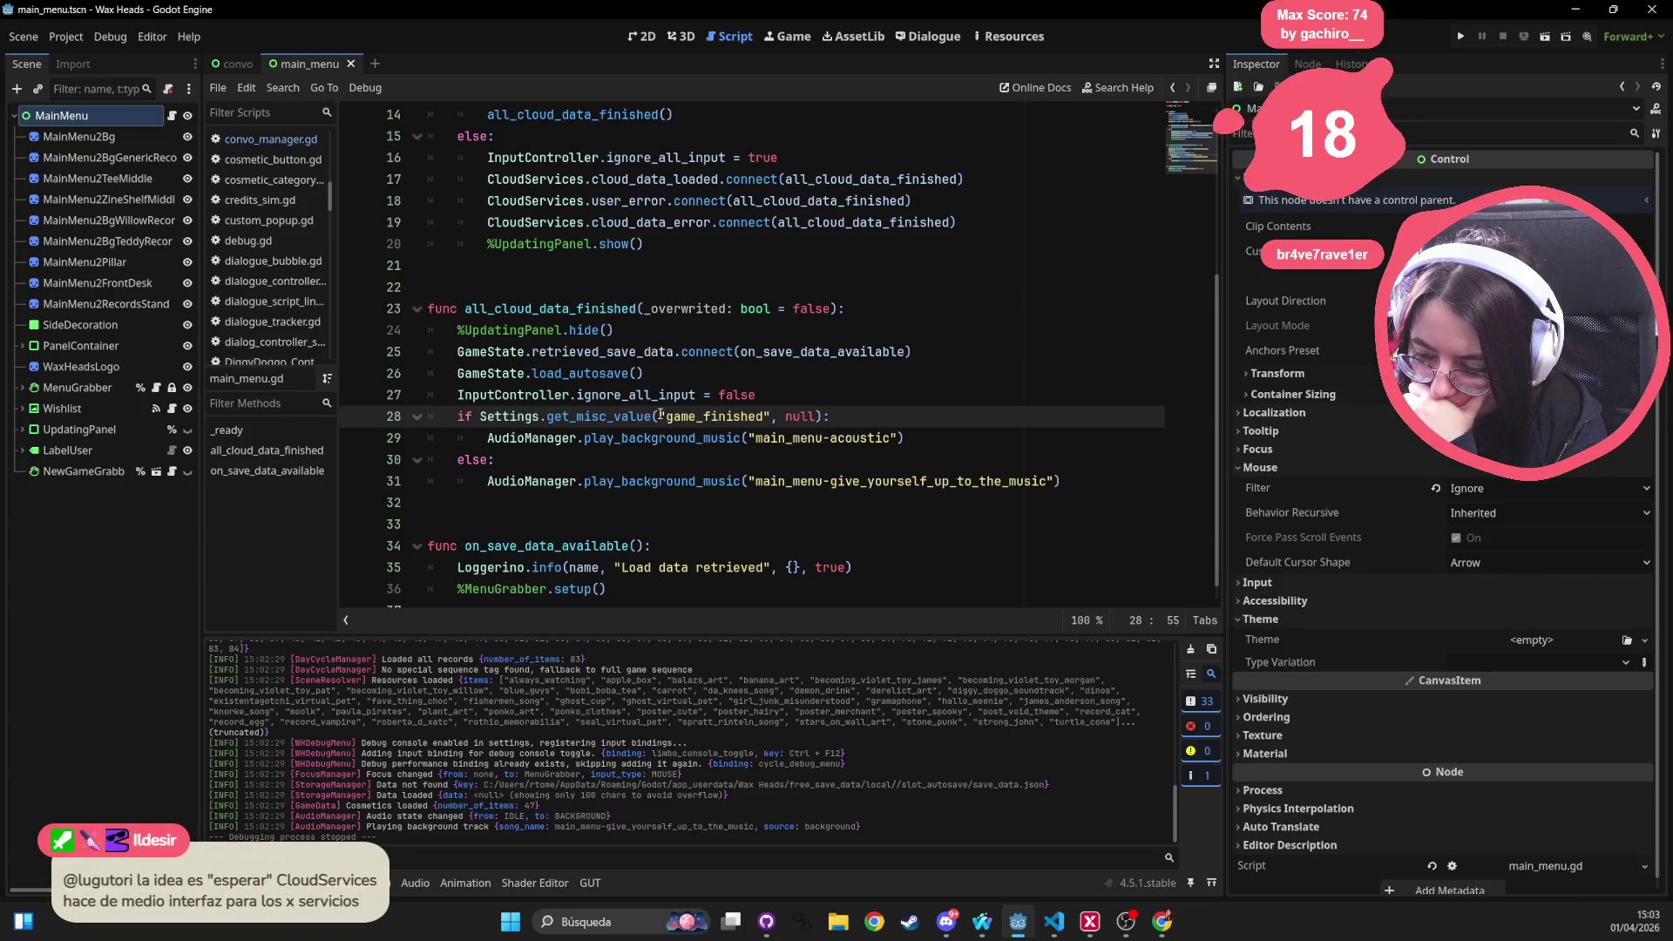
double_click(794, 416)
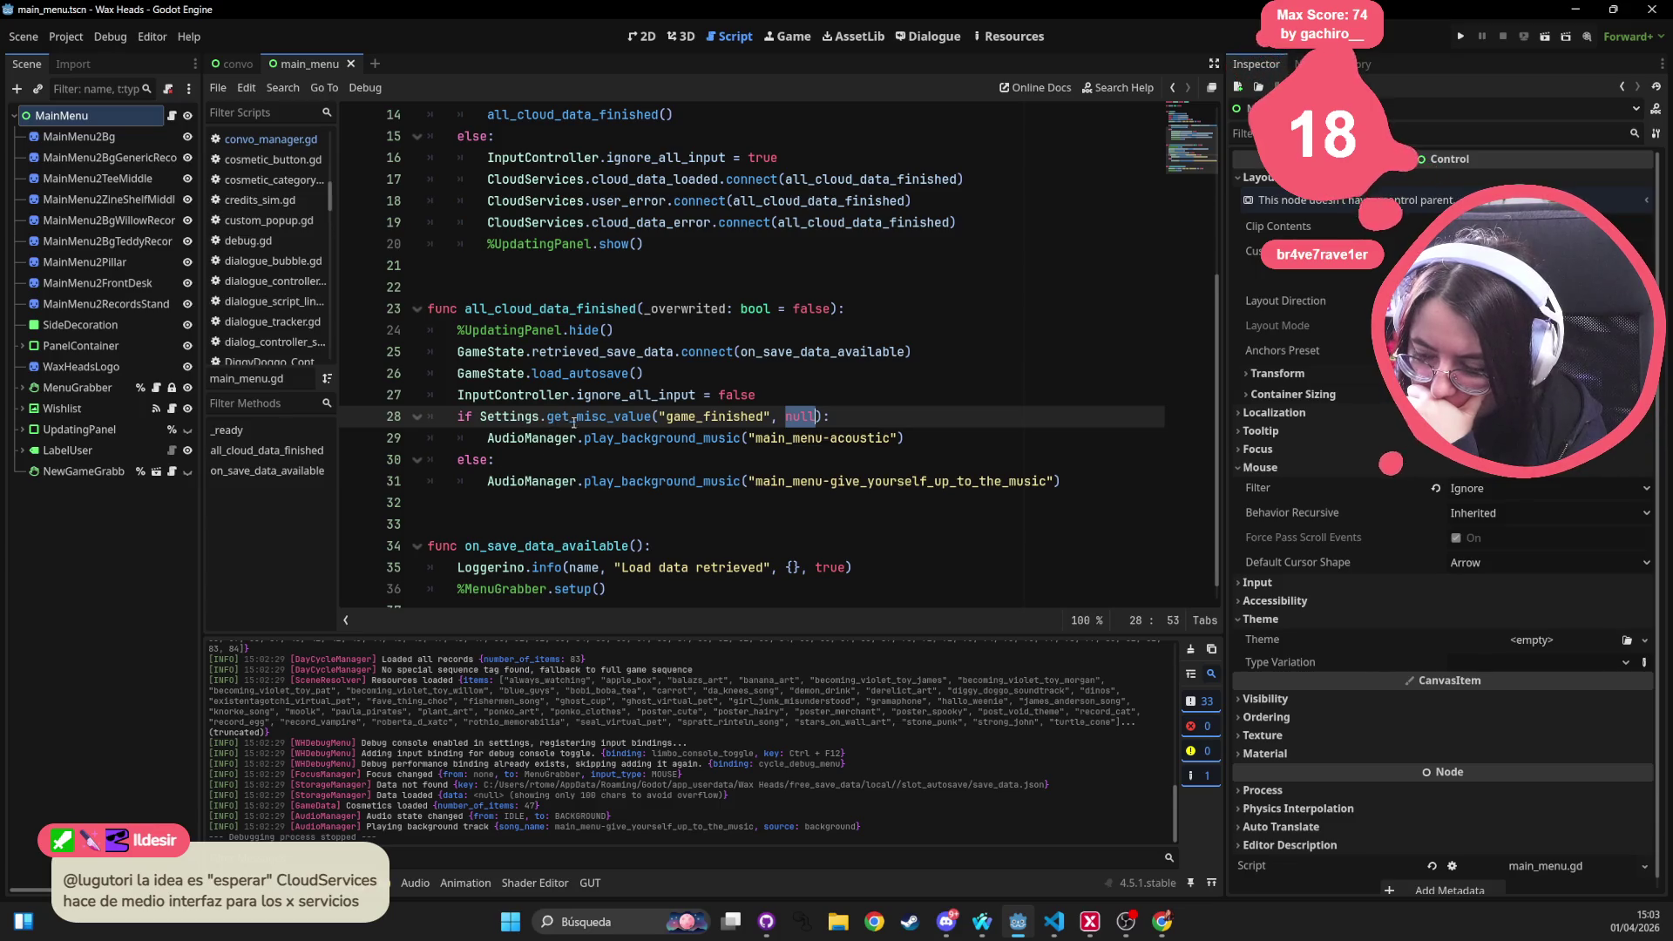
left_click(819, 333)
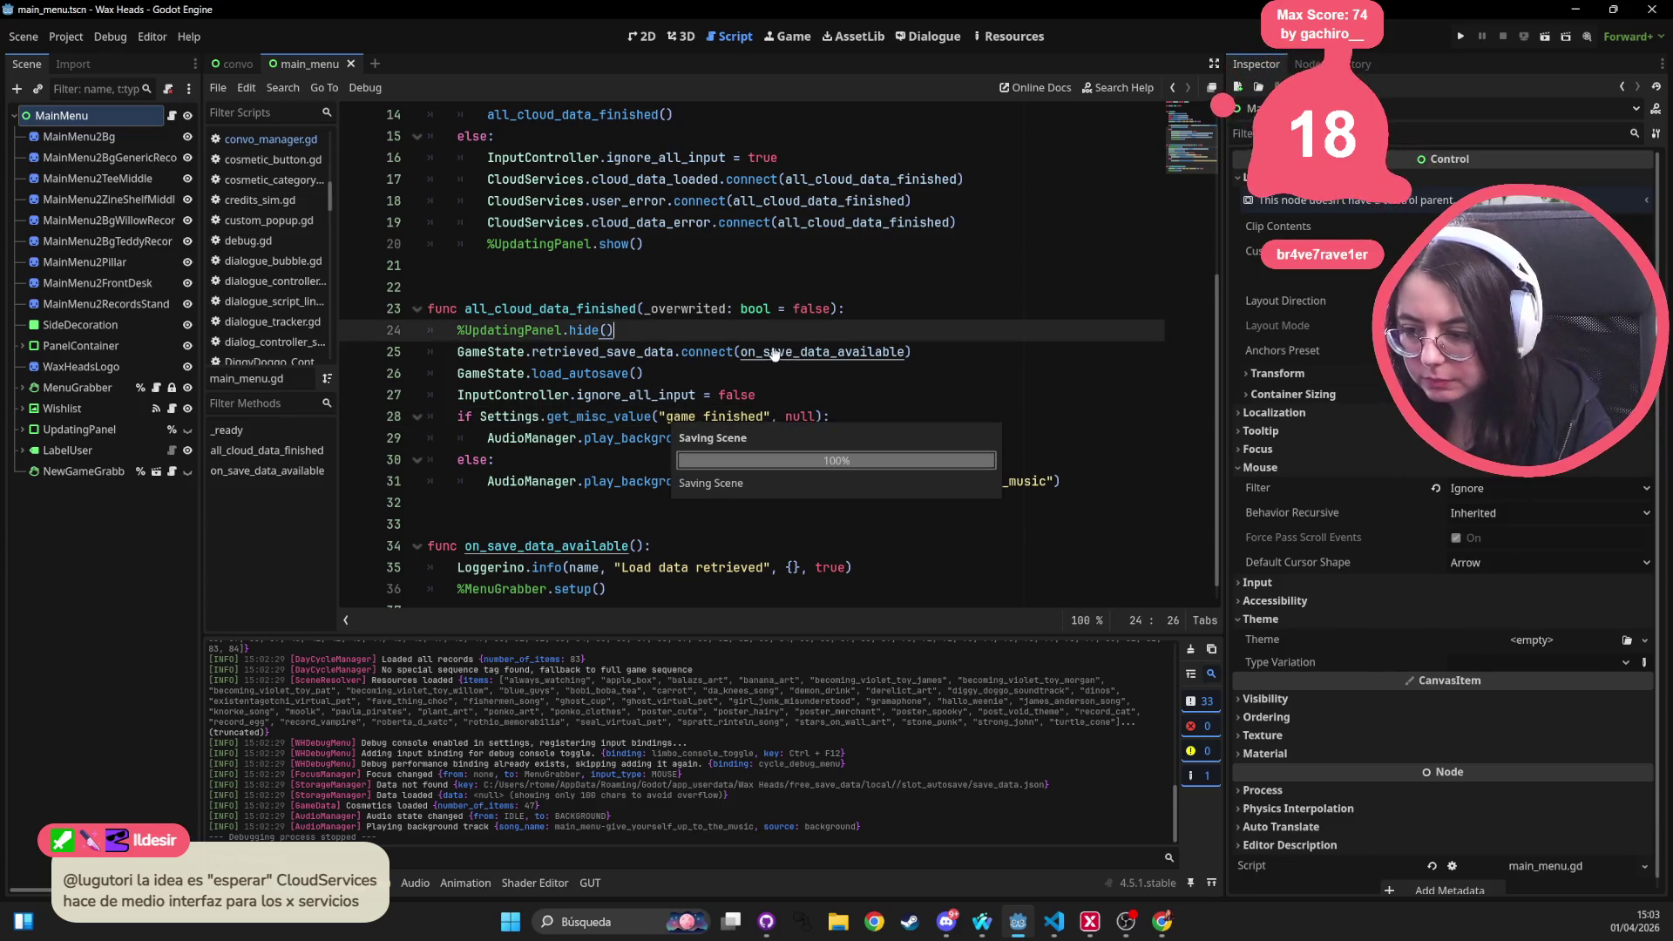
key("Up")
key("Up")
key("Up")
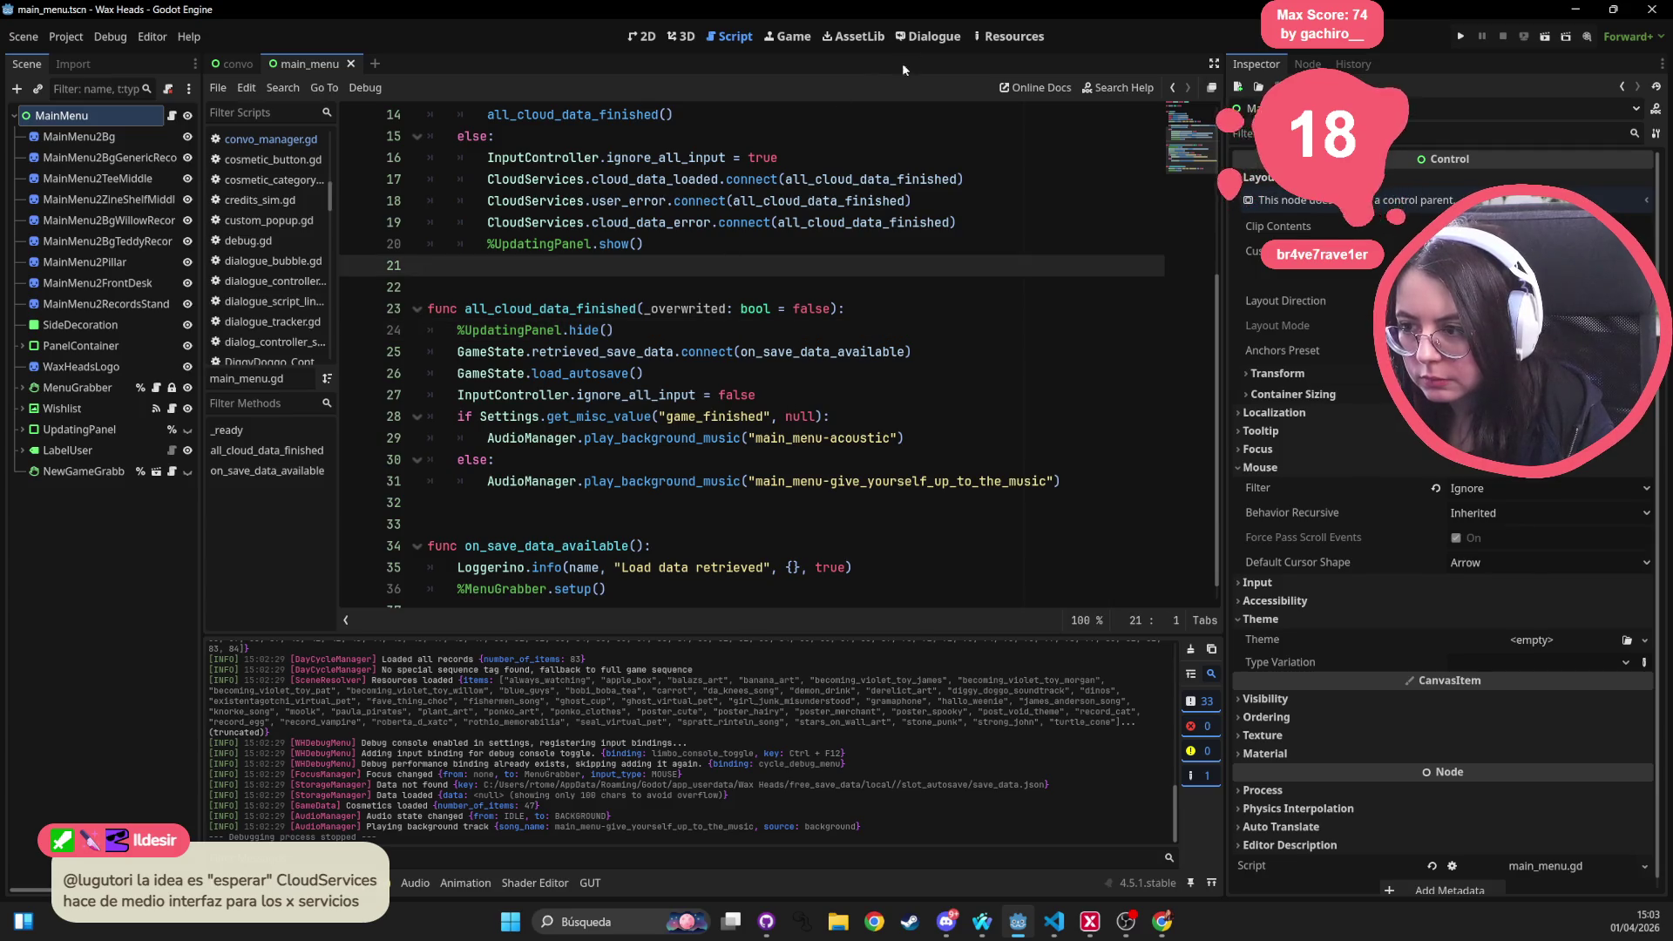
Open clive_epilogue.dialogue and start a new 'do' line after show_credits_sim on line 93
key("alt+shift+o")
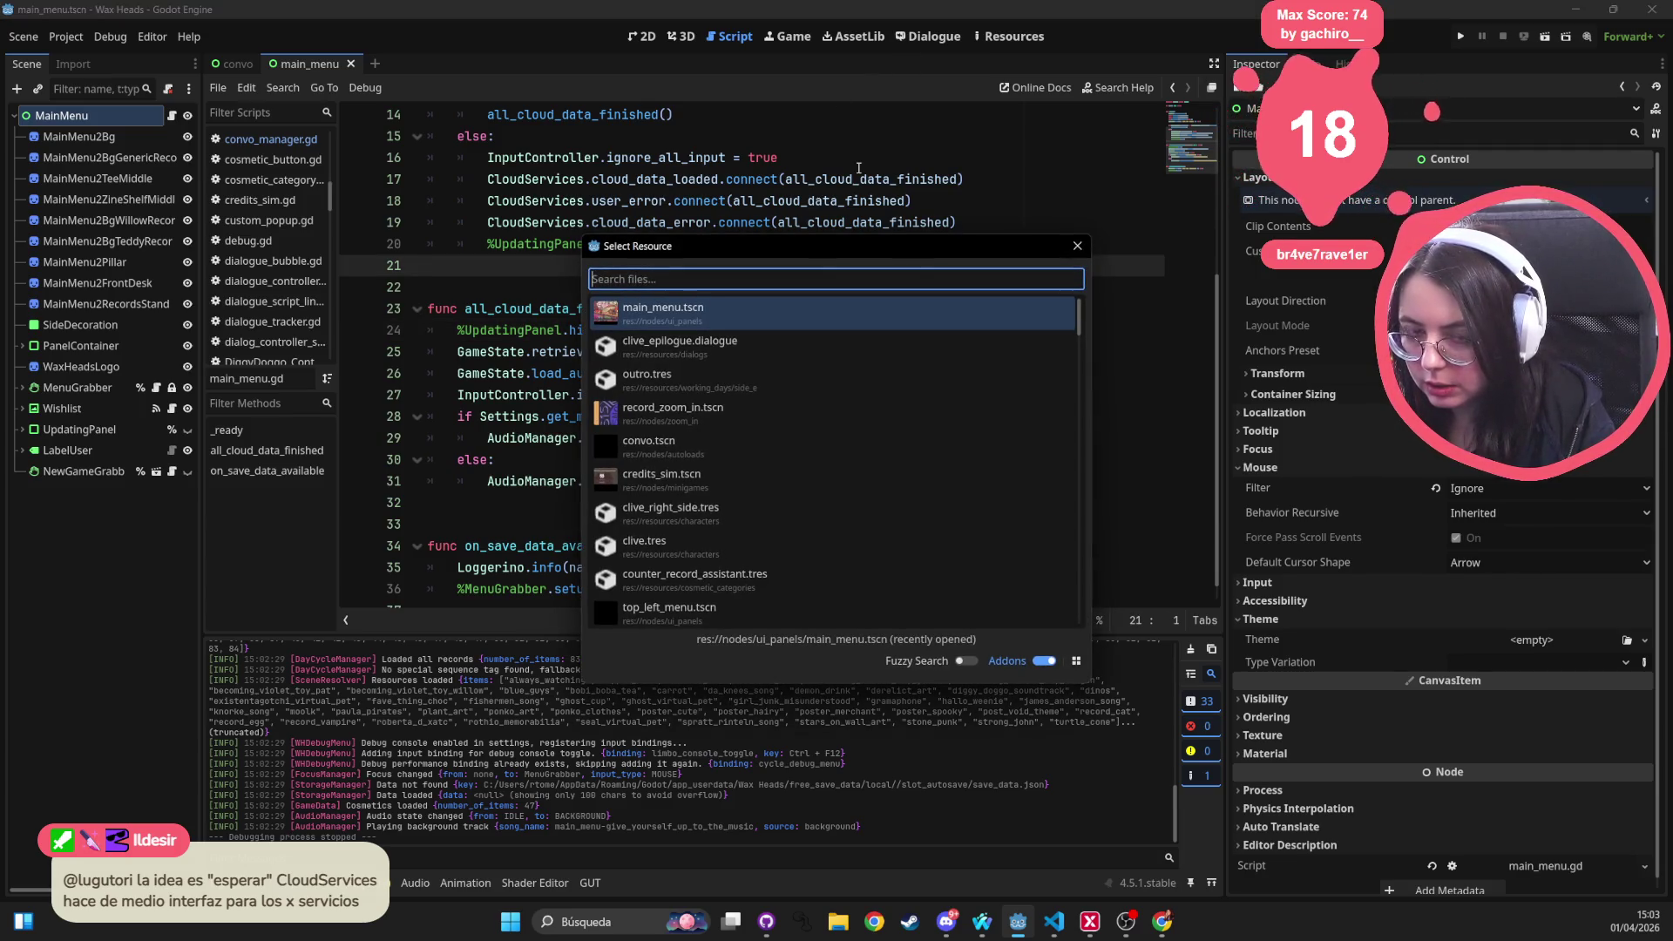
type("outro")
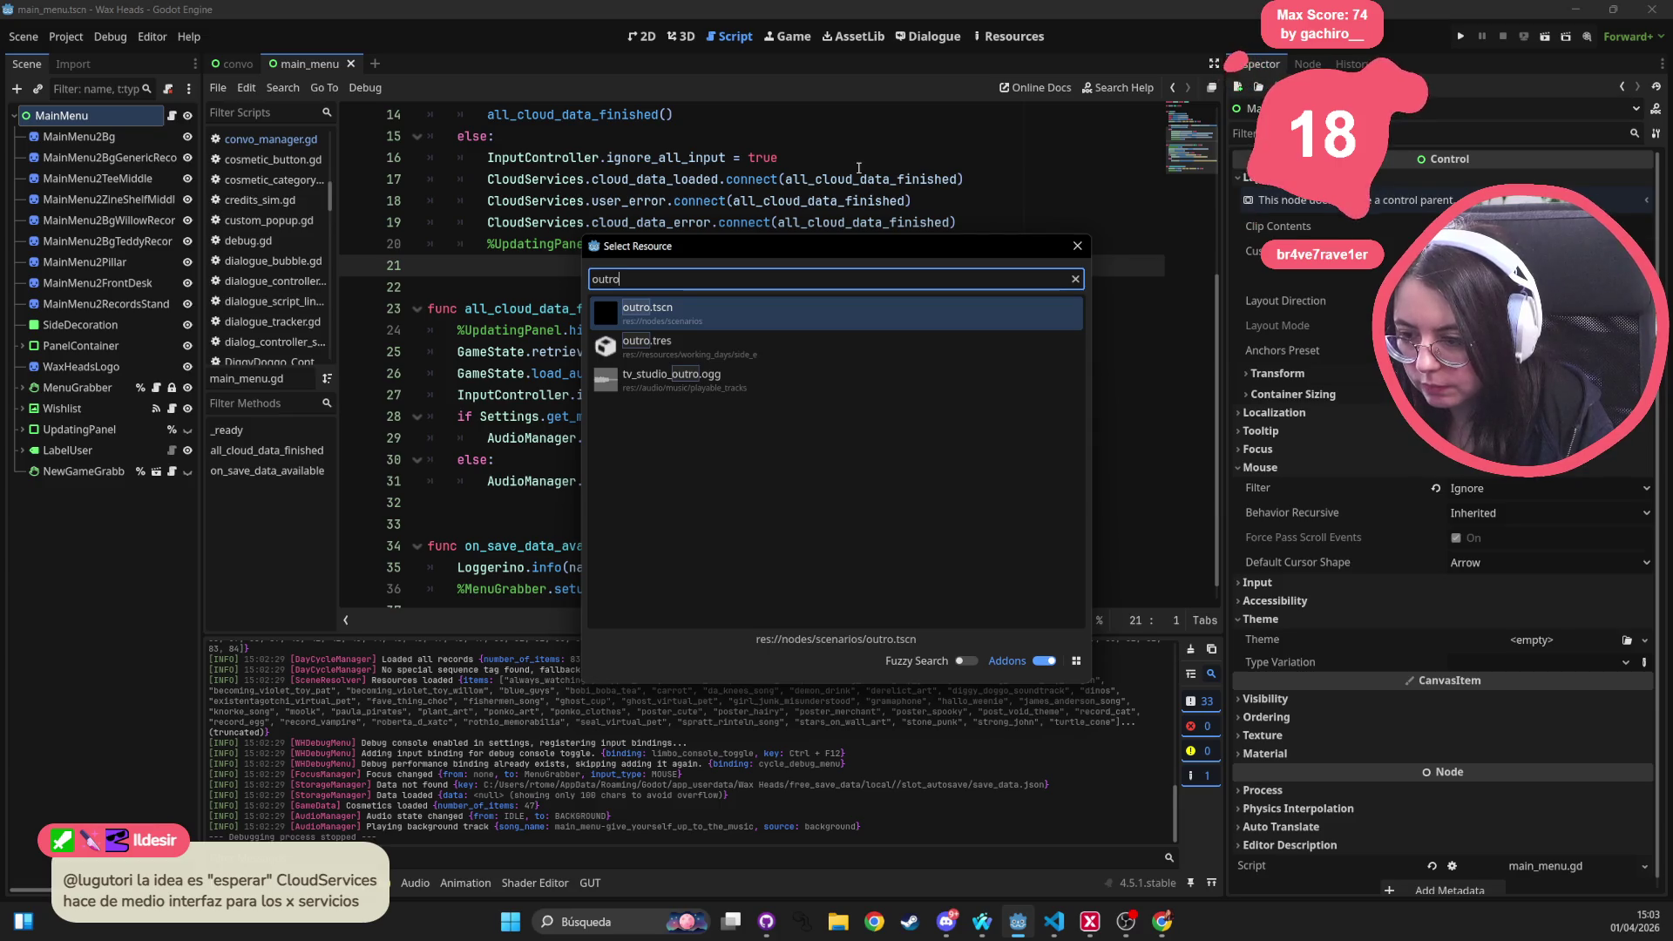
key("BackSpace")
key("BackSpace")
key("BackSpace")
type("clive_epi")
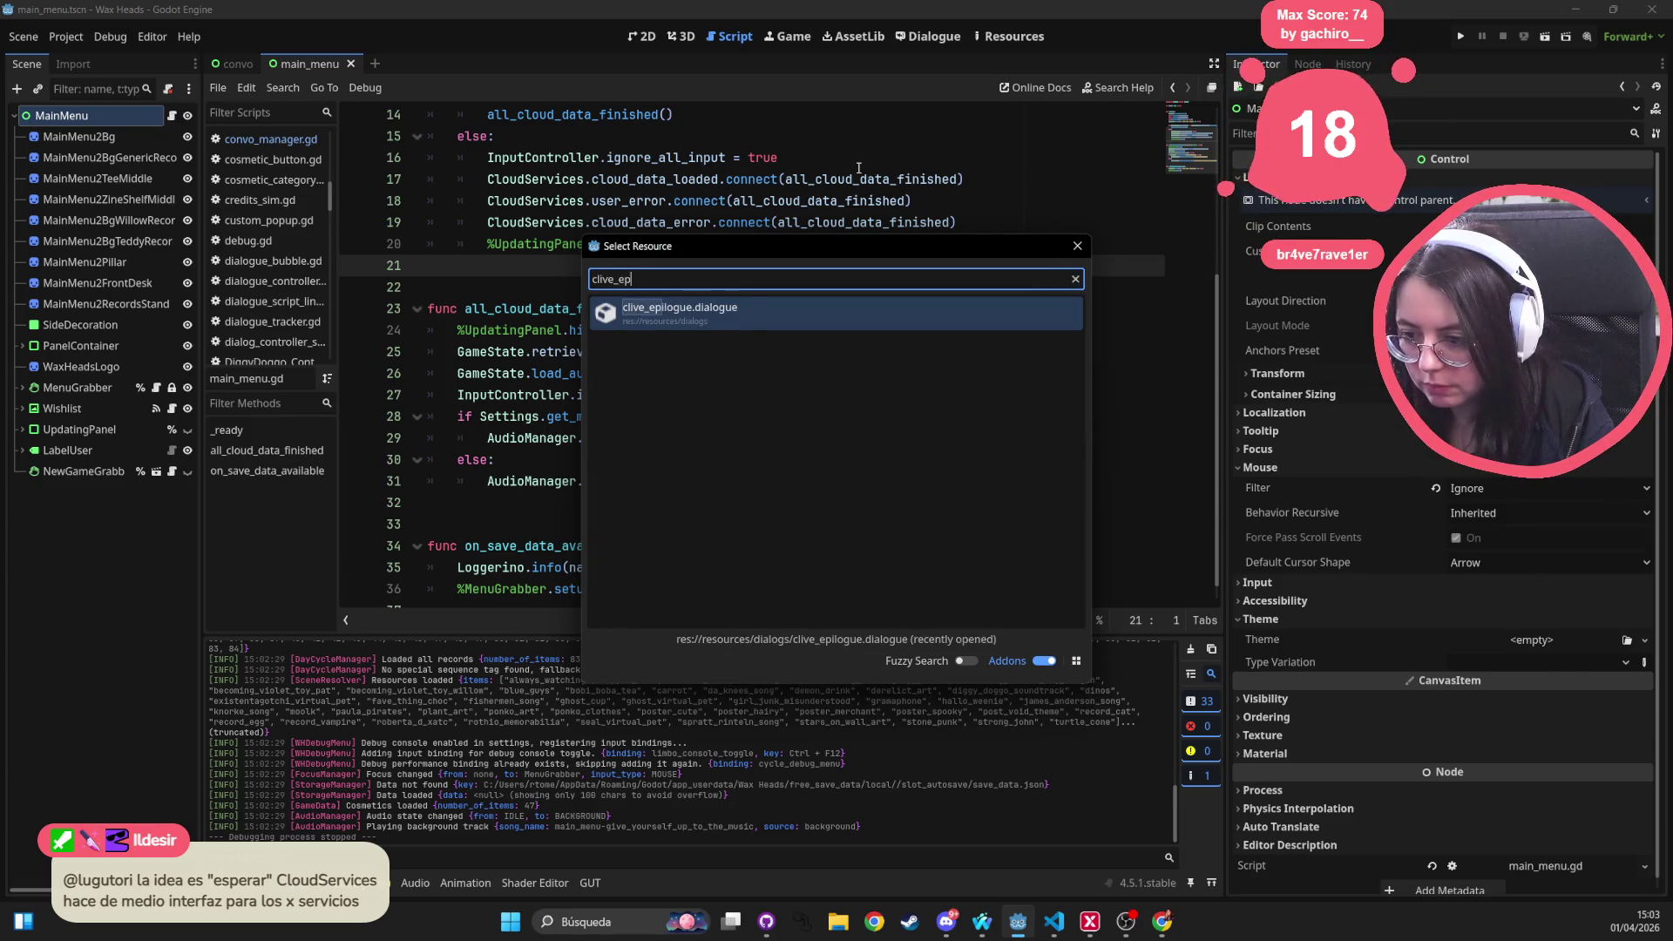
key("Return")
scroll(875, 310, "down", 15)
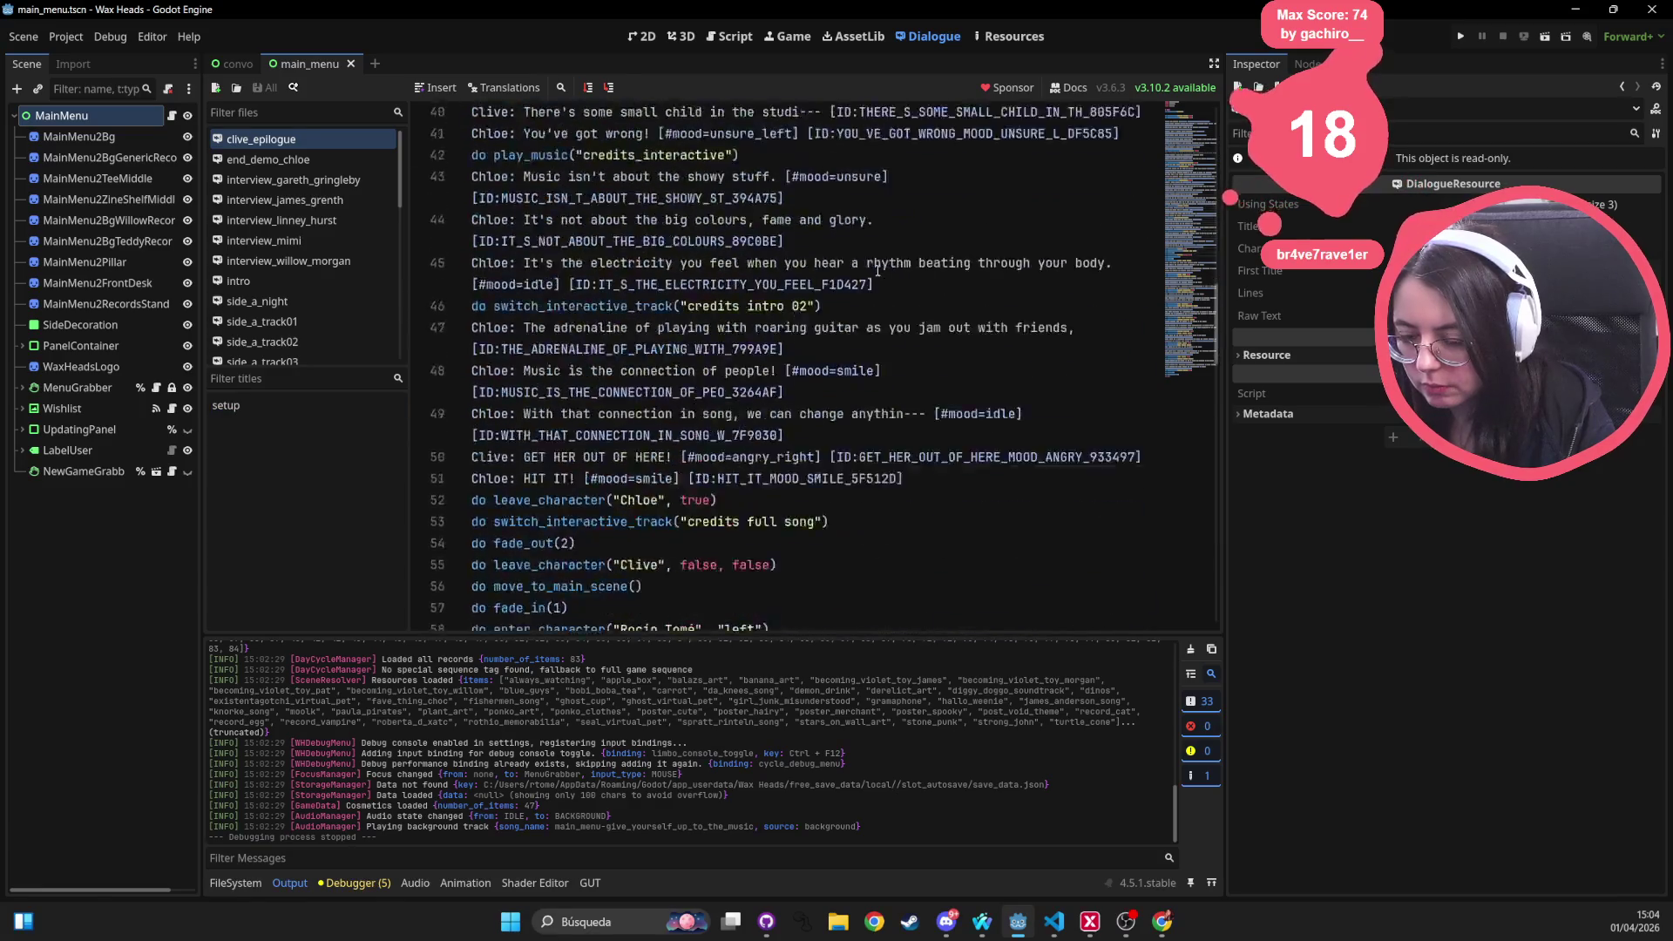
scroll(875, 310, "down", 10)
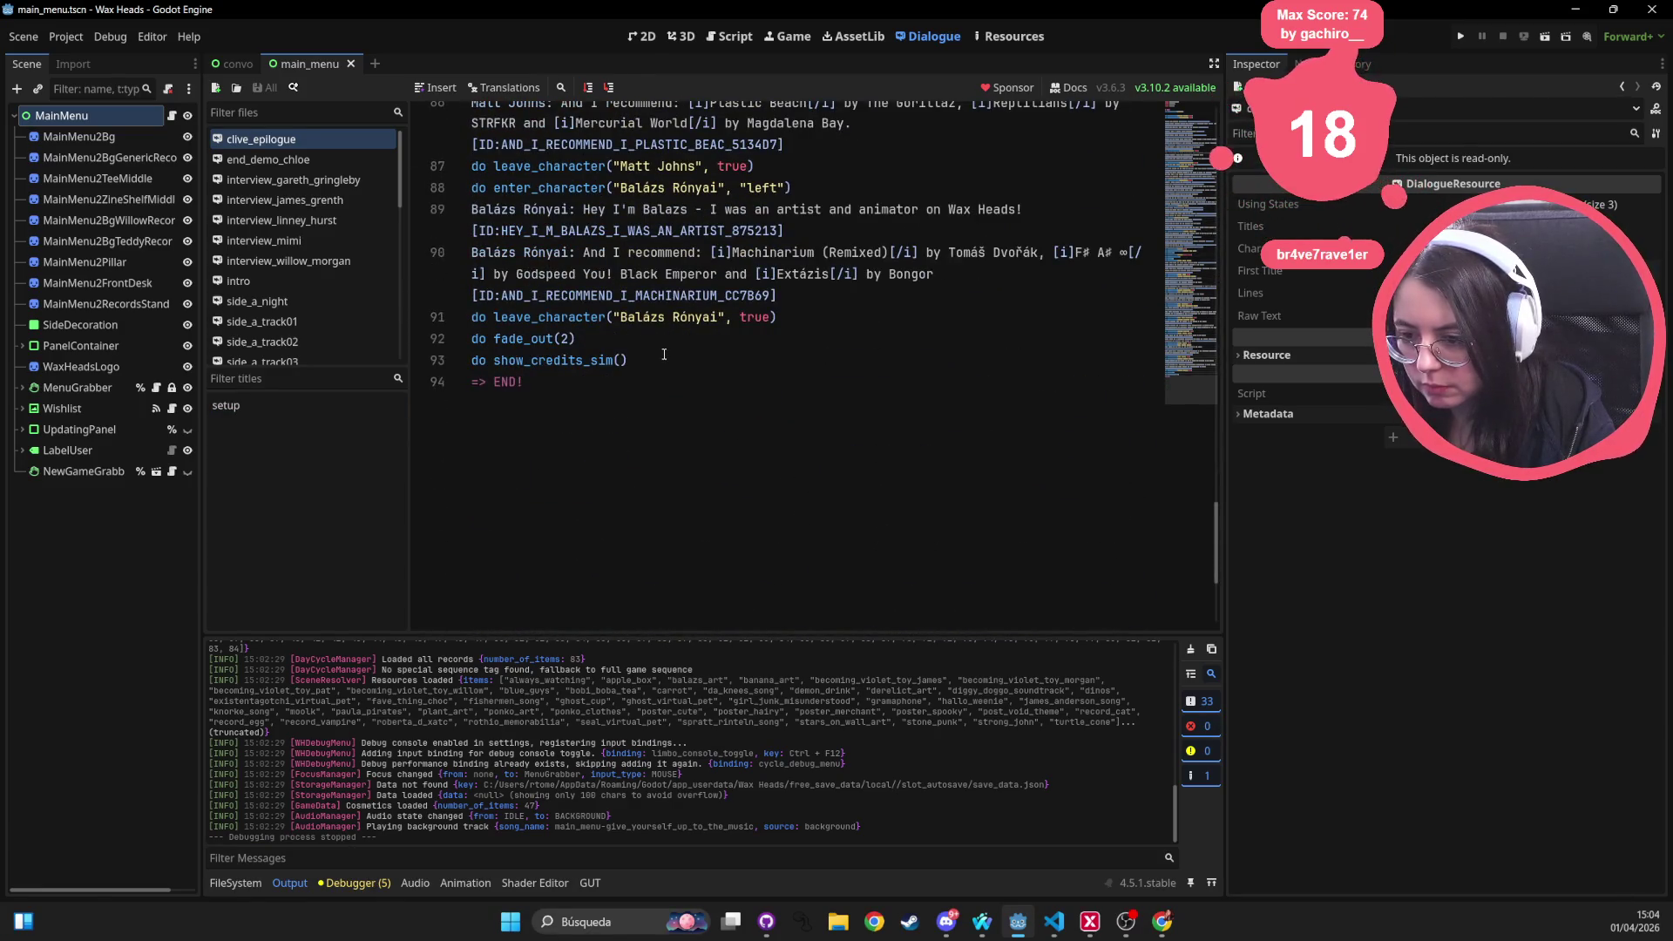
left_click(663, 354)
key("Return")
type("do")
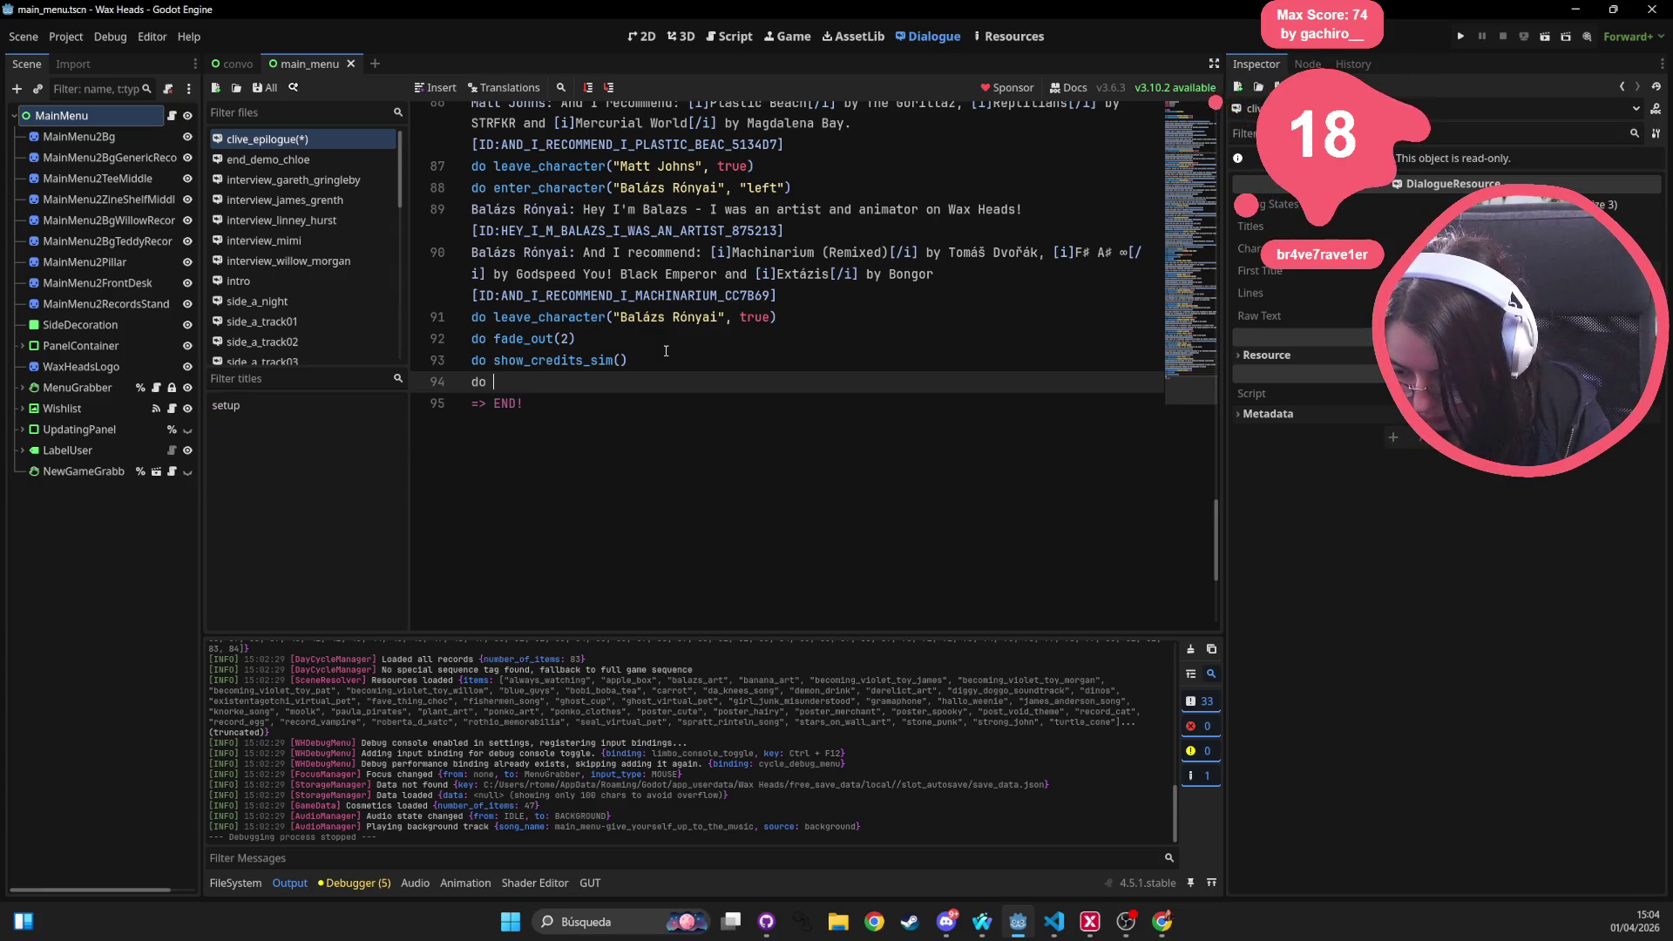
Open settings.gd and select the set_misc_value function
key("alt+shift+o")
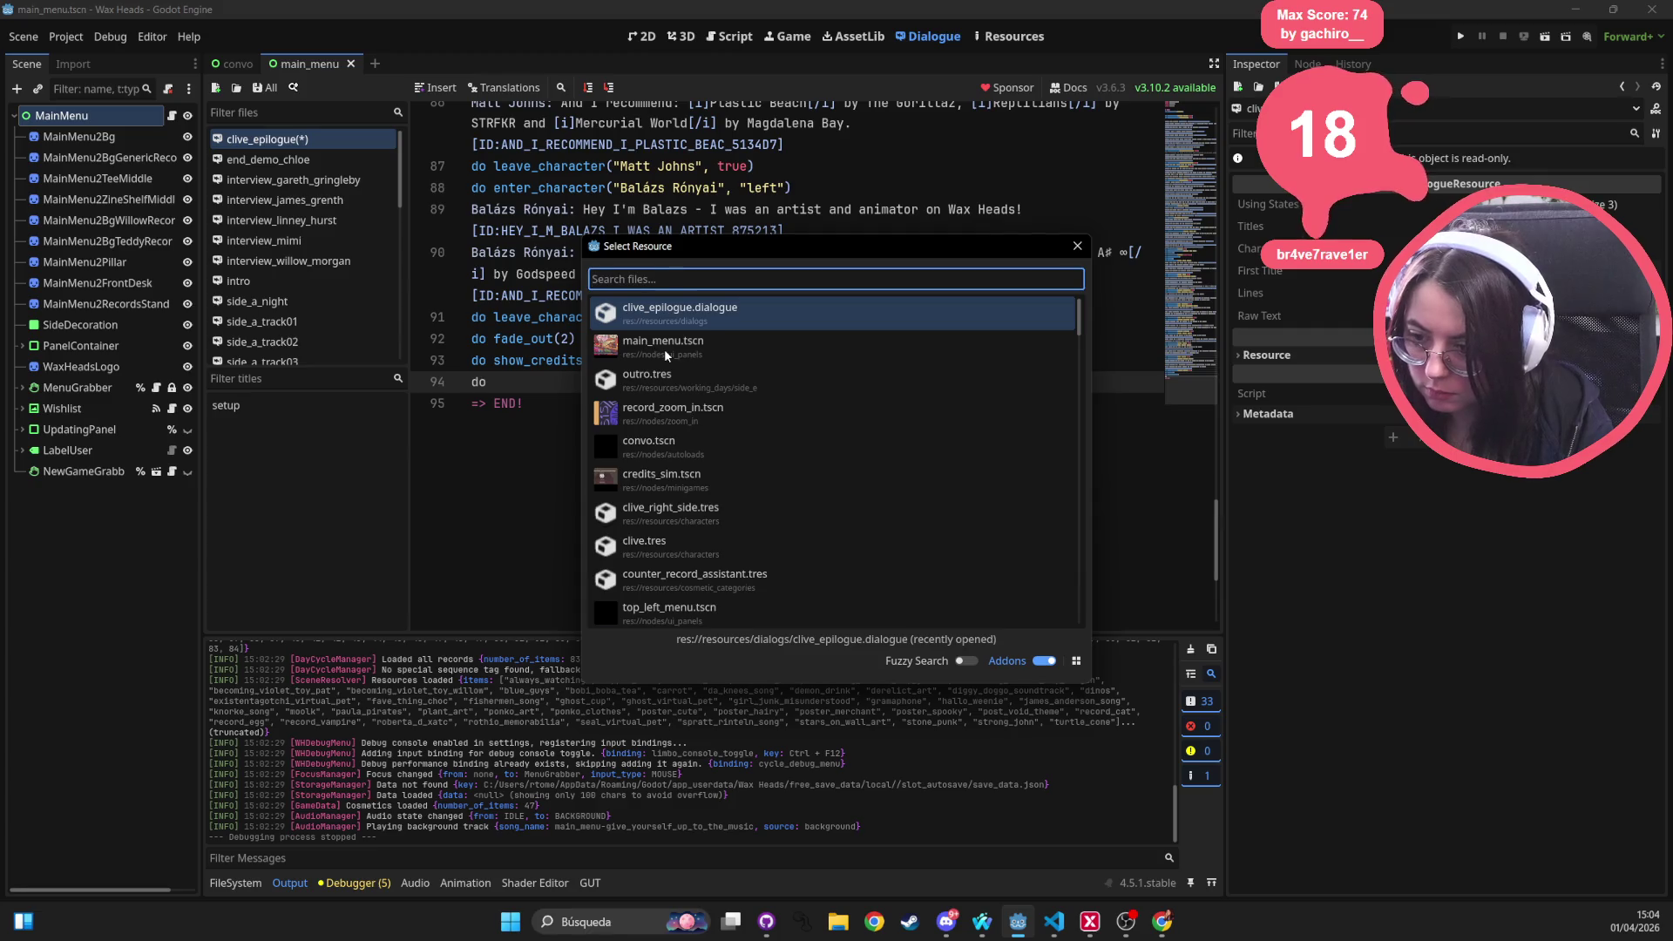
type("setting")
key("Return")
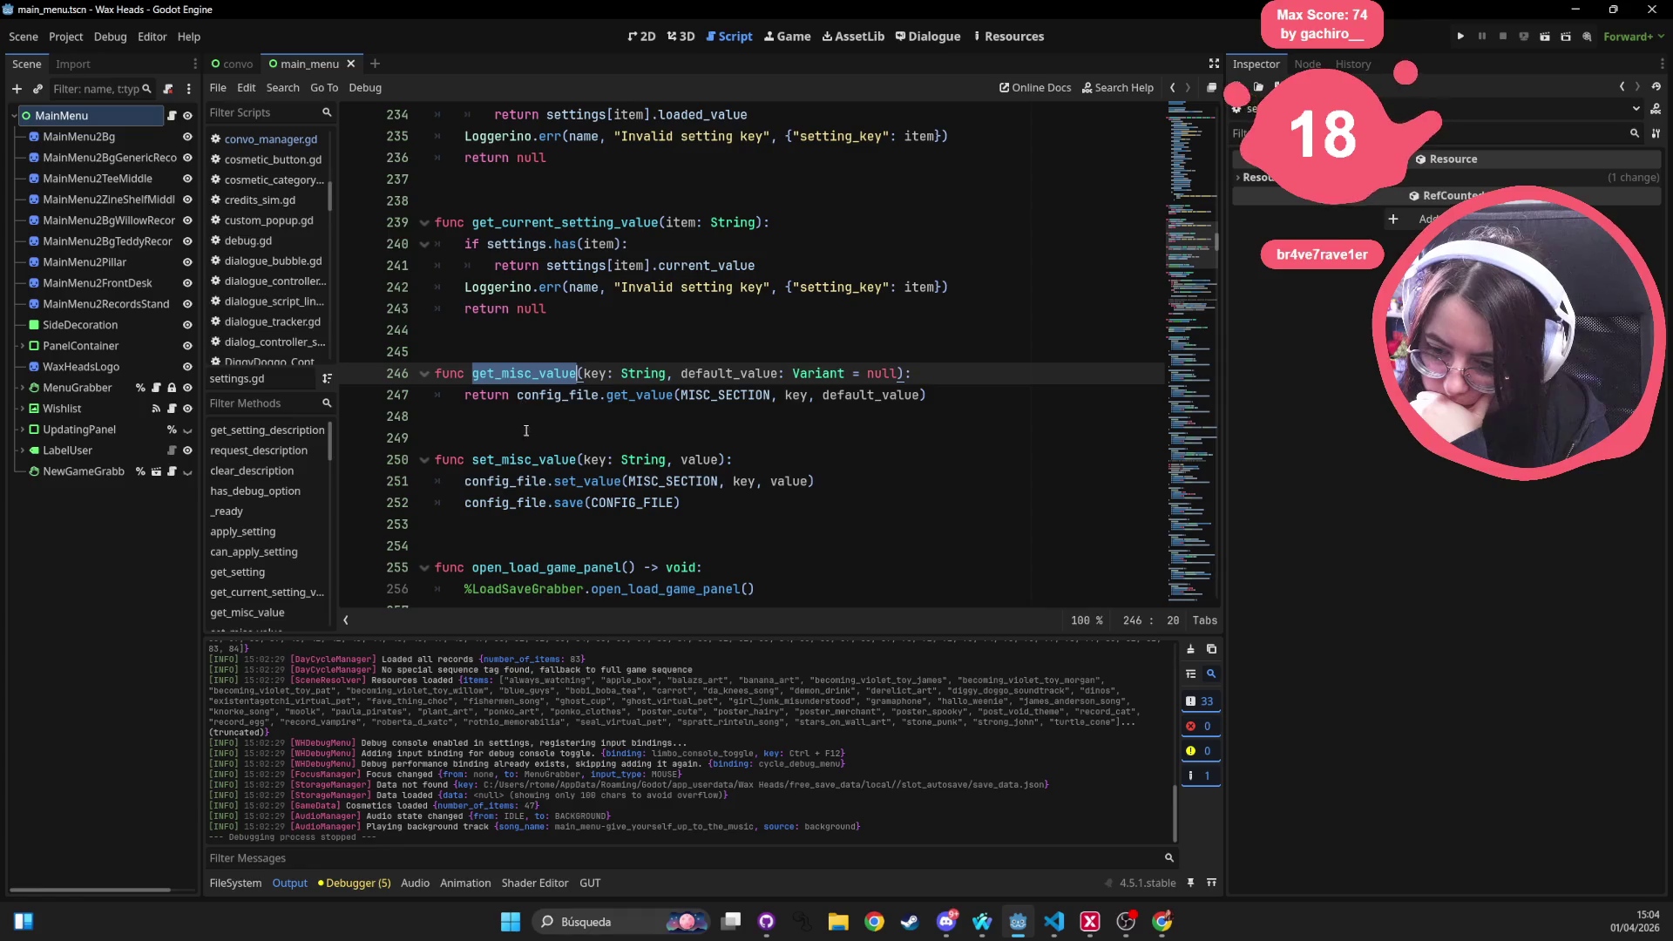
double_click(522, 459)
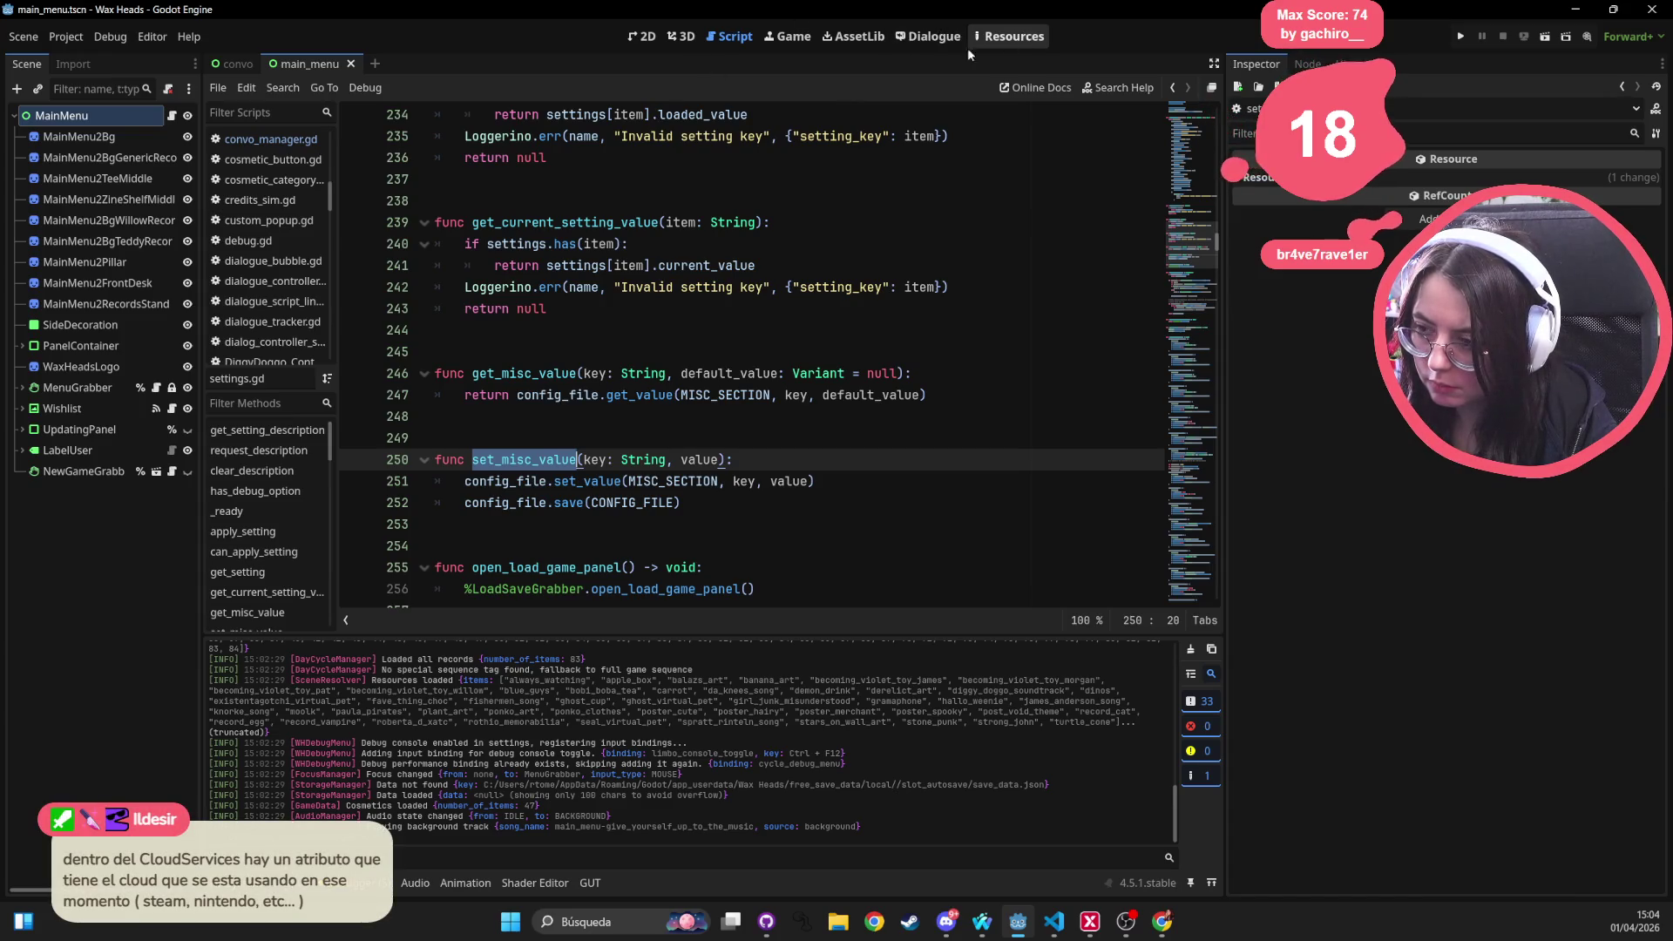
Glance at the main menu canvas and return to the script editor
left_click(649, 37)
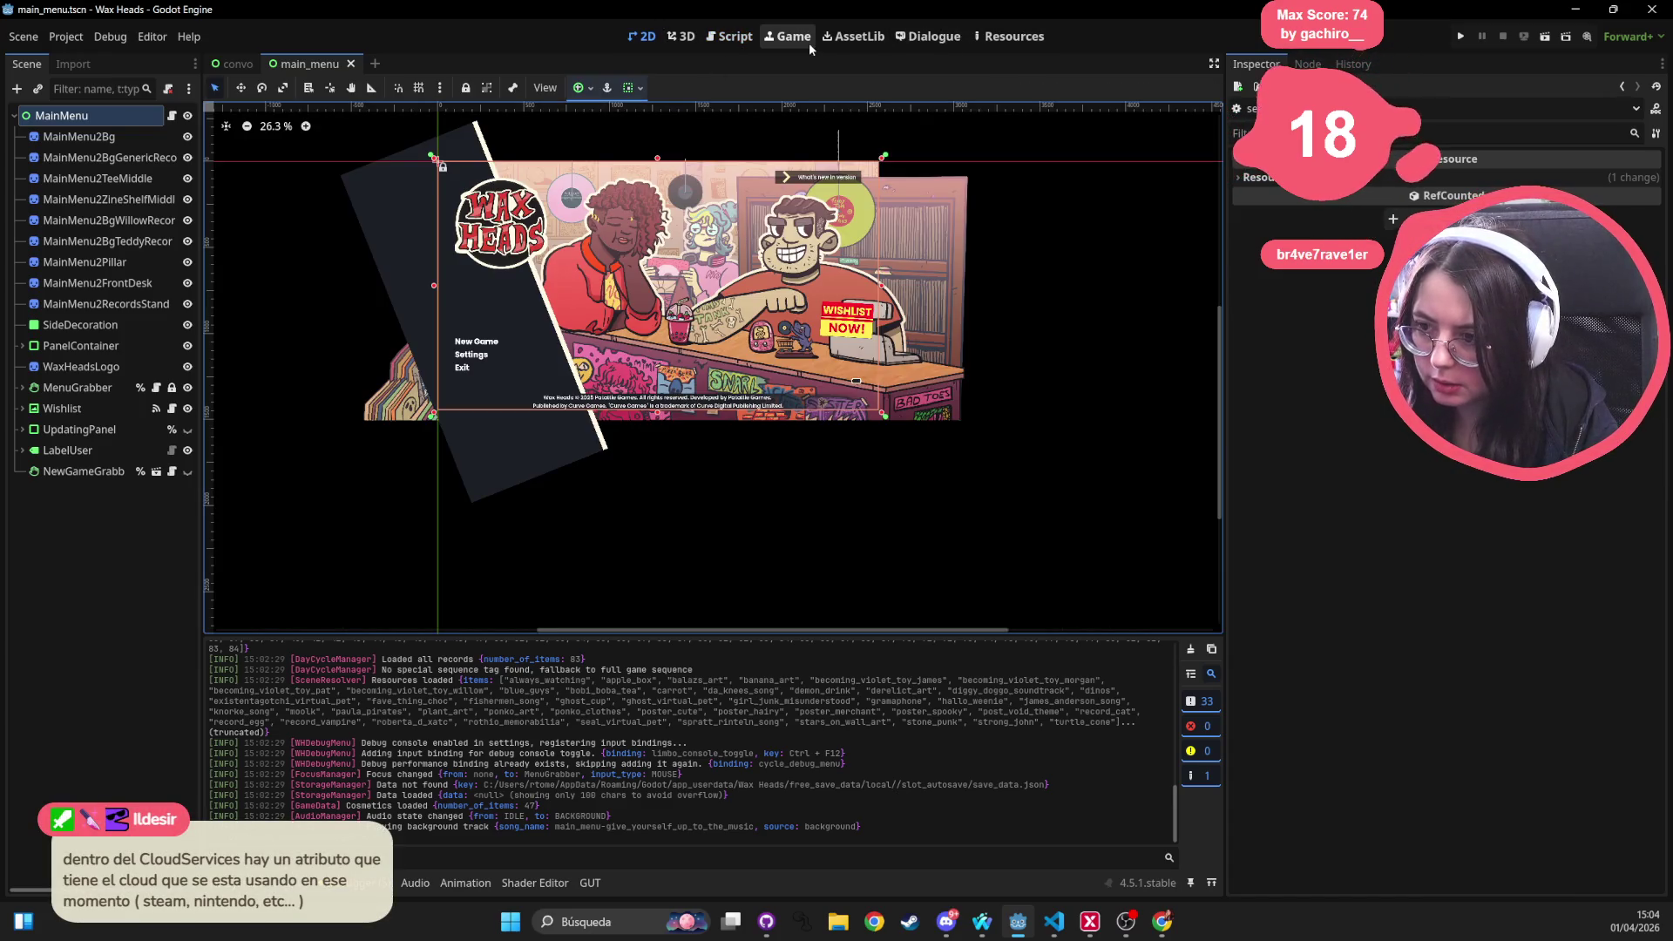
left_click(730, 36)
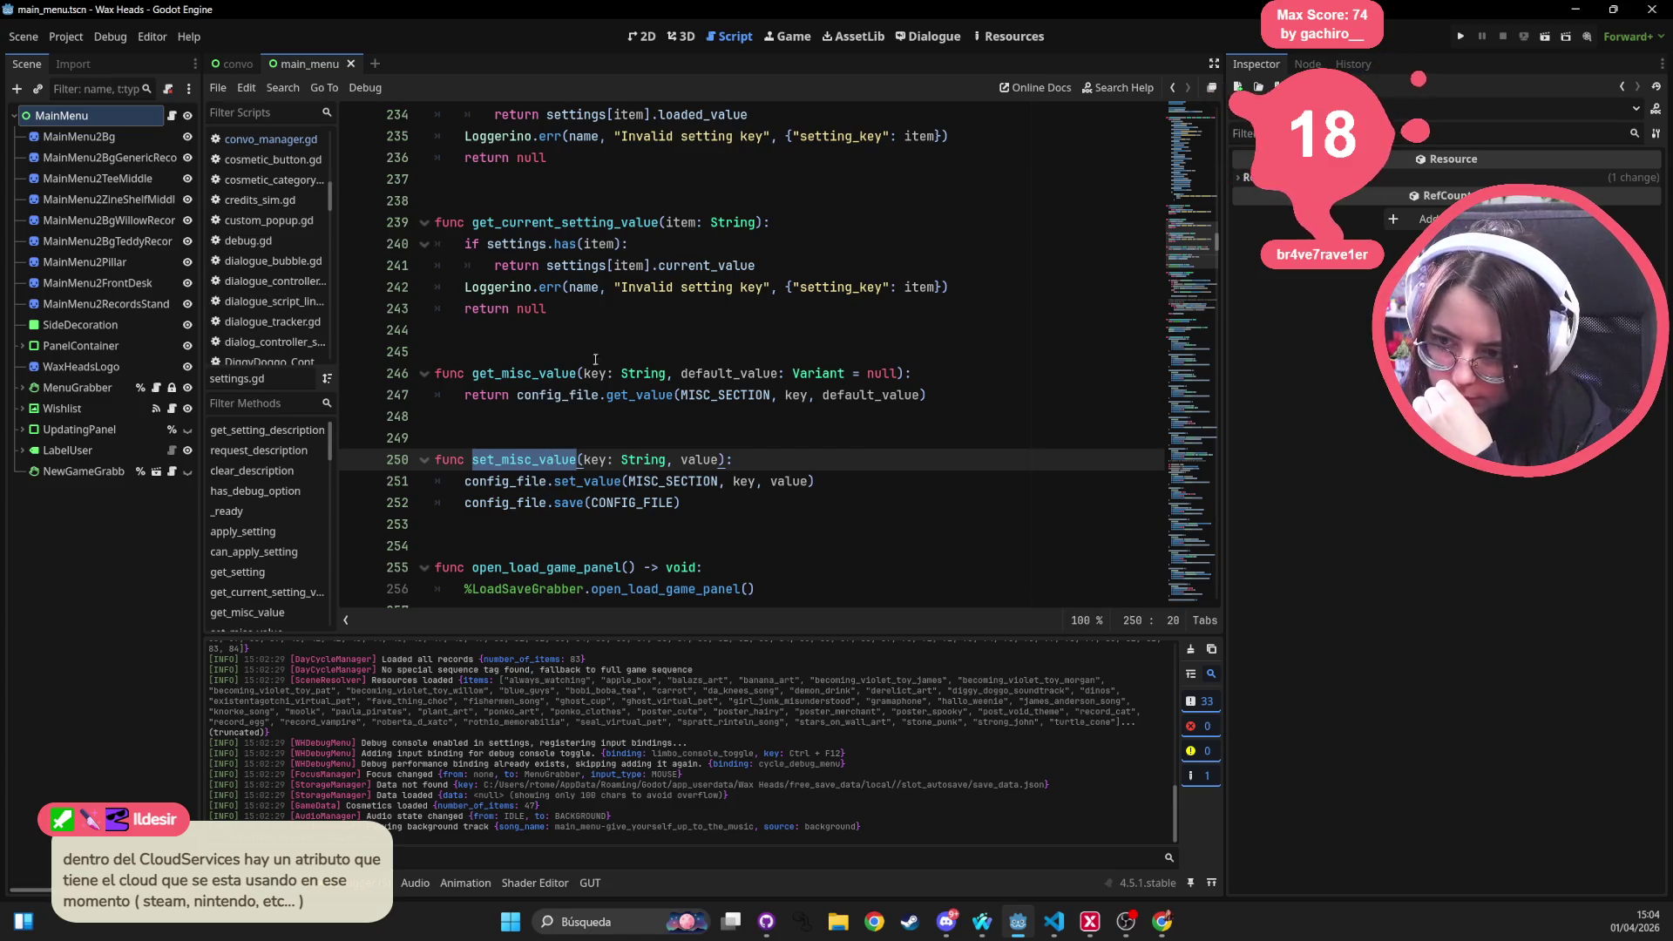
key("shift+alt+o")
type("cloud")
key("Return")
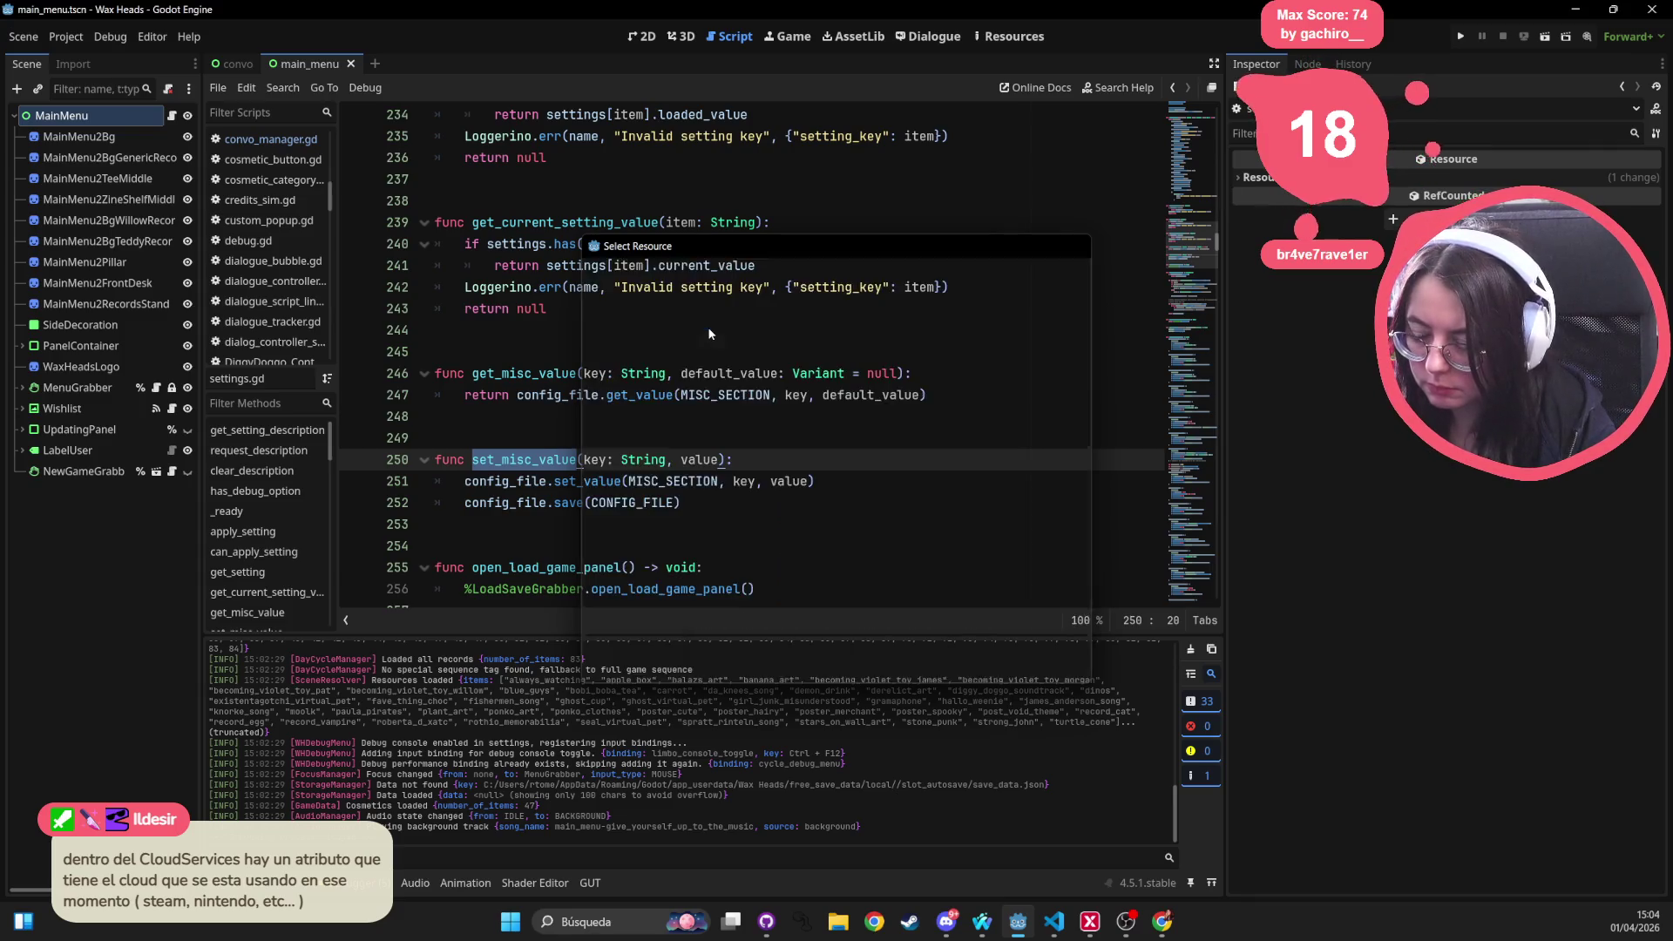
Add do Settings.set_misc_value("game_finished", true) on line 94 and save the dialogue
left_click(526, 399)
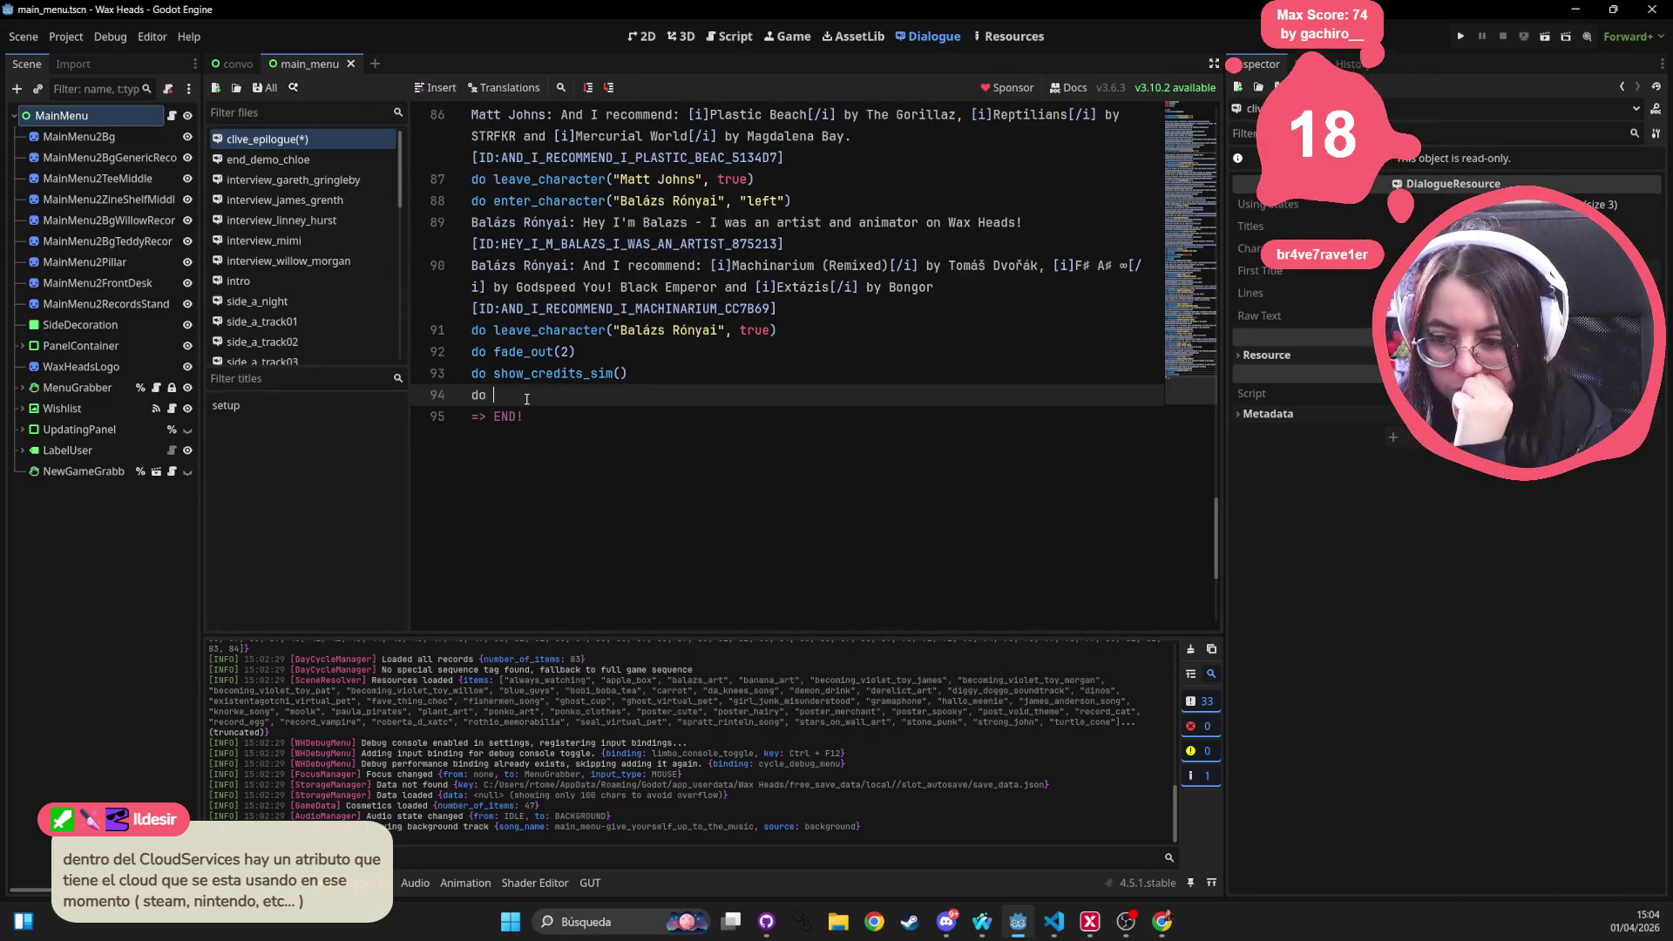
type("Settings.")
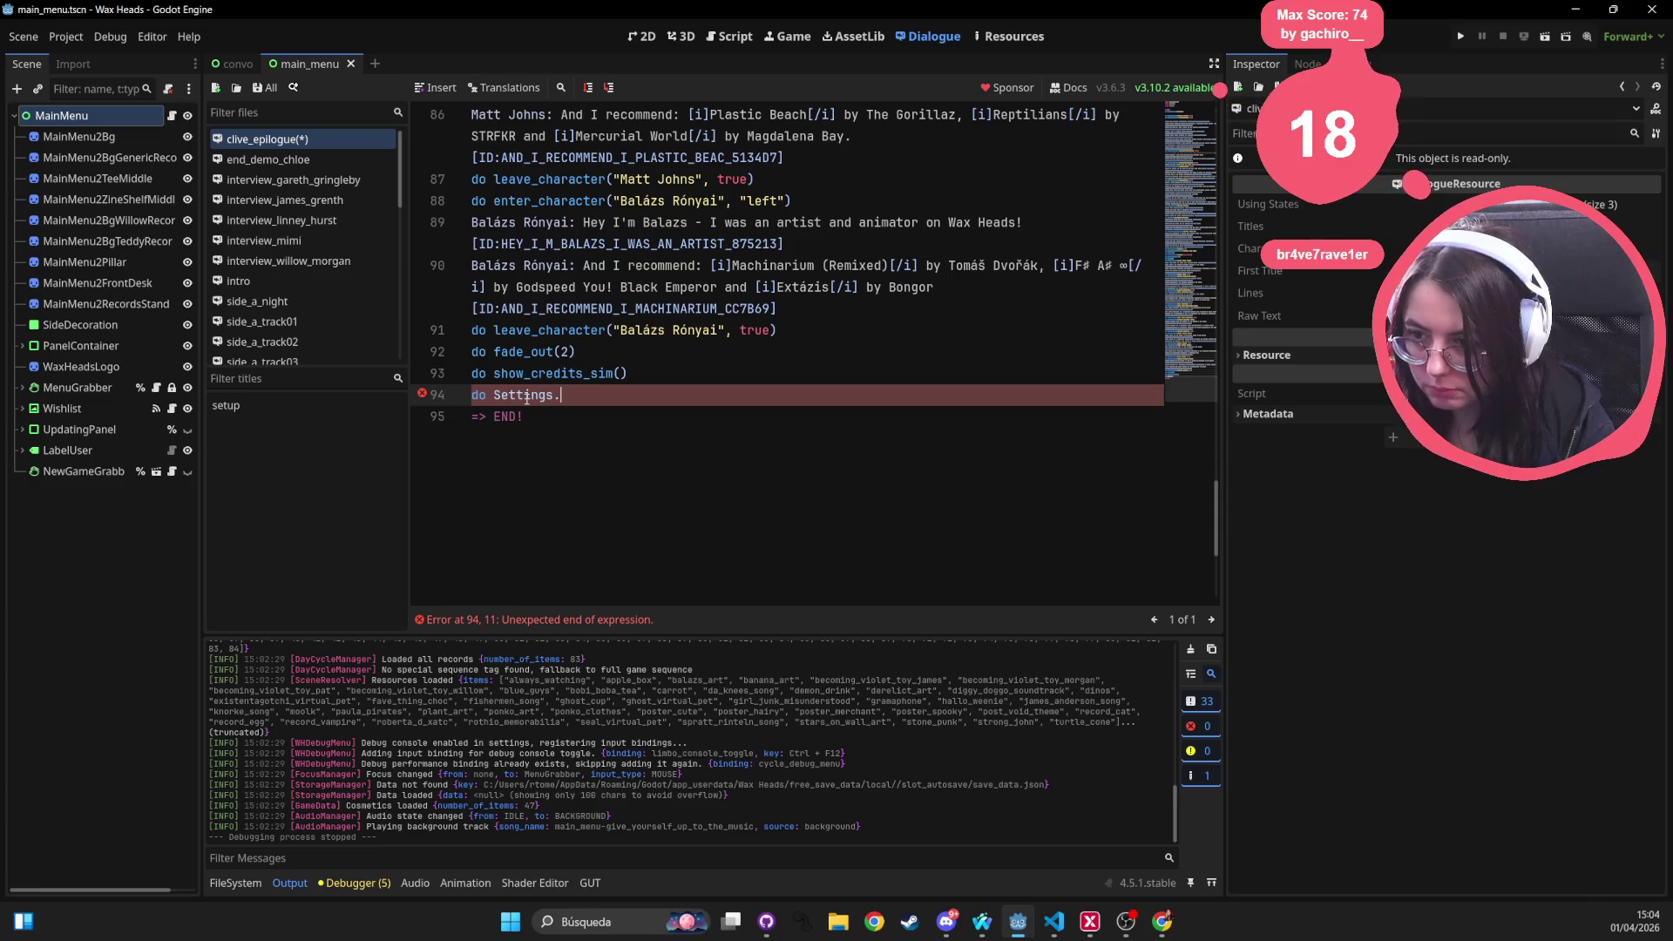
type("set_misc_value")
type("(\"g")
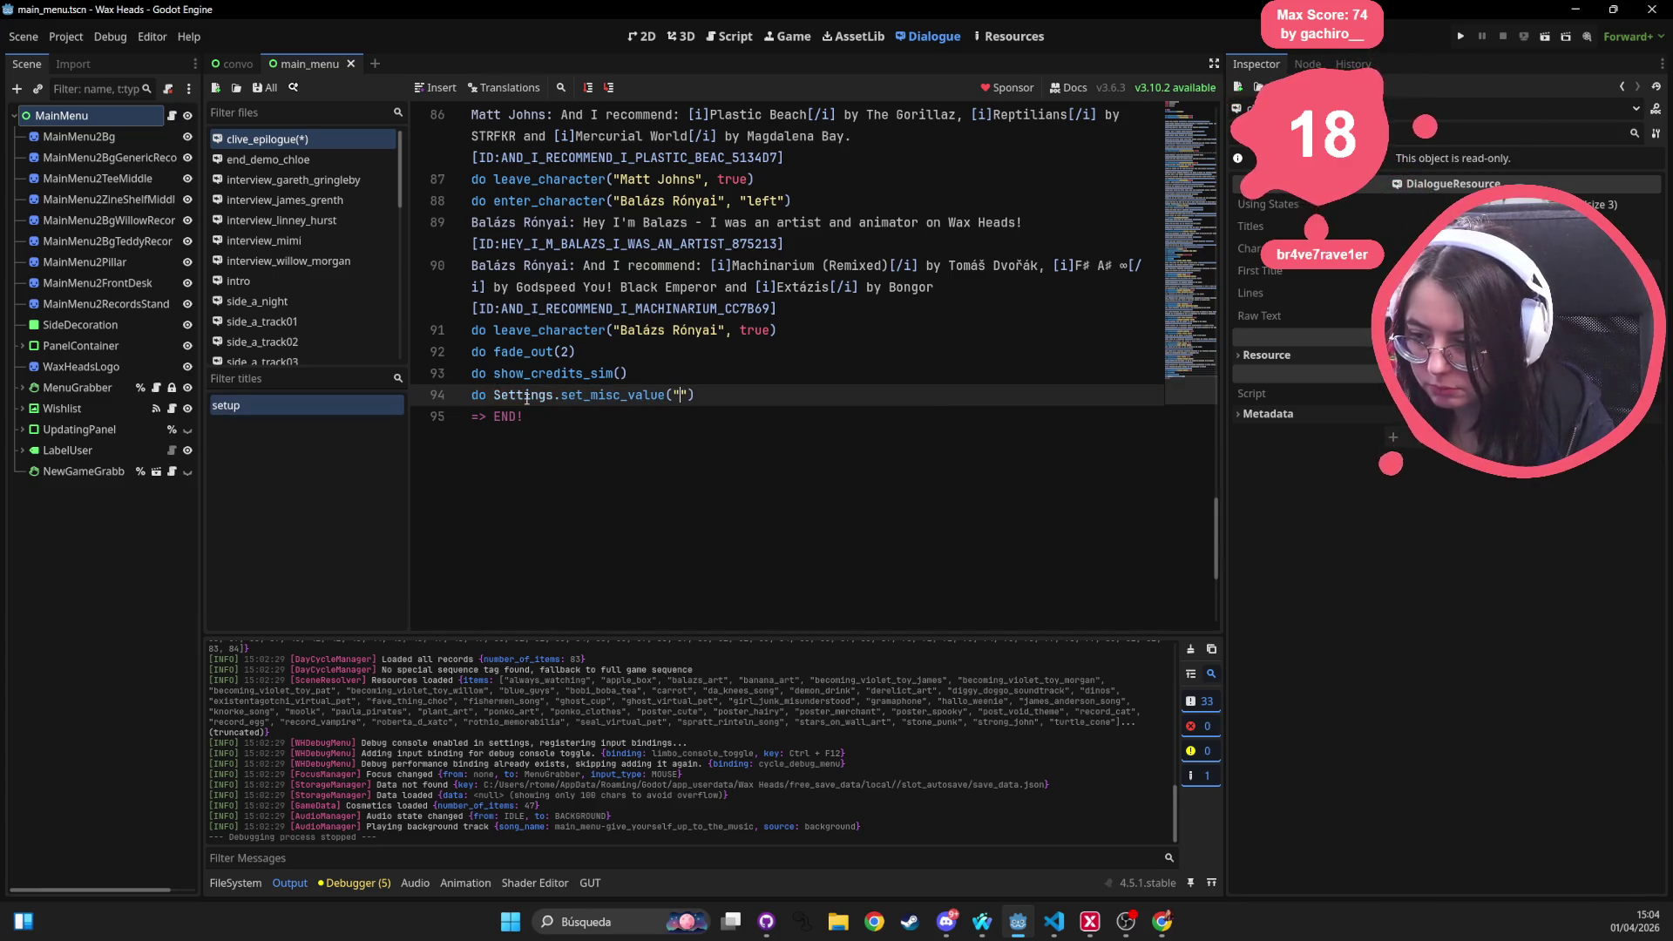
type("ame_finished\"")
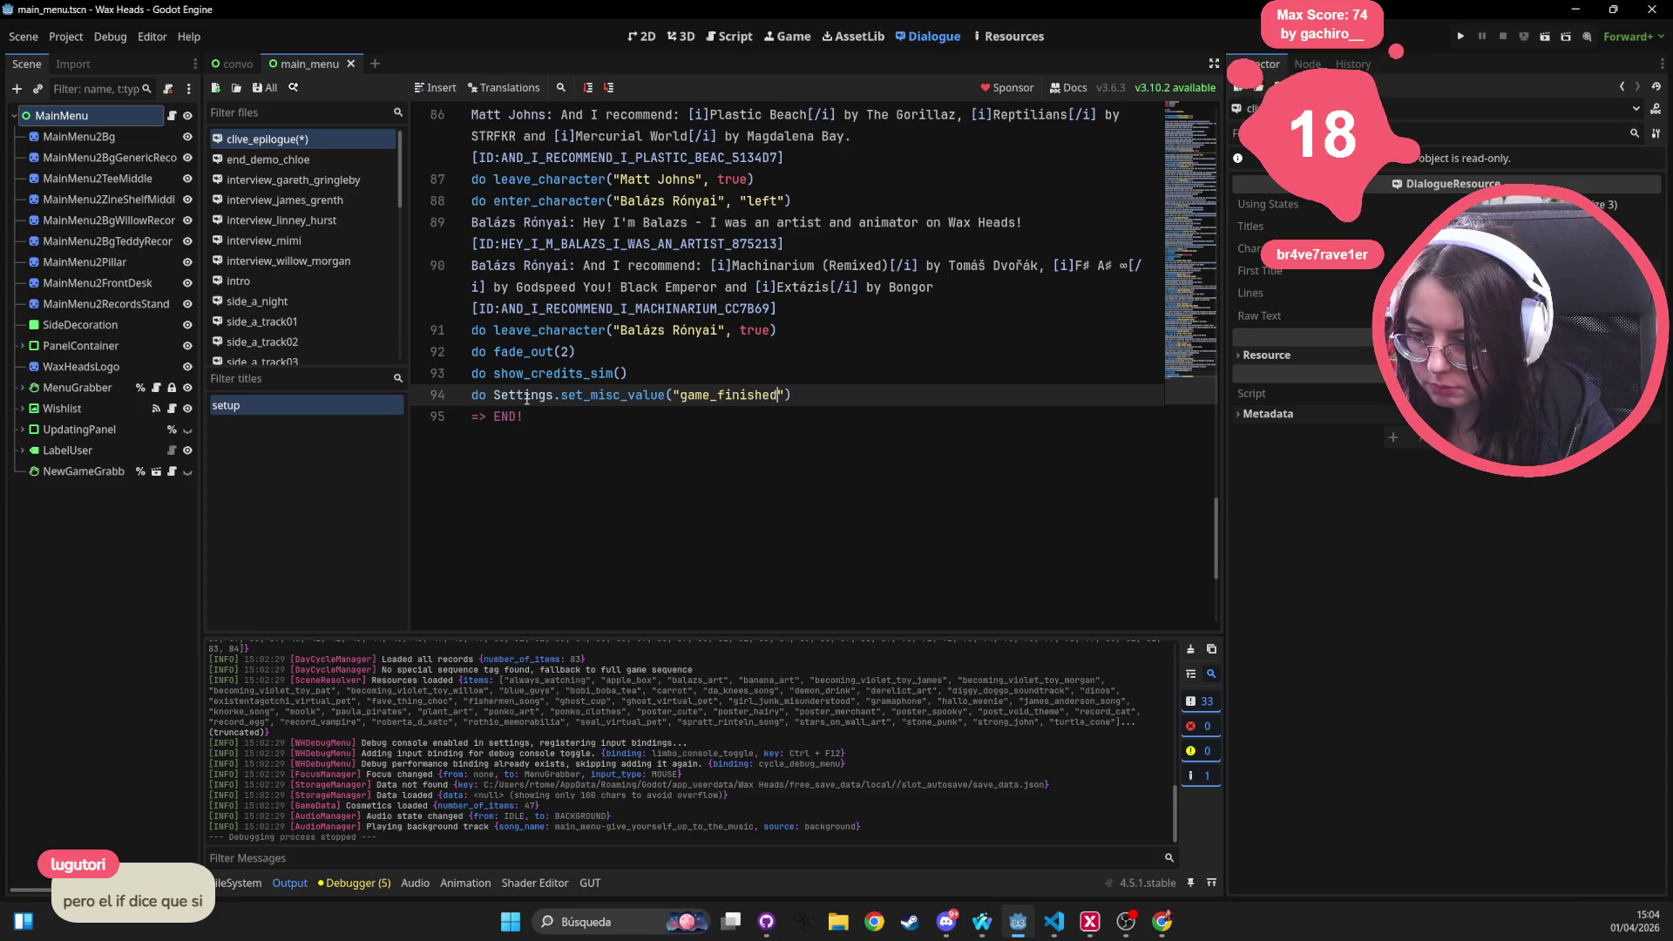
type(", true")
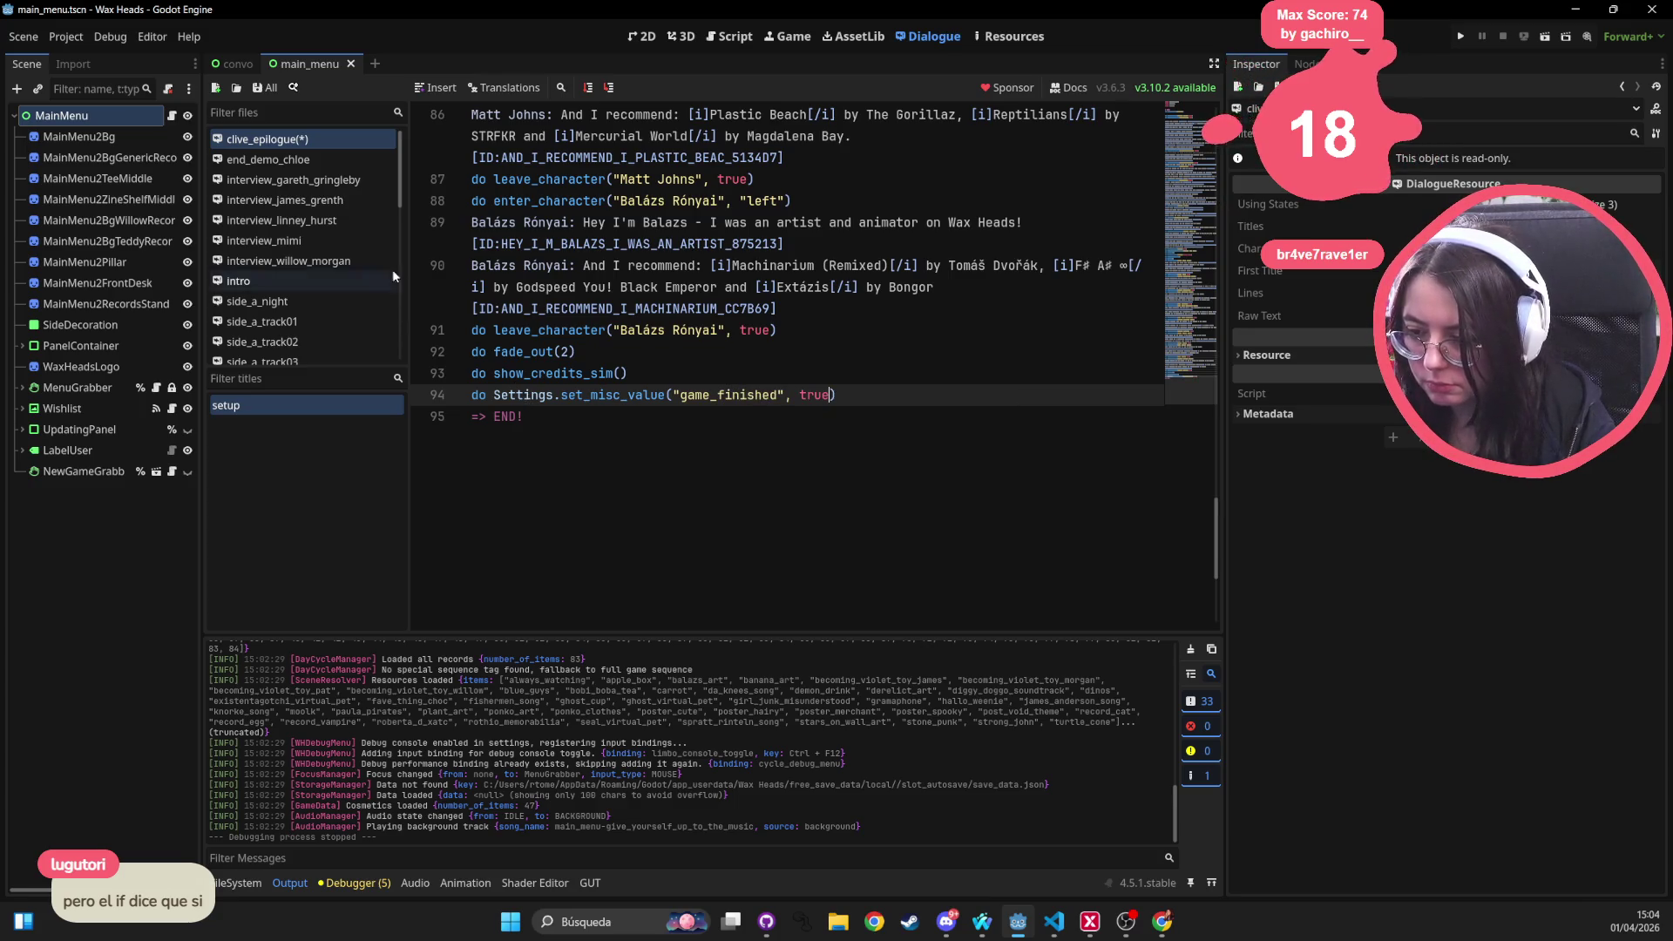
left_click(976, 272)
key("ctrl+s")
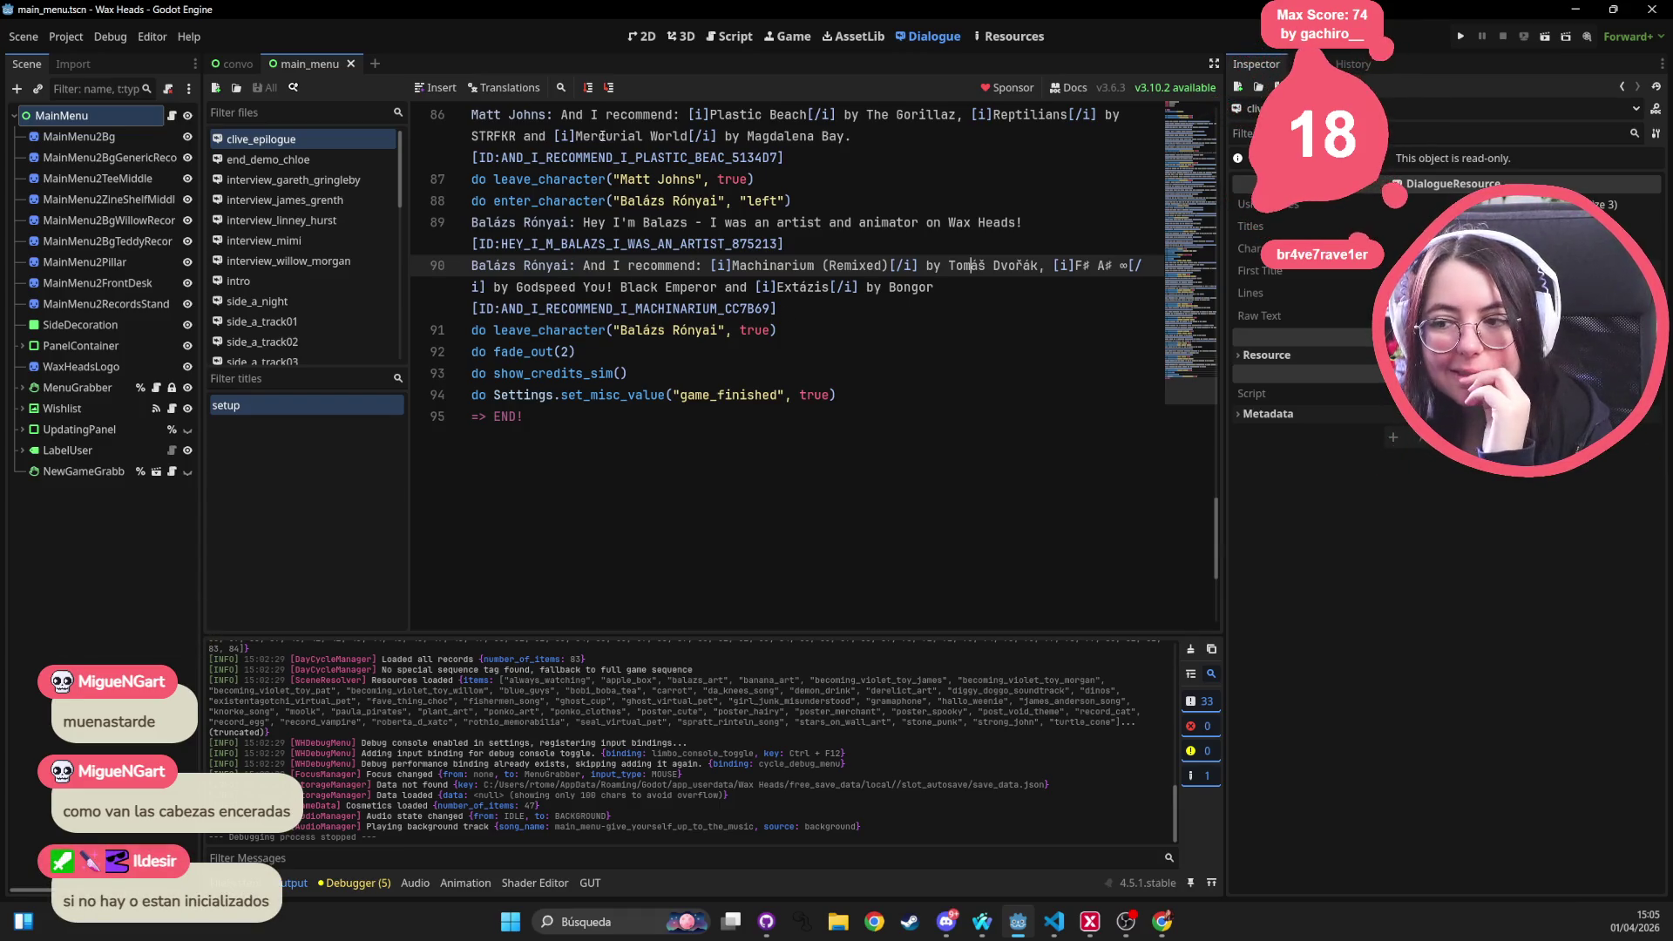
left_click(621, 38)
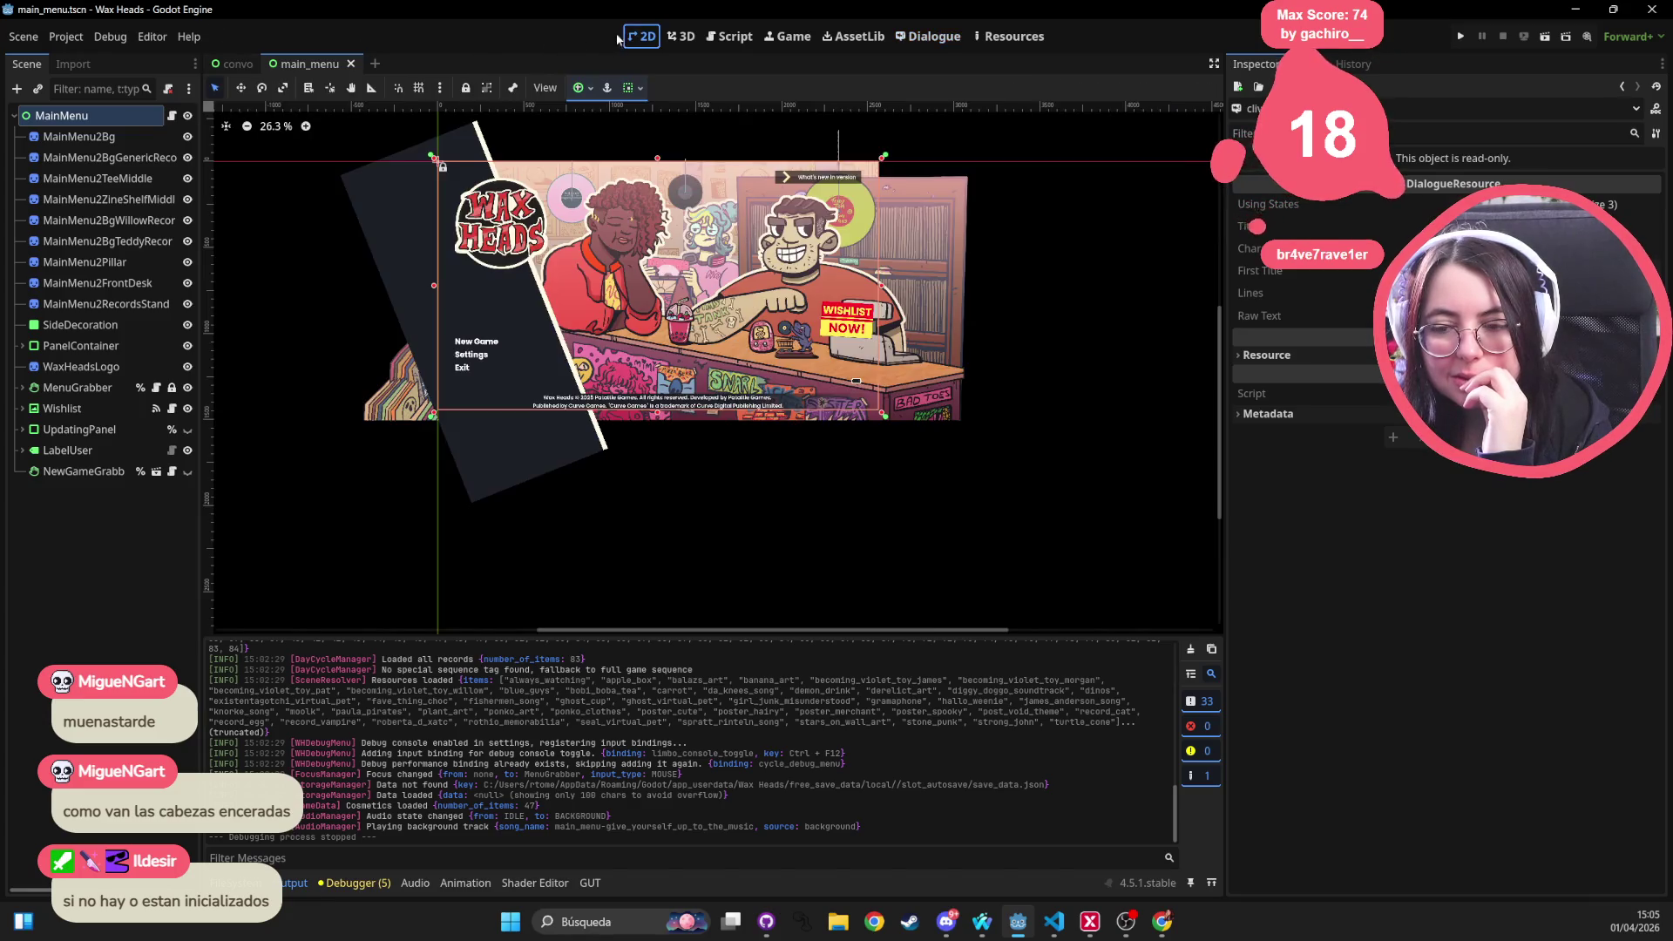
Switch to the convo scene, run the game, and open the in-game developer console
left_click(223, 66)
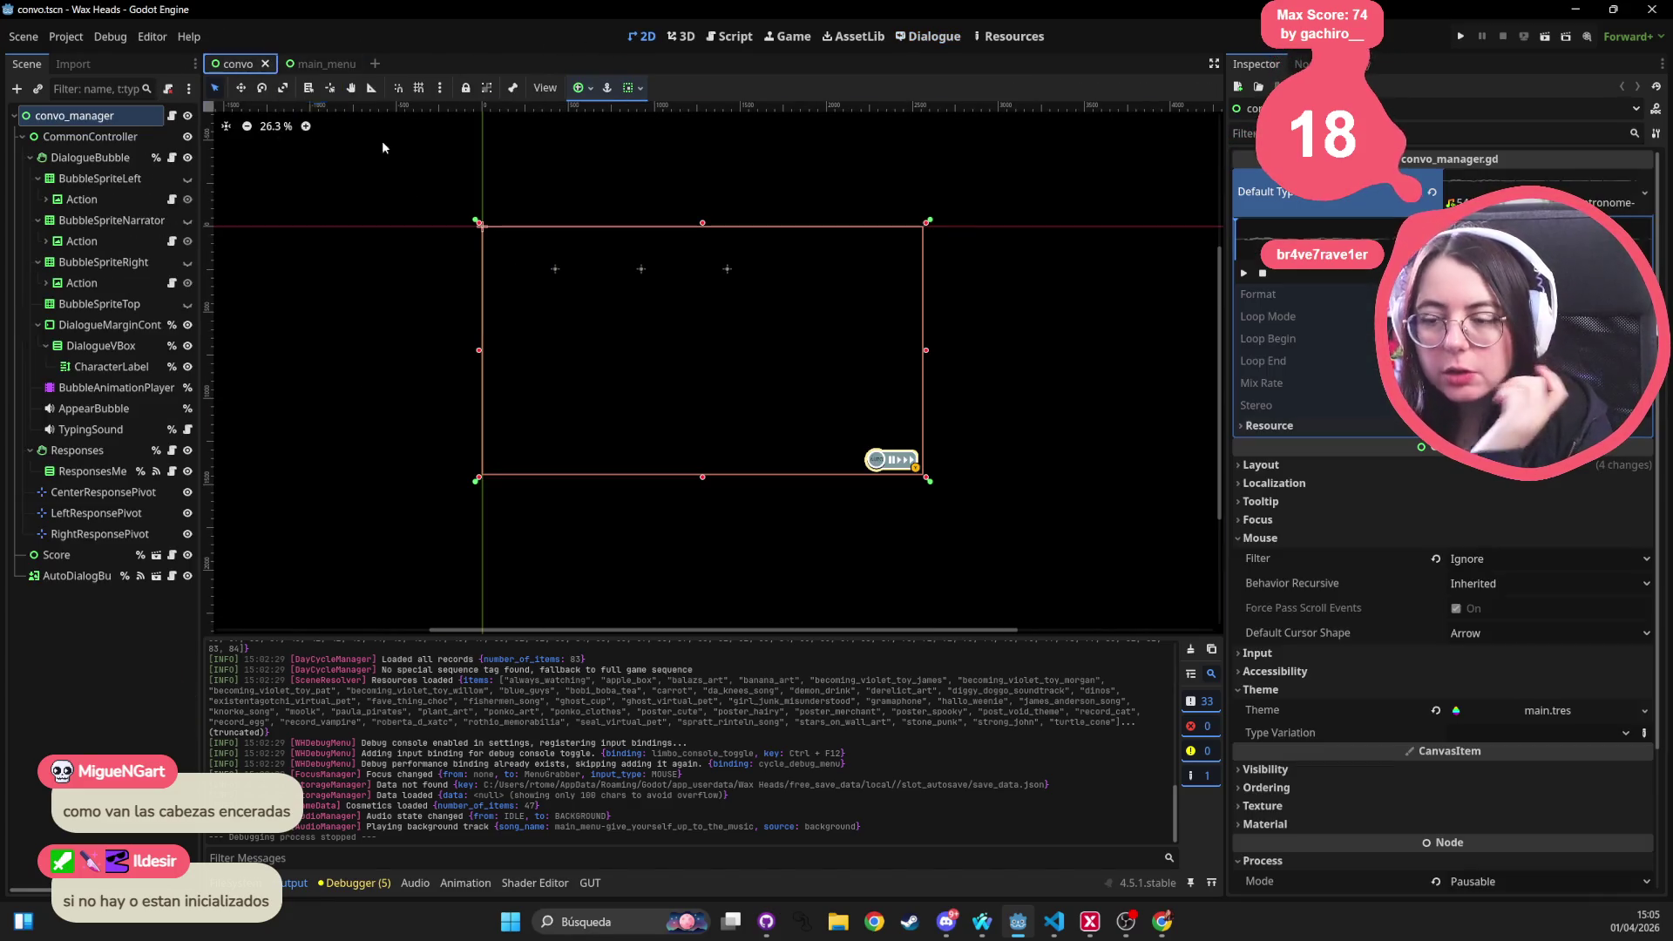
scroll(504, 309, "right", 3)
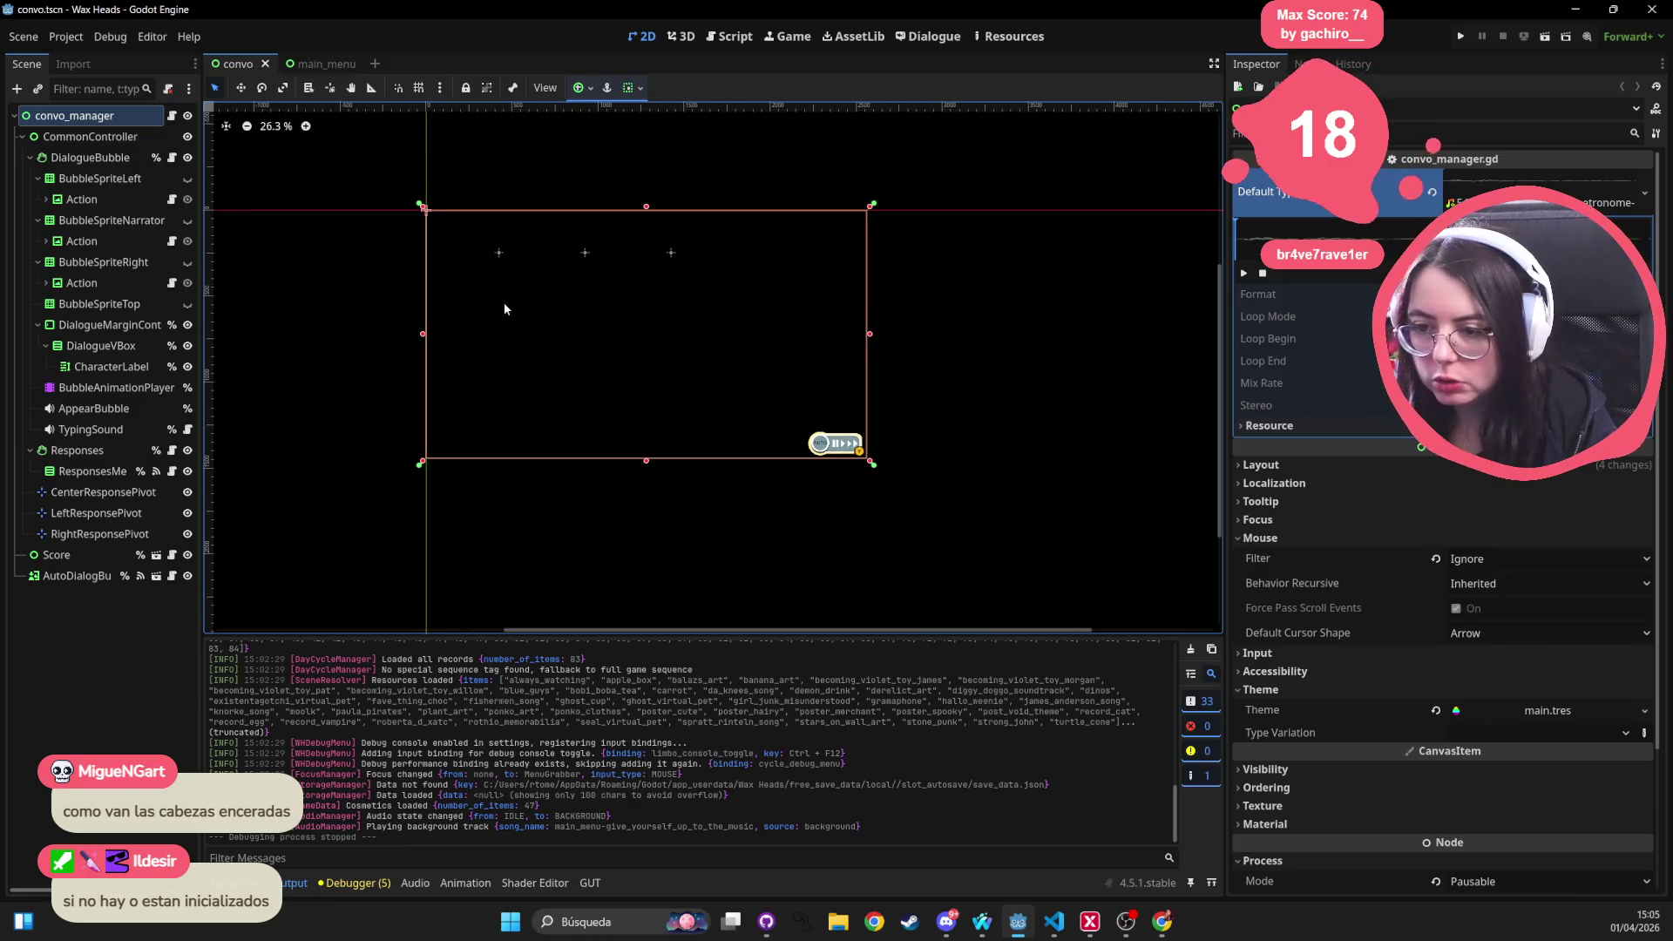
left_click(1461, 36)
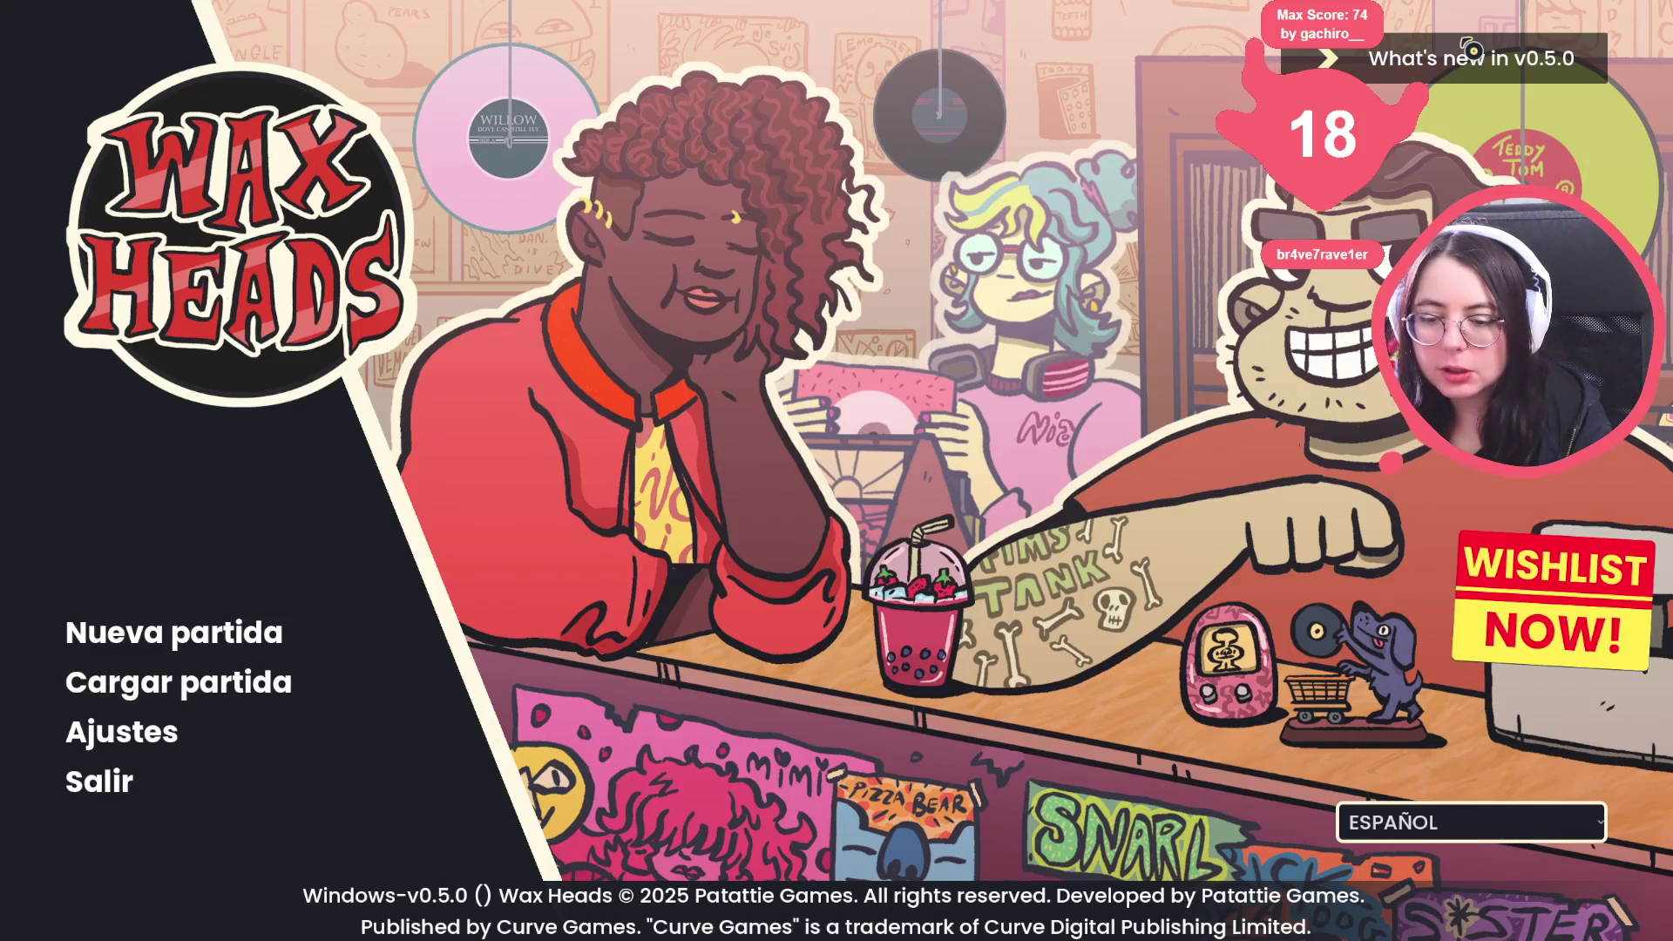
key("grave")
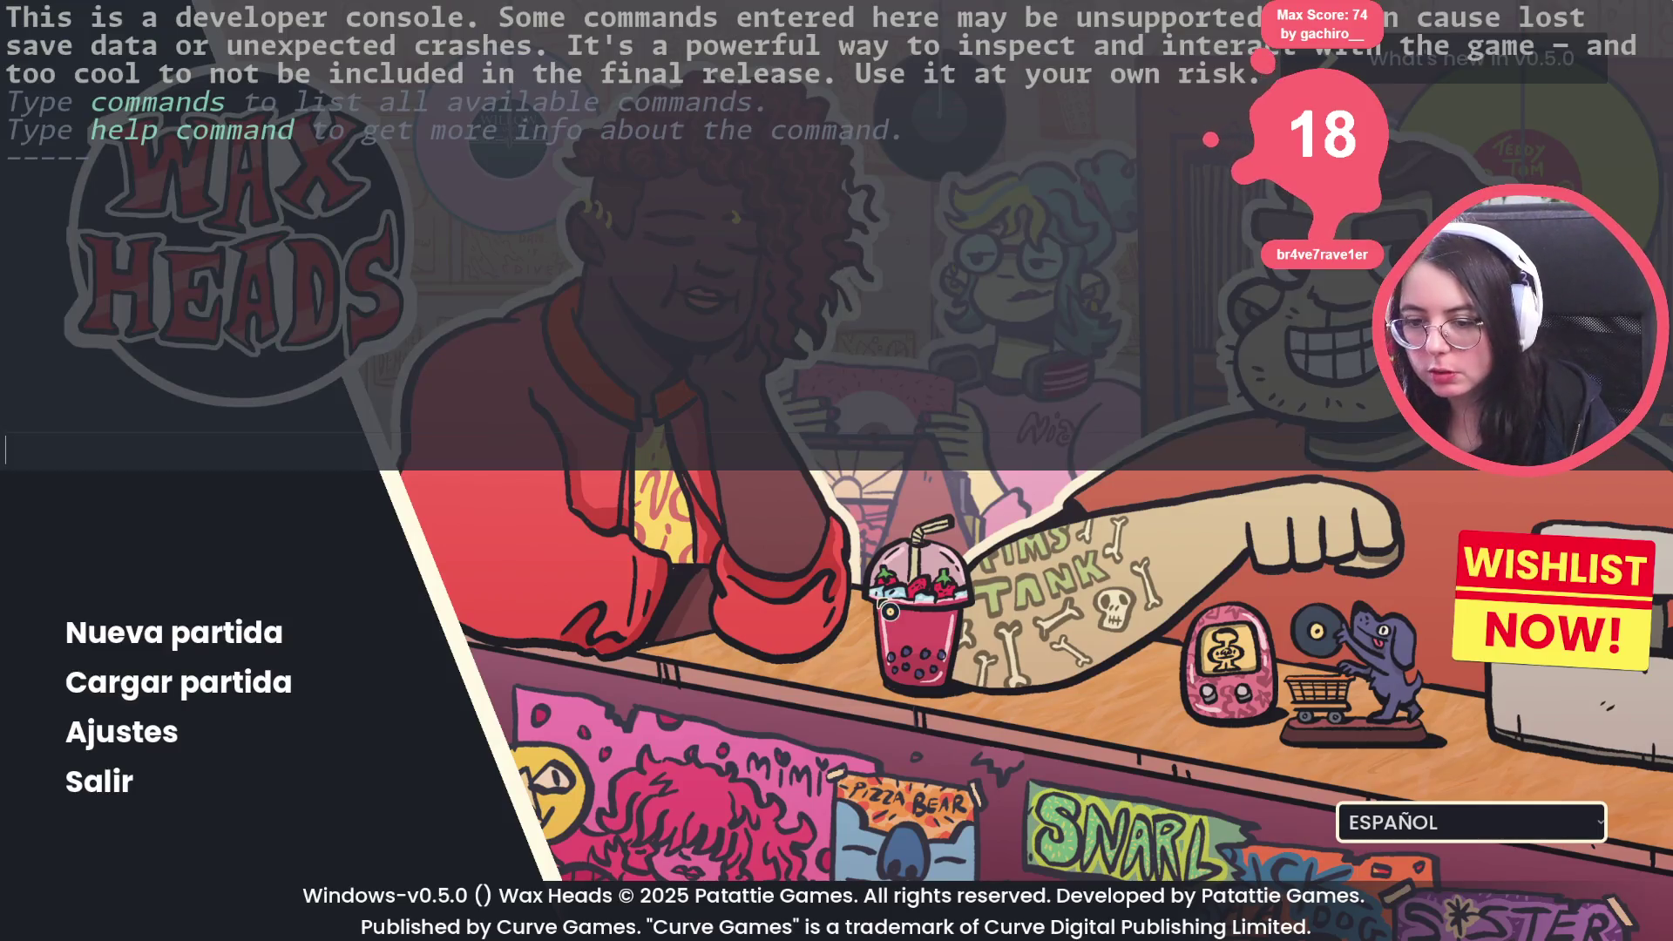
Enter 'go_to_day Outro' in the console to jump to the epilogue
type("go_to_day Outro")
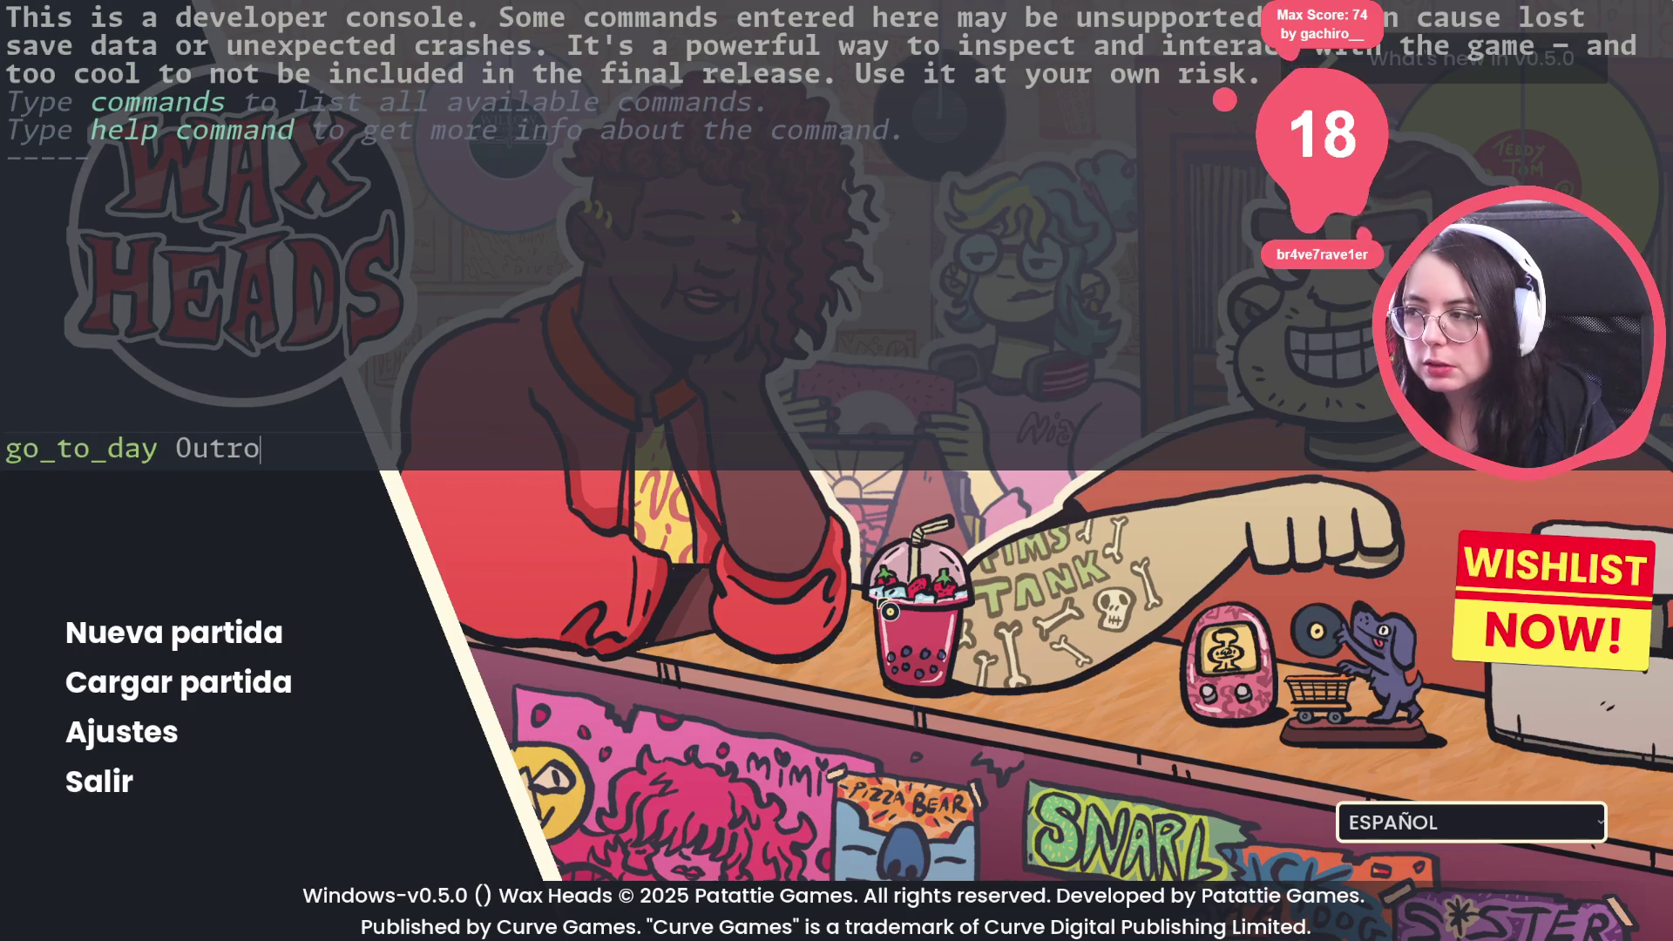
key("Return")
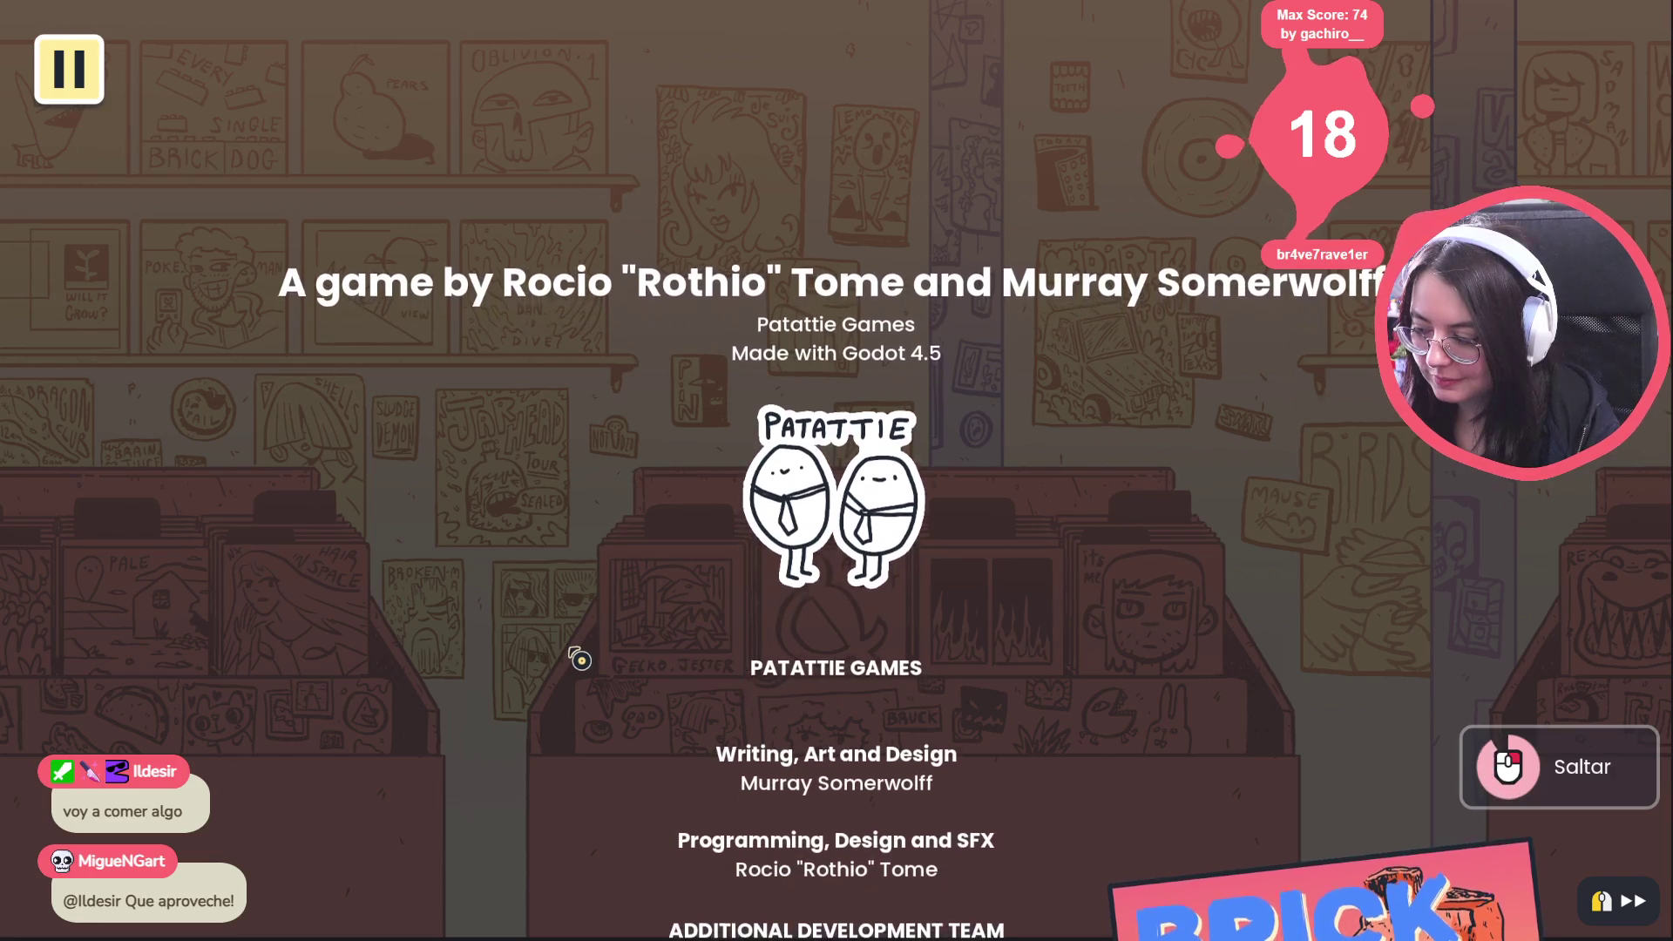
Skip the ending credits with Saltar
left_click(583, 654)
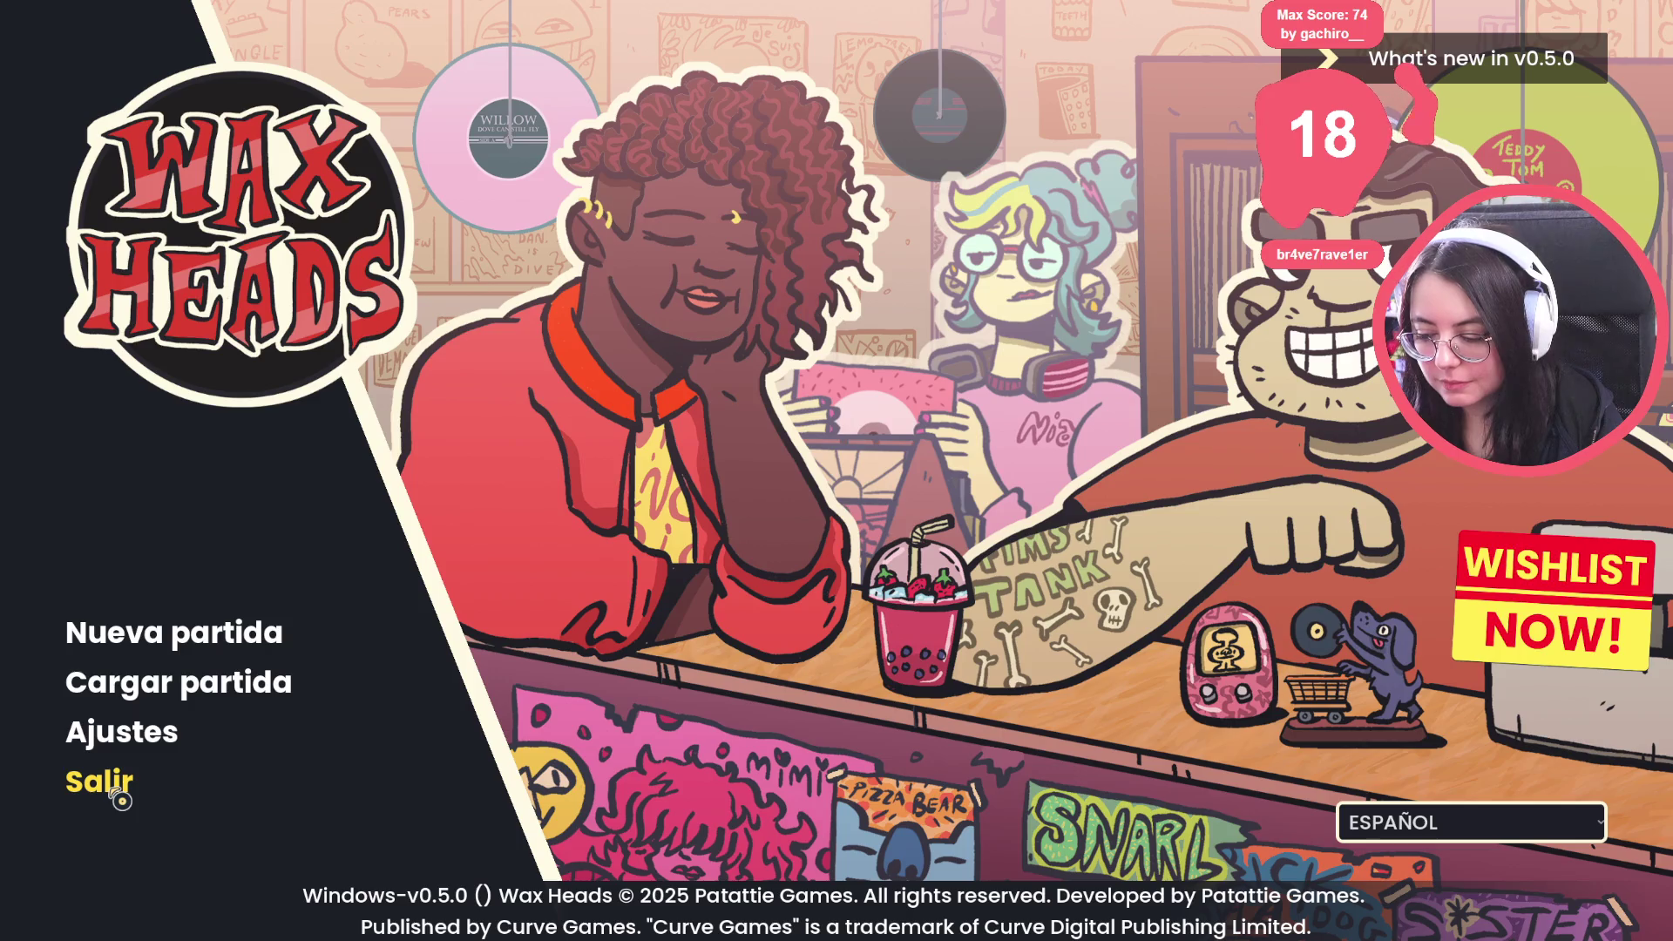
Quit via Salir, run the game again to the main menu, and close its window
left_click(112, 791)
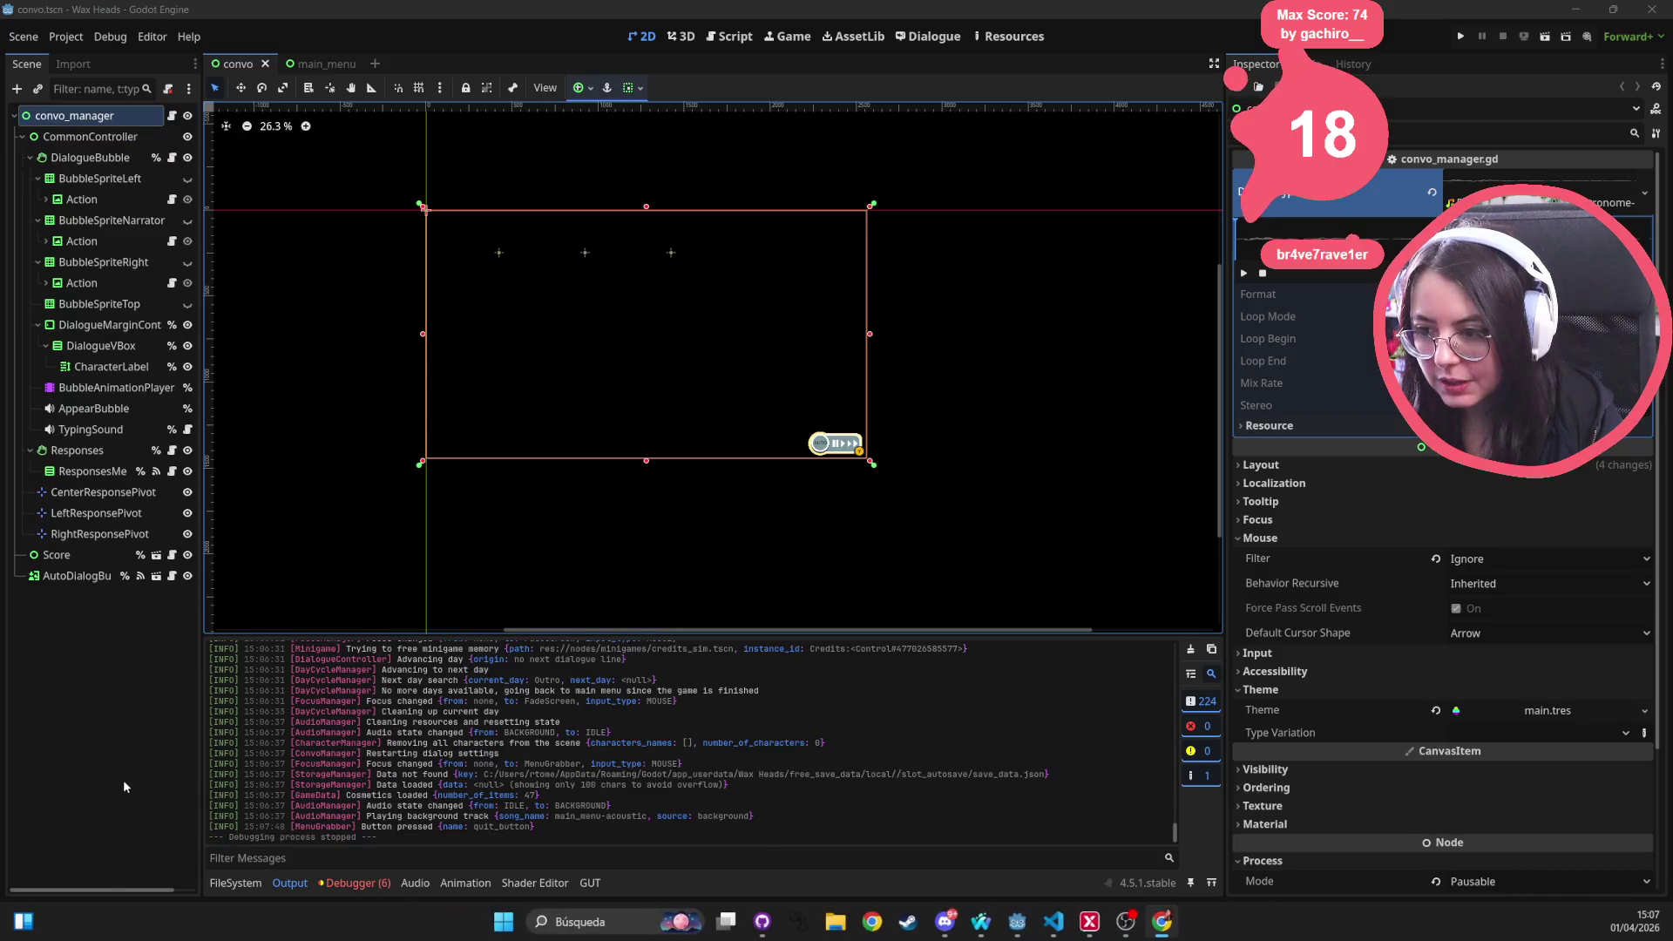
left_click(1464, 39)
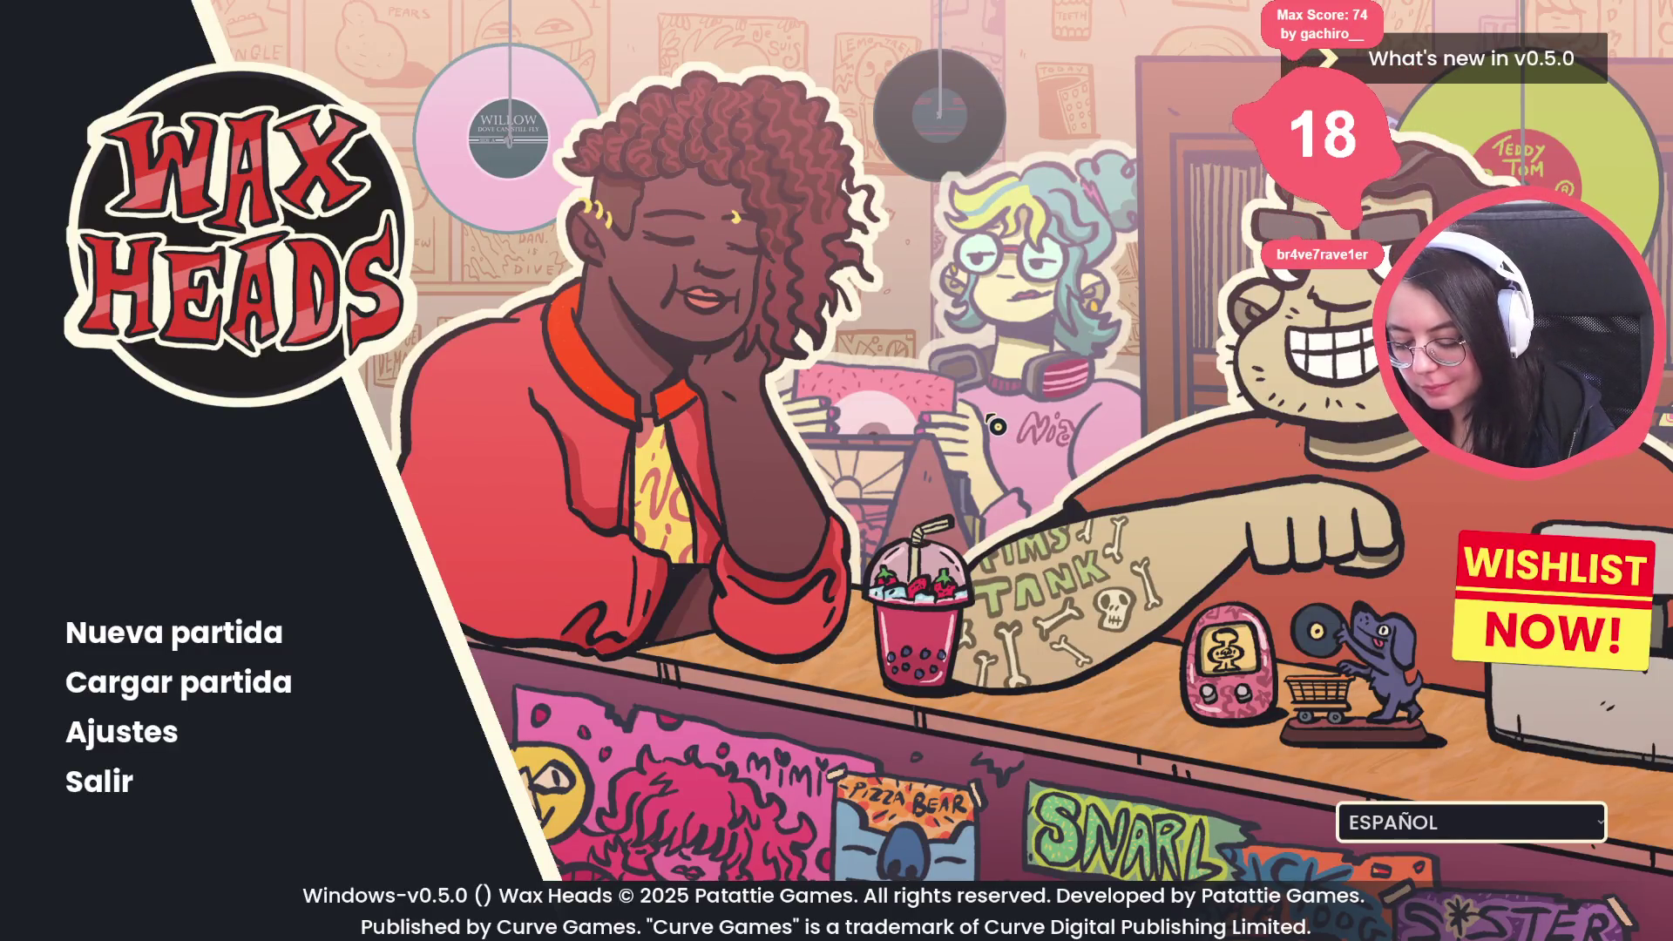
key("alt+F4")
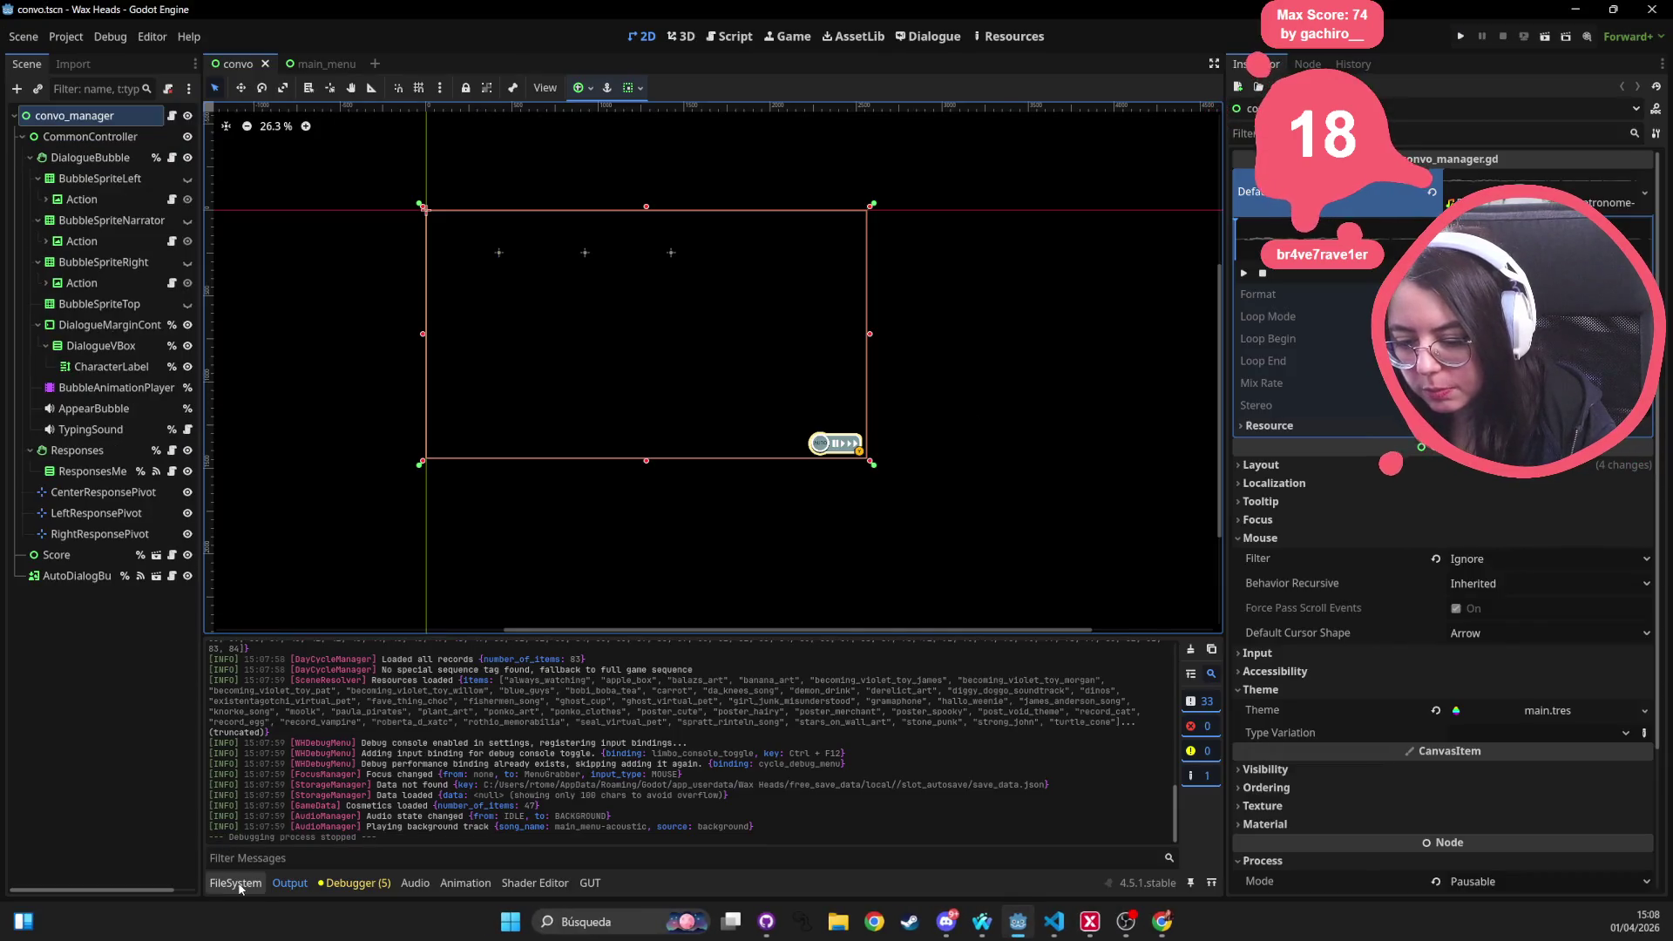
In the FileSystem dock, briefly inspect main_menu-acoustic.ogg's import settings and context menu
left_click(249, 883)
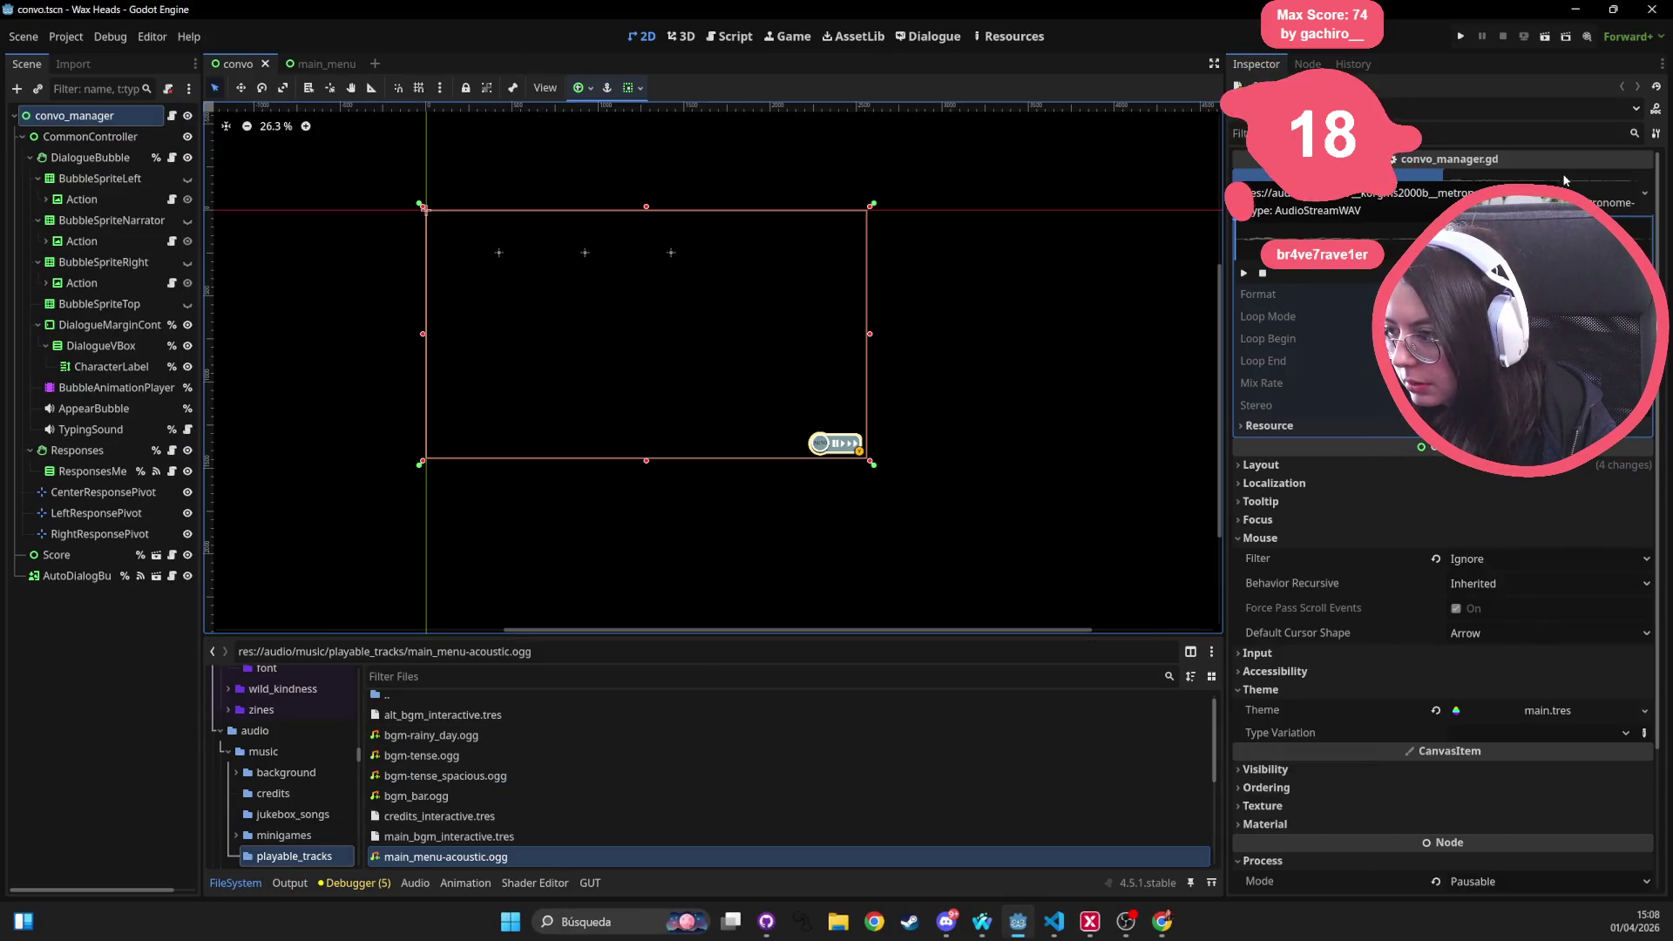
double_click(480, 858)
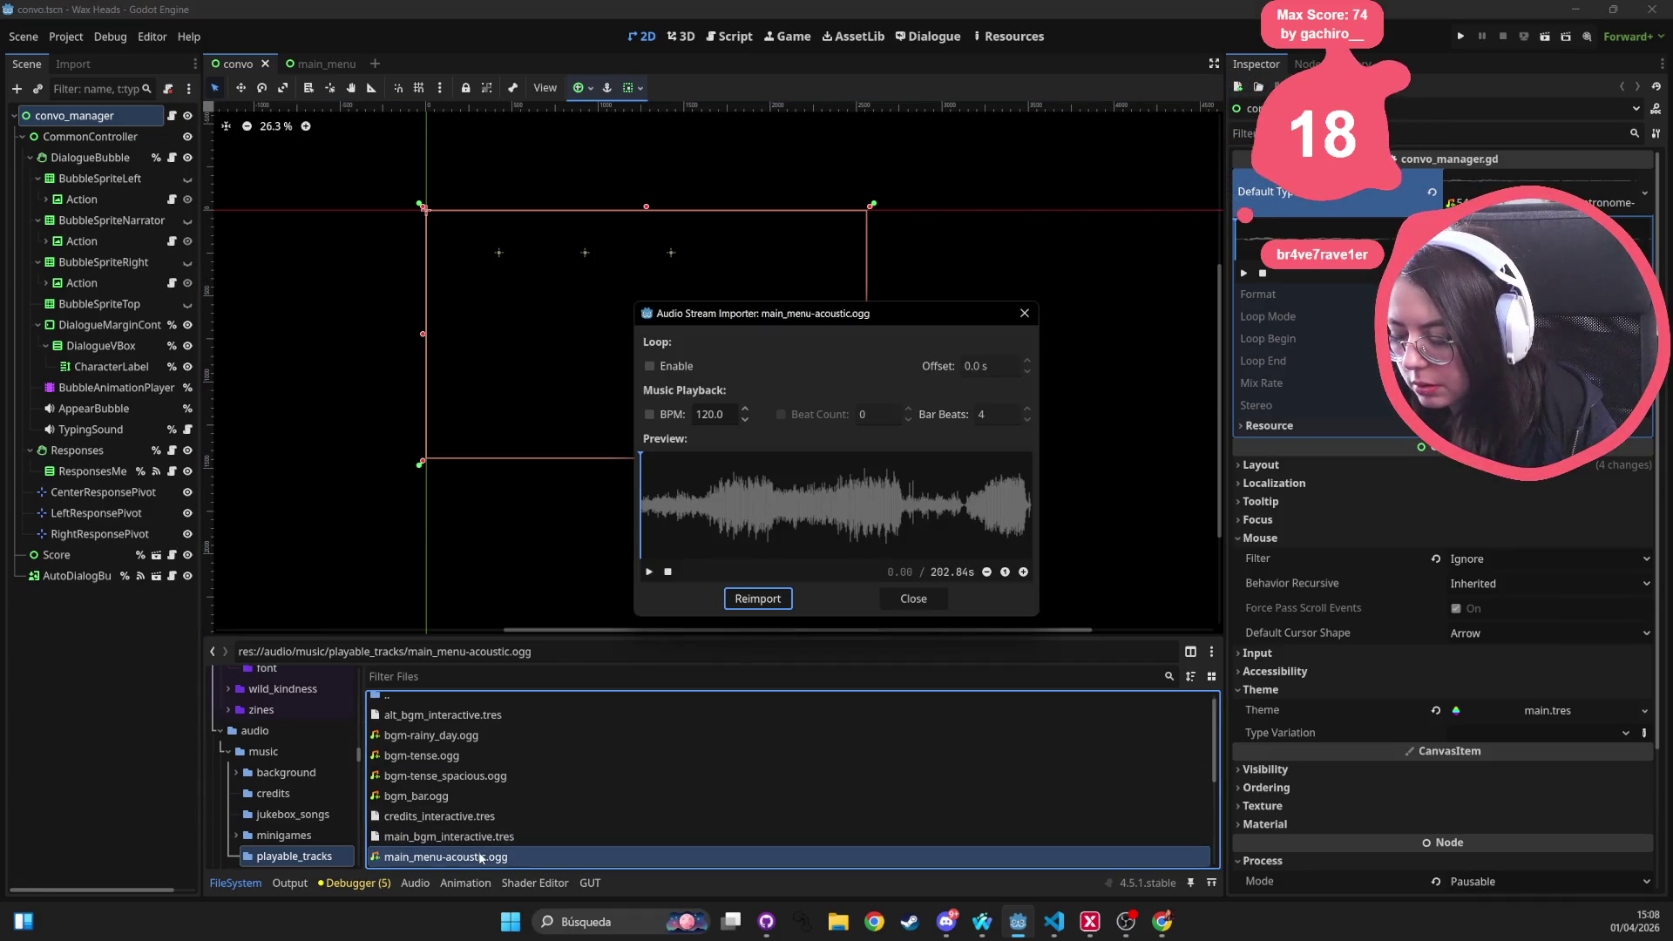
key("Escape")
right_click(454, 860)
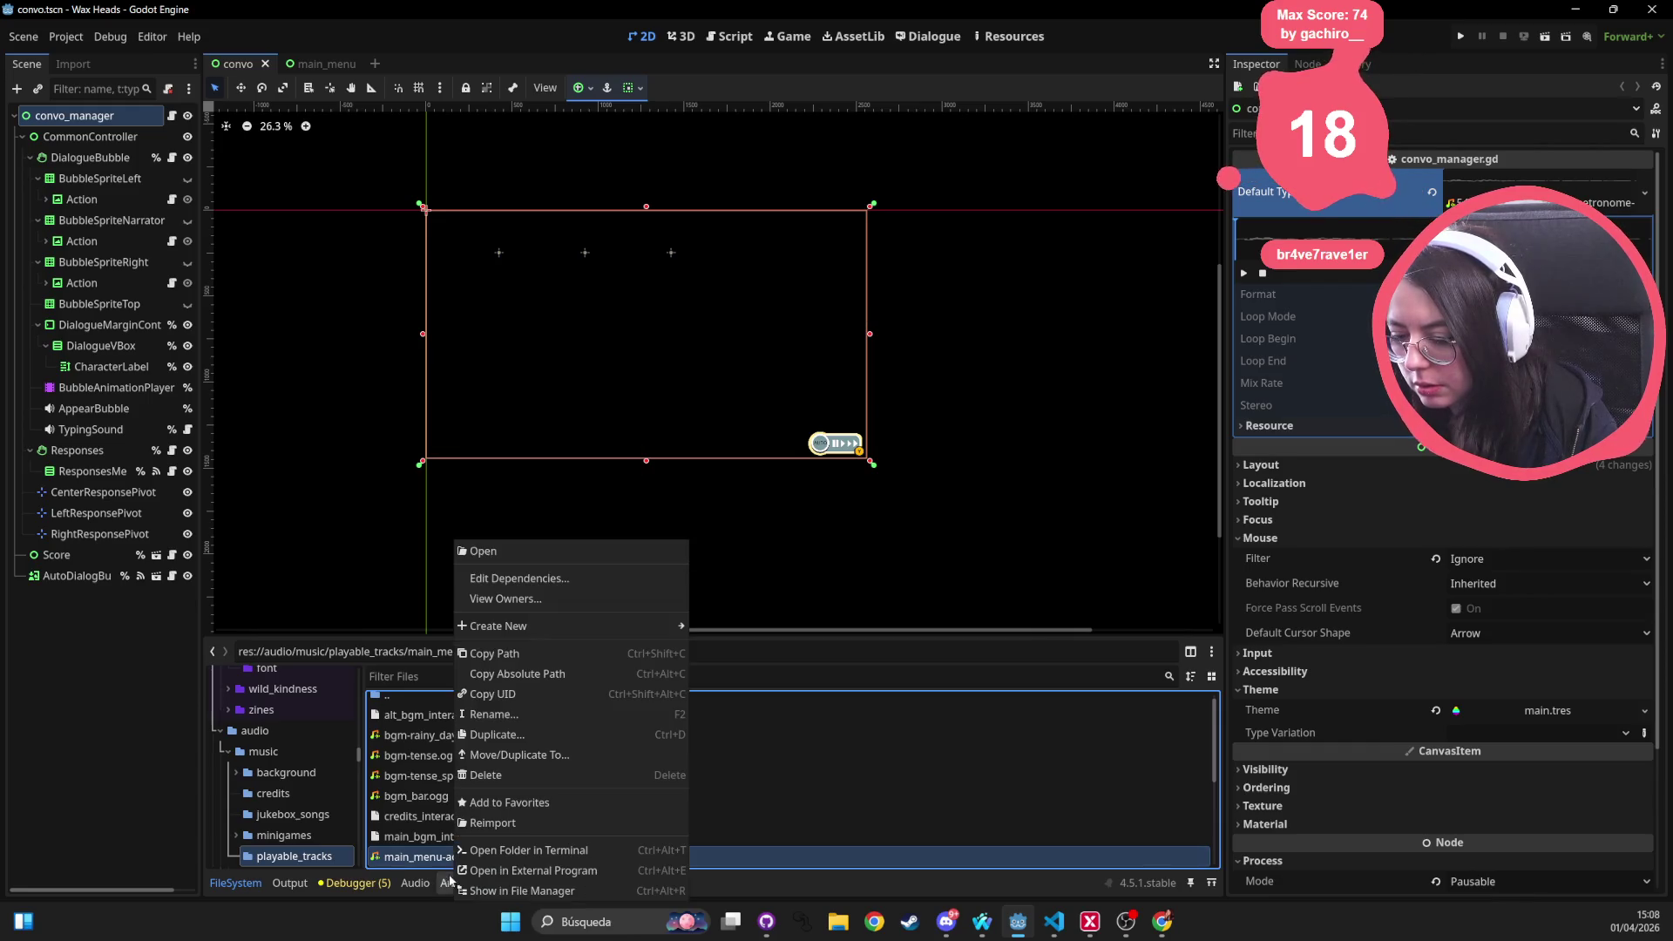
right_click(447, 860)
right_click(446, 861)
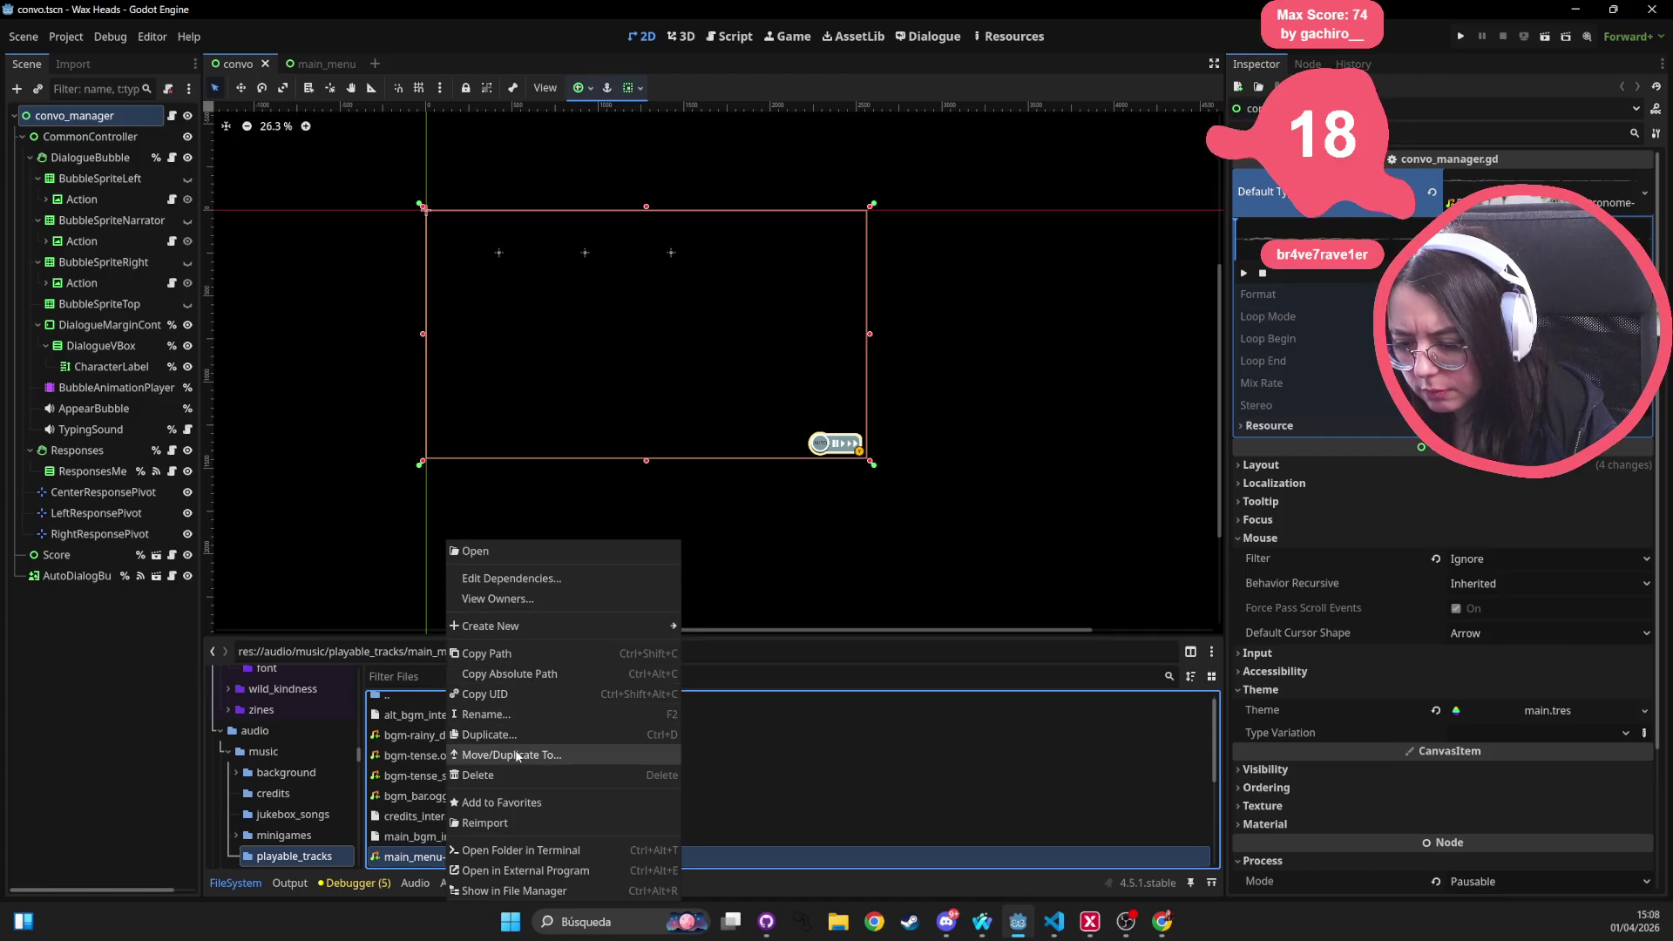
left_click(929, 300)
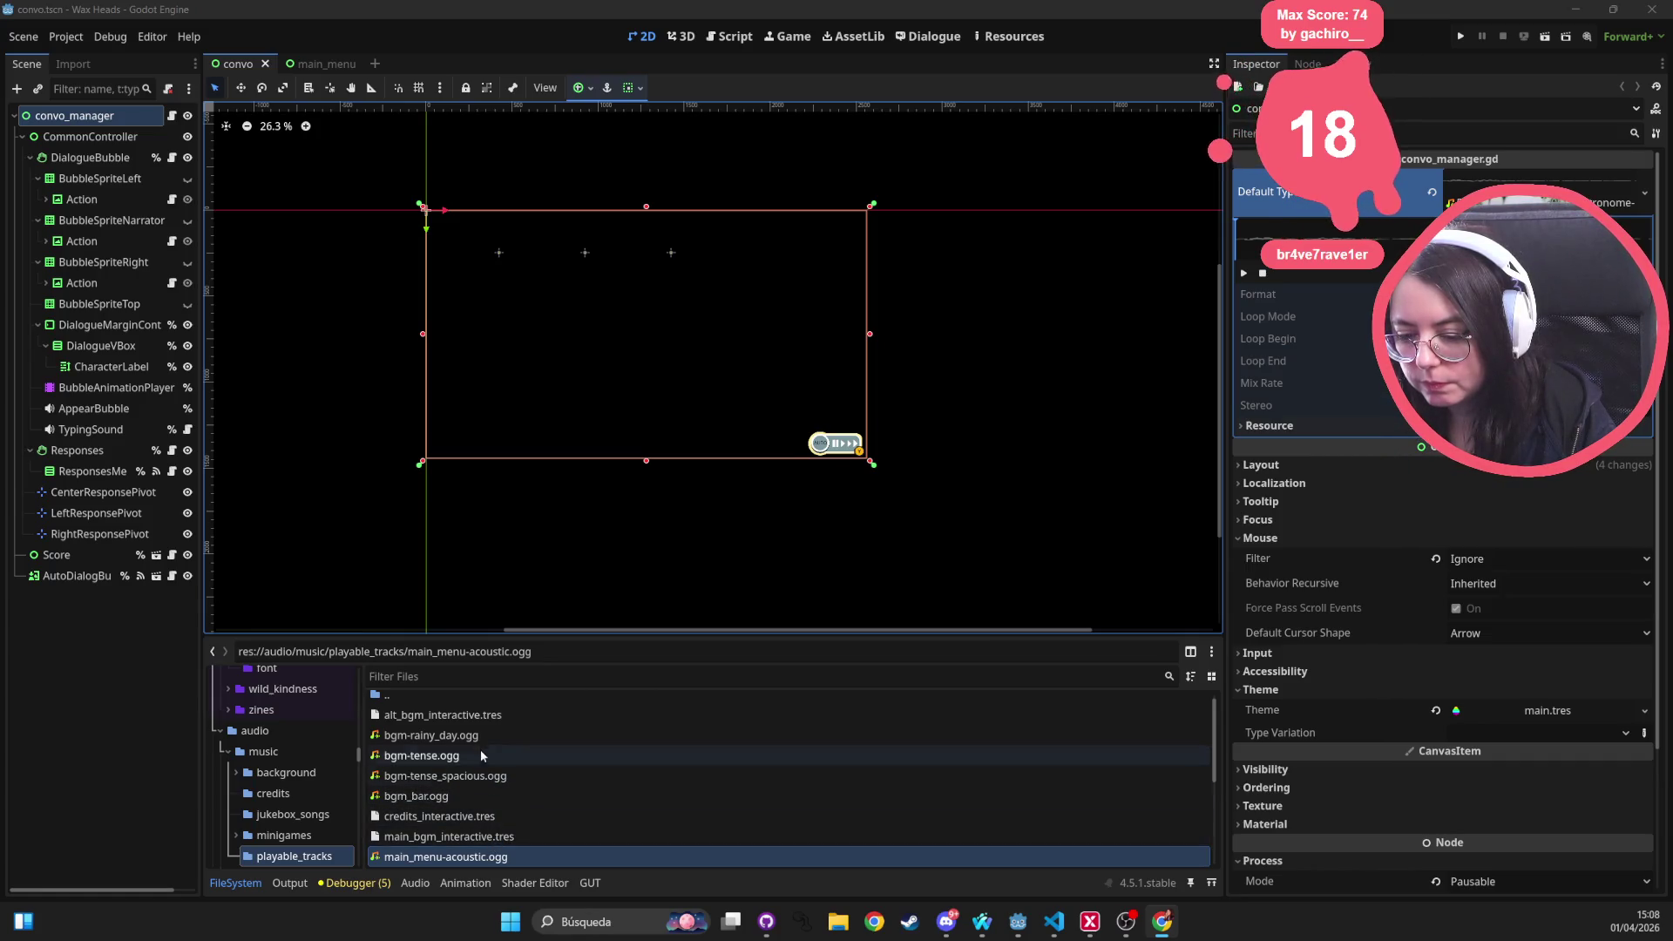
View the owners of main_menu-give_yourself_up_to_the_music.ogg and peek at its import settings
scroll(469, 780, "down", 2)
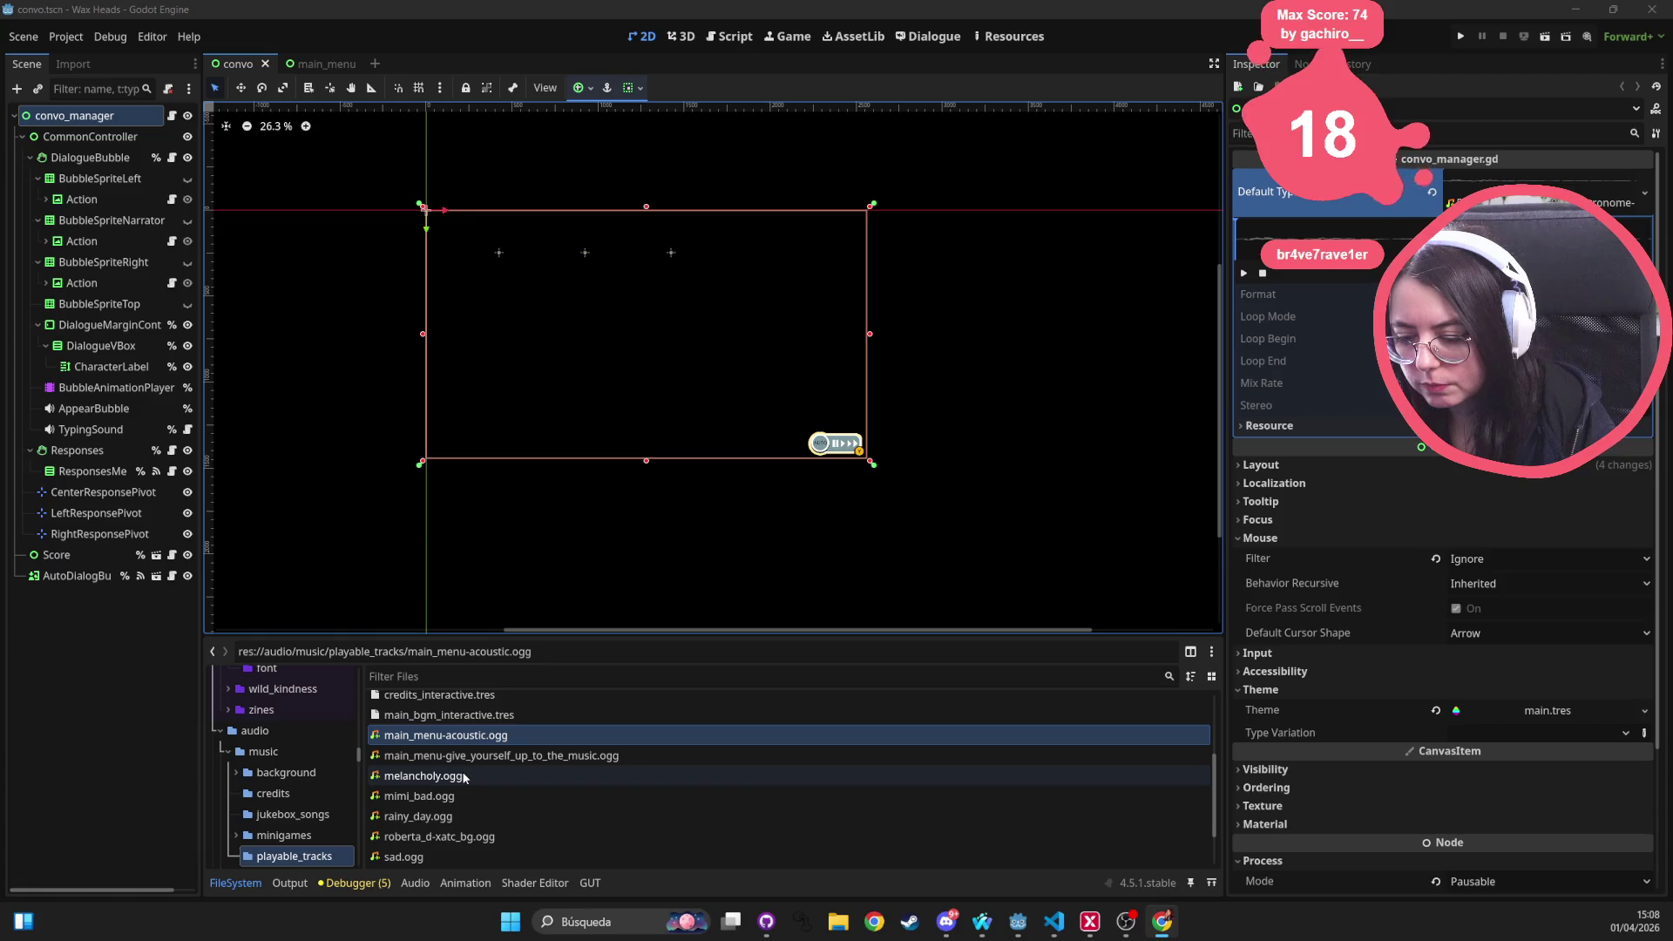
left_click(464, 758)
right_click(464, 759)
left_click(444, 765)
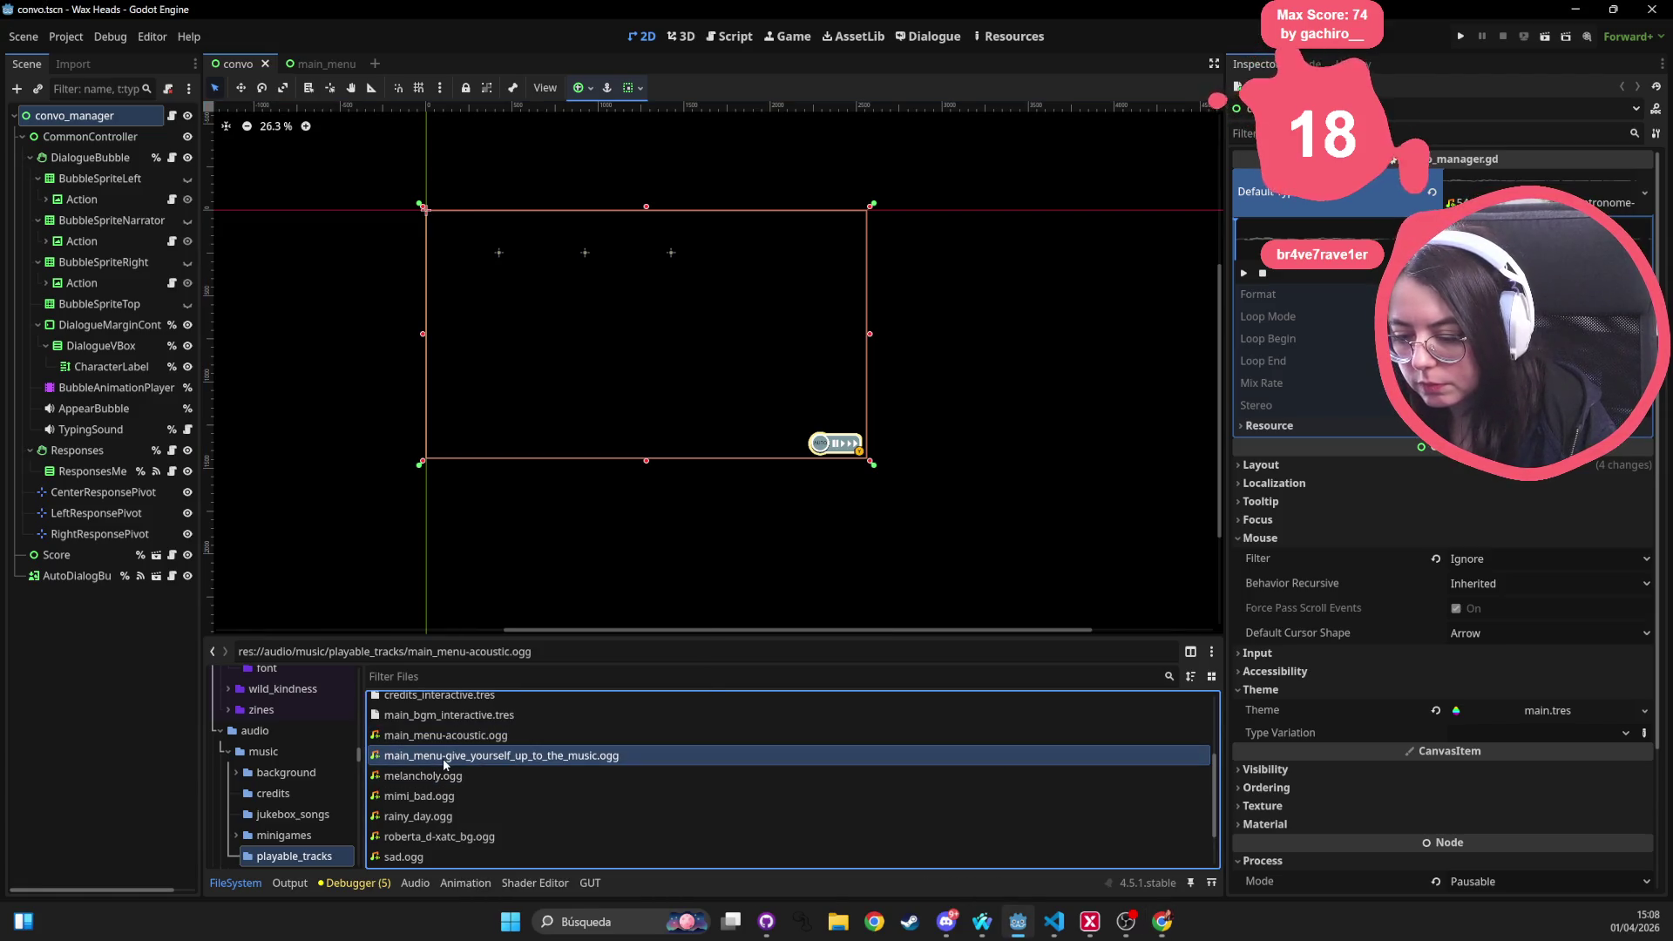
right_click(447, 759)
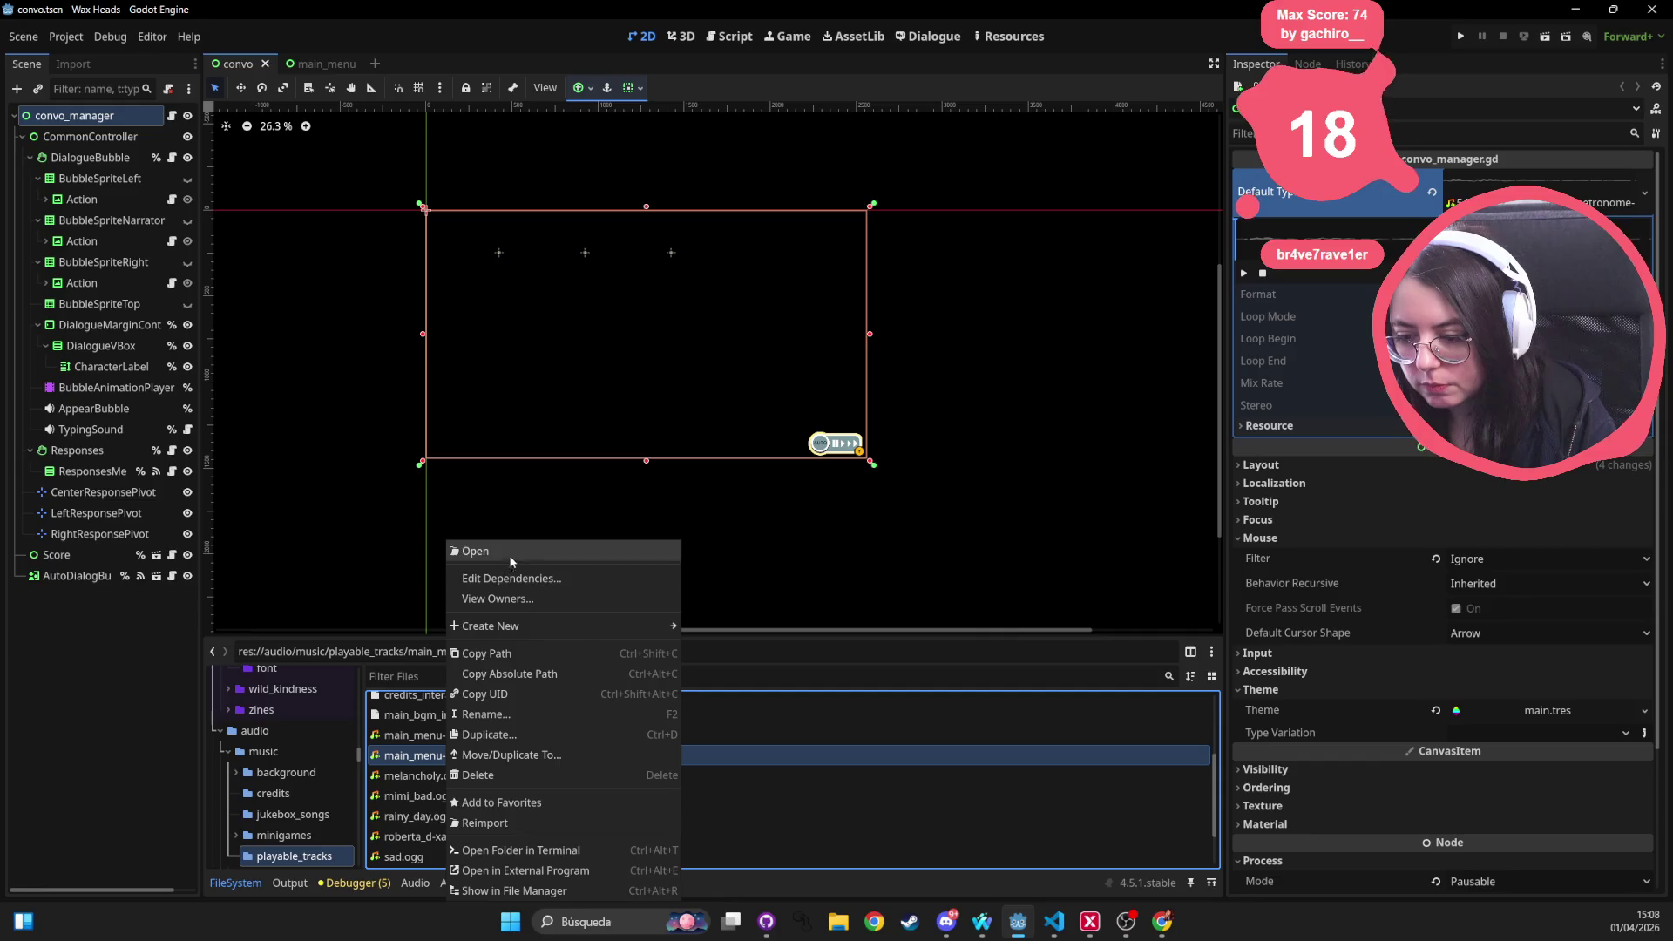
left_click(508, 589)
key("Escape")
right_click(434, 758)
left_click(435, 762)
right_click(435, 760)
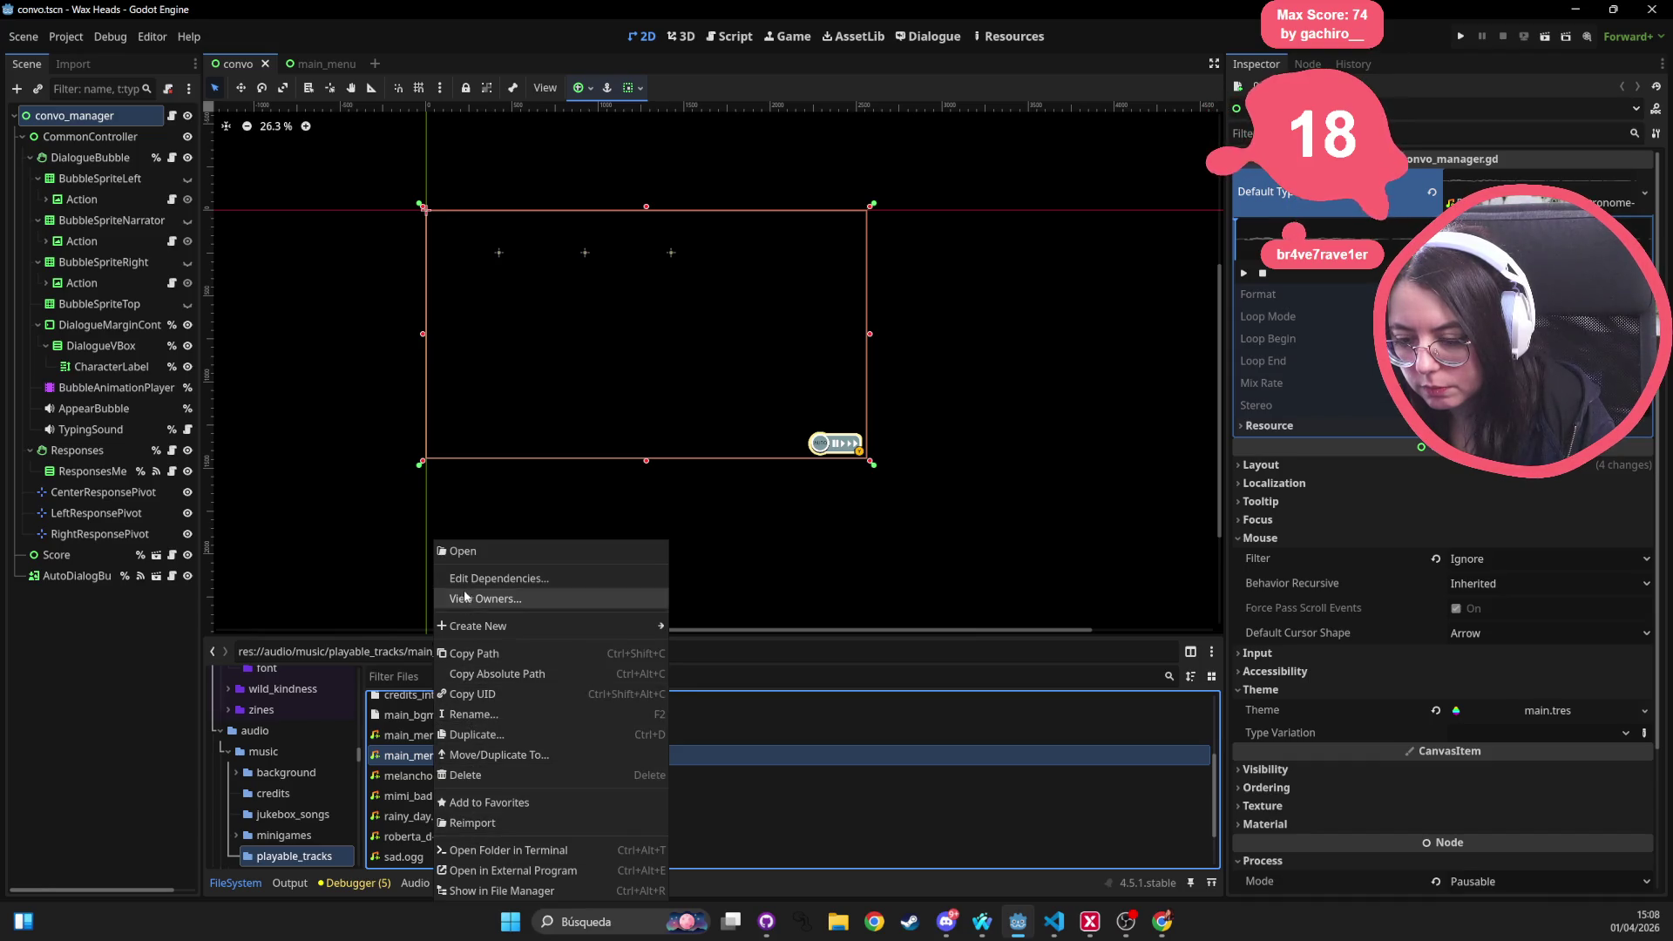
left_click(835, 761)
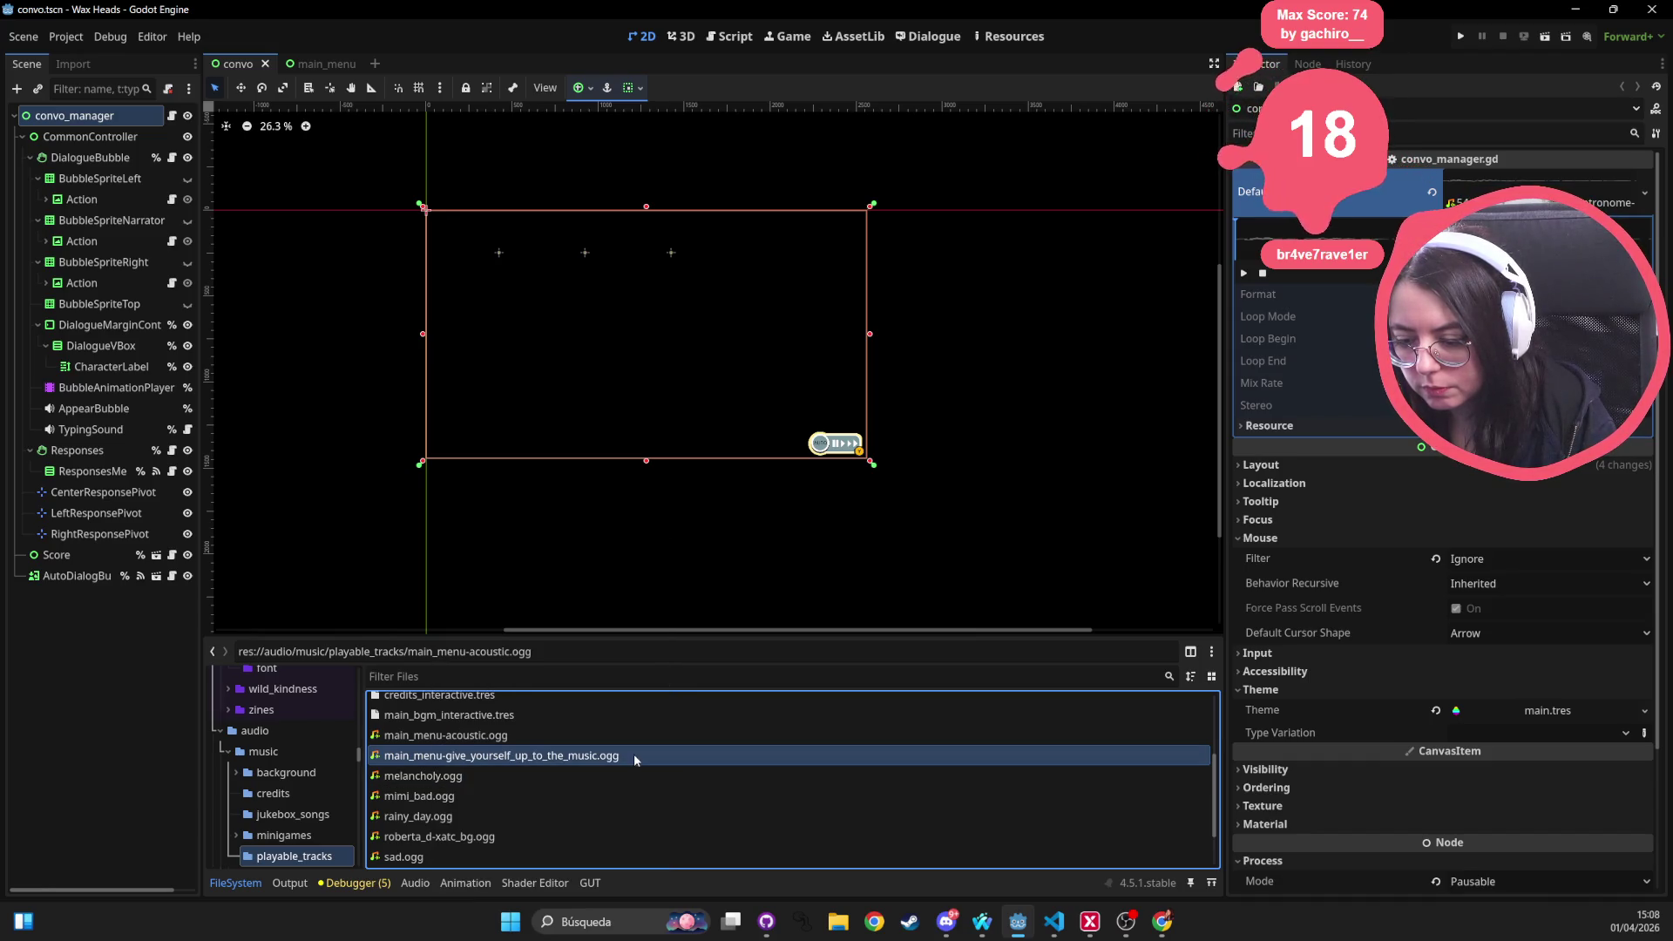
double_click(635, 754)
key("Escape")
Open main_menu-acoustic.ogg's importer, play the preview from near the end, and close it
key("Up")
key("Return")
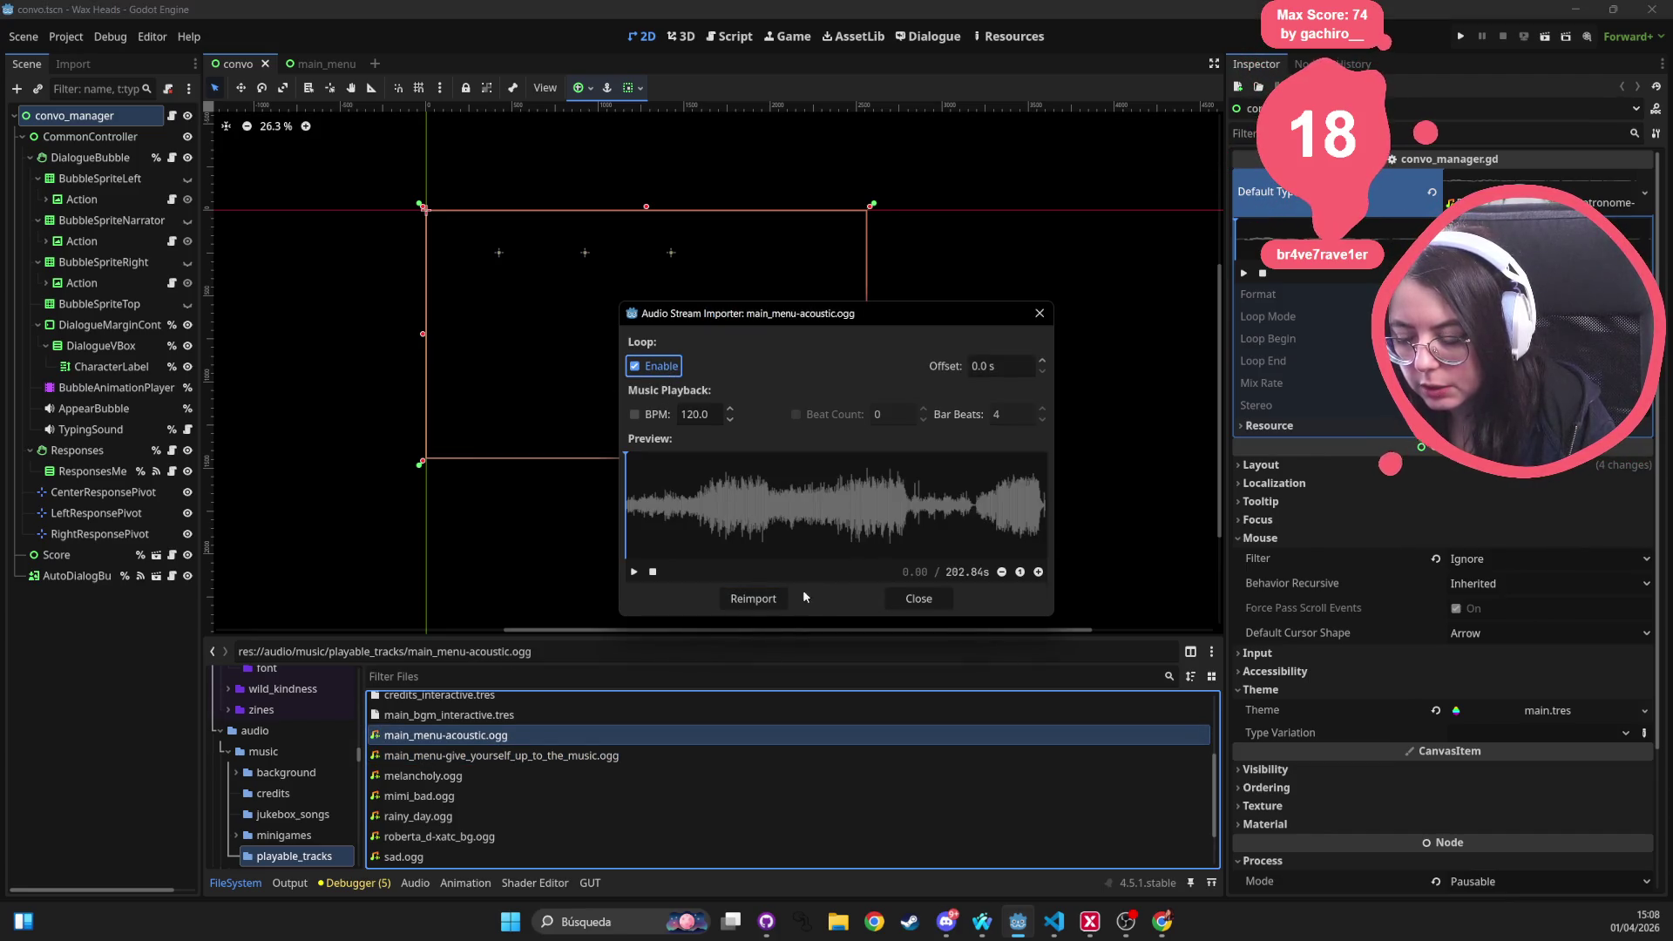
left_click(1043, 511)
left_click(632, 573)
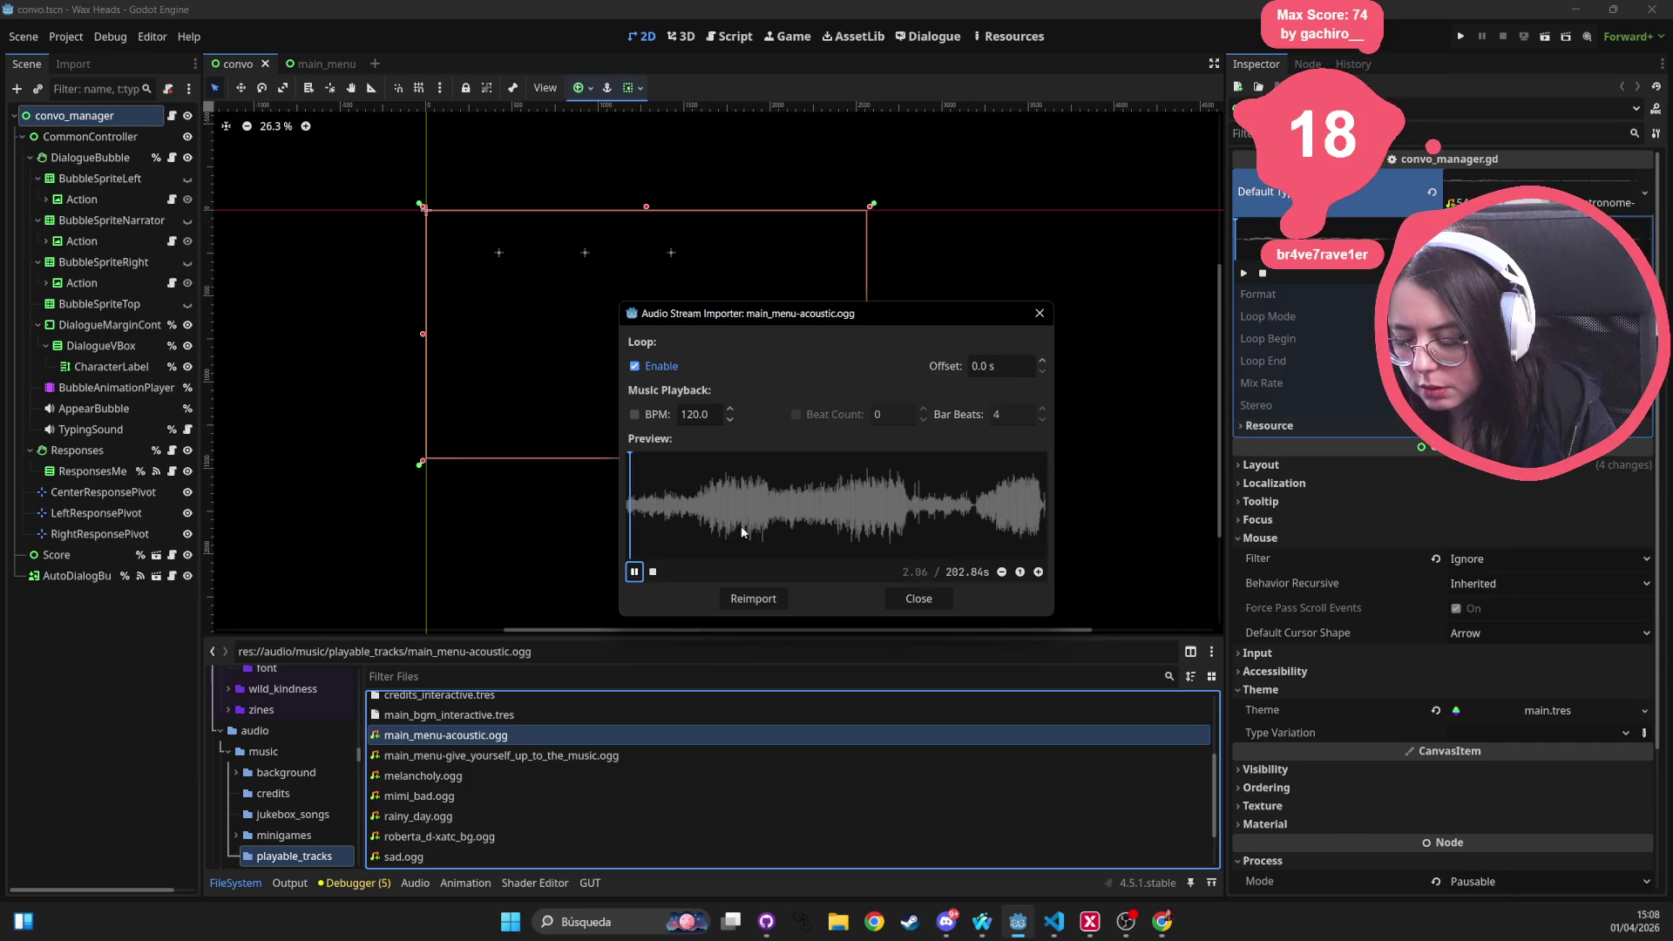
left_click(1039, 313)
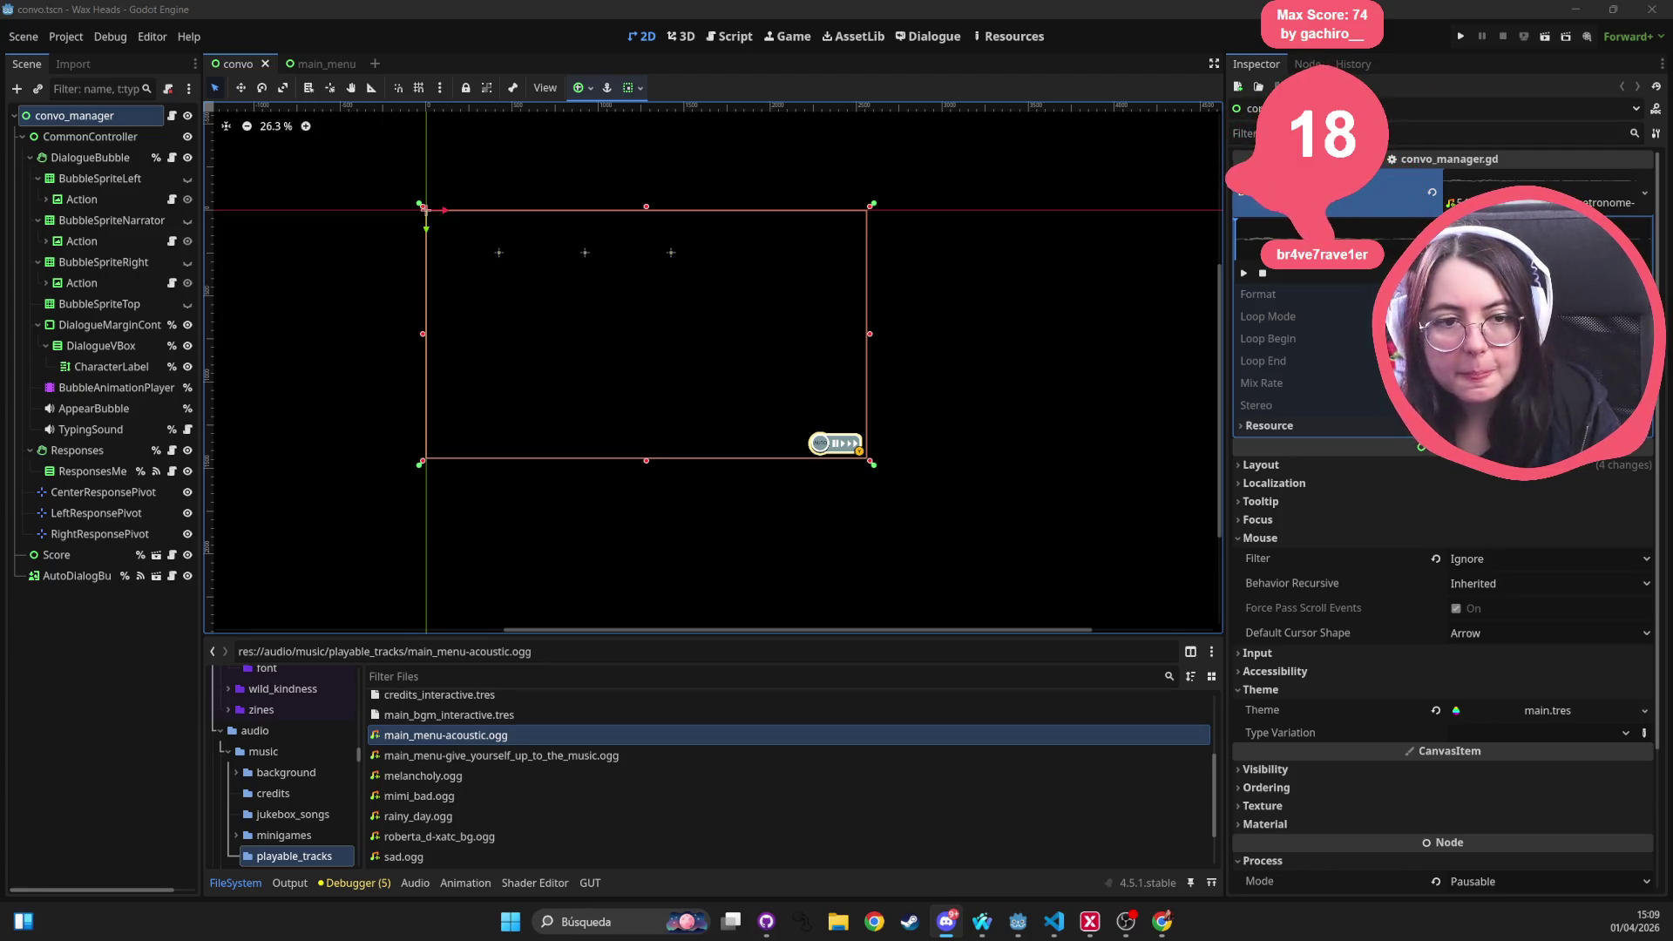
Run the project from Godot Engine to relaunch Wax Heads to its main menu
left_click(1460, 36)
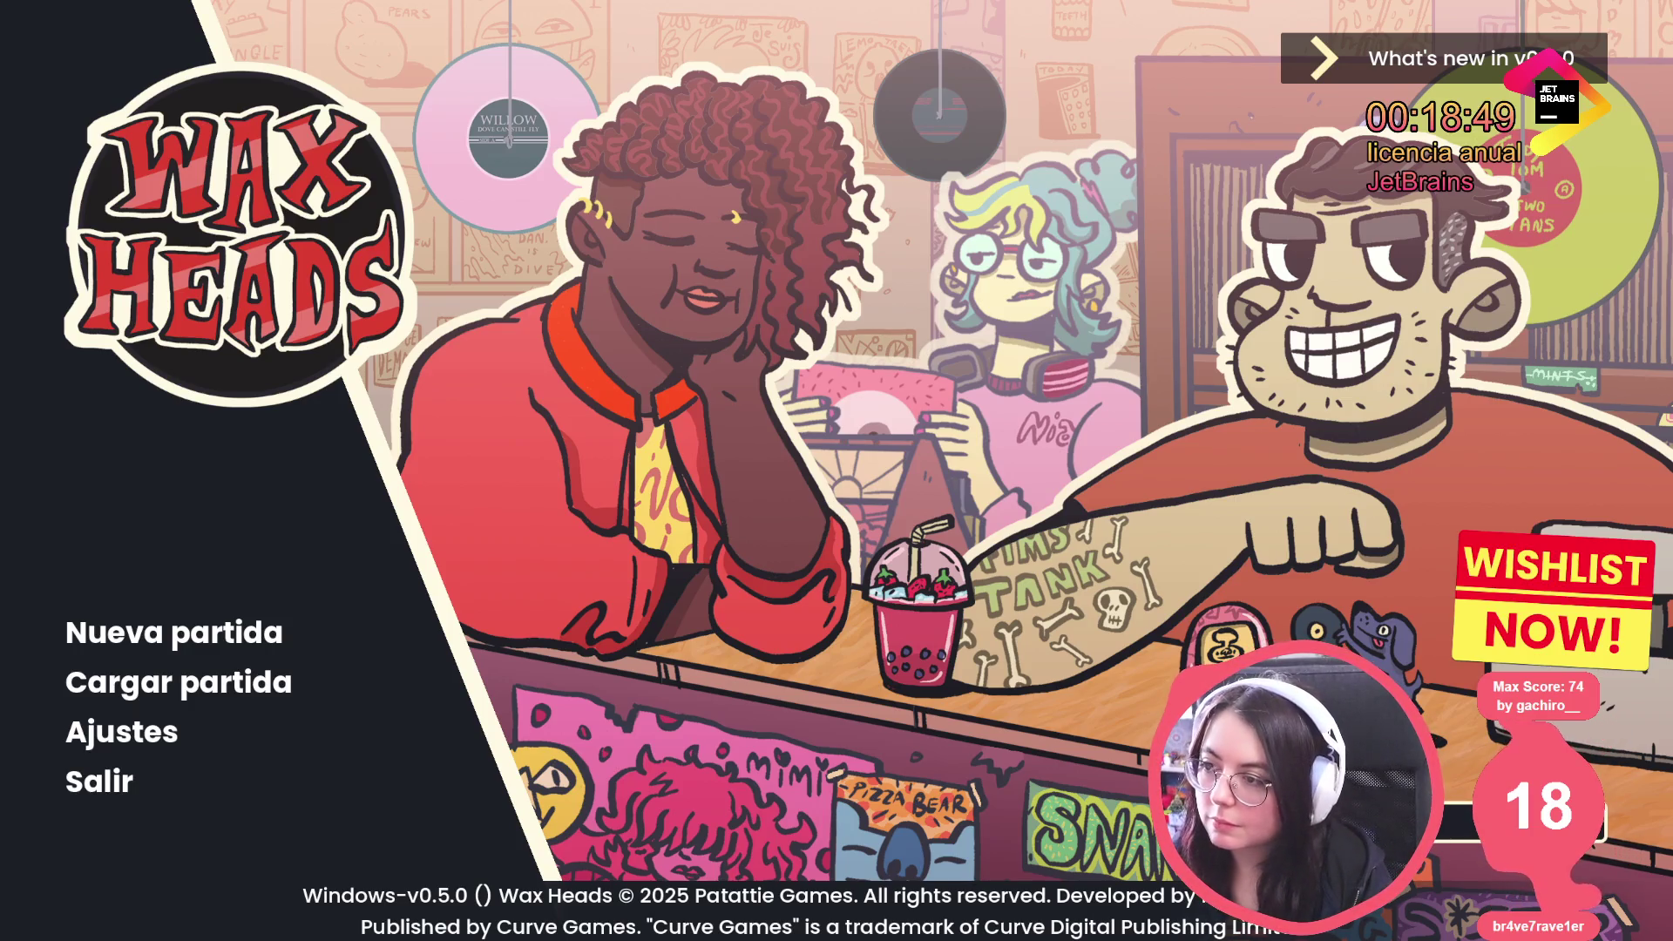
Open the Wax Heads developer console over the main menu
key("grave")
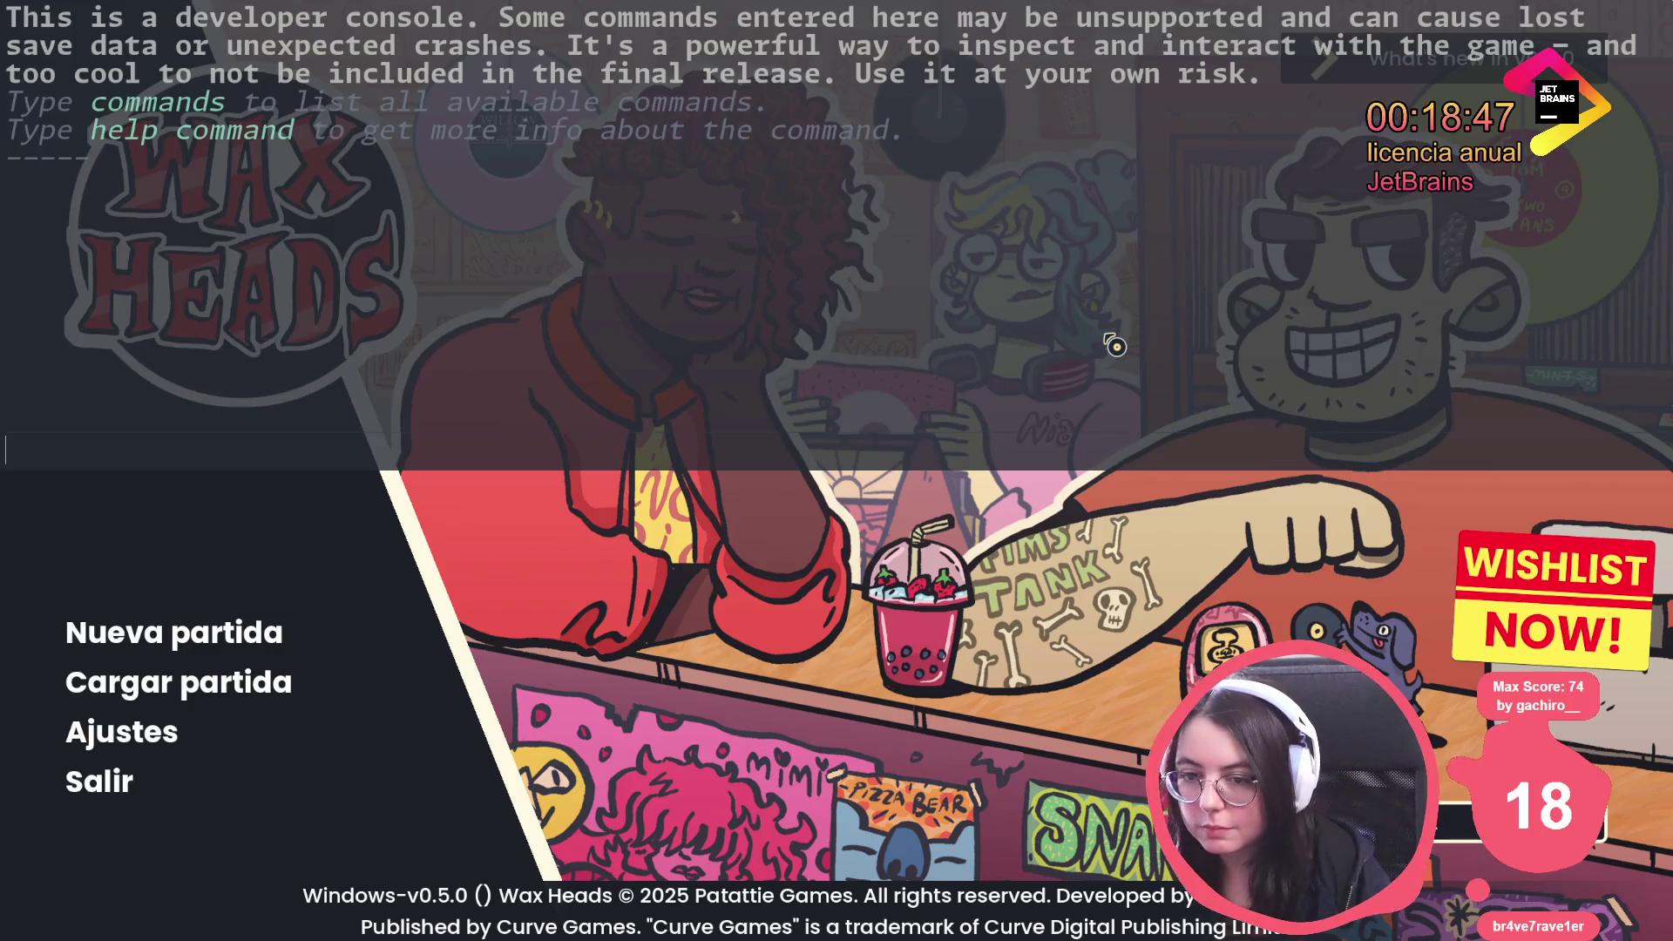
Run 'set_audio_debug true' in the console, then close it to view the audio overlay
key("Up")
key("Up")
key("Up")
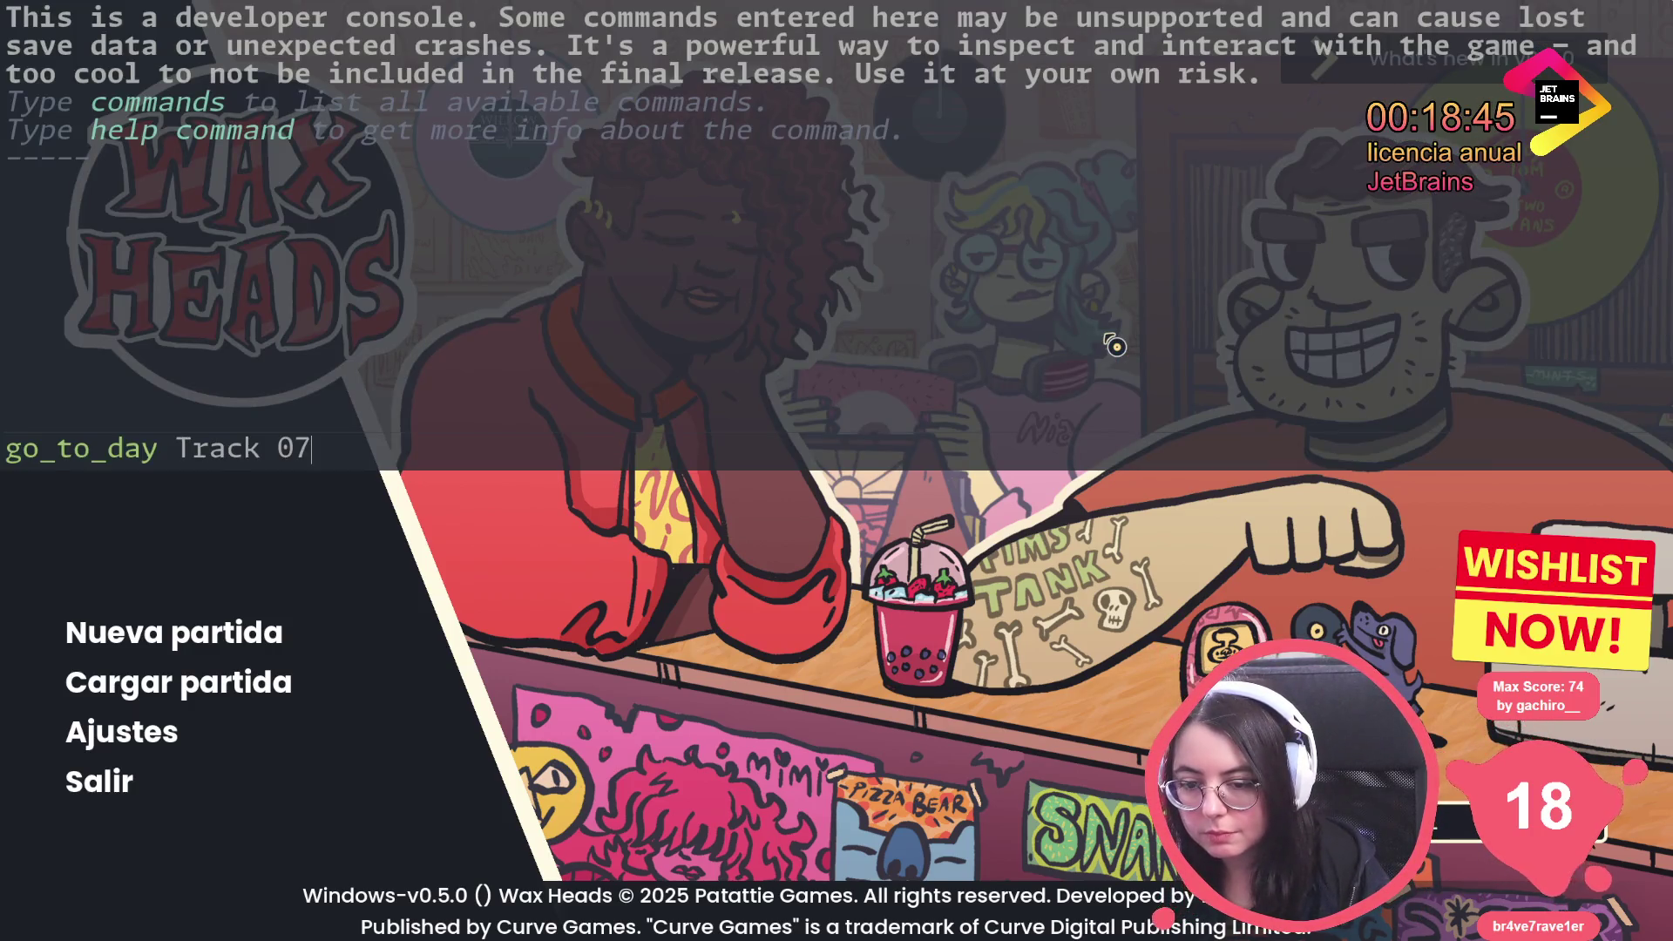
key("Down")
key("BackSpace")
type("4")
key("Up")
key("Up")
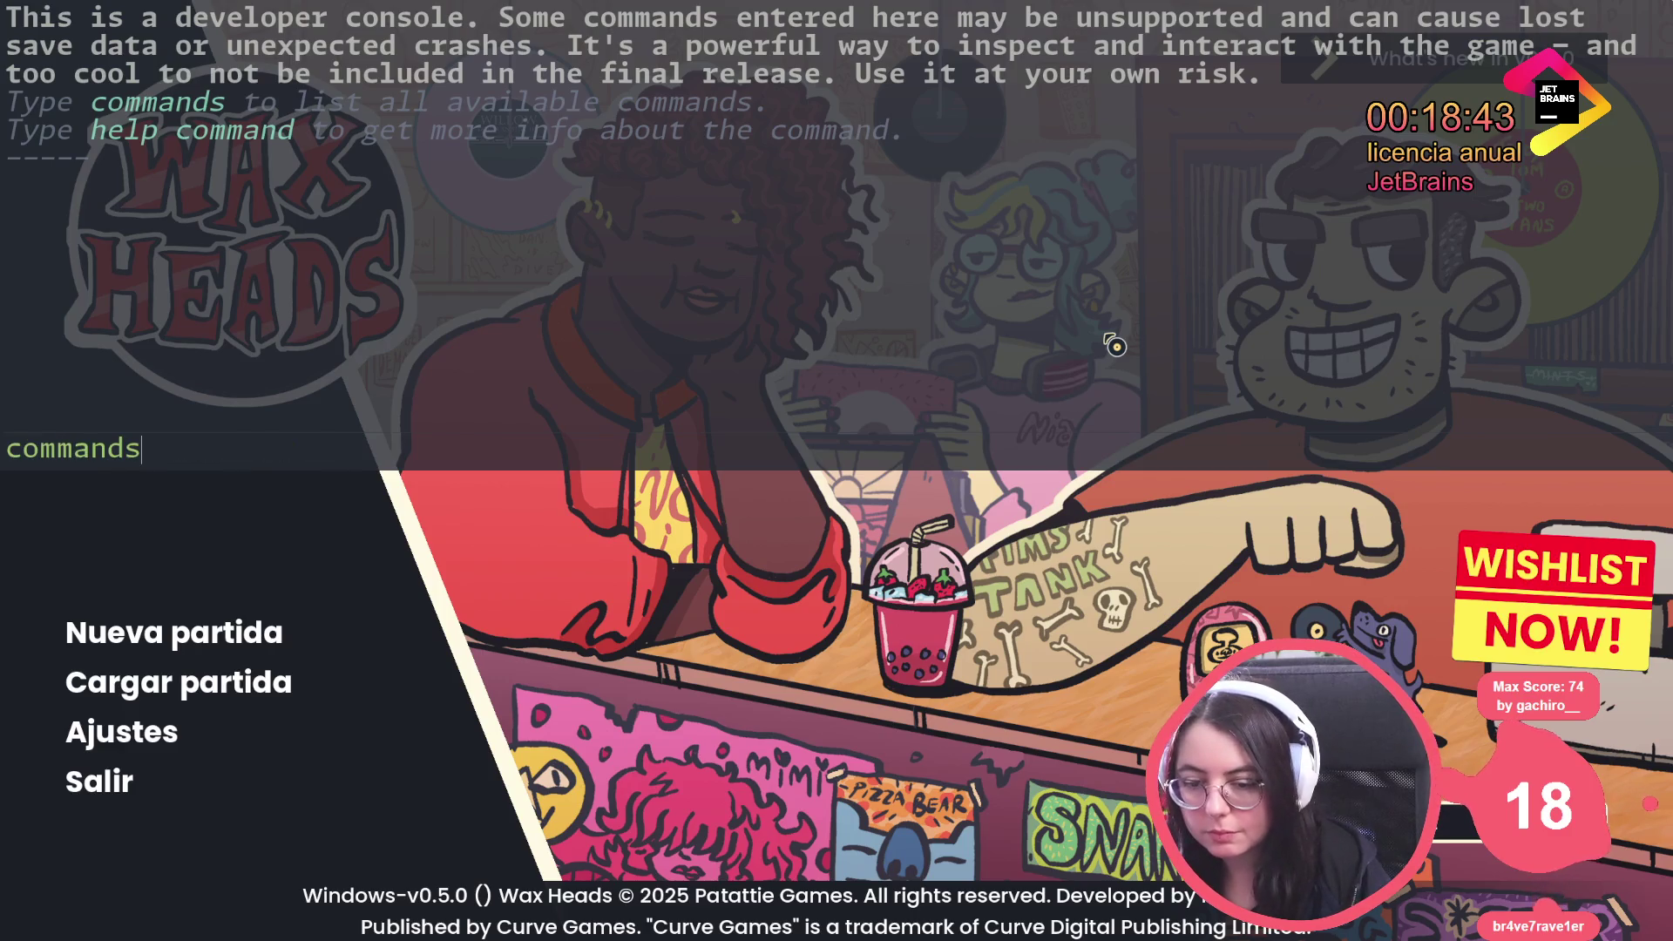
key("BackSpace")
key("BackSpace")
key("BackSpace")
type("set_")
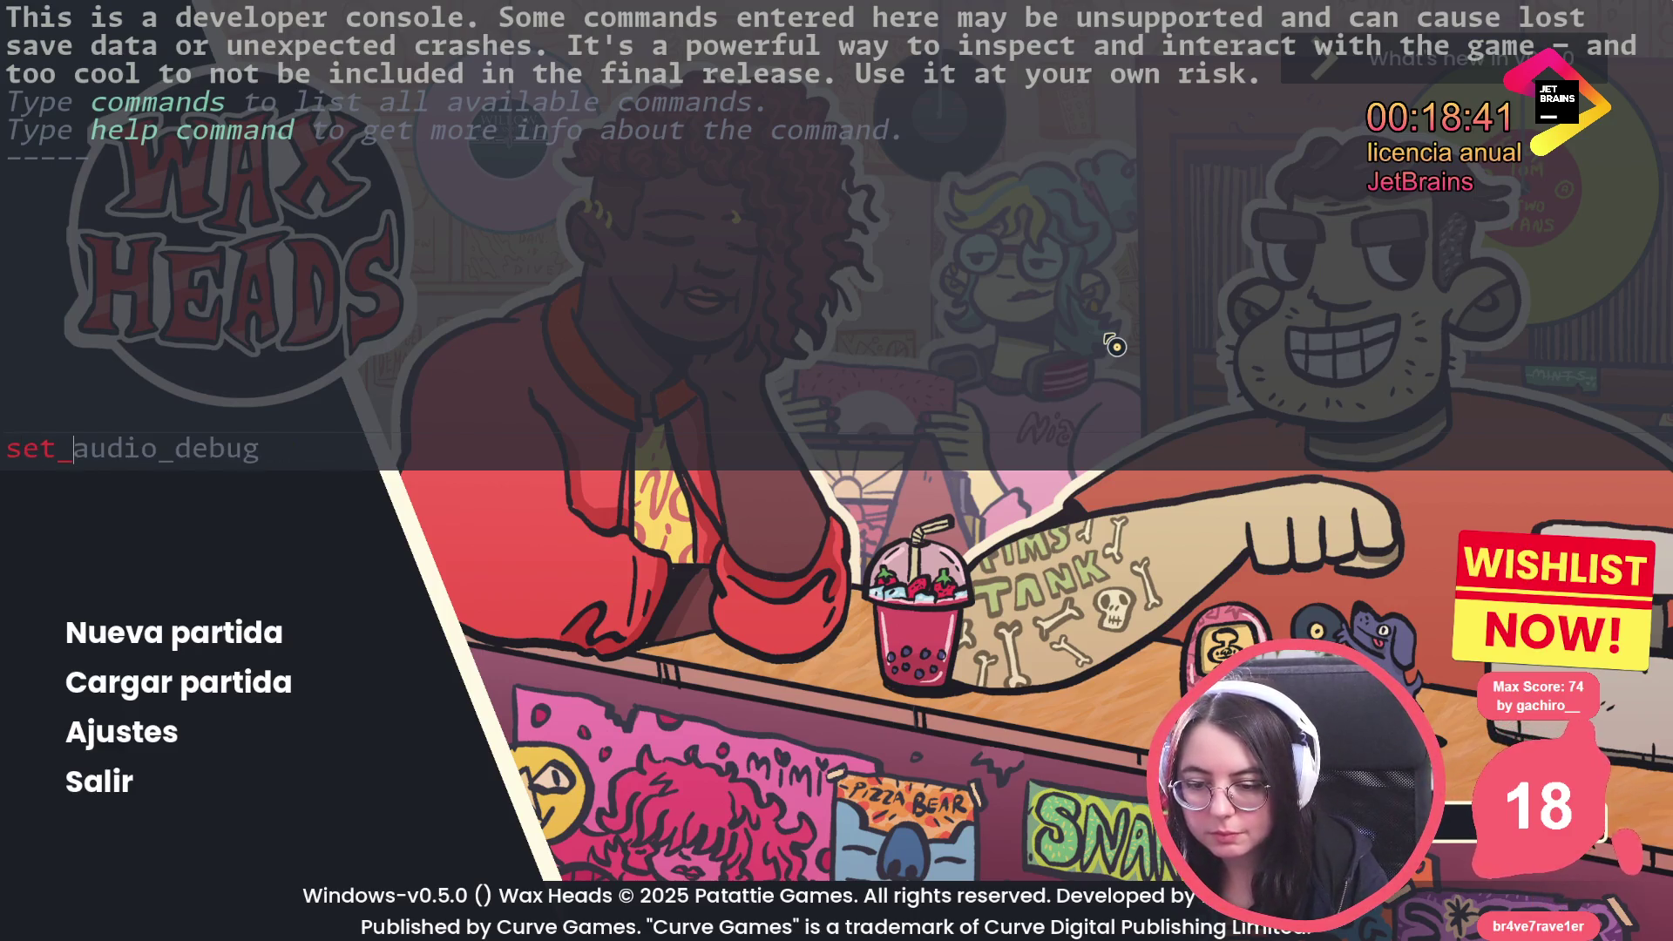
type("audio_debug true")
key("Return")
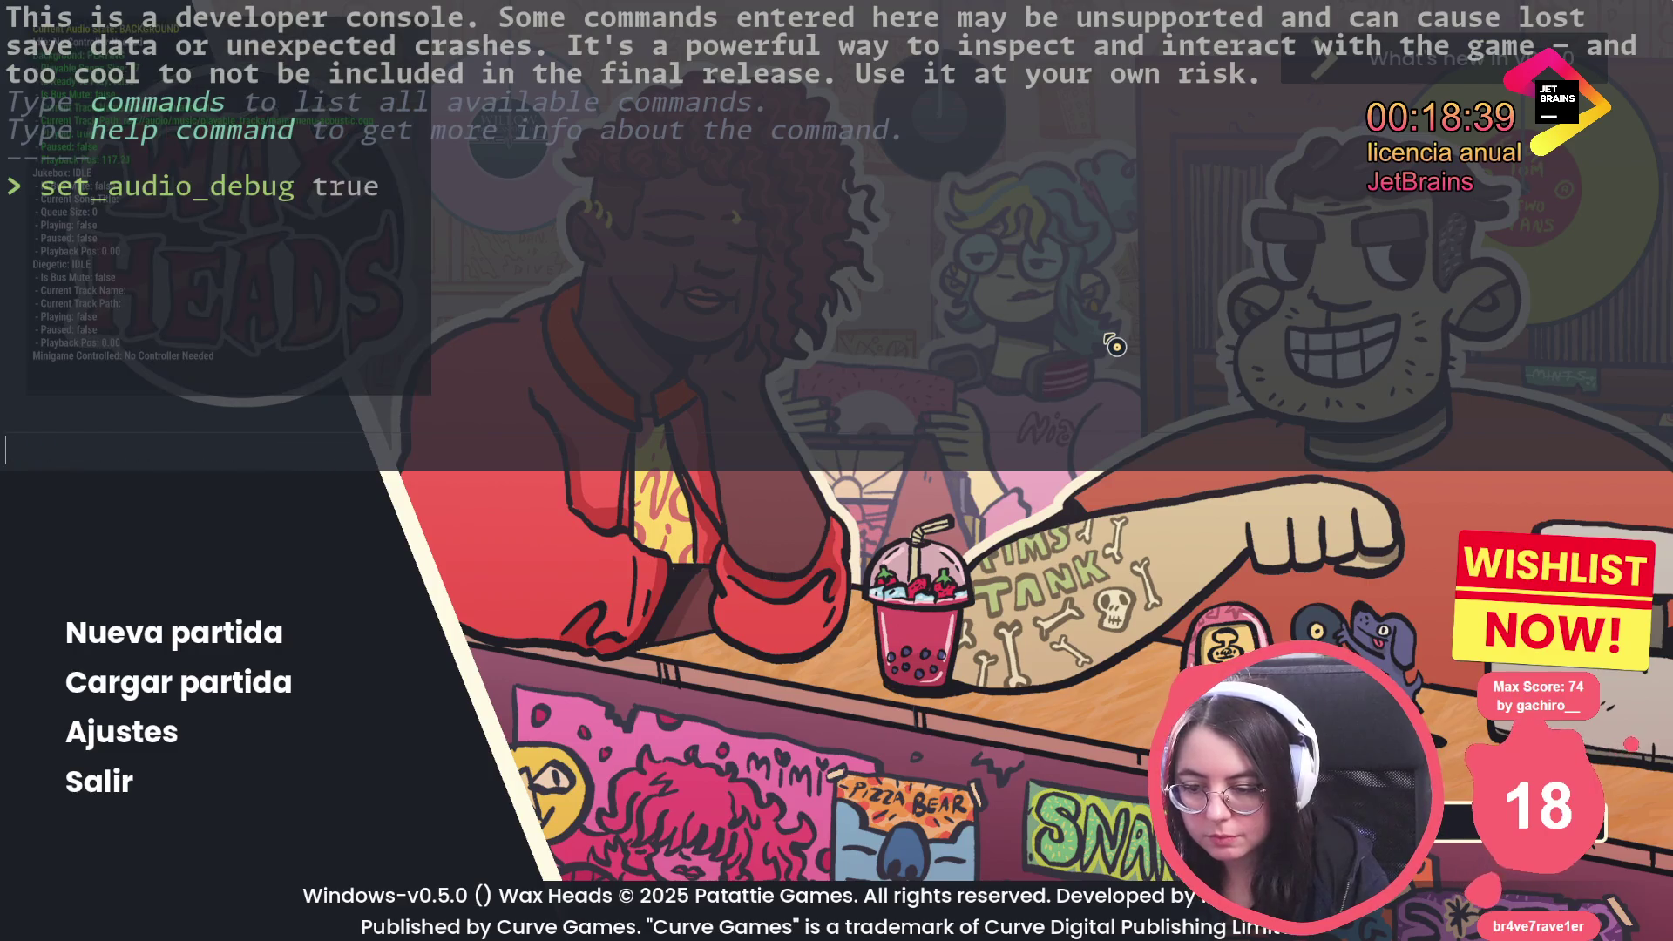
key("Escape")
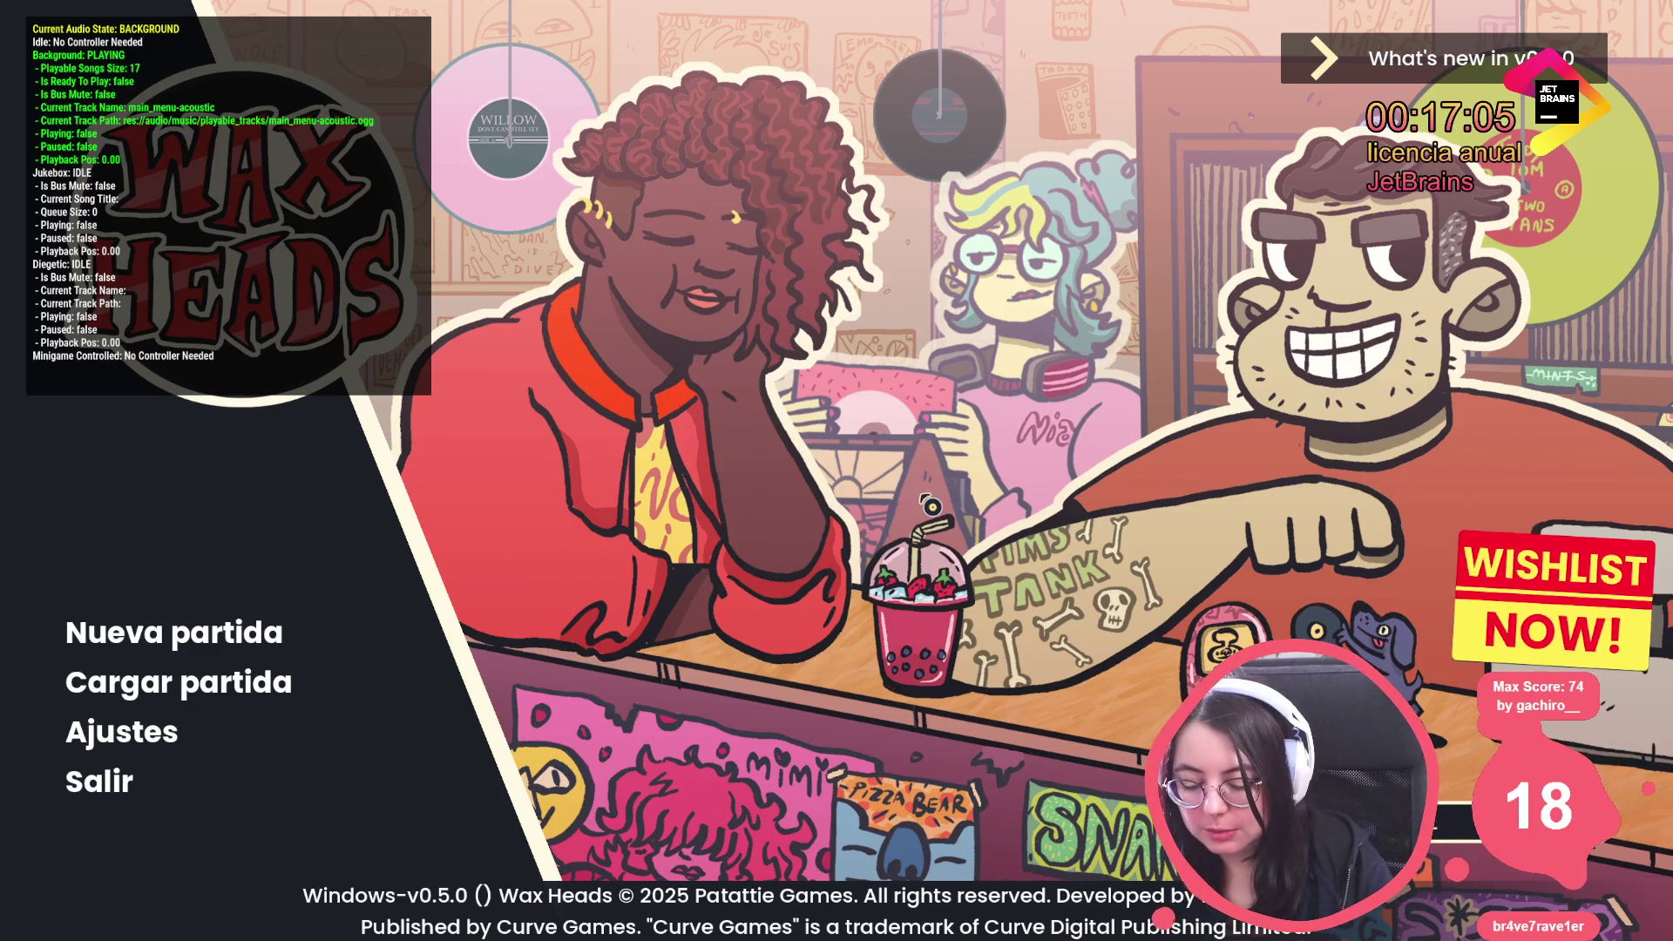
Quit the game, enable Loop on main_menu-acoustic.ogg, reimport it, and relaunch the project
key("alt+F4")
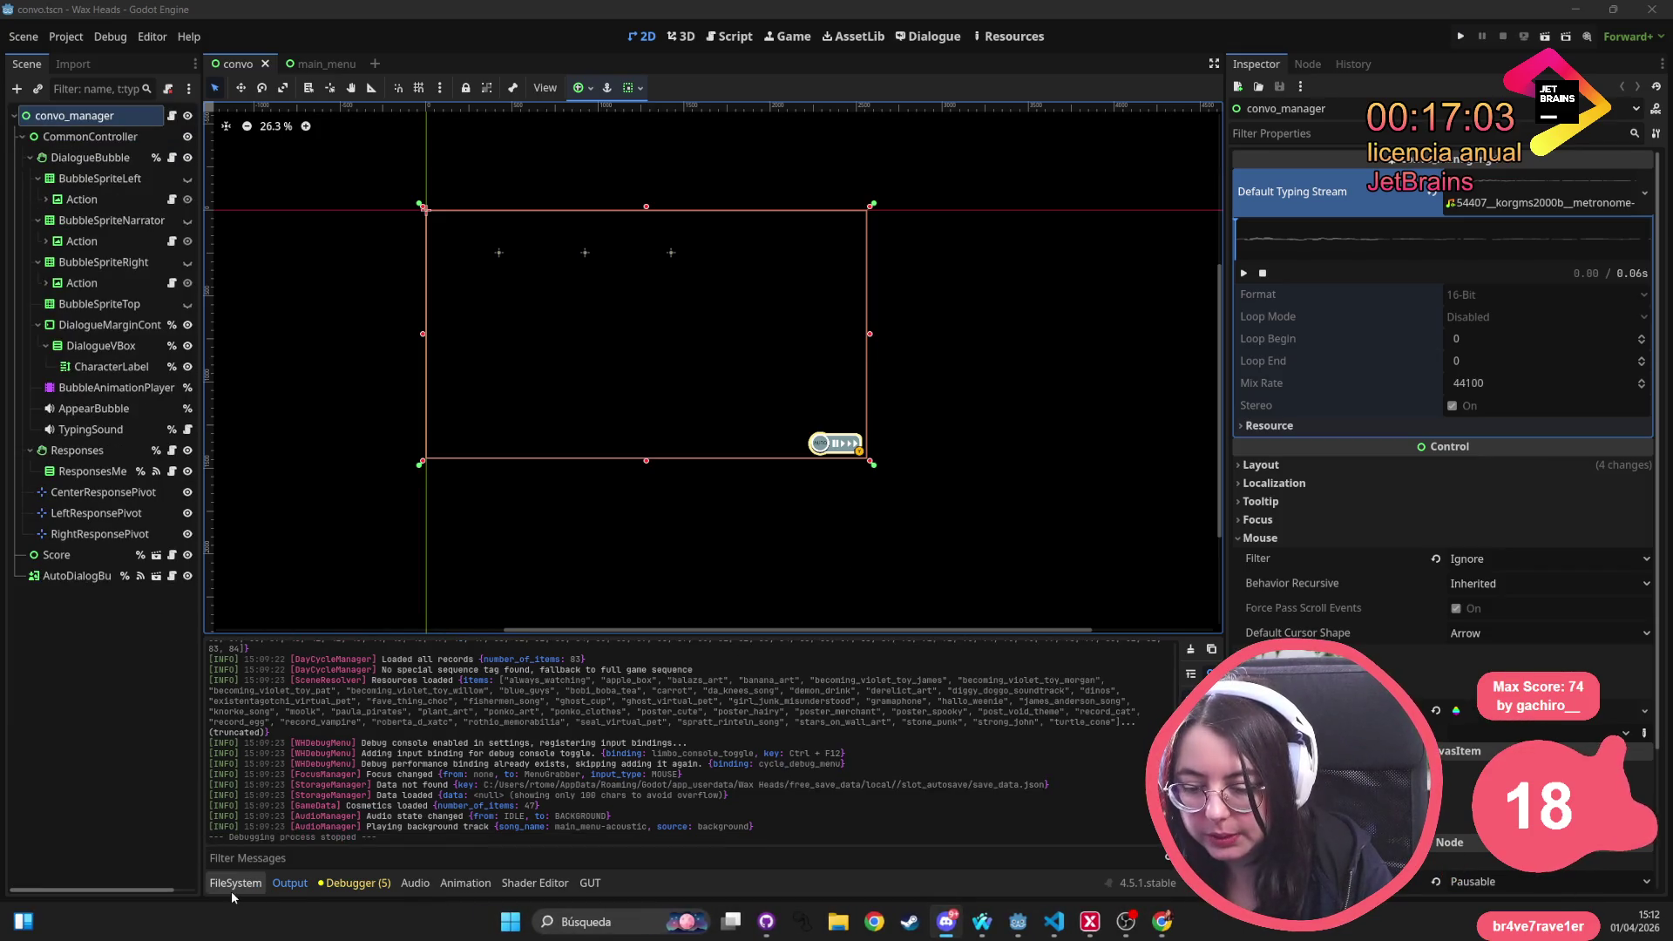
left_click(235, 882)
double_click(459, 736)
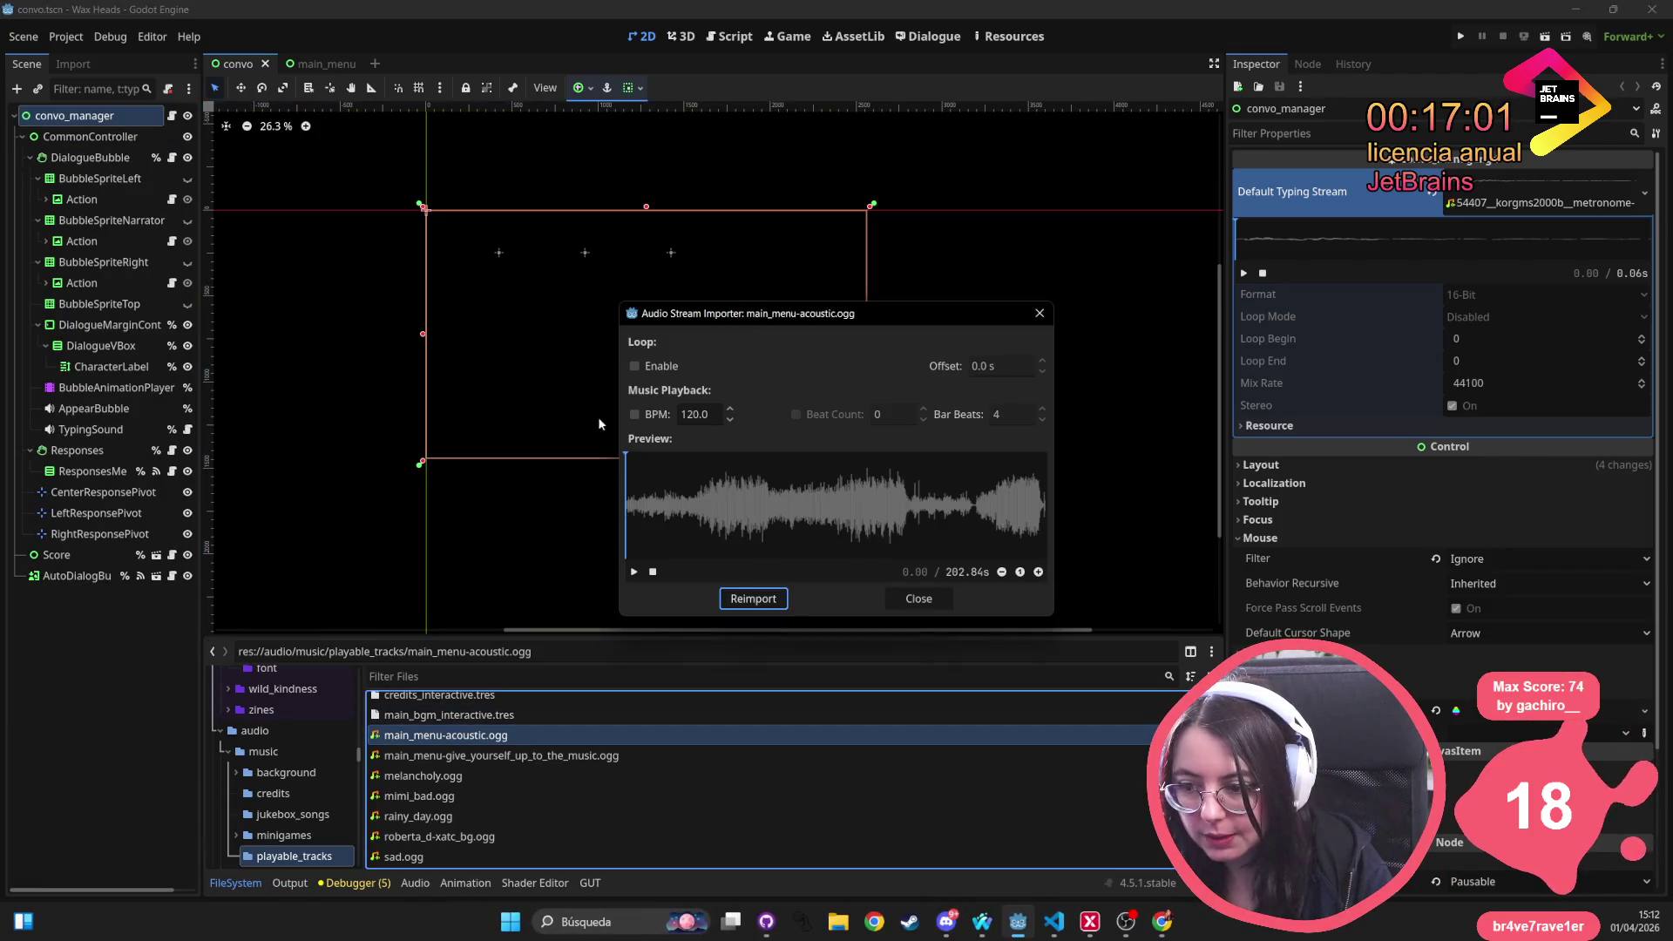
left_click(649, 366)
left_click(755, 598)
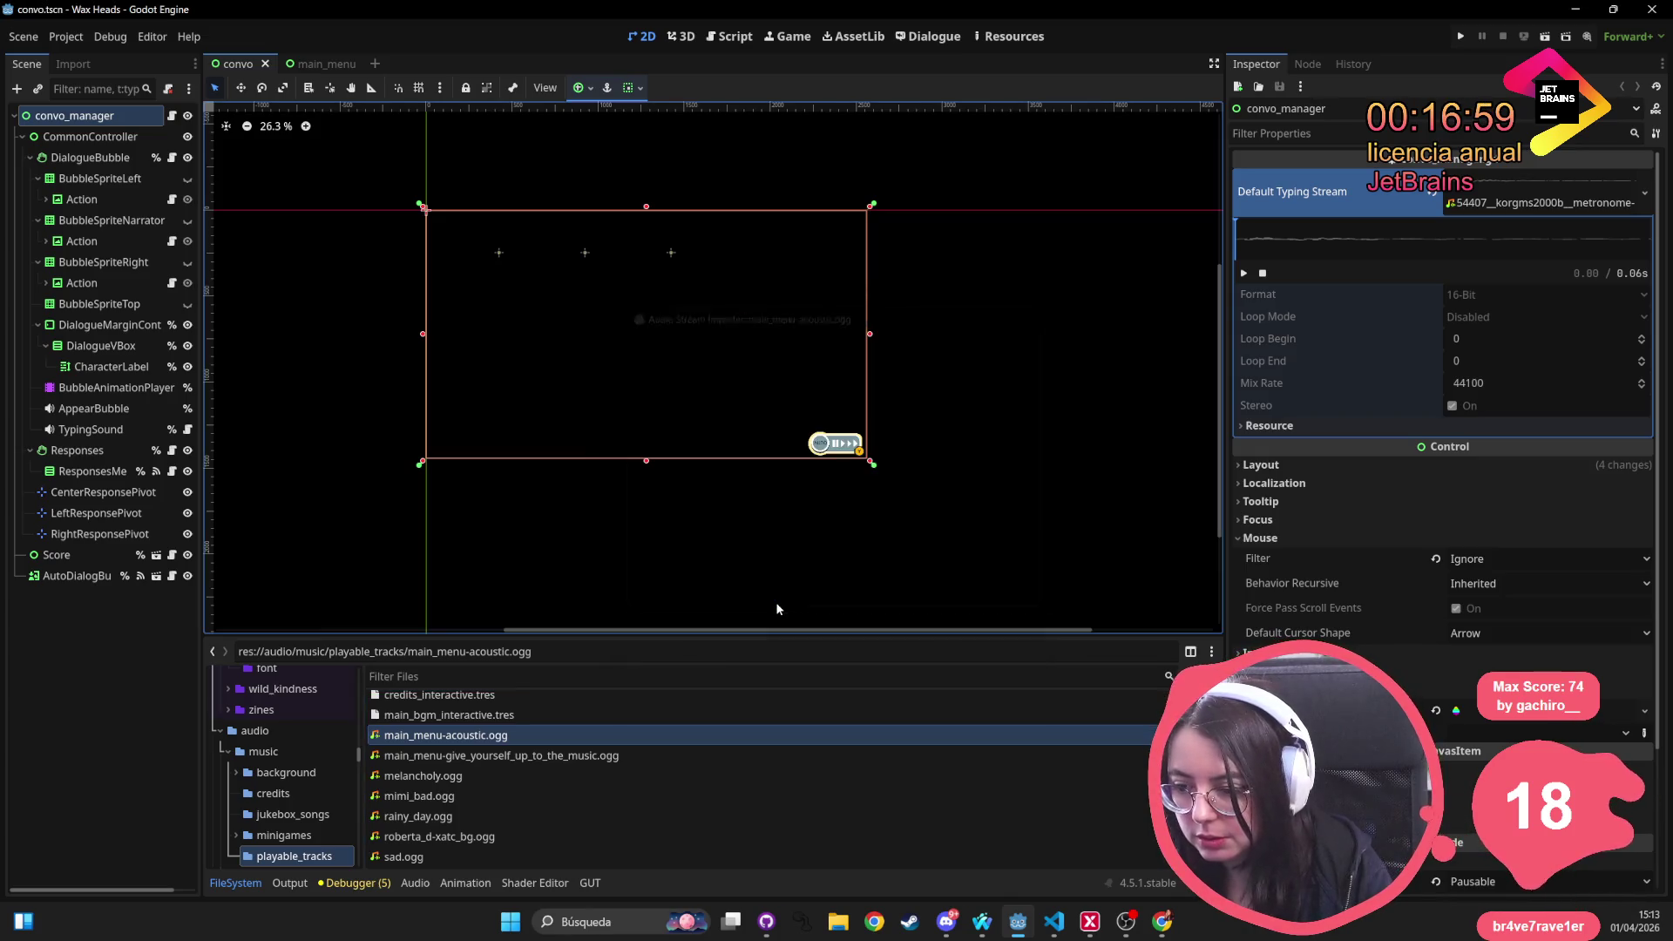
left_click(1461, 35)
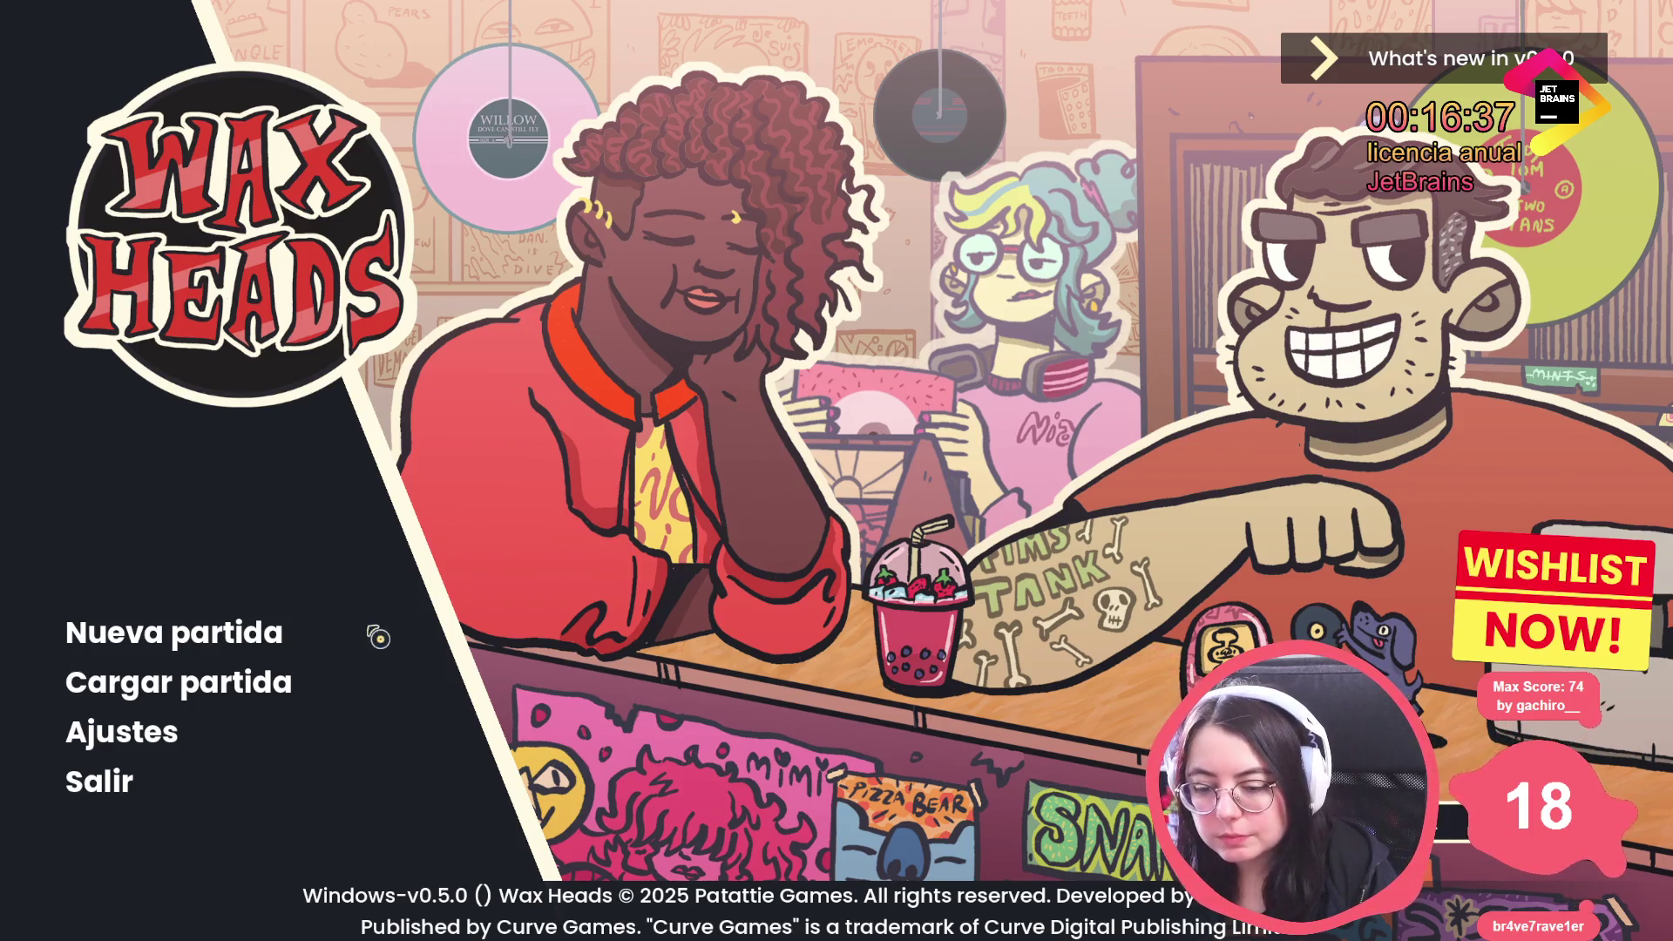
Reopen the developer console on the restarted main menu, with set_audio_debug recalled
key("grave")
type("set_audio_debug")
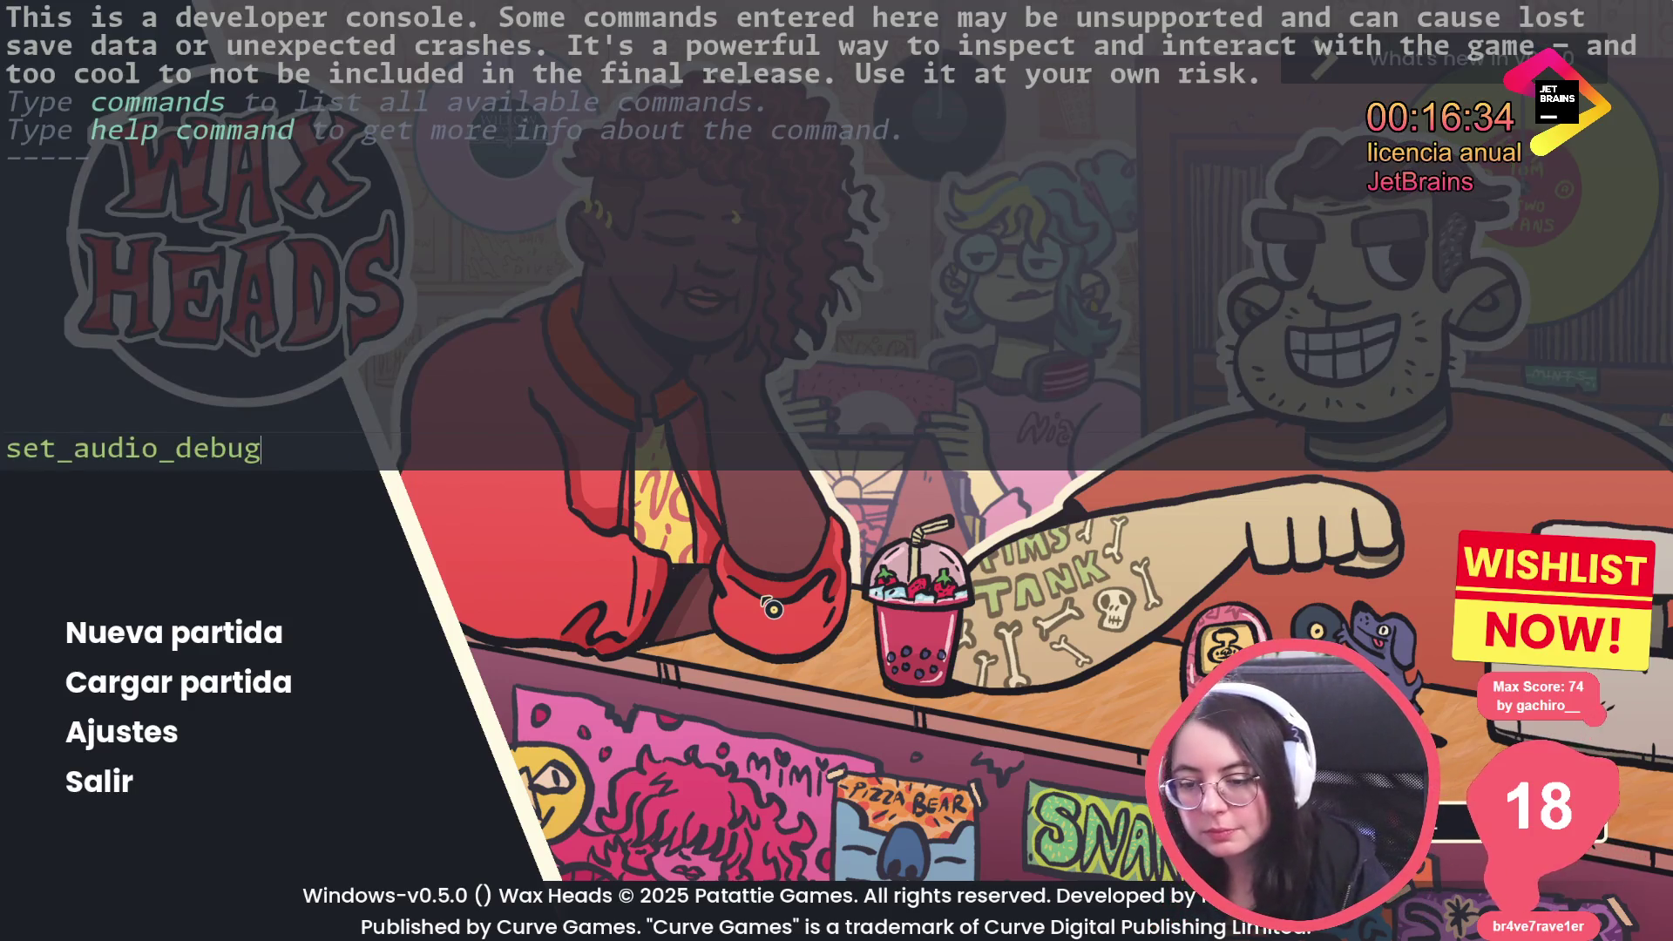
Complete 'set_audio_debug true' and close the console to watch the acoustic track's playback
type("true")
key("Return")
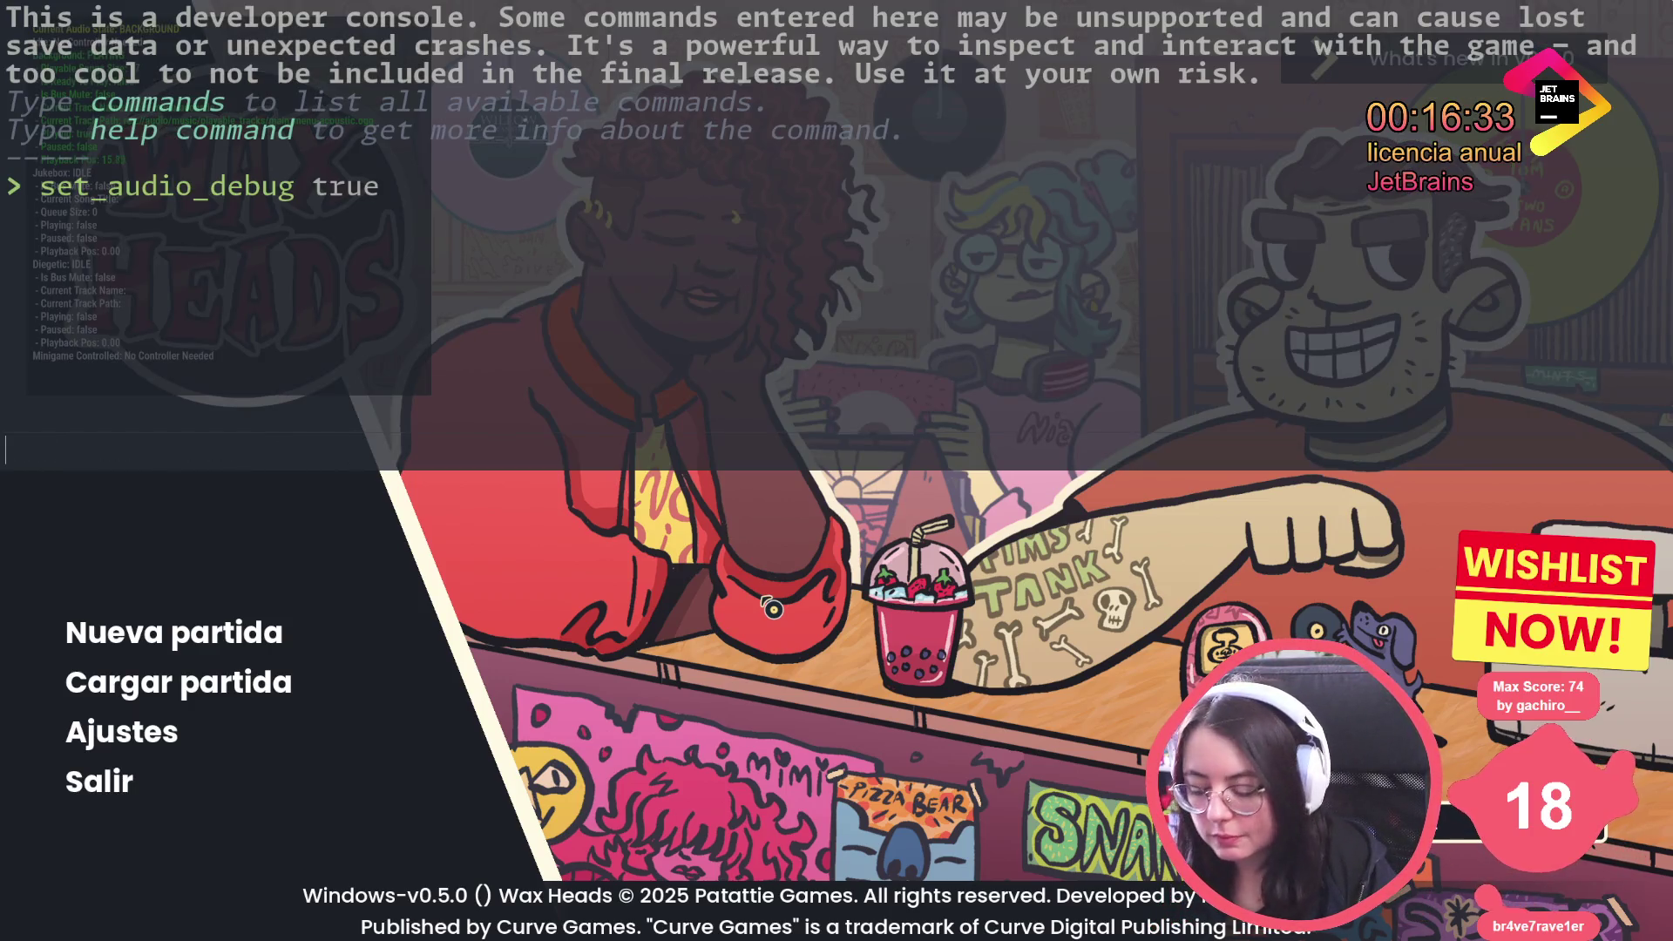
key("grave")
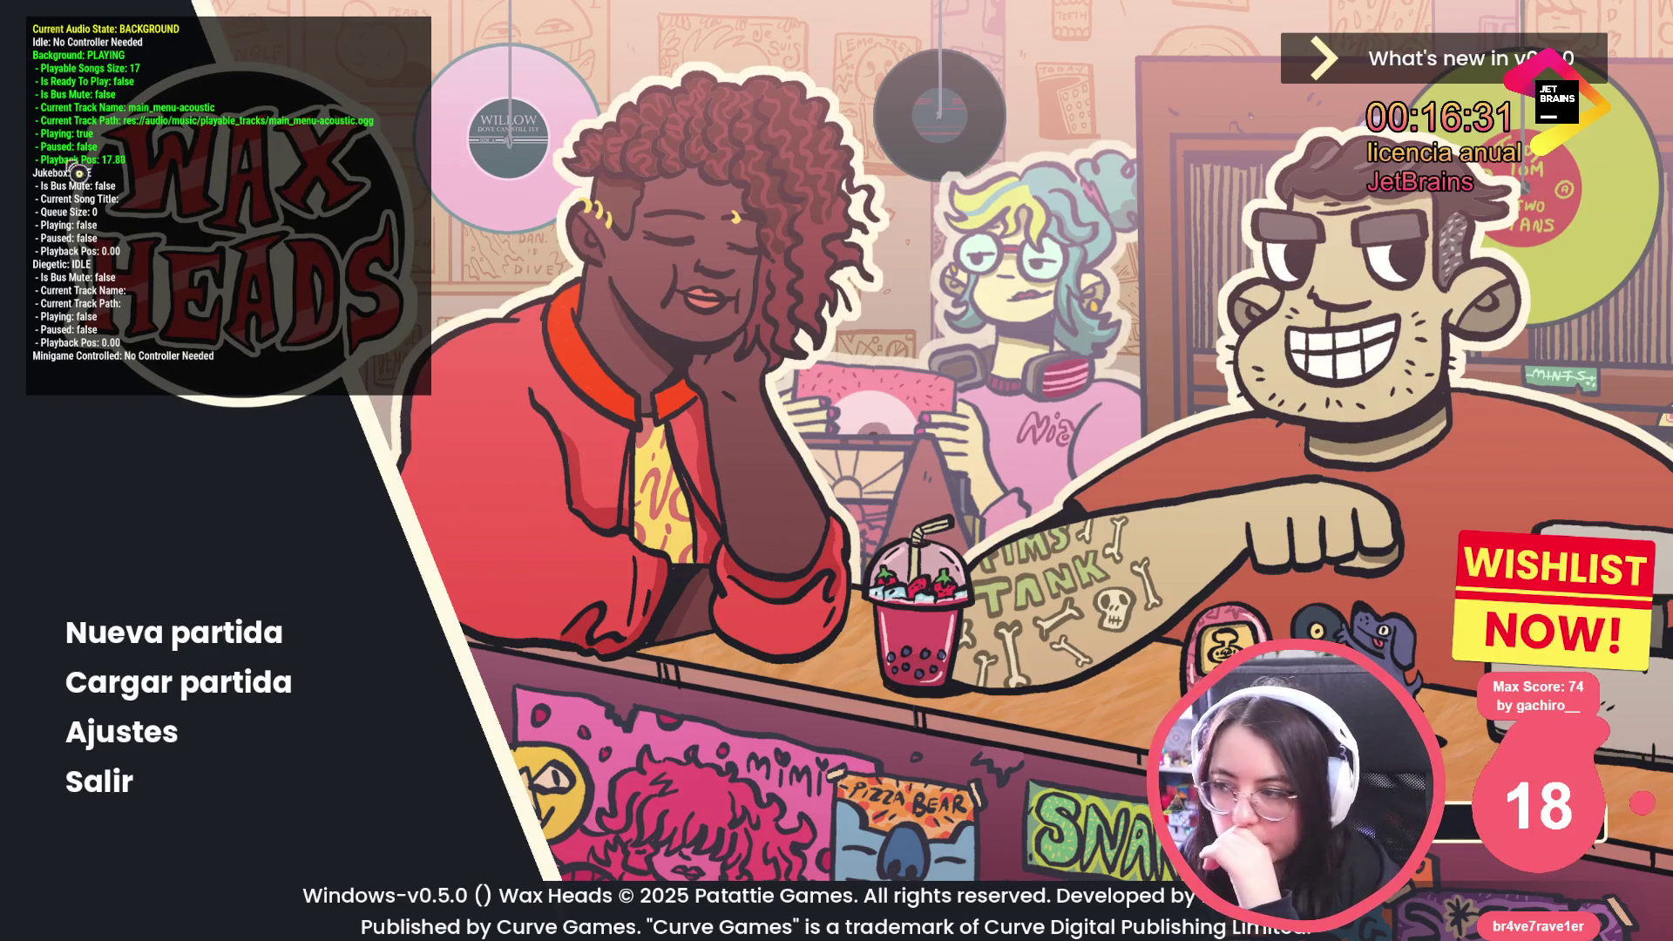
Expand and collapse the What's new release notes, then close the game
left_click(1434, 66)
left_click_drag(1610, 131, 1604, 316)
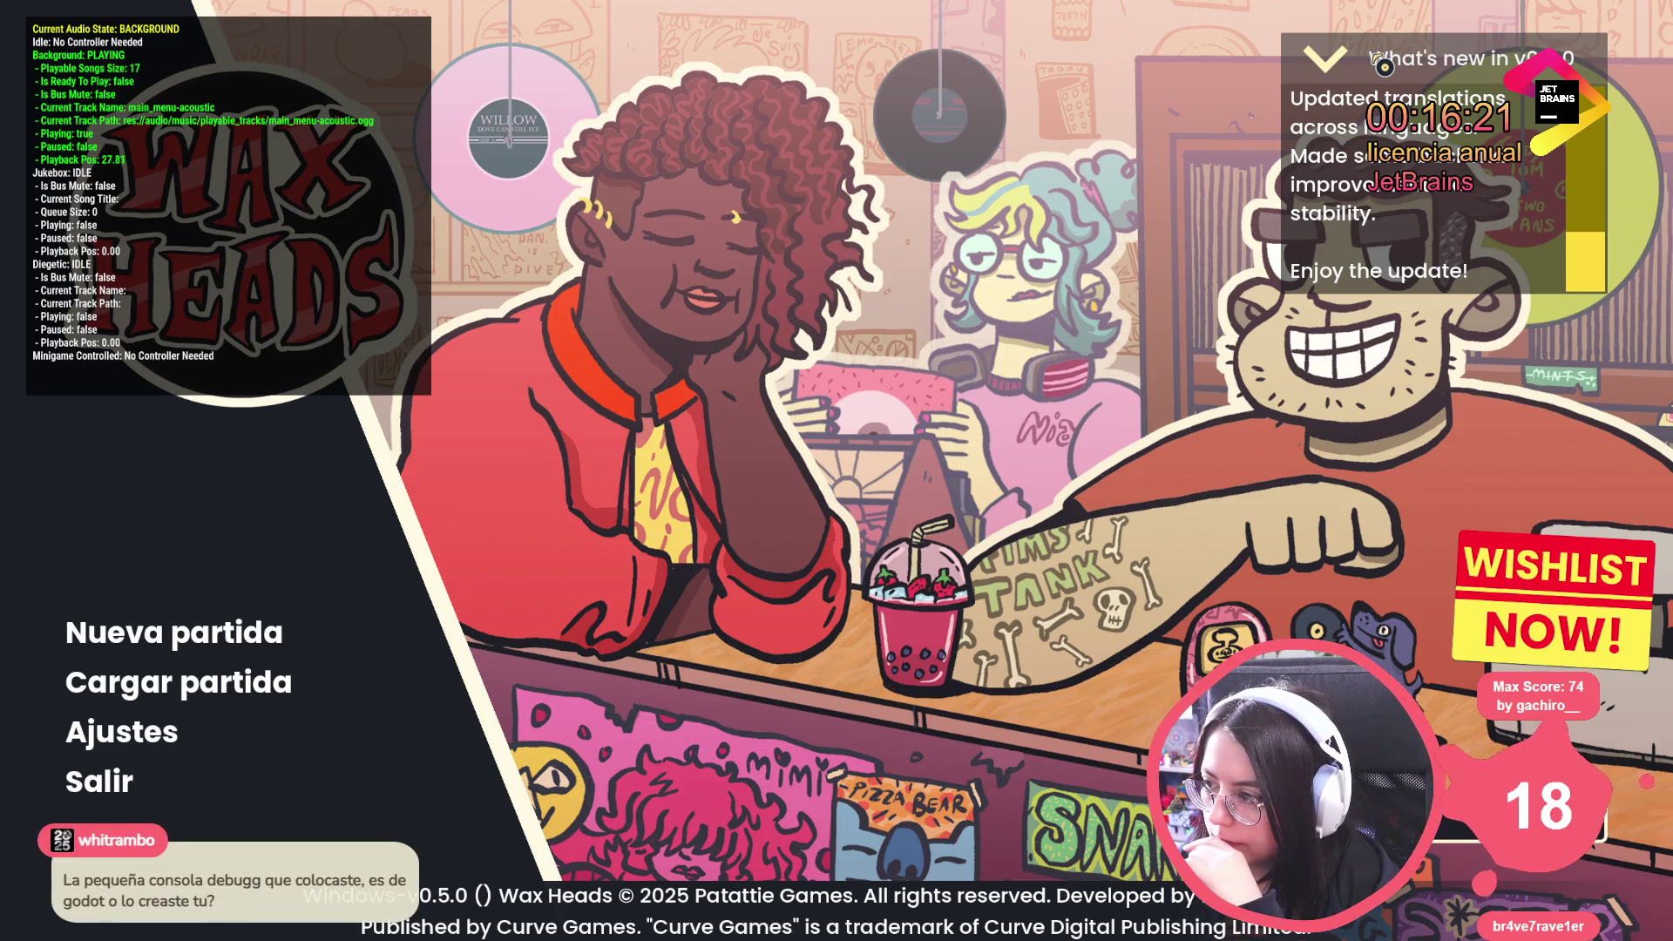
left_click(1384, 66)
left_click(1506, 68)
left_click(1490, 73)
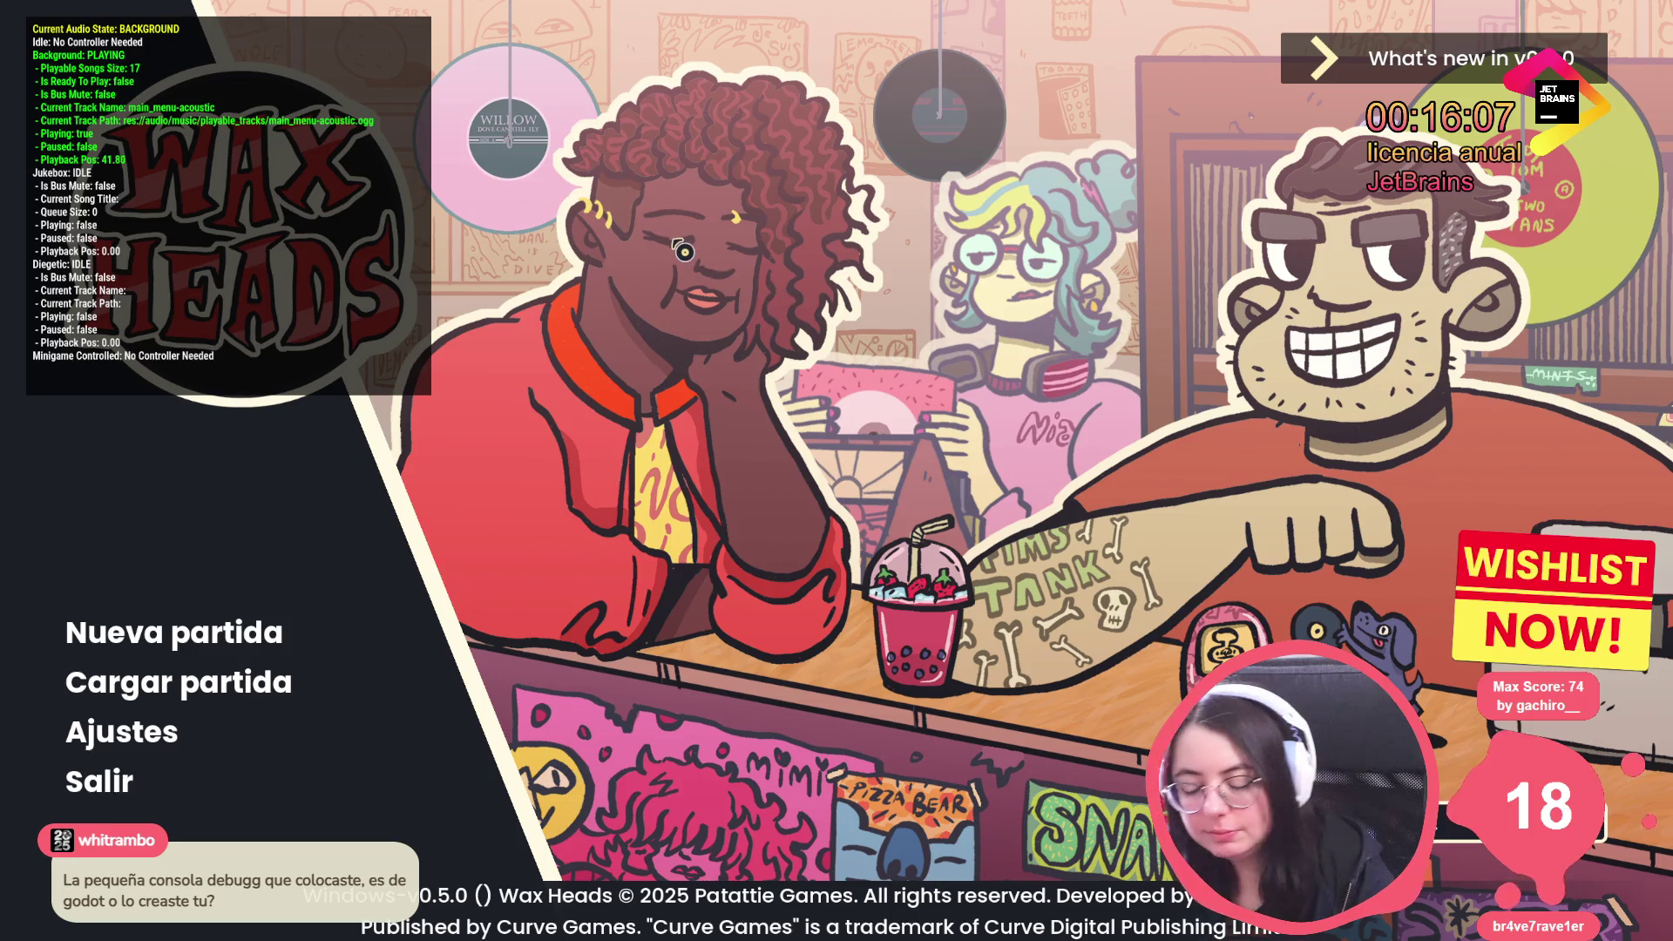
key("F8")
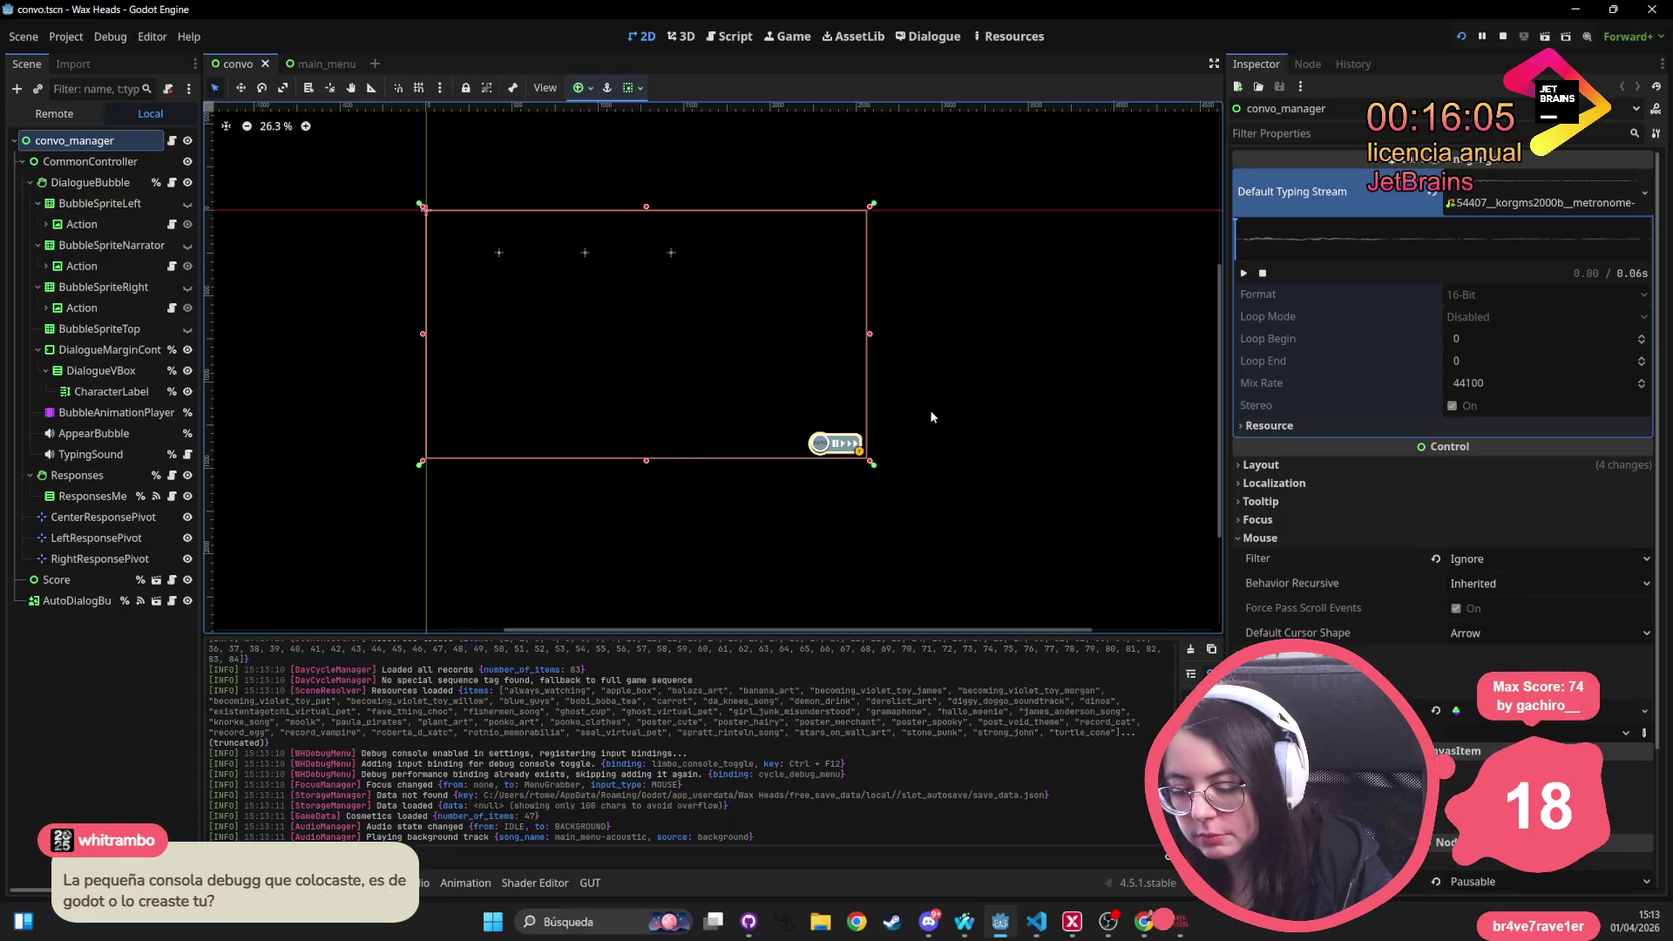
key("shift+alt+o")
type("debug")
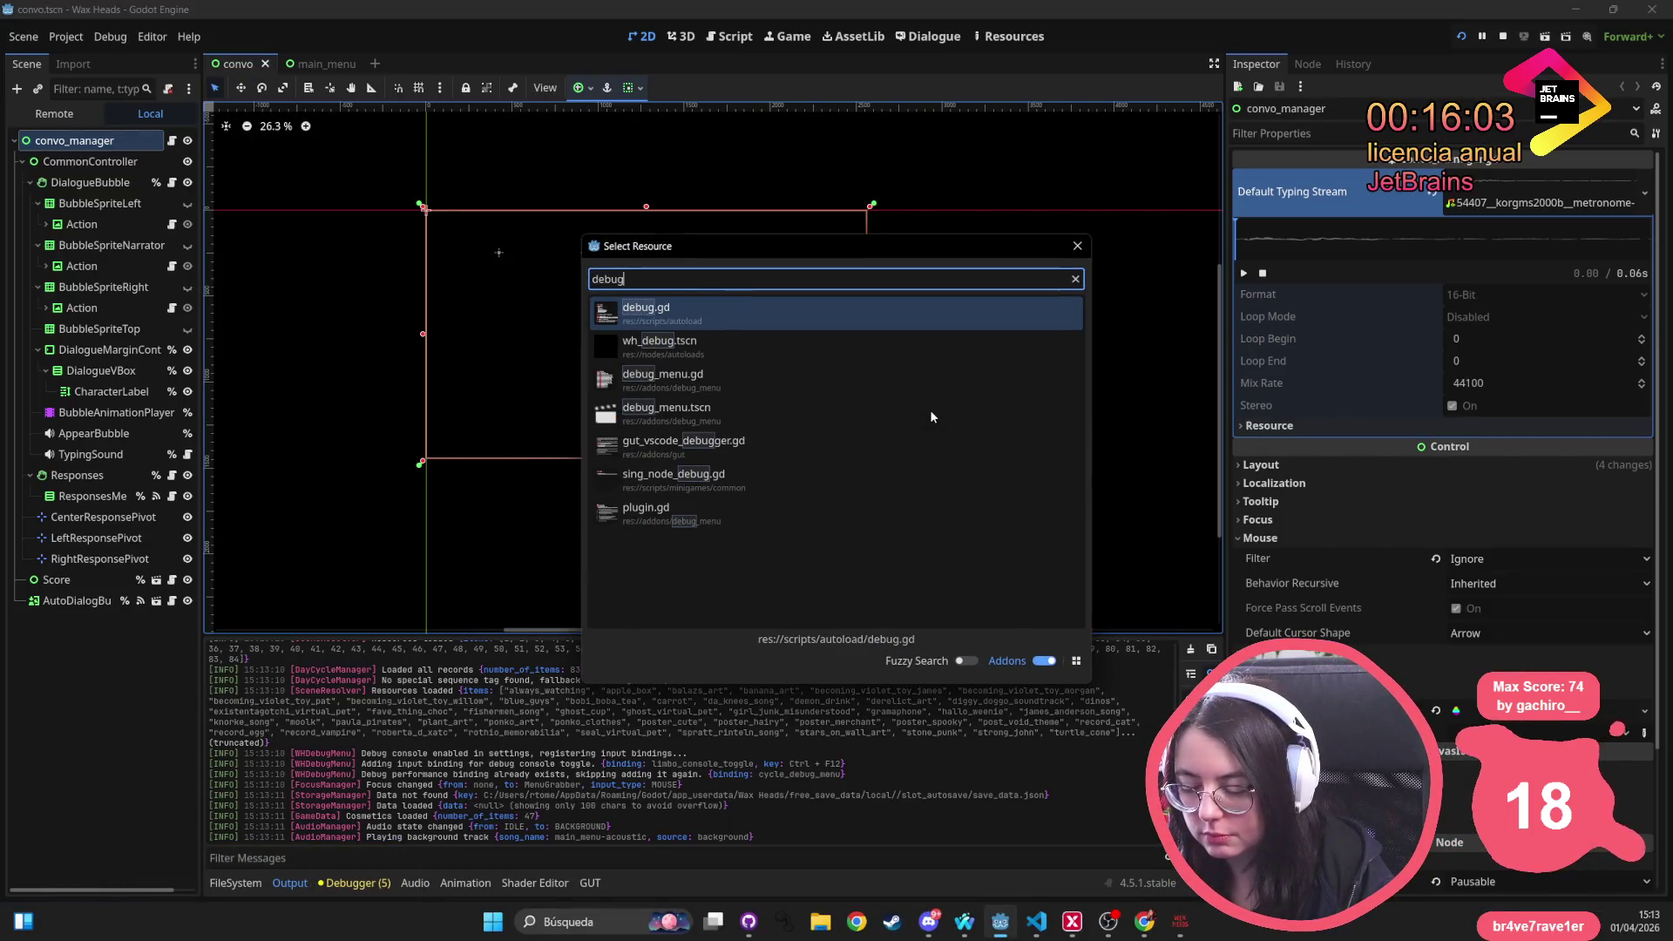
key("Down")
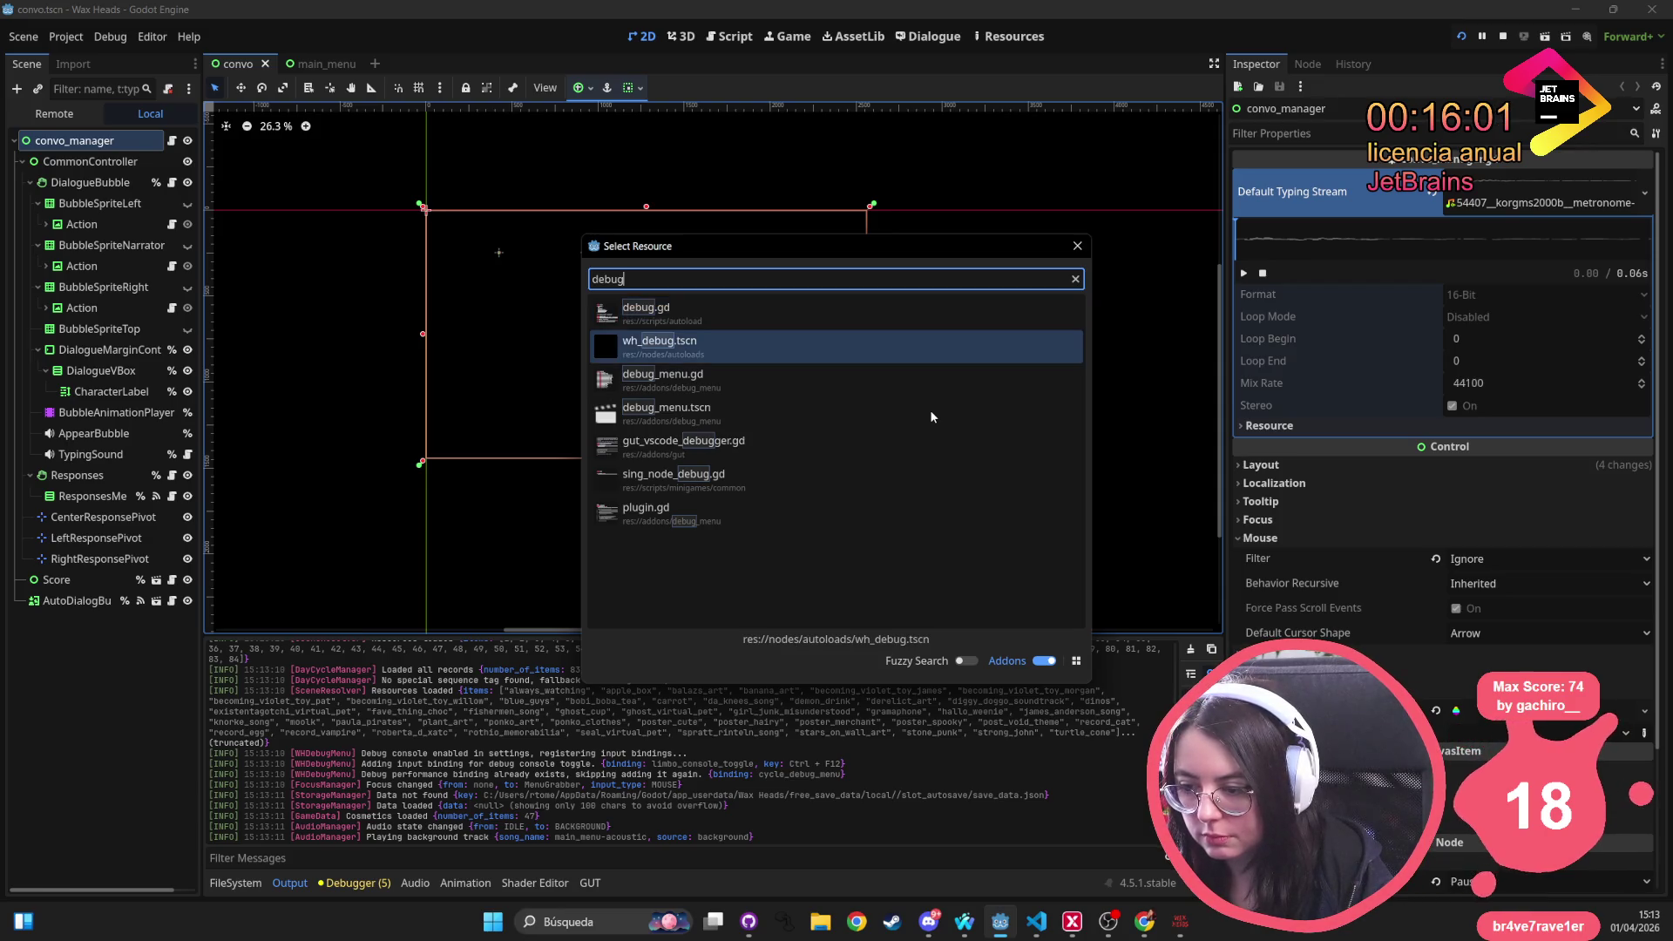
key("Down")
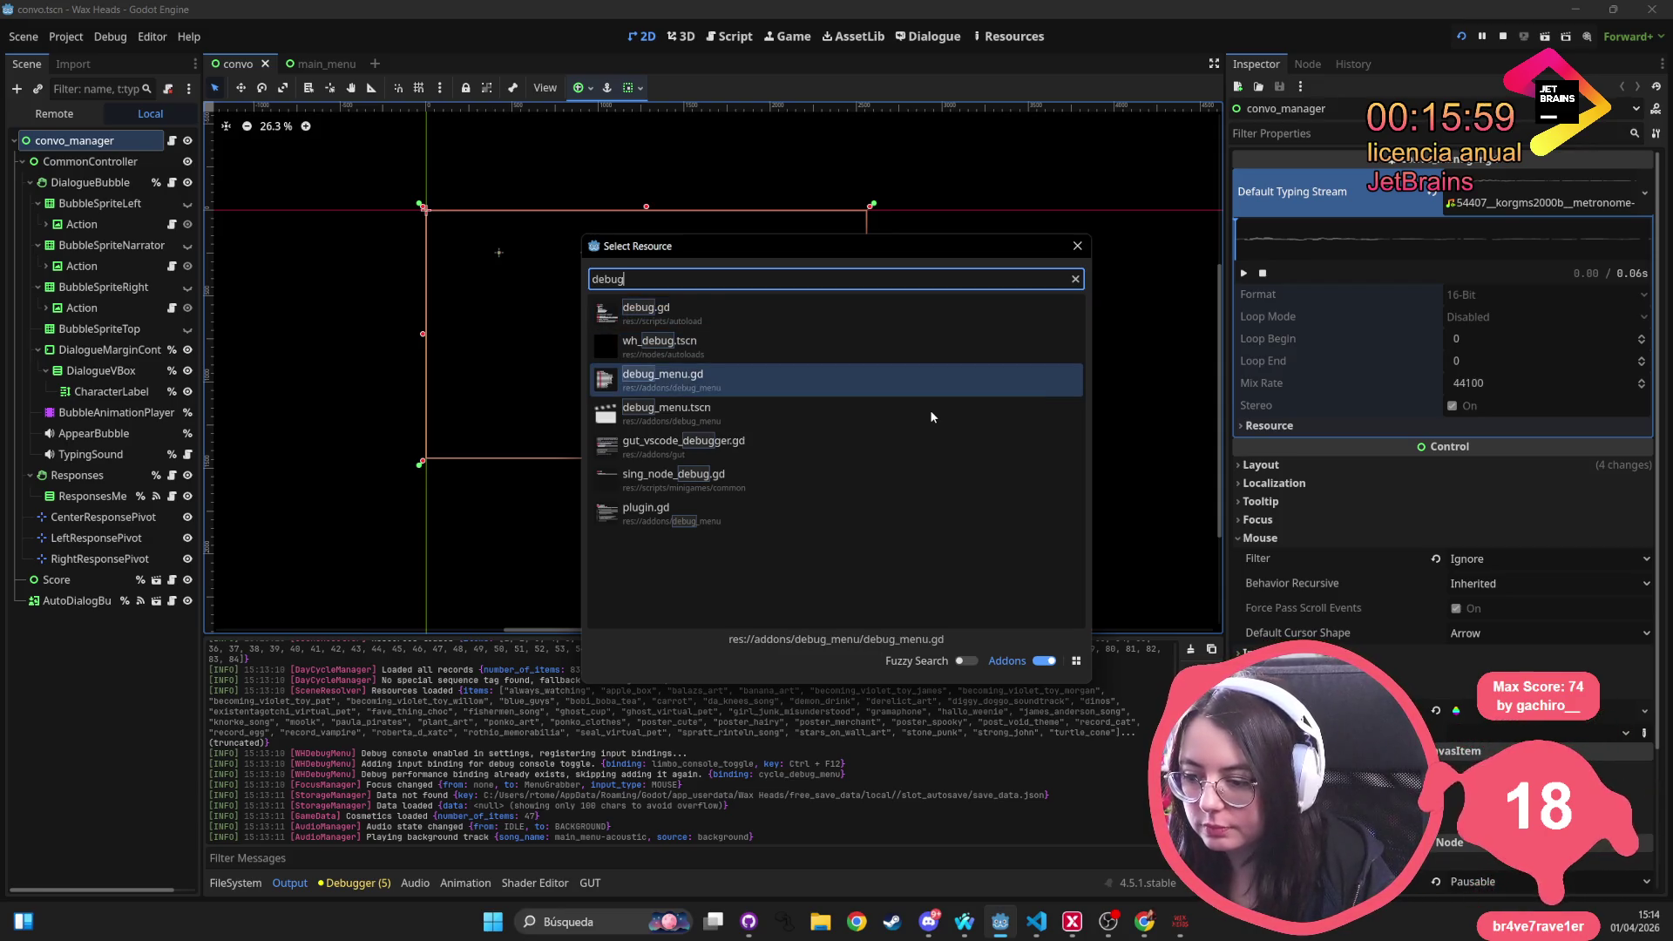
key("Up")
key("Down")
key("Up")
key("Up")
key("Return")
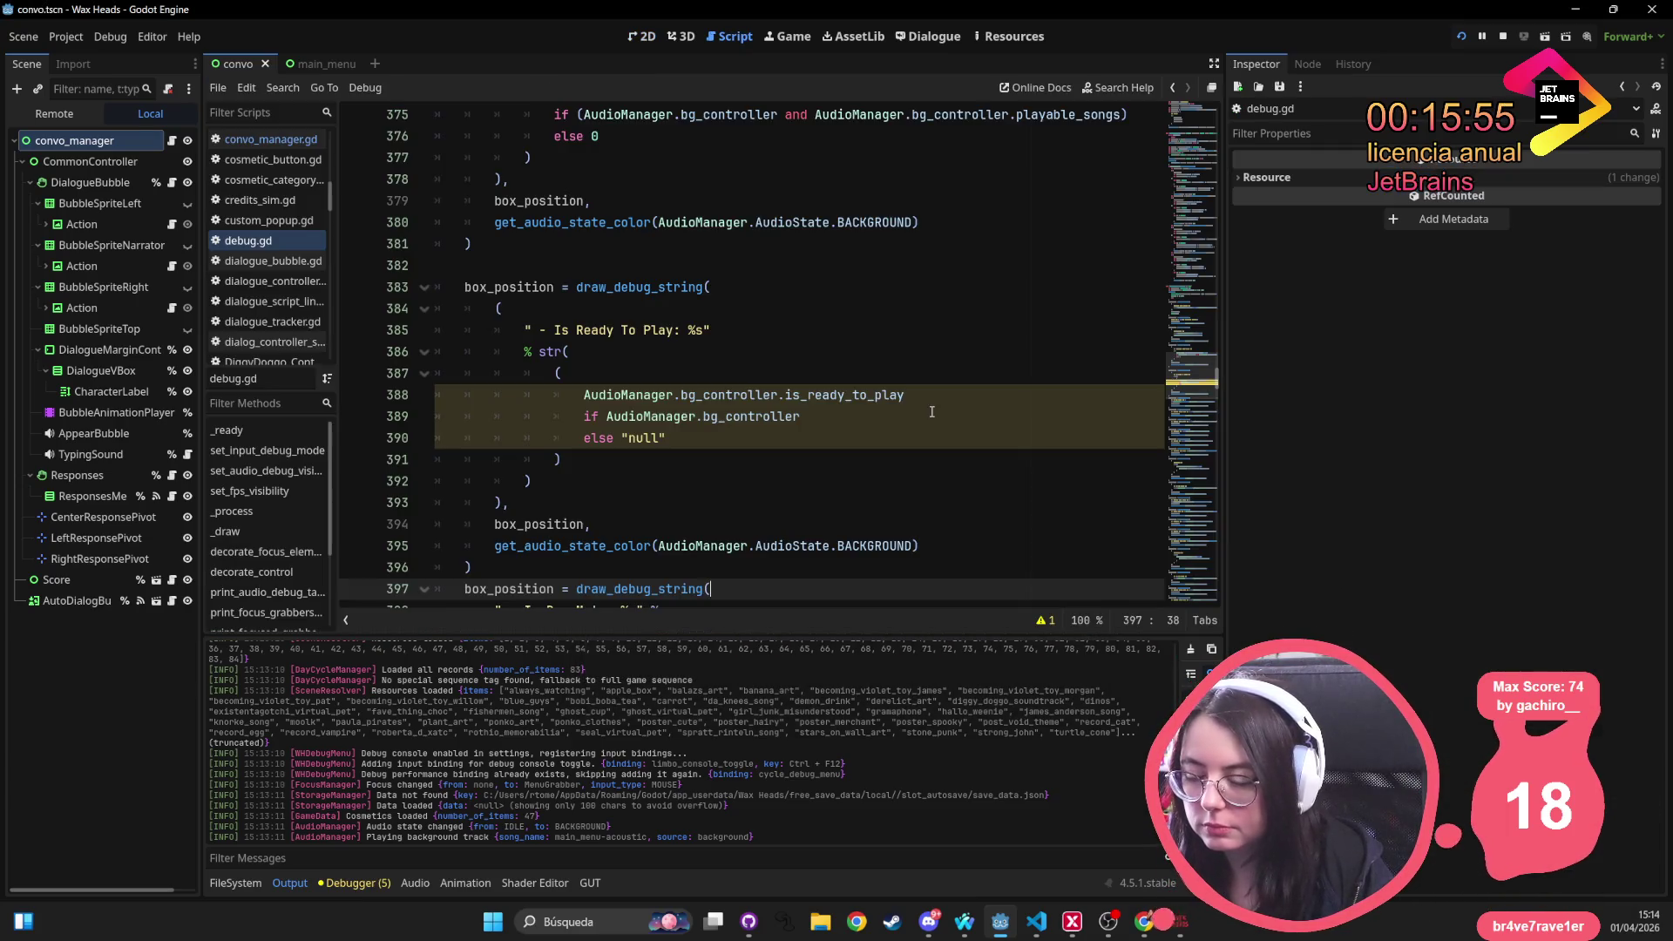
left_click(823, 378)
left_click_drag(823, 379, 638, 287)
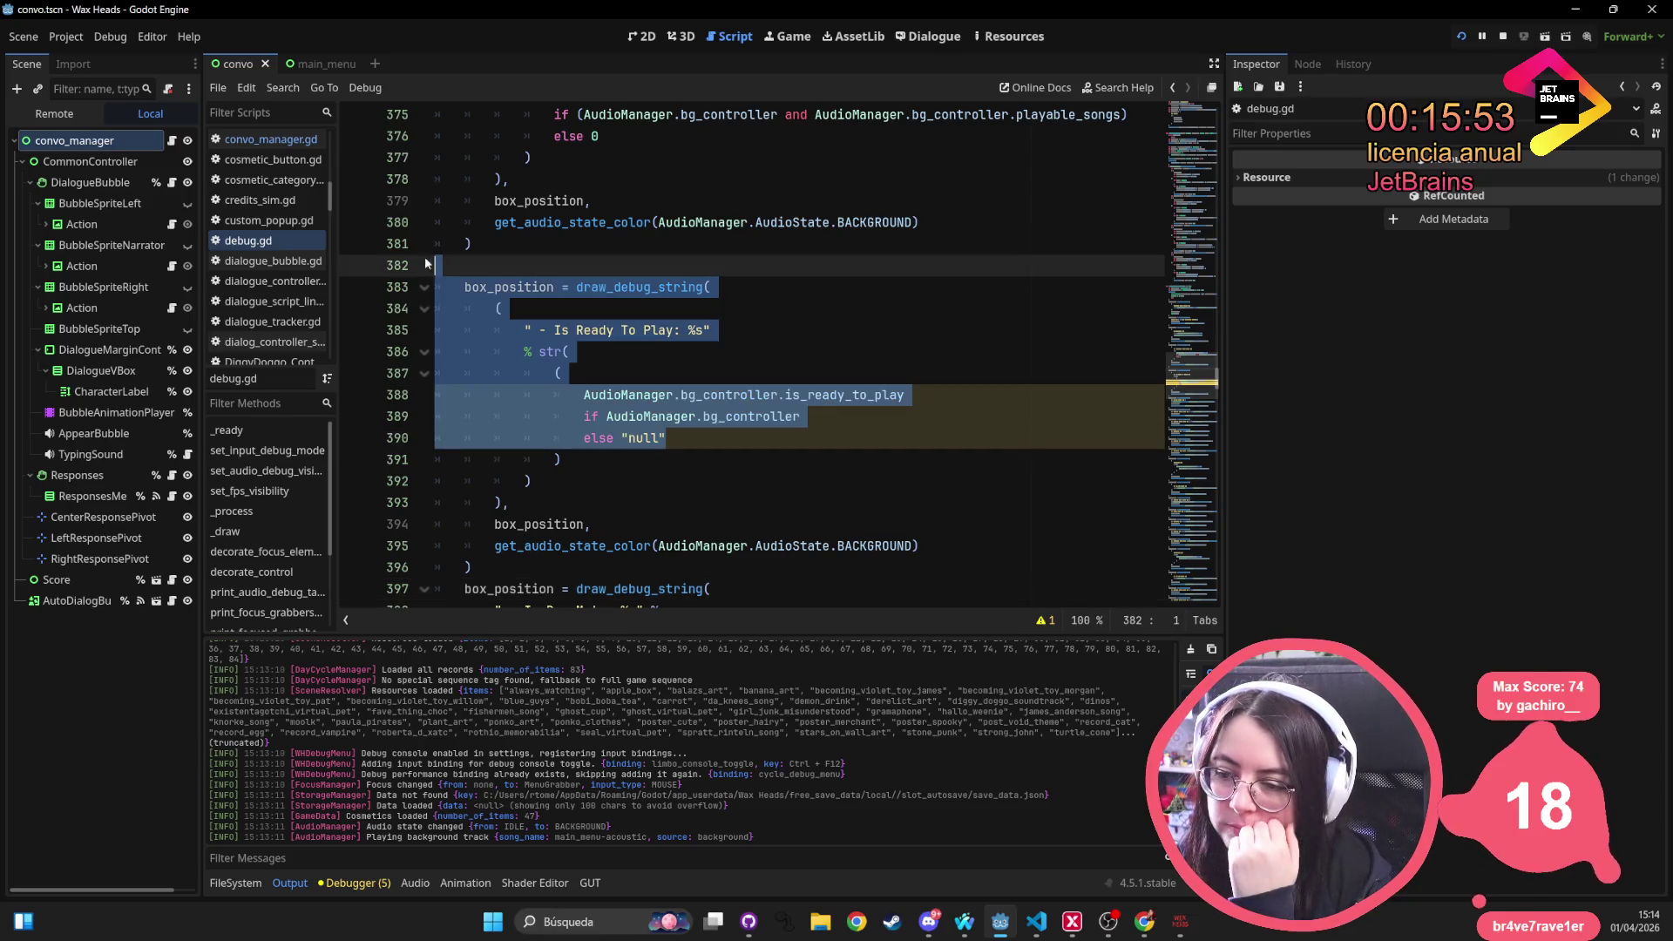
left_click(639, 288)
double_click(597, 292)
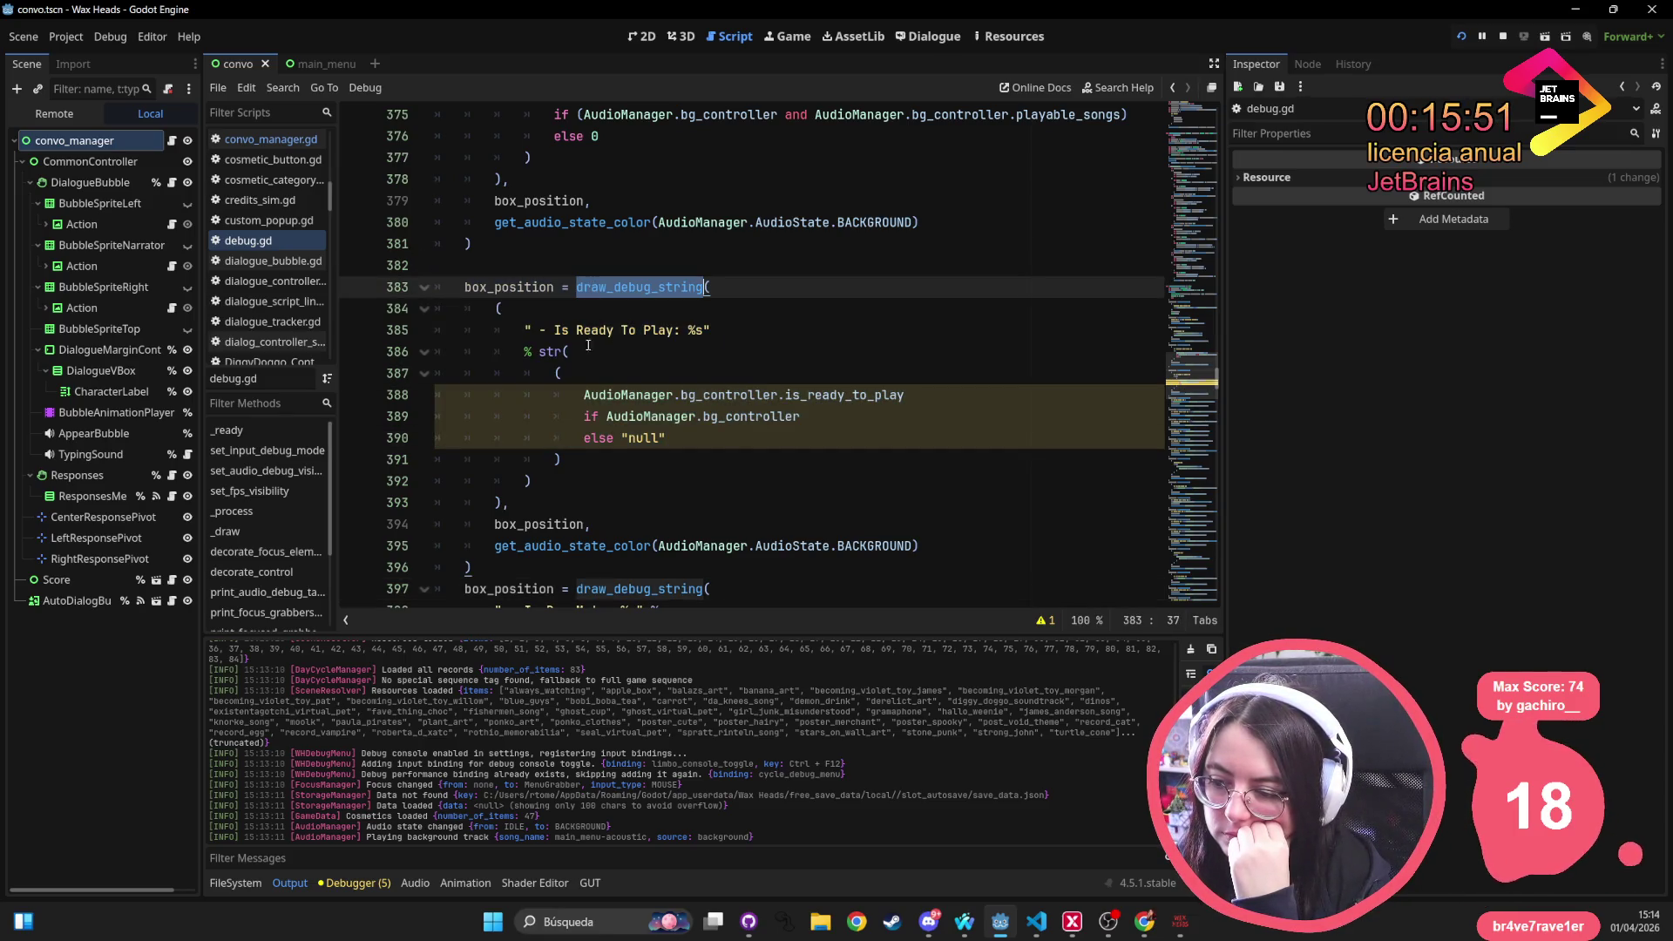
scroll(639, 395, "down", 2)
scroll(639, 396, "down", 1)
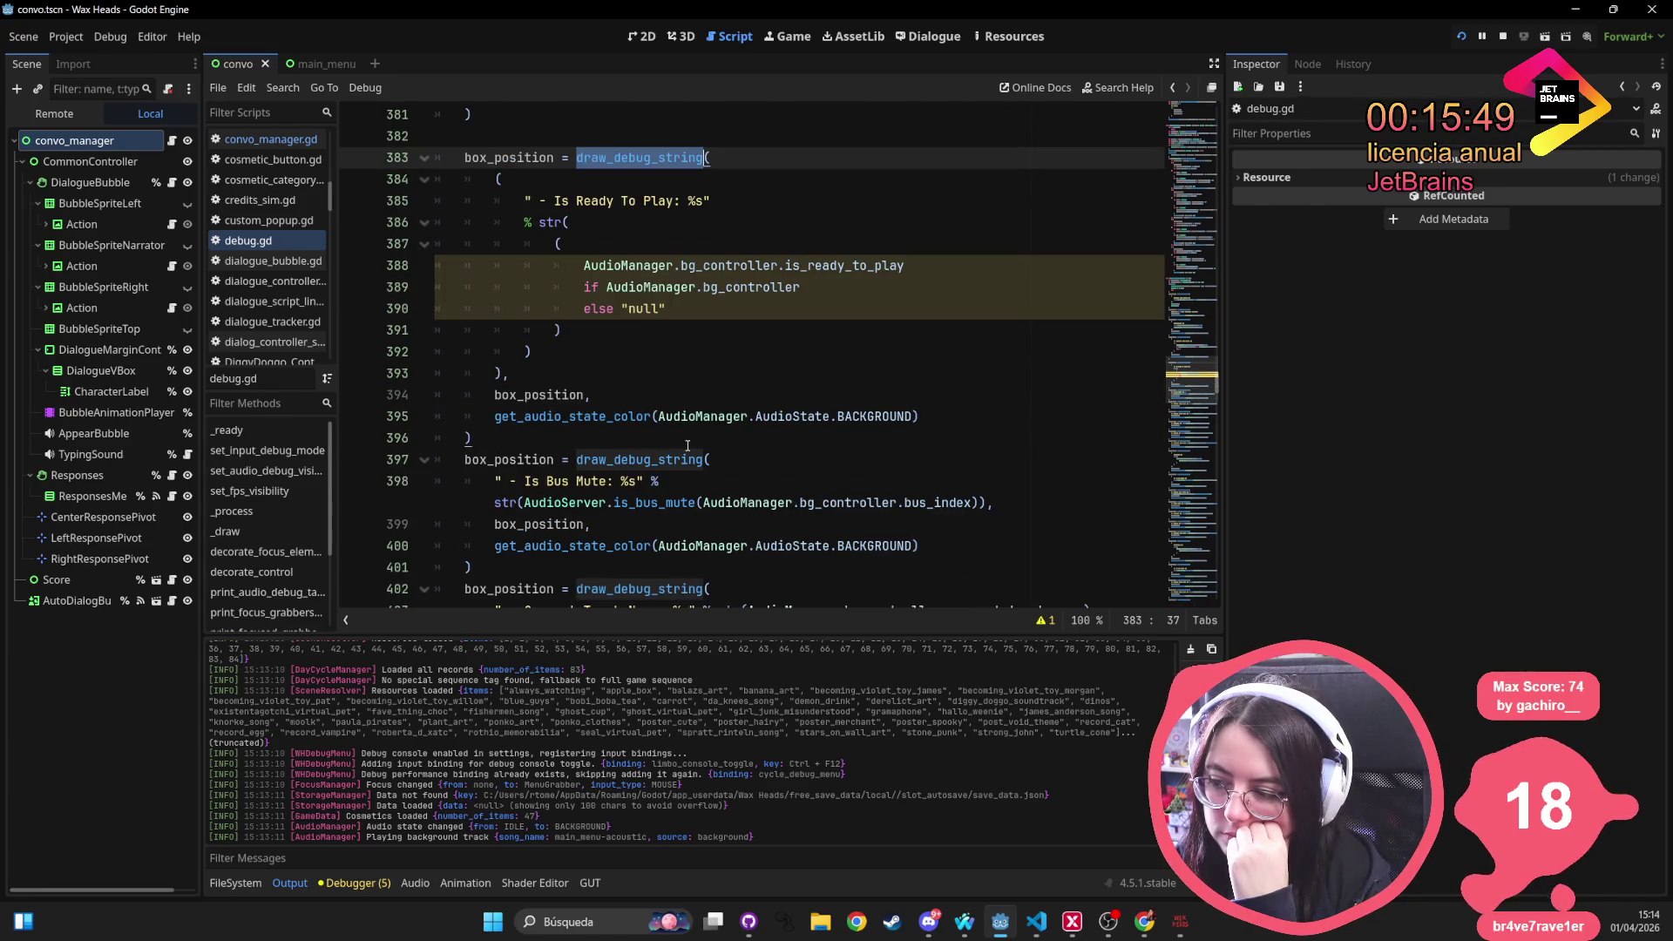
scroll(688, 446, "up", 4)
scroll(608, 460, "up", 6)
scroll(608, 460, "up", 15)
scroll(558, 338, "up", 11)
double_click(569, 206)
scroll(575, 226, "up", 15)
scroll(582, 243, "up", 20)
scroll(581, 244, "up", 20)
scroll(748, 271, "up", 20)
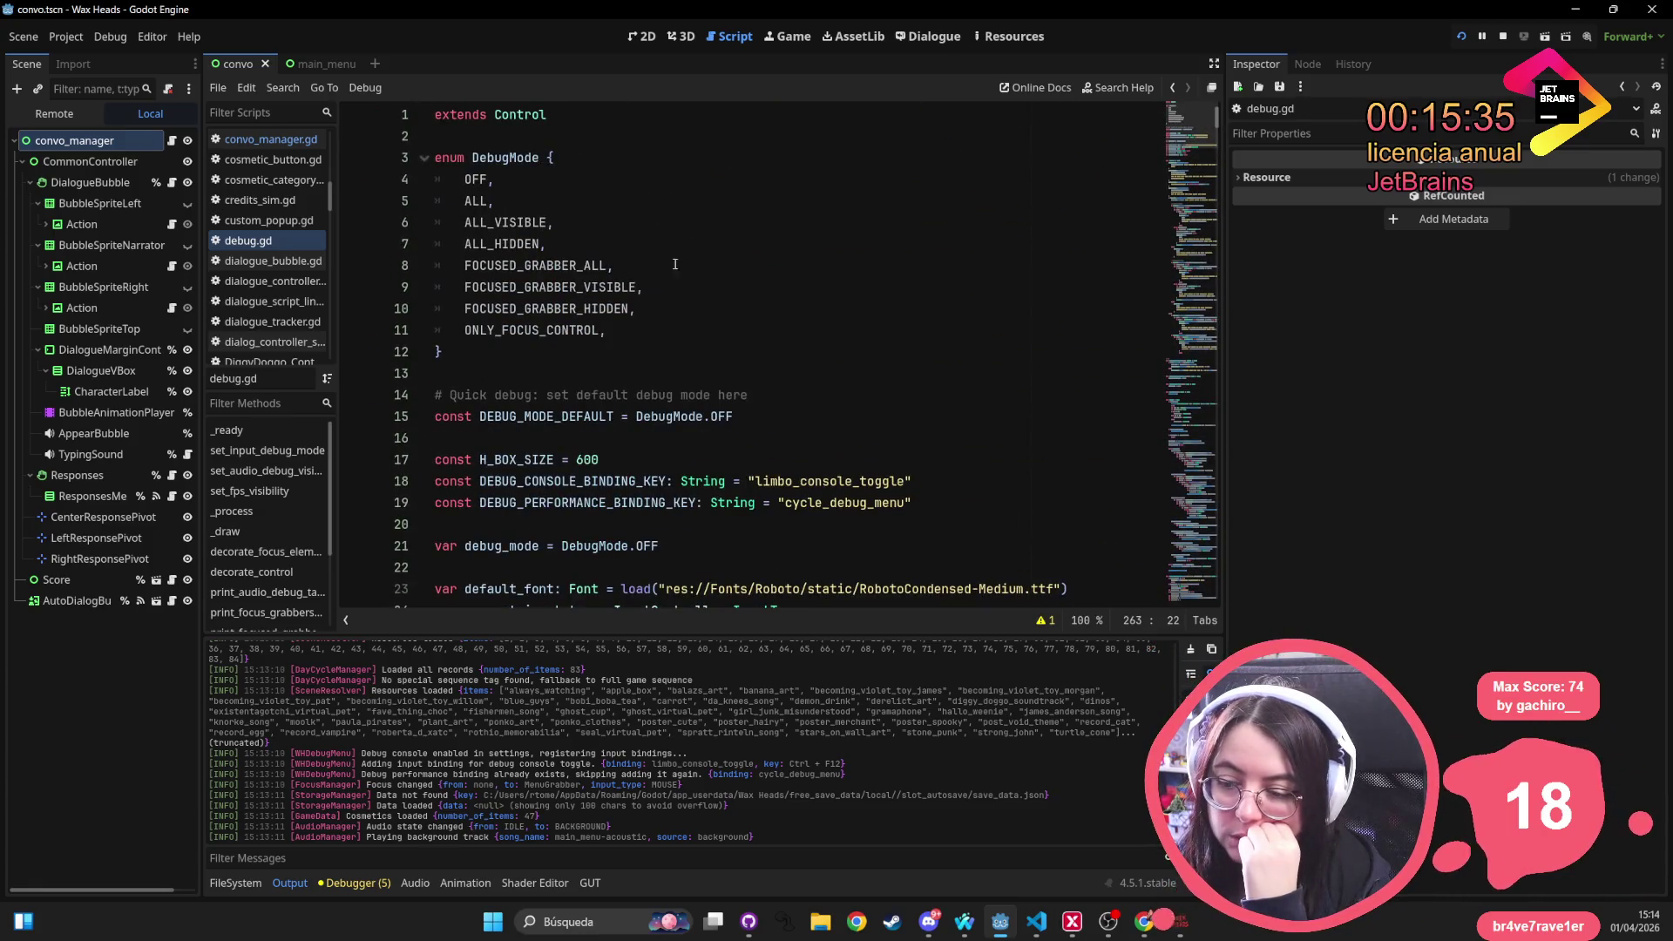
scroll(688, 269, "down", 7)
double_click(494, 311)
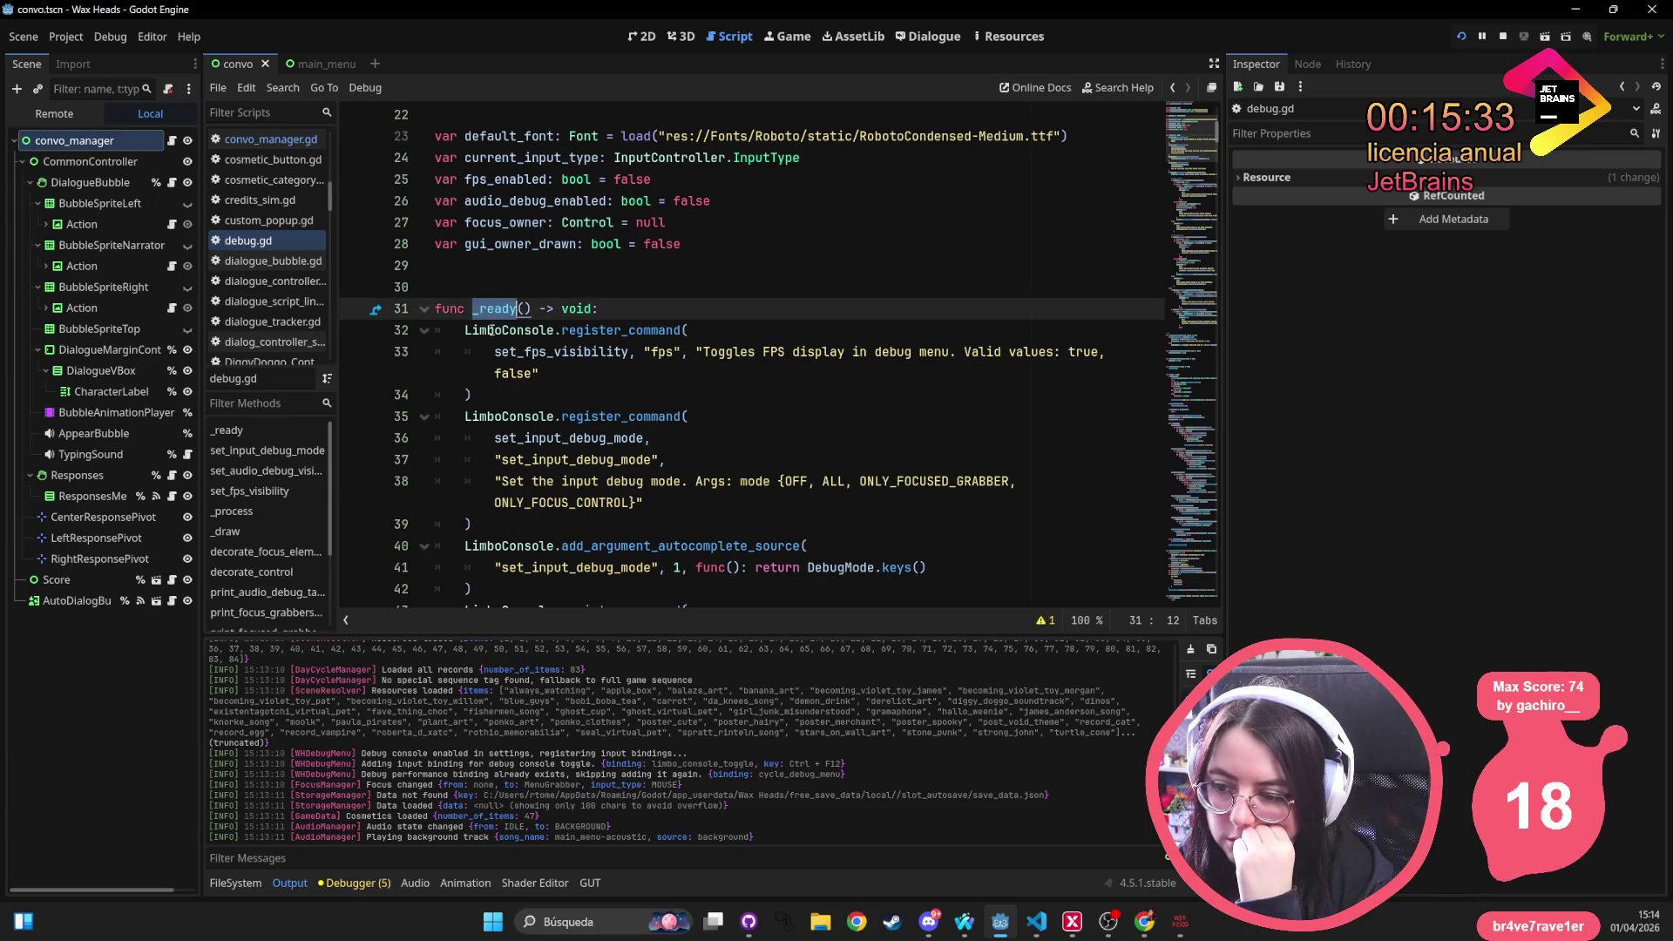
scroll(493, 320, "down", 16)
scroll(502, 338, "down", 15)
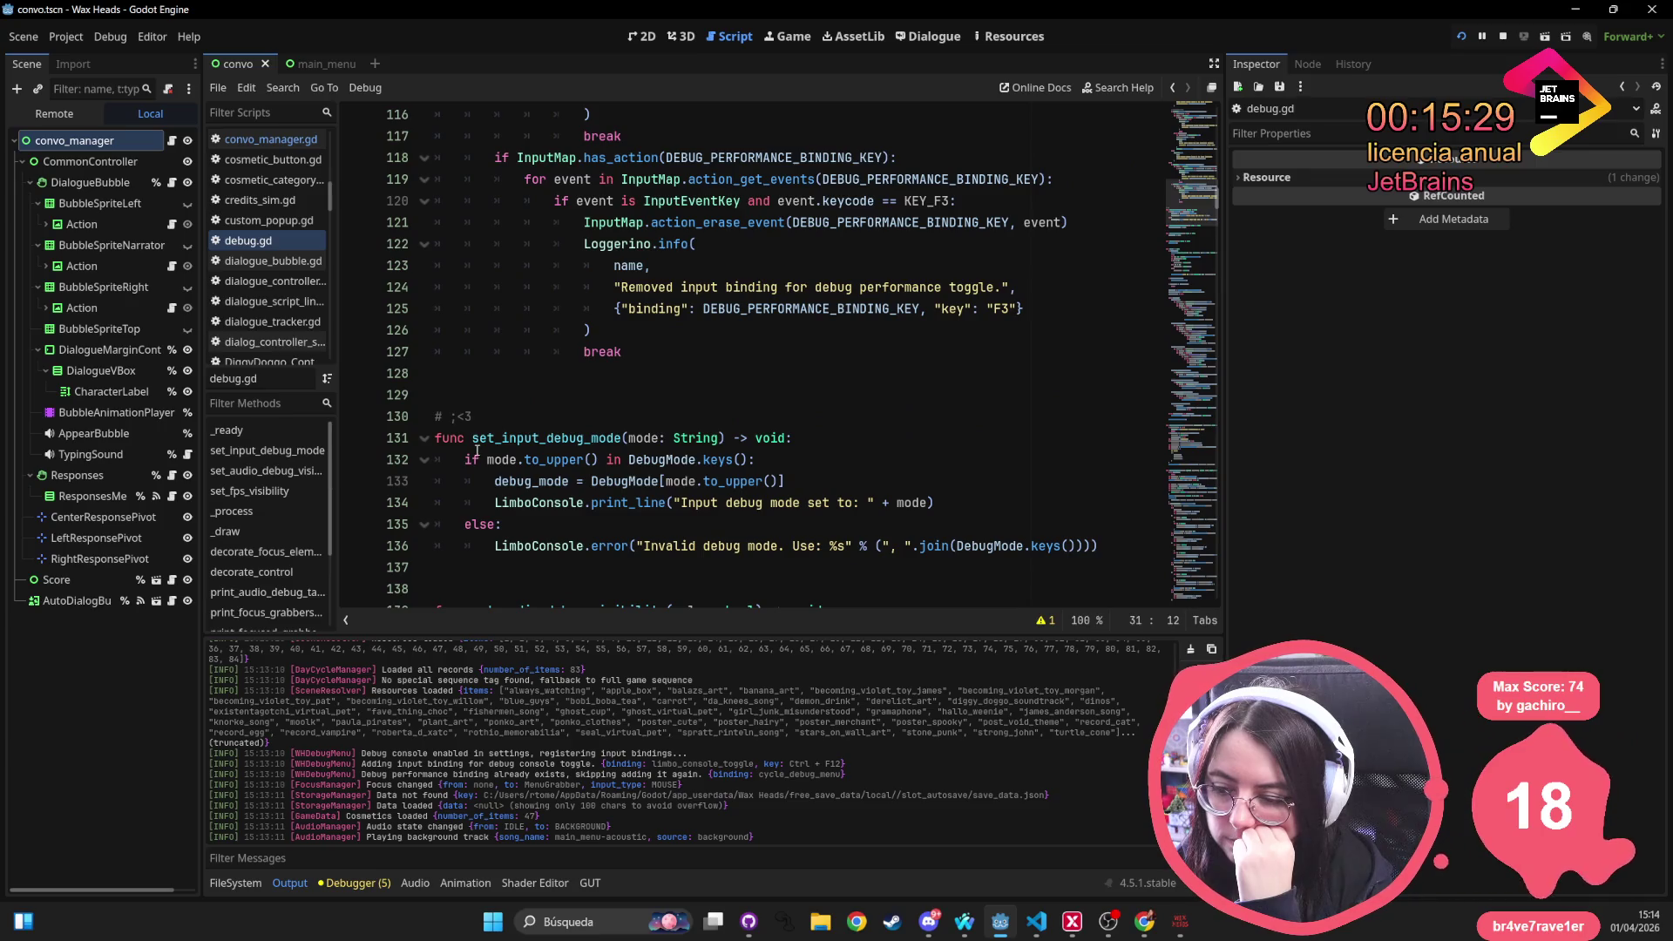
scroll(478, 450, "down", 5)
scroll(571, 287, "up", 3)
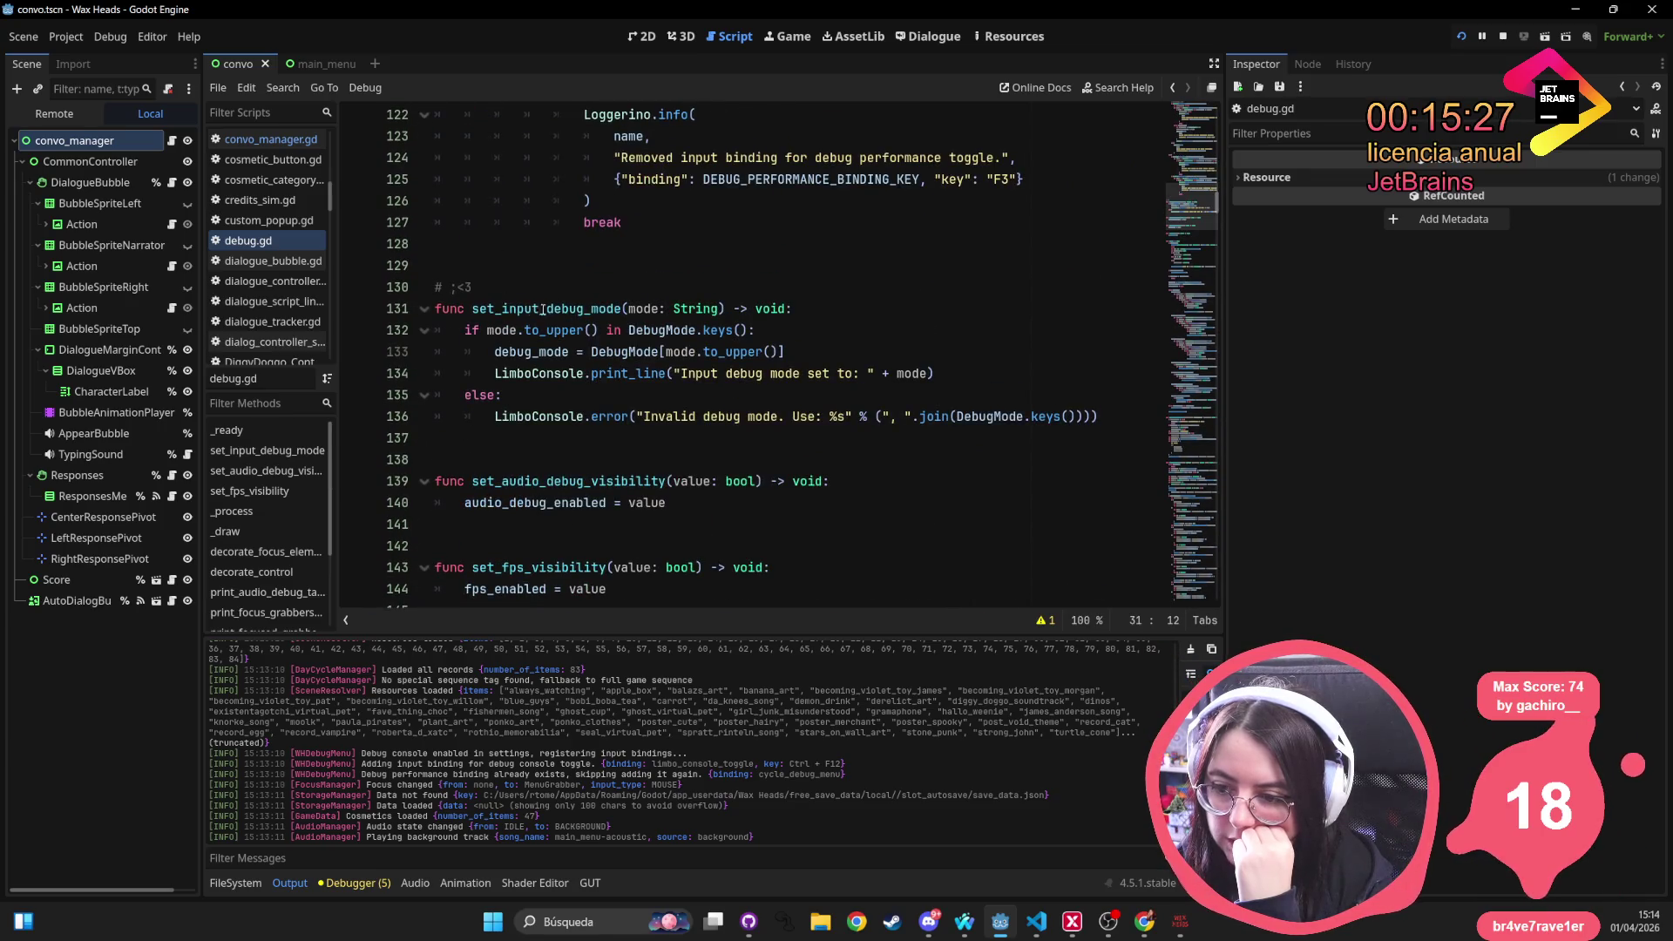
double_click(497, 314)
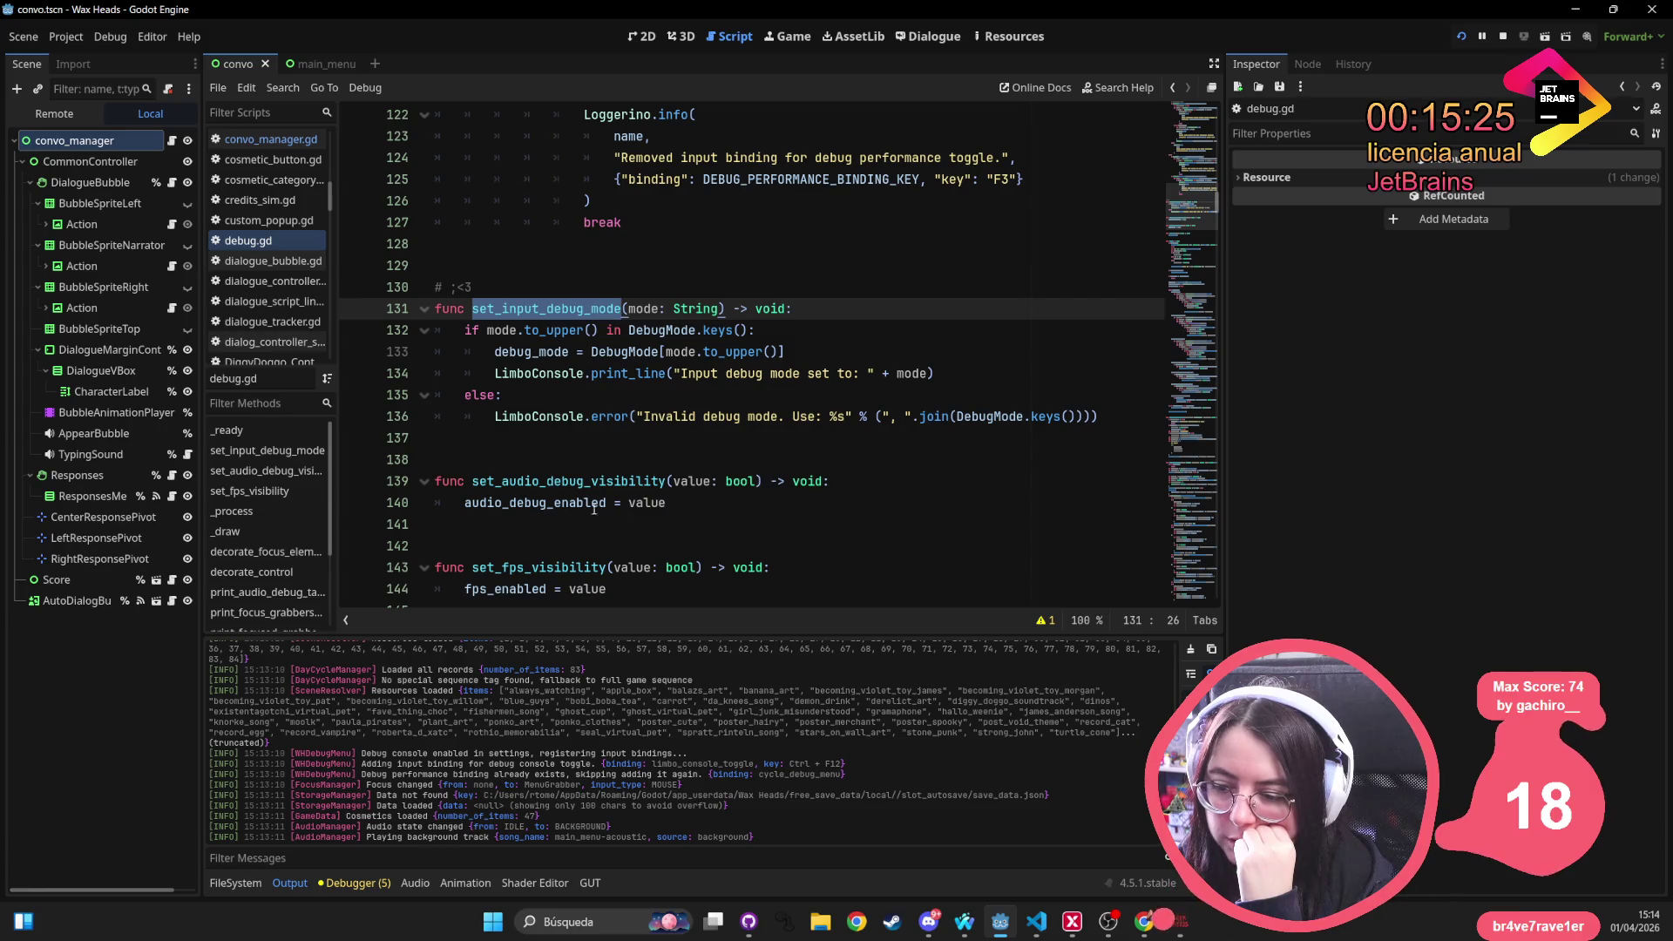
double_click(570, 481)
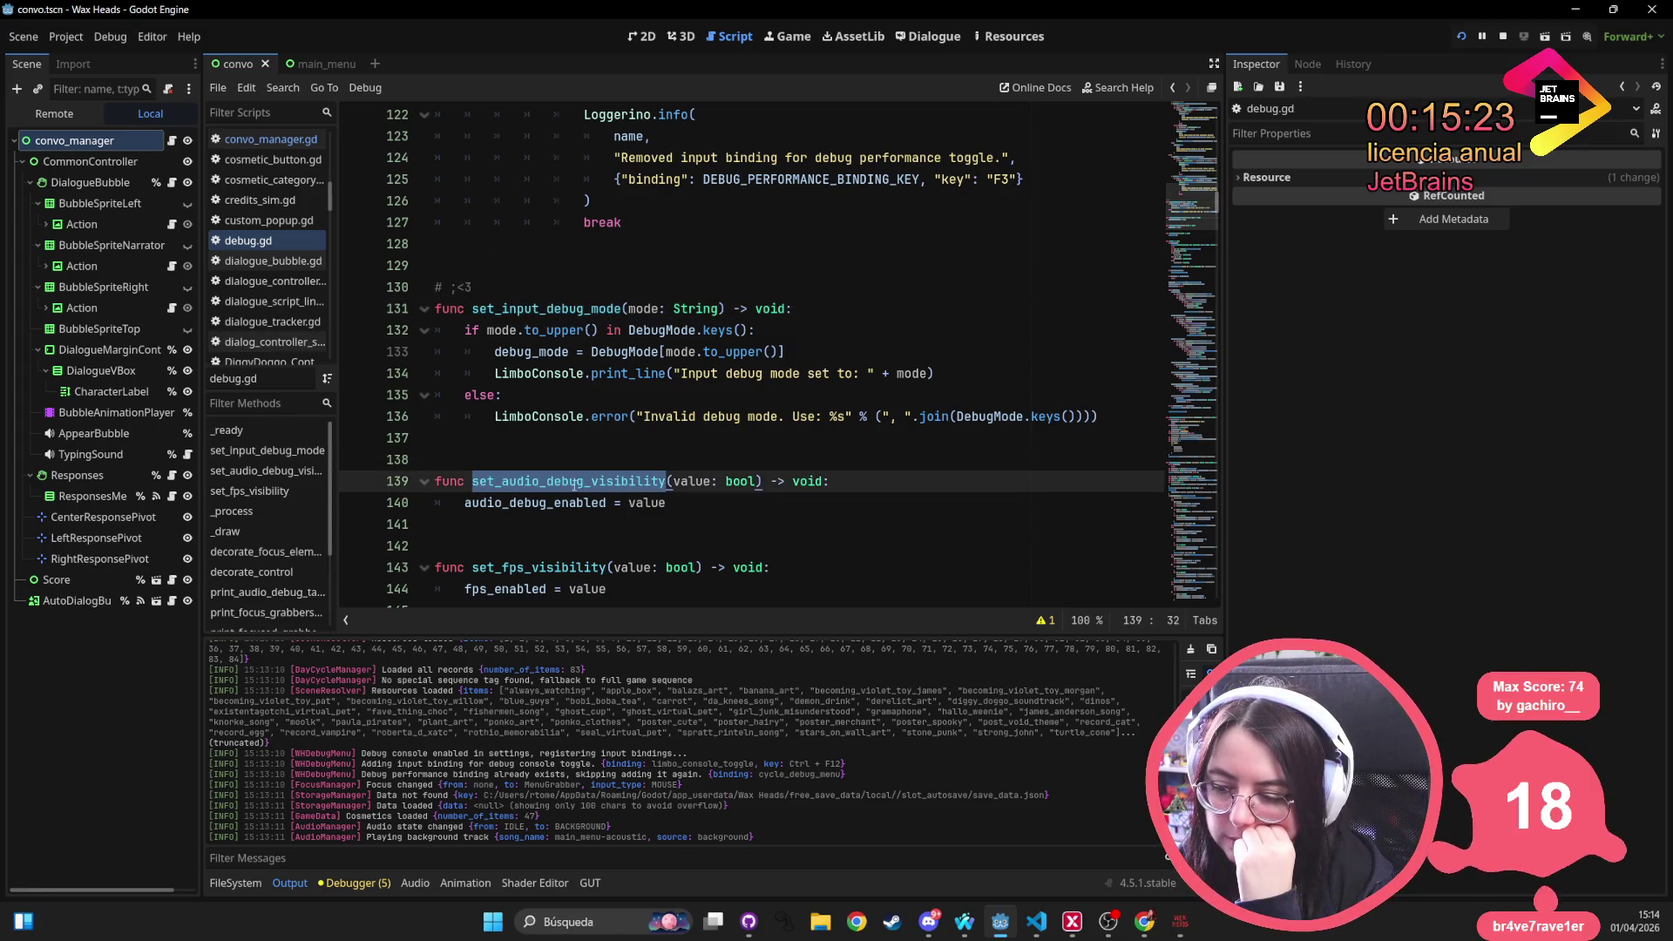
scroll(571, 458, "down", 9)
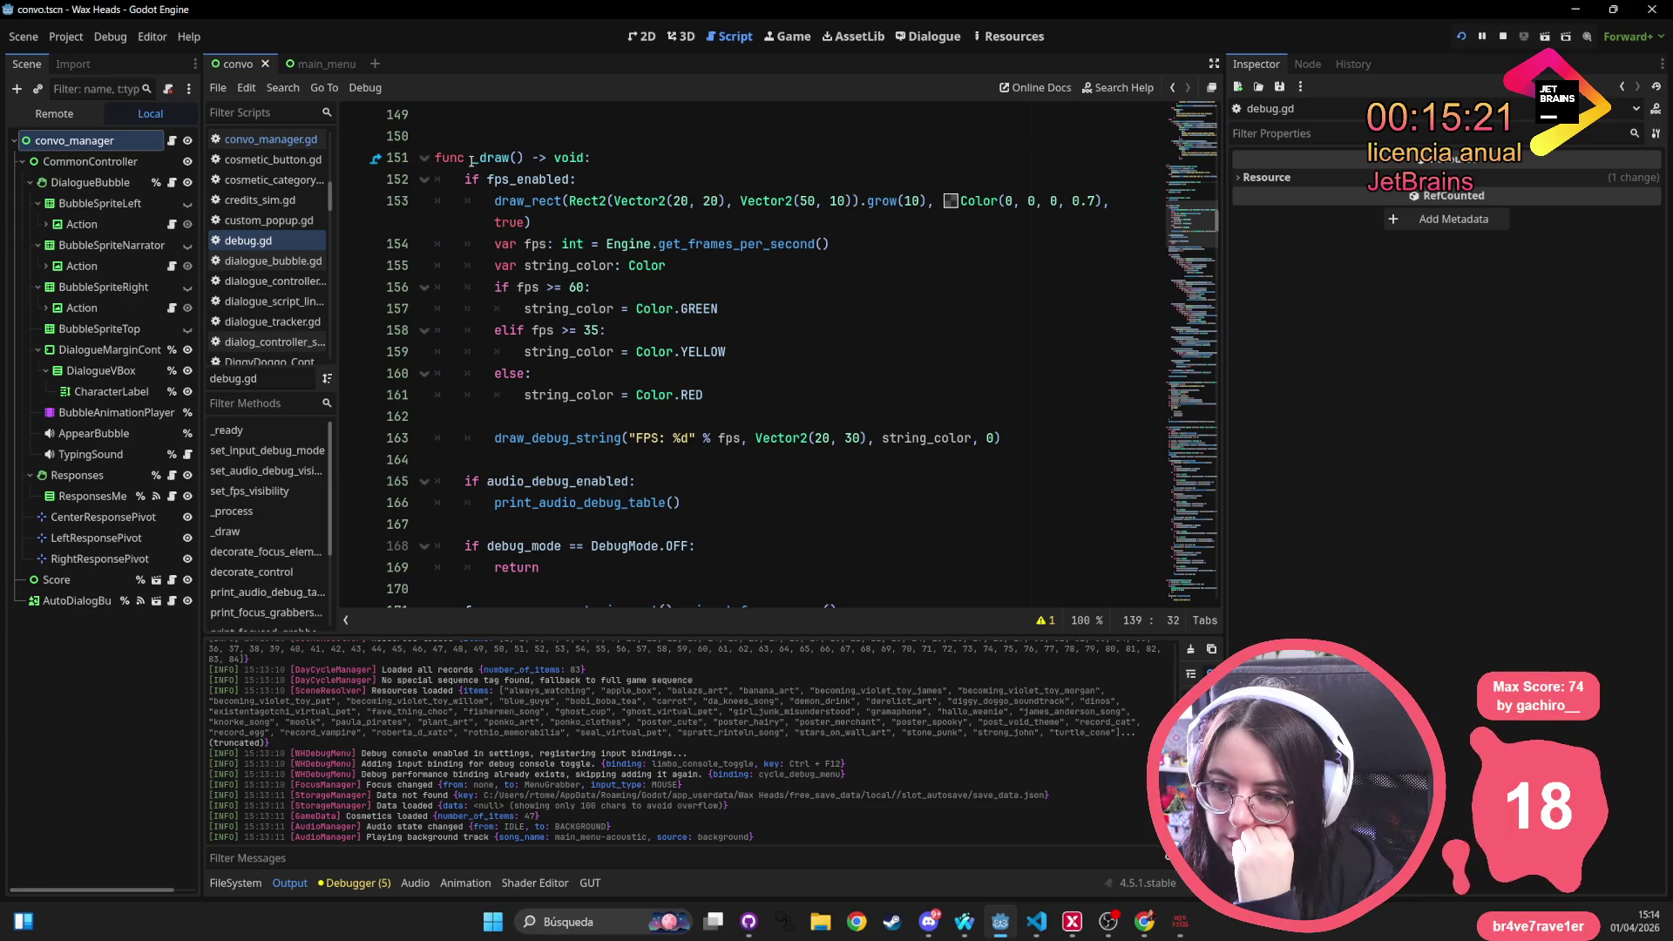
double_click(505, 180)
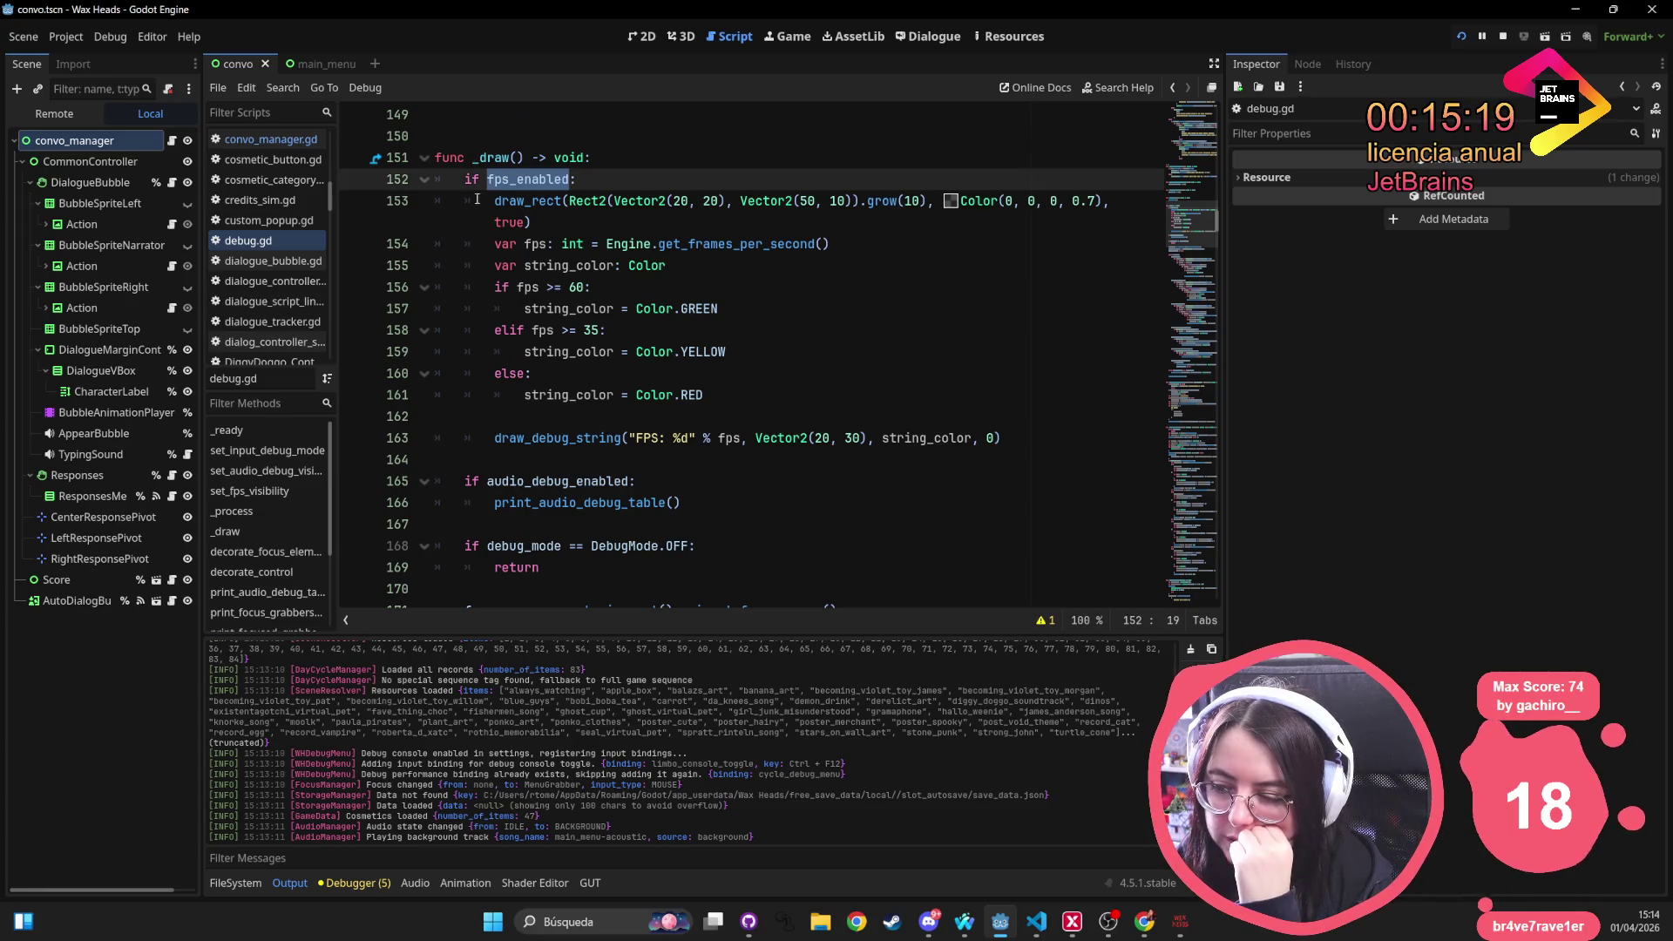
scroll(608, 244, "down", 2)
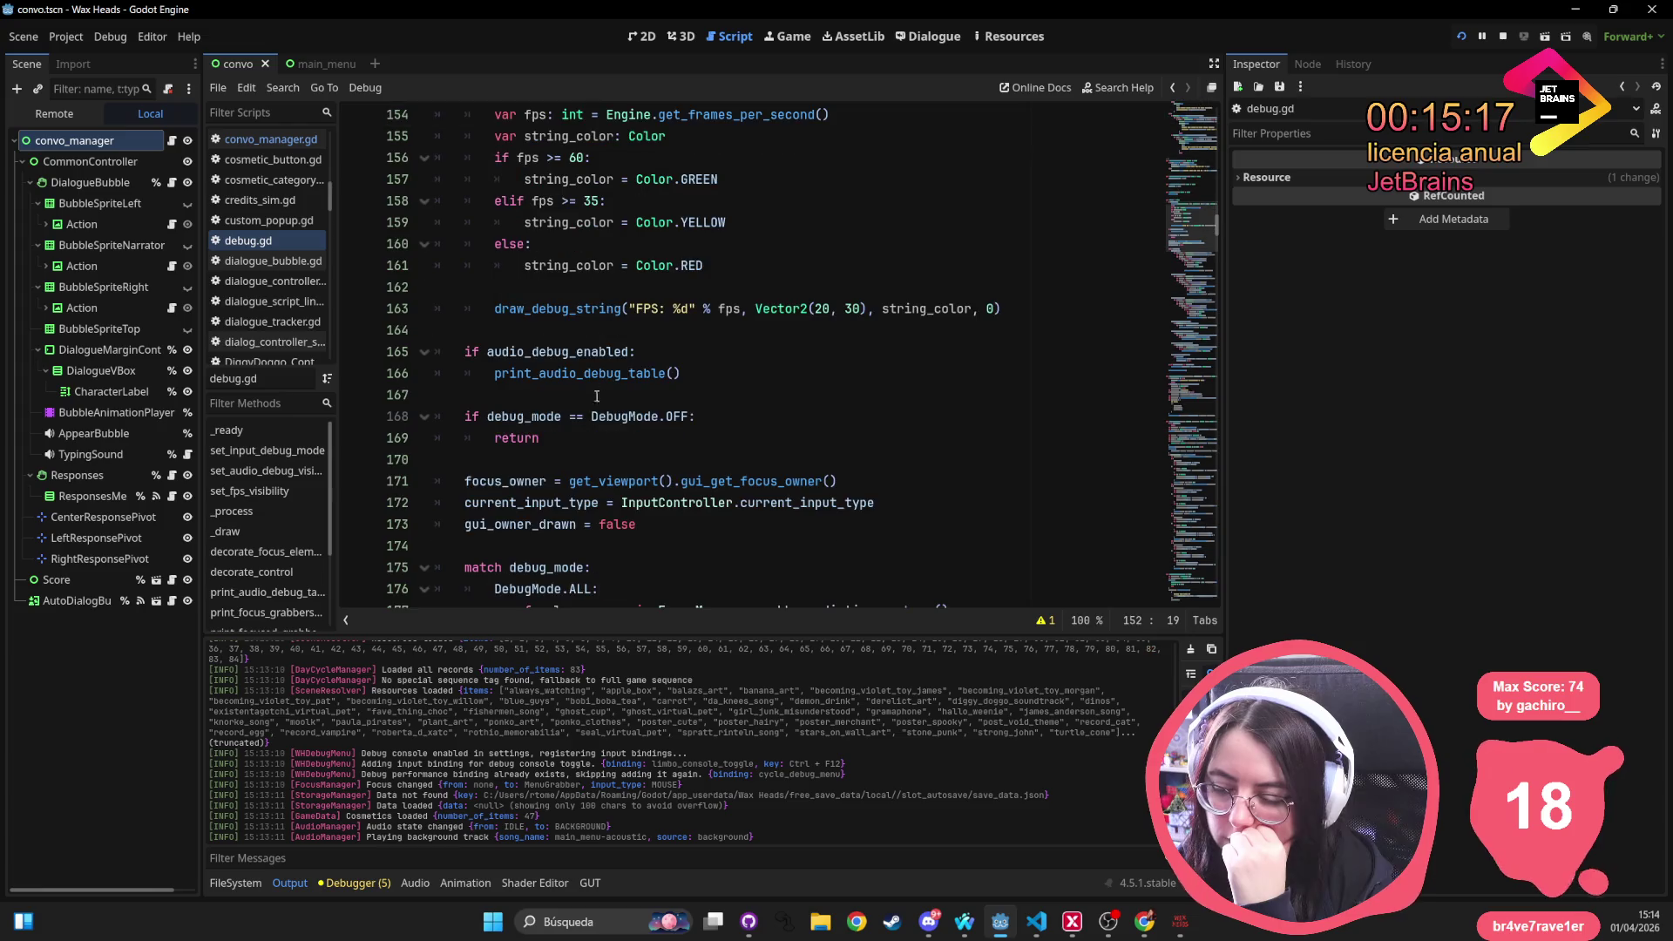
left_click(533, 351)
double_click(533, 352)
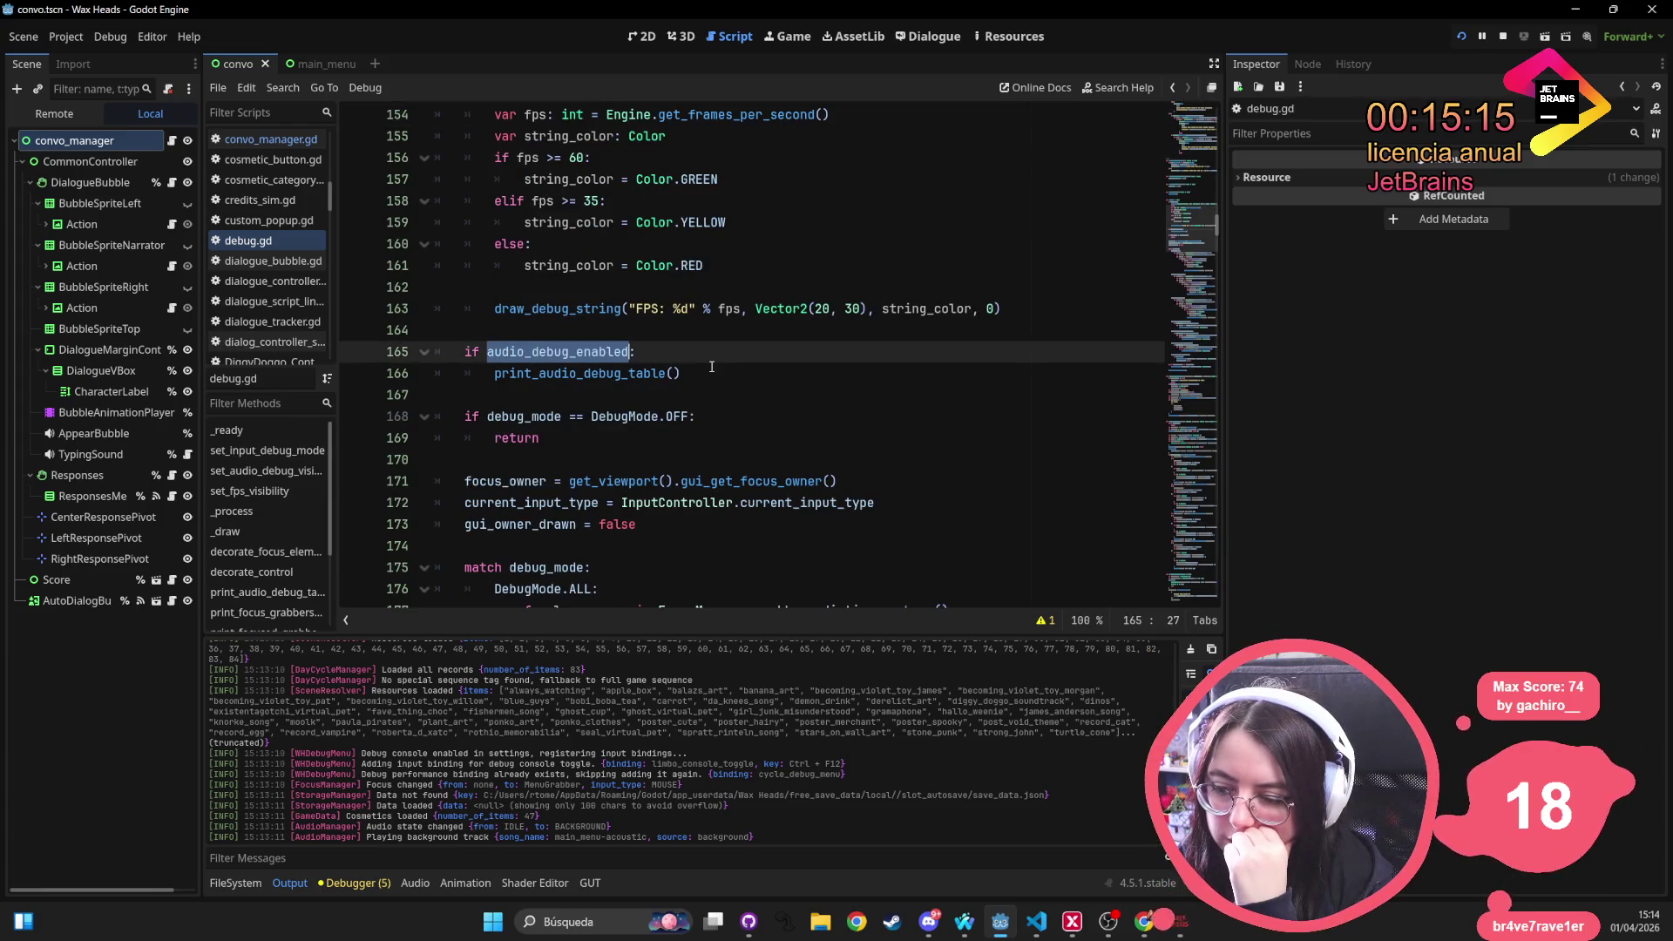
left_click_drag(712, 368, 363, 352)
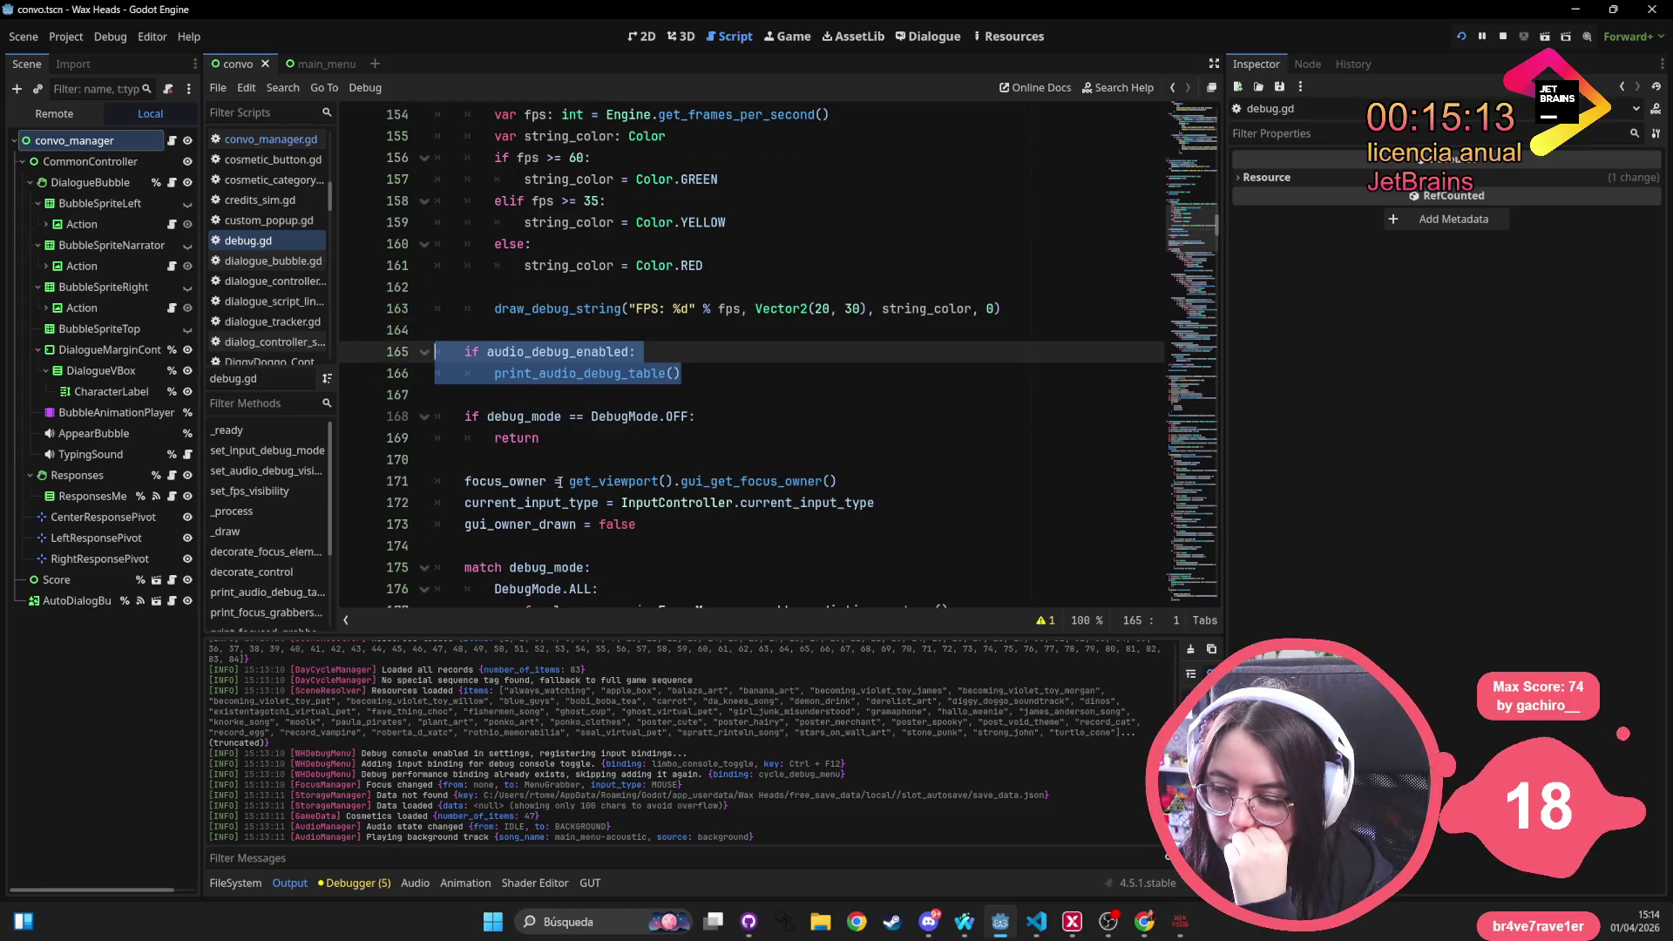
left_click_drag(541, 438, 384, 417)
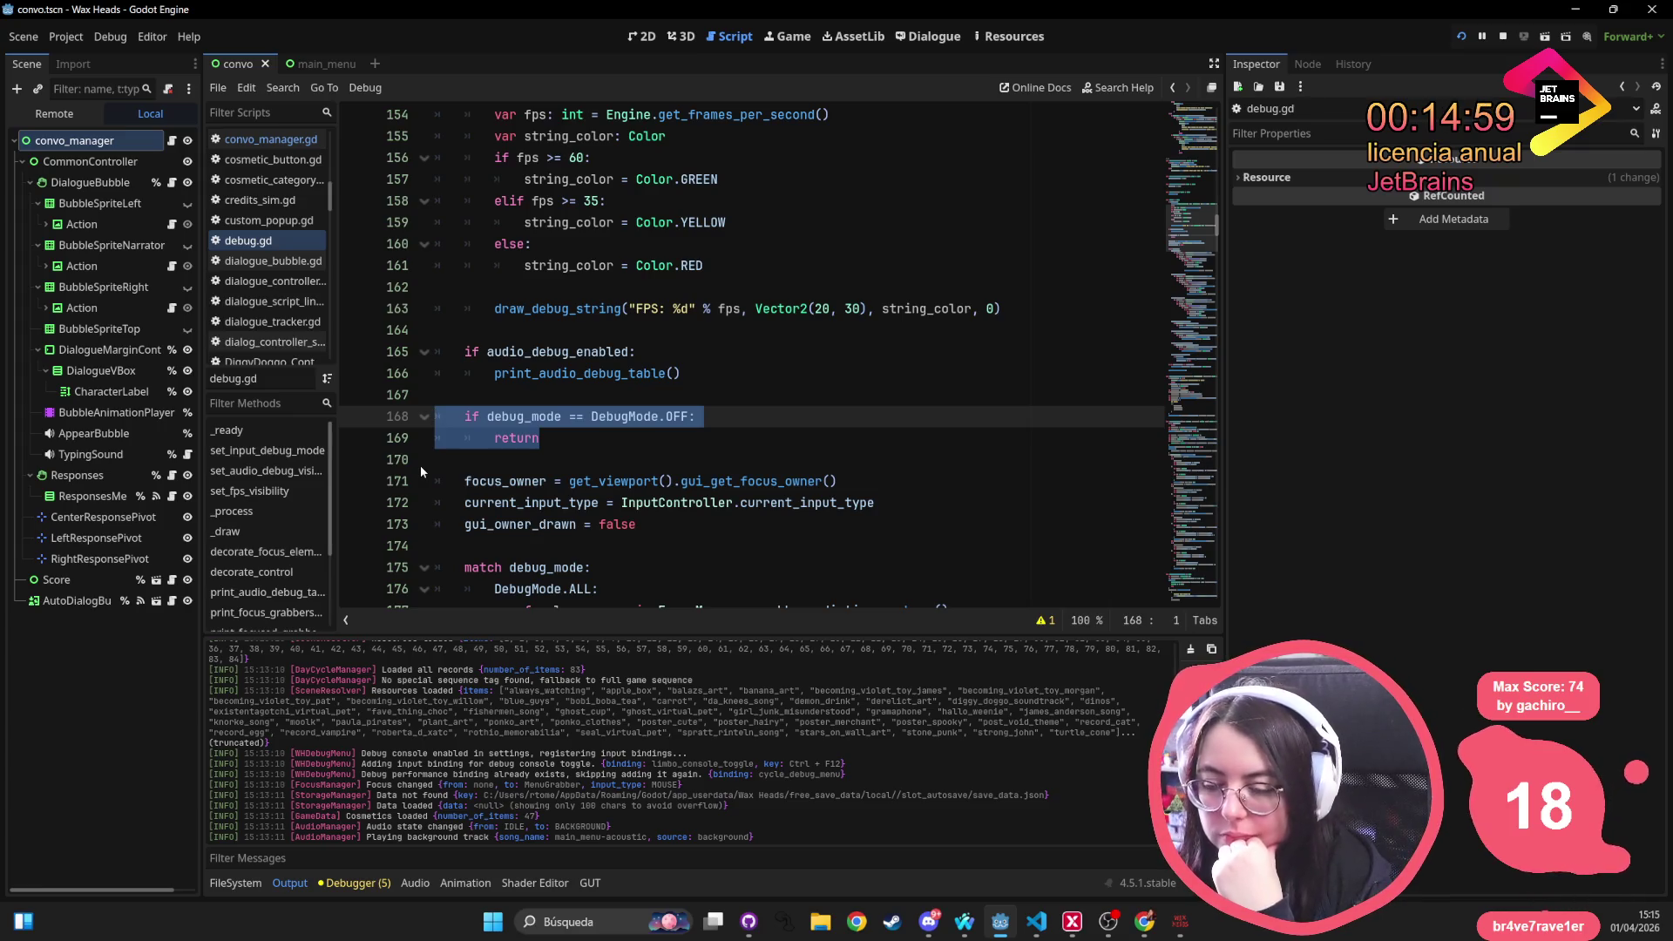
Test-run the game to confirm the acoustic track loops, quit via Salir, and check the Debugger
left_click(1183, 922)
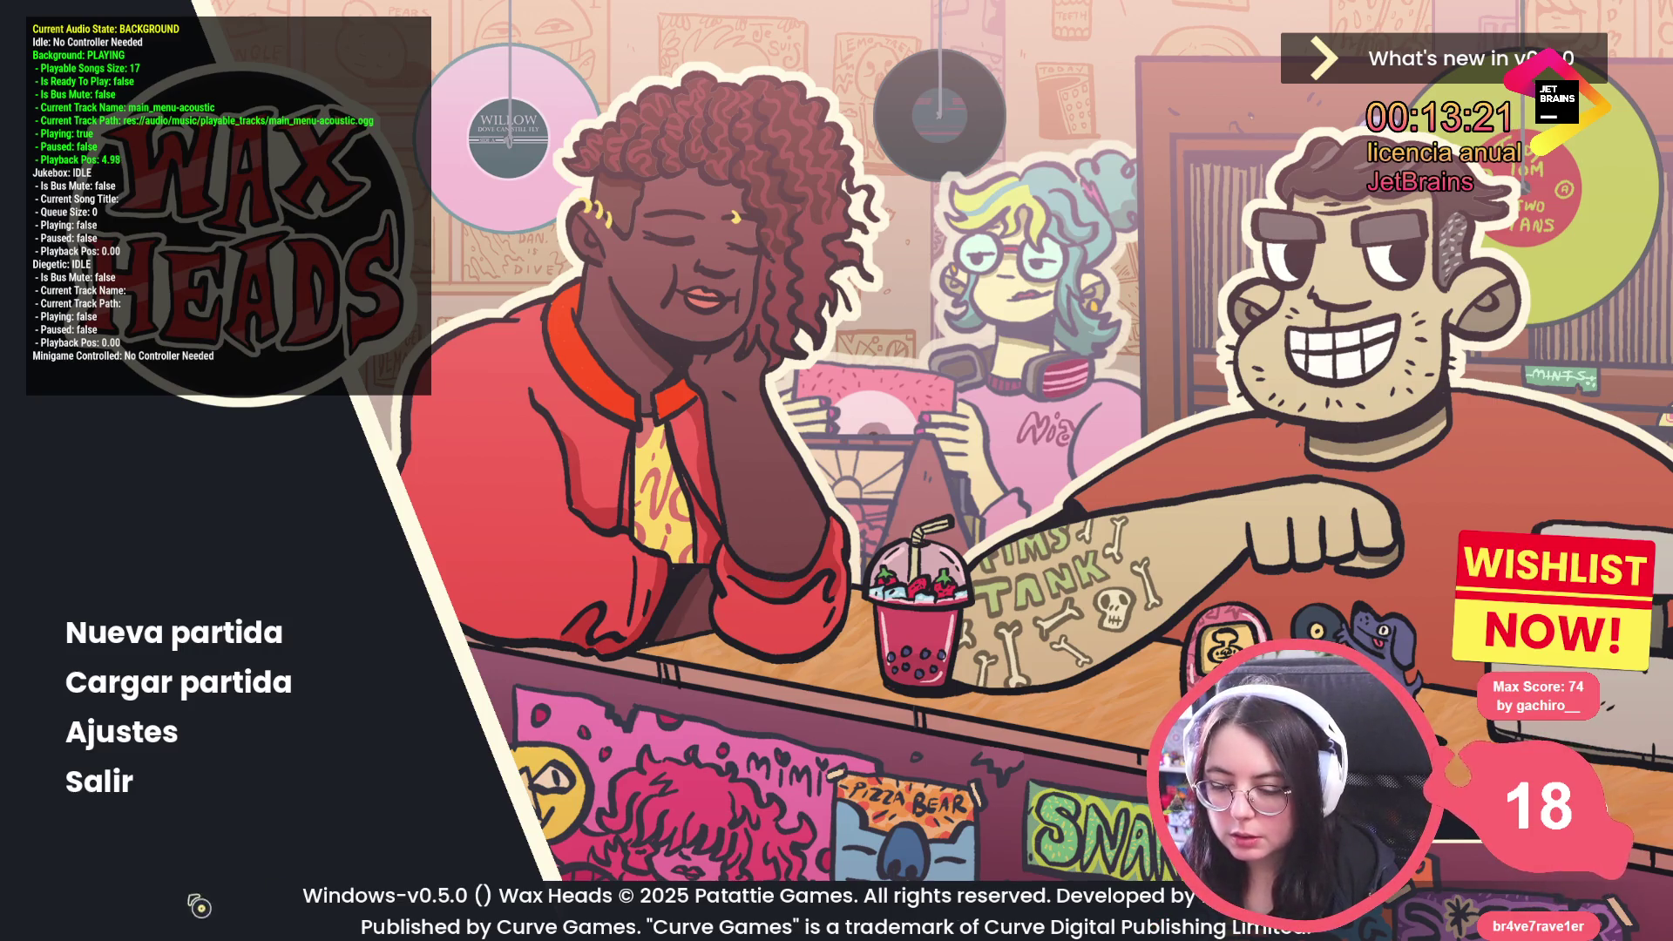
left_click(98, 781)
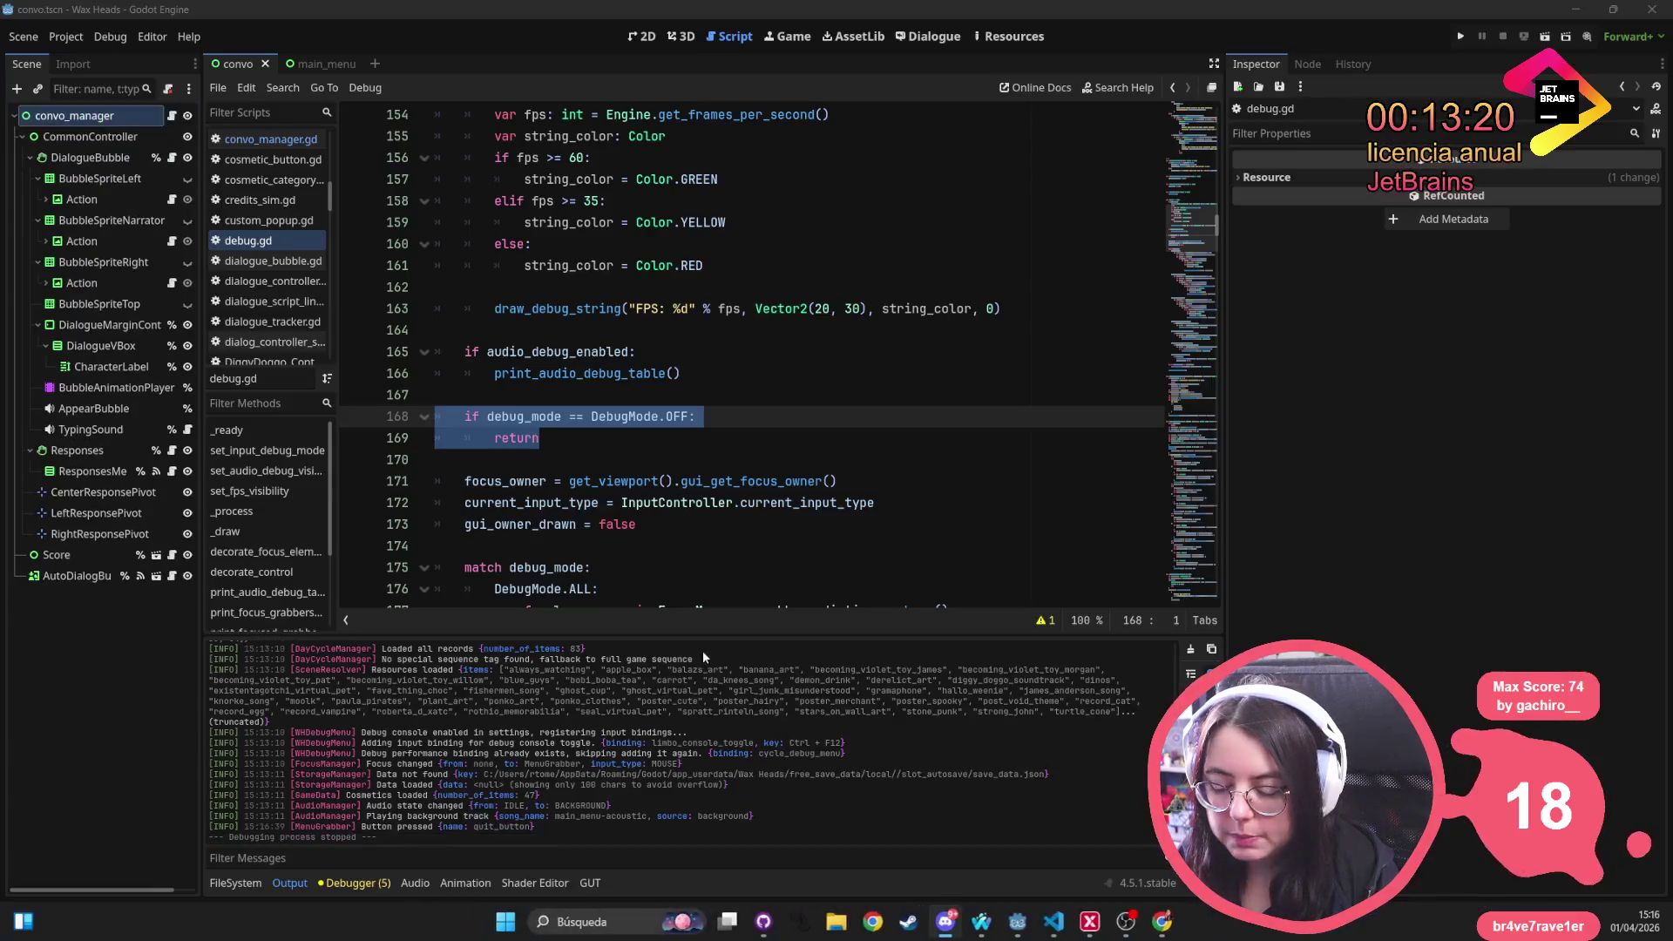
left_click(357, 882)
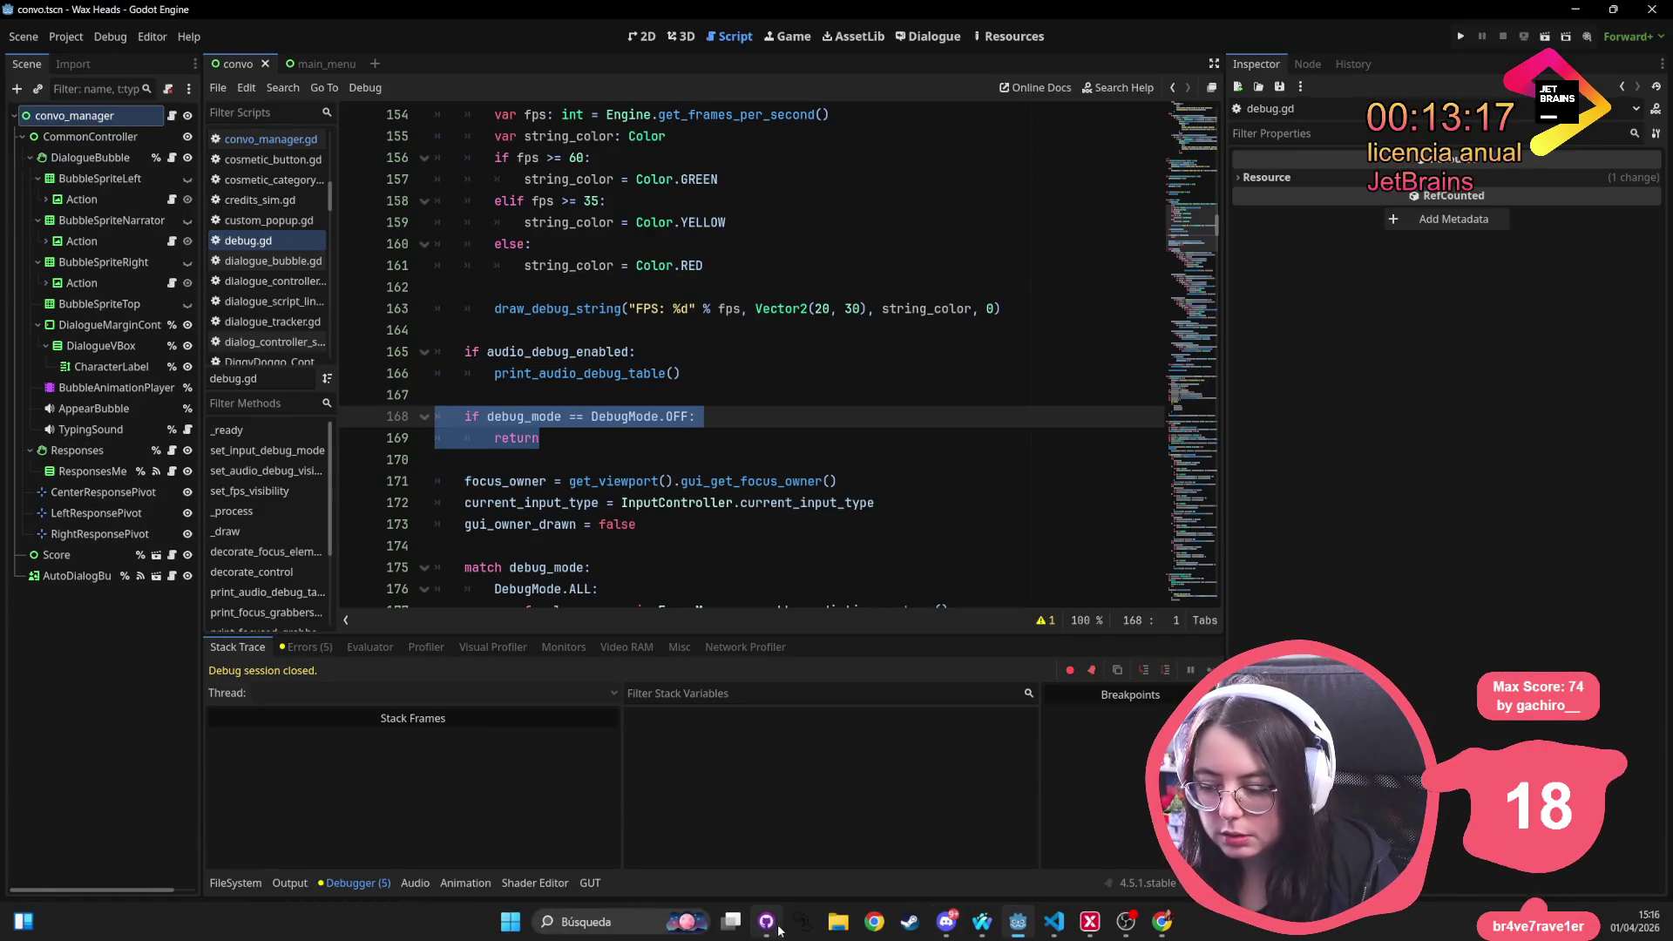
left_click(770, 926)
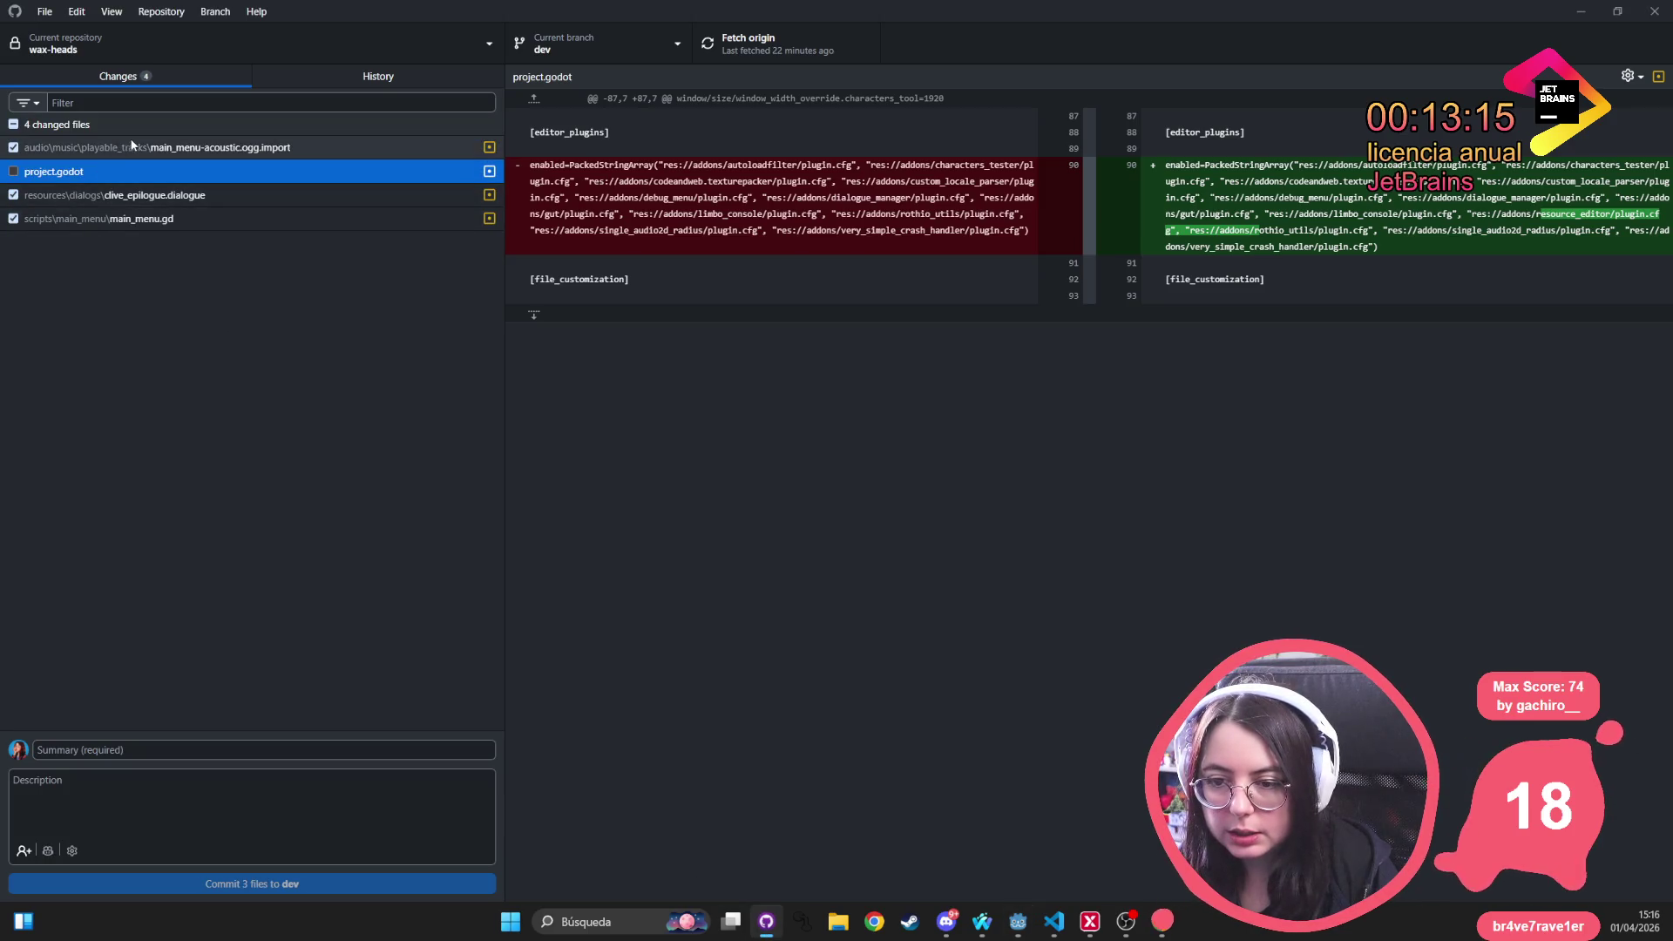
Review the main_menu-acoustic.ogg.import diff and commit 3 files to dev with a loop-acoustic-track summary
key("Down")
key("Down")
left_click(169, 153)
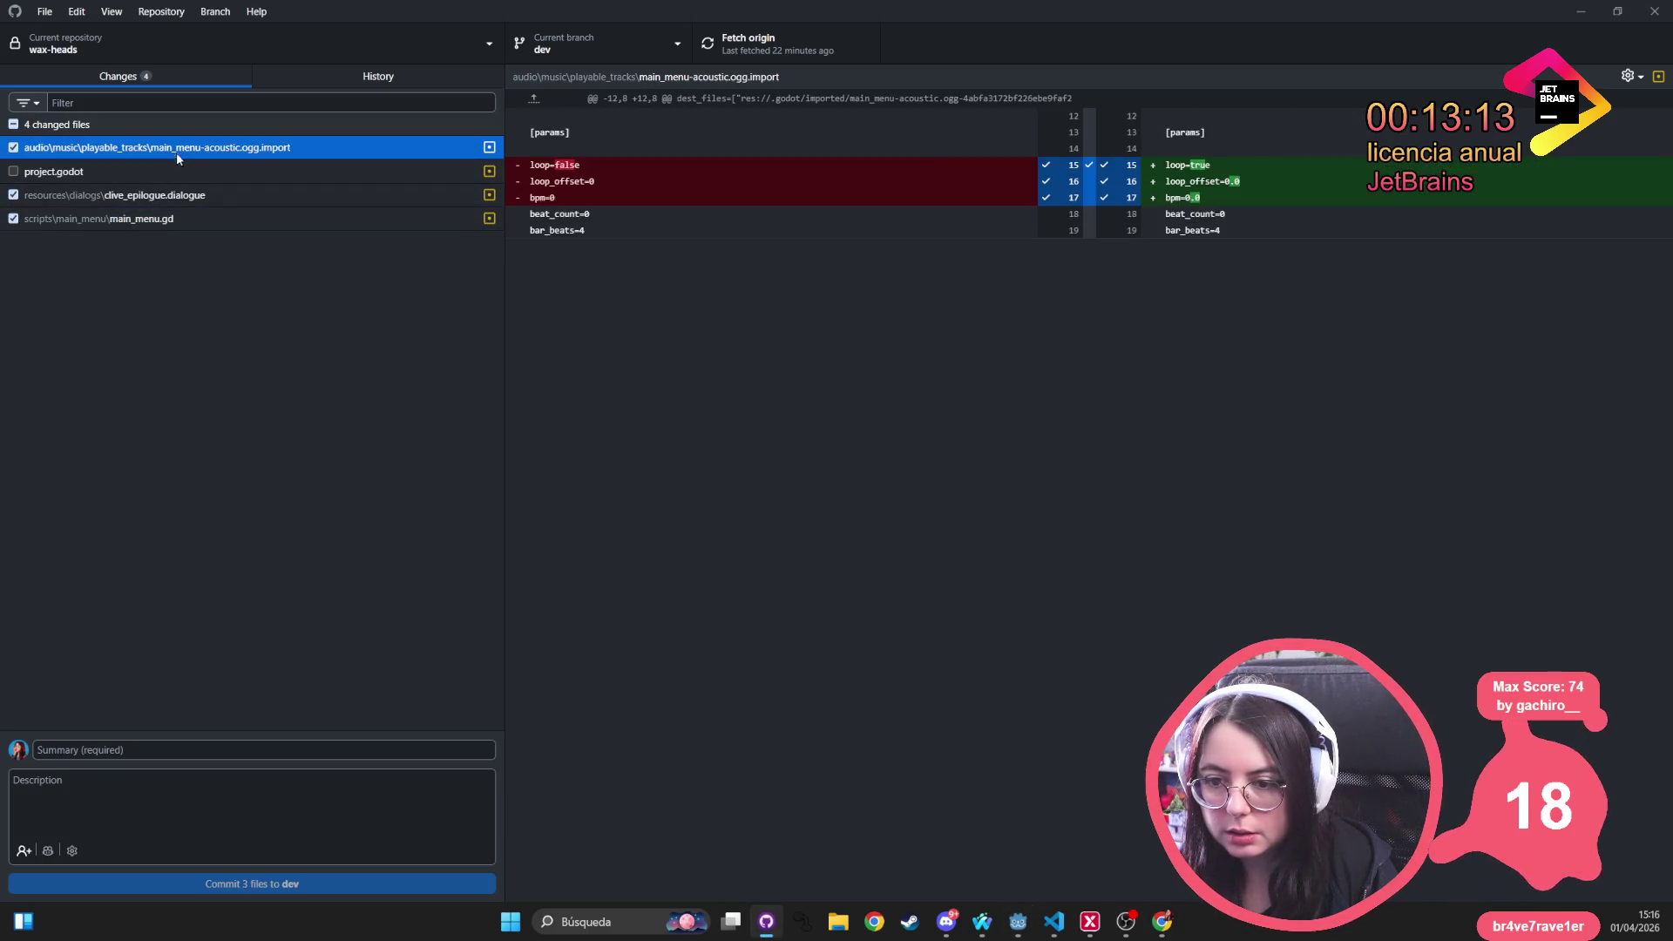
left_click(207, 751)
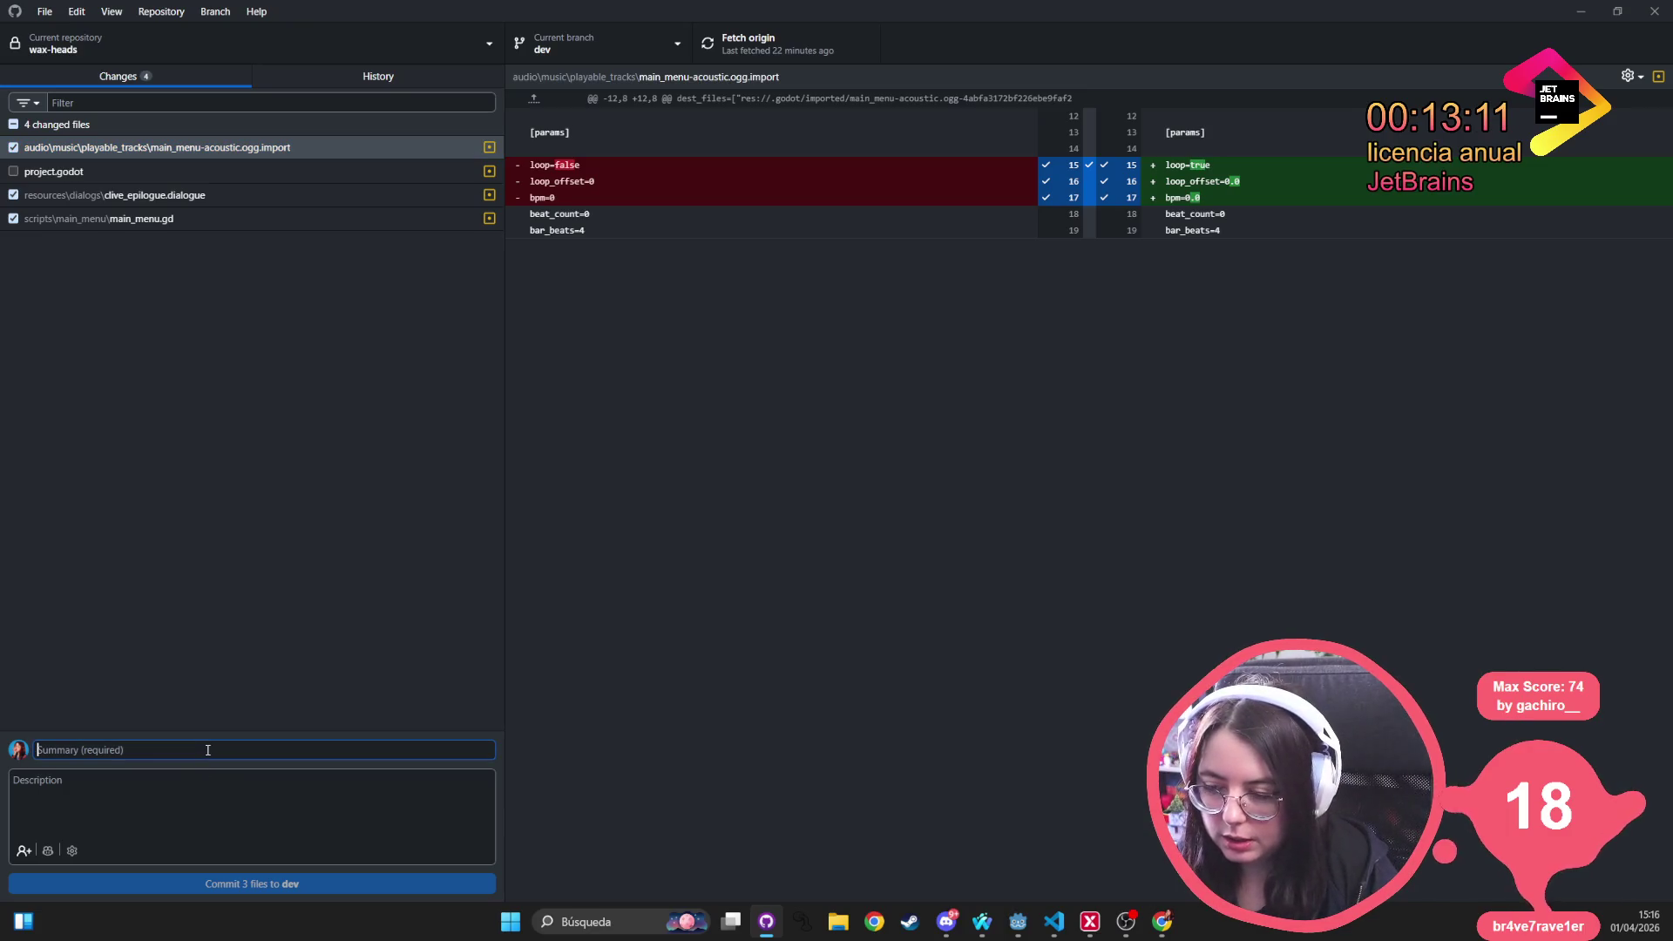
type("add loop to main menuy acc")
key("BackSpace")
type("oustic and ")
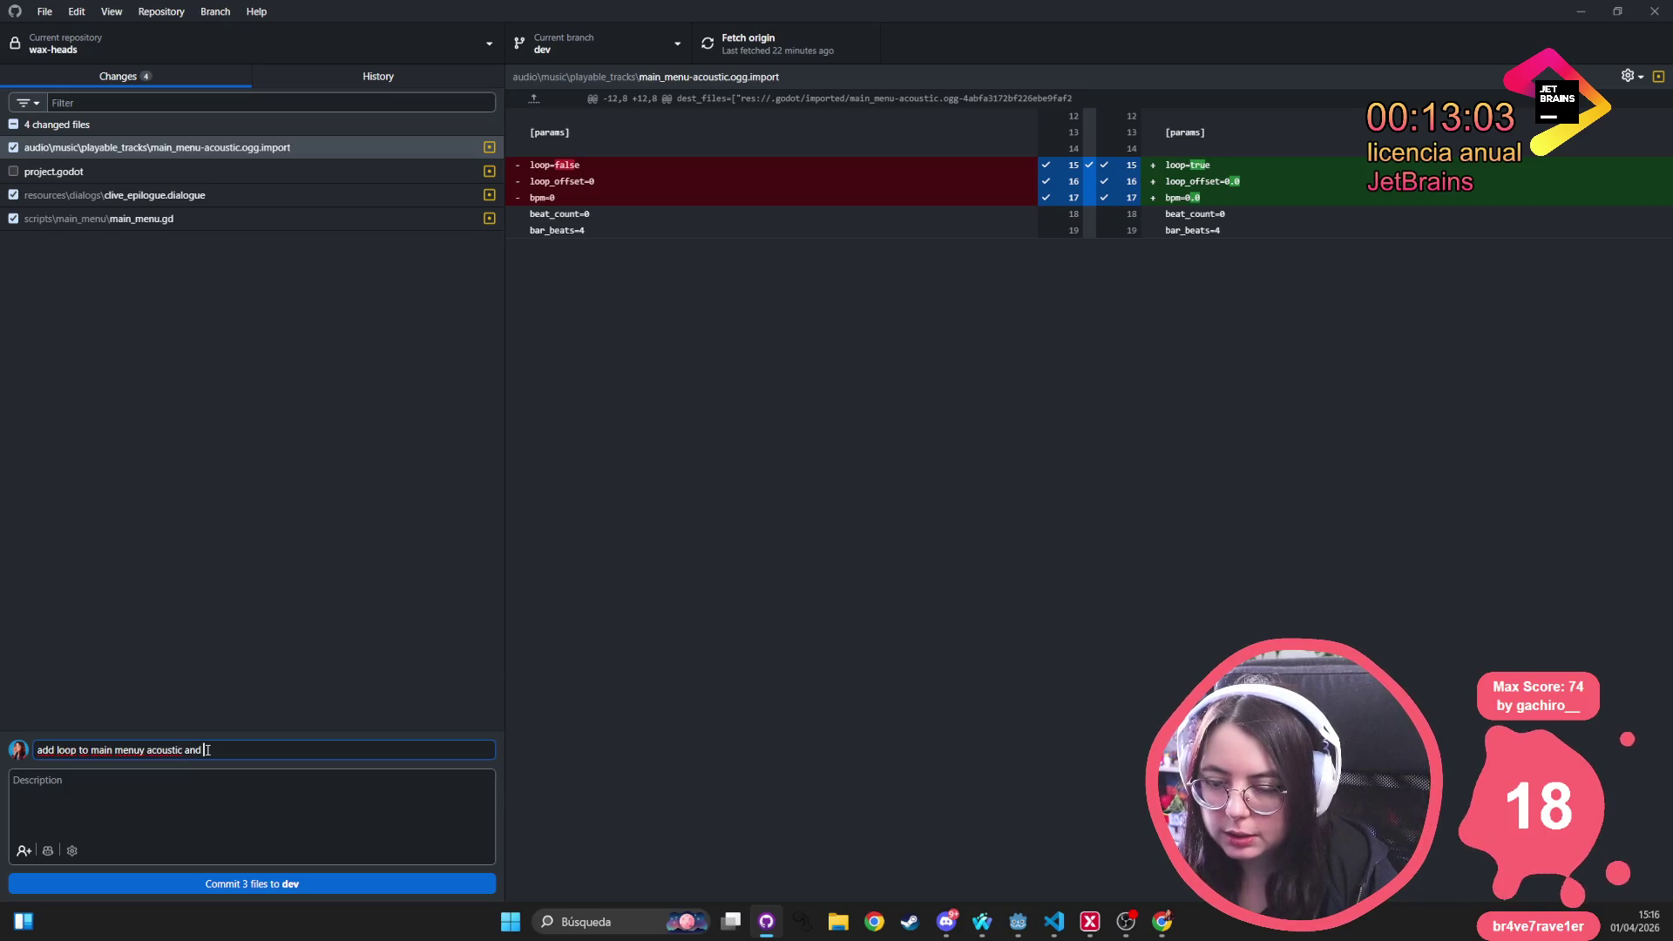
type("play it when t")
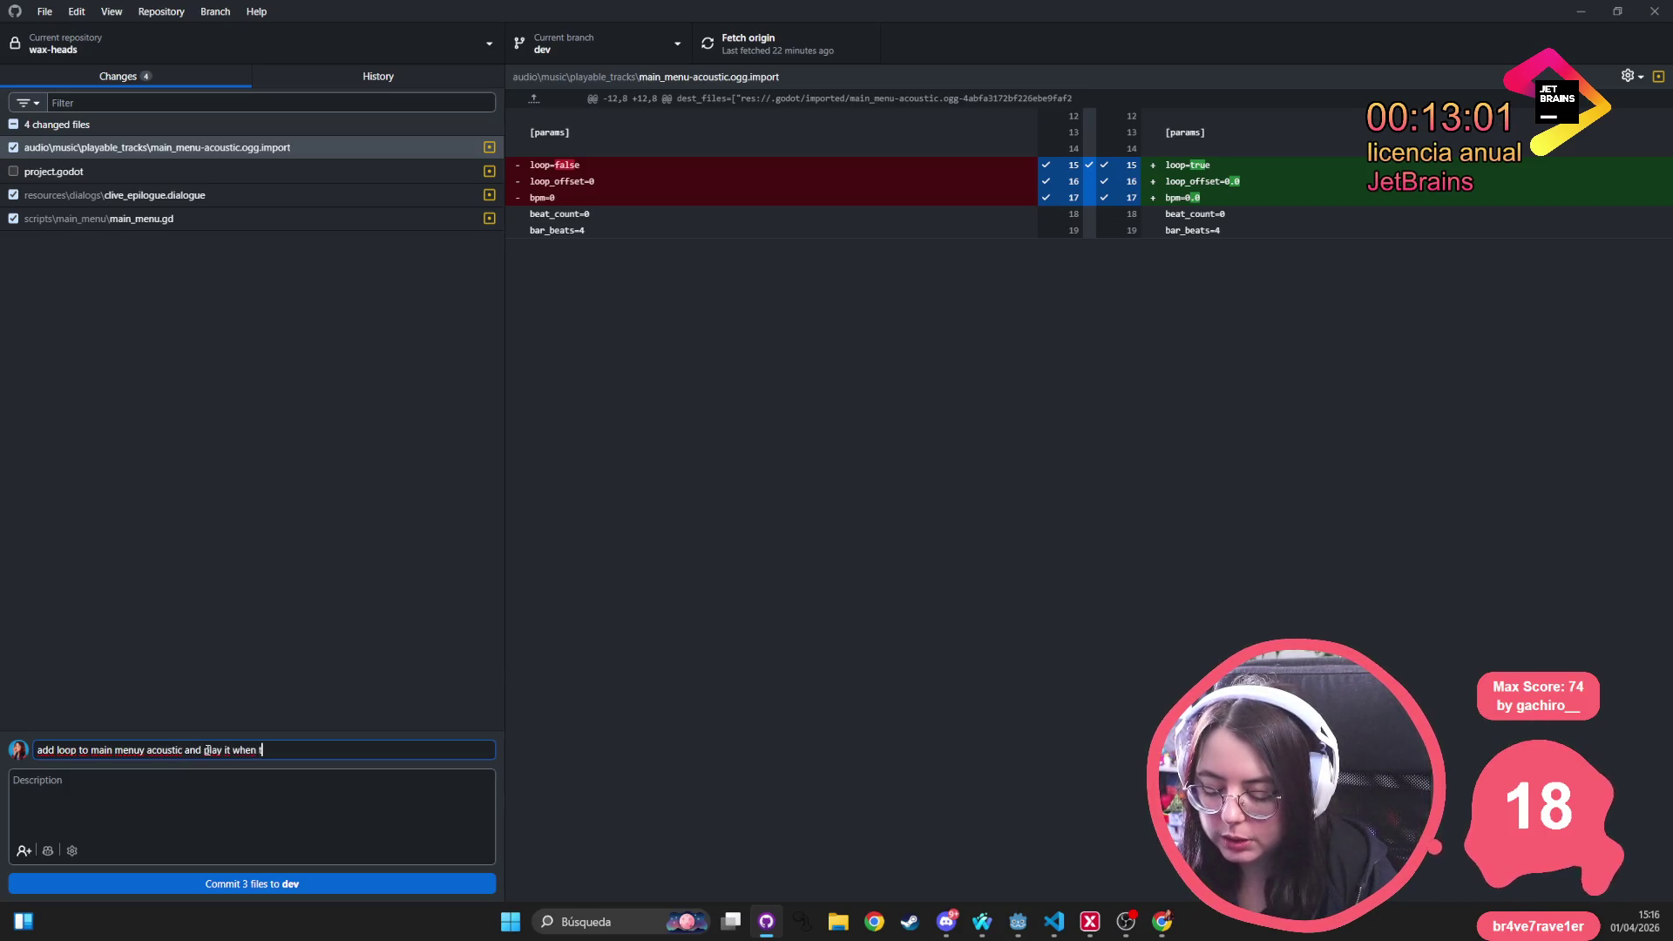
type("he game hgame have been beaten at least once")
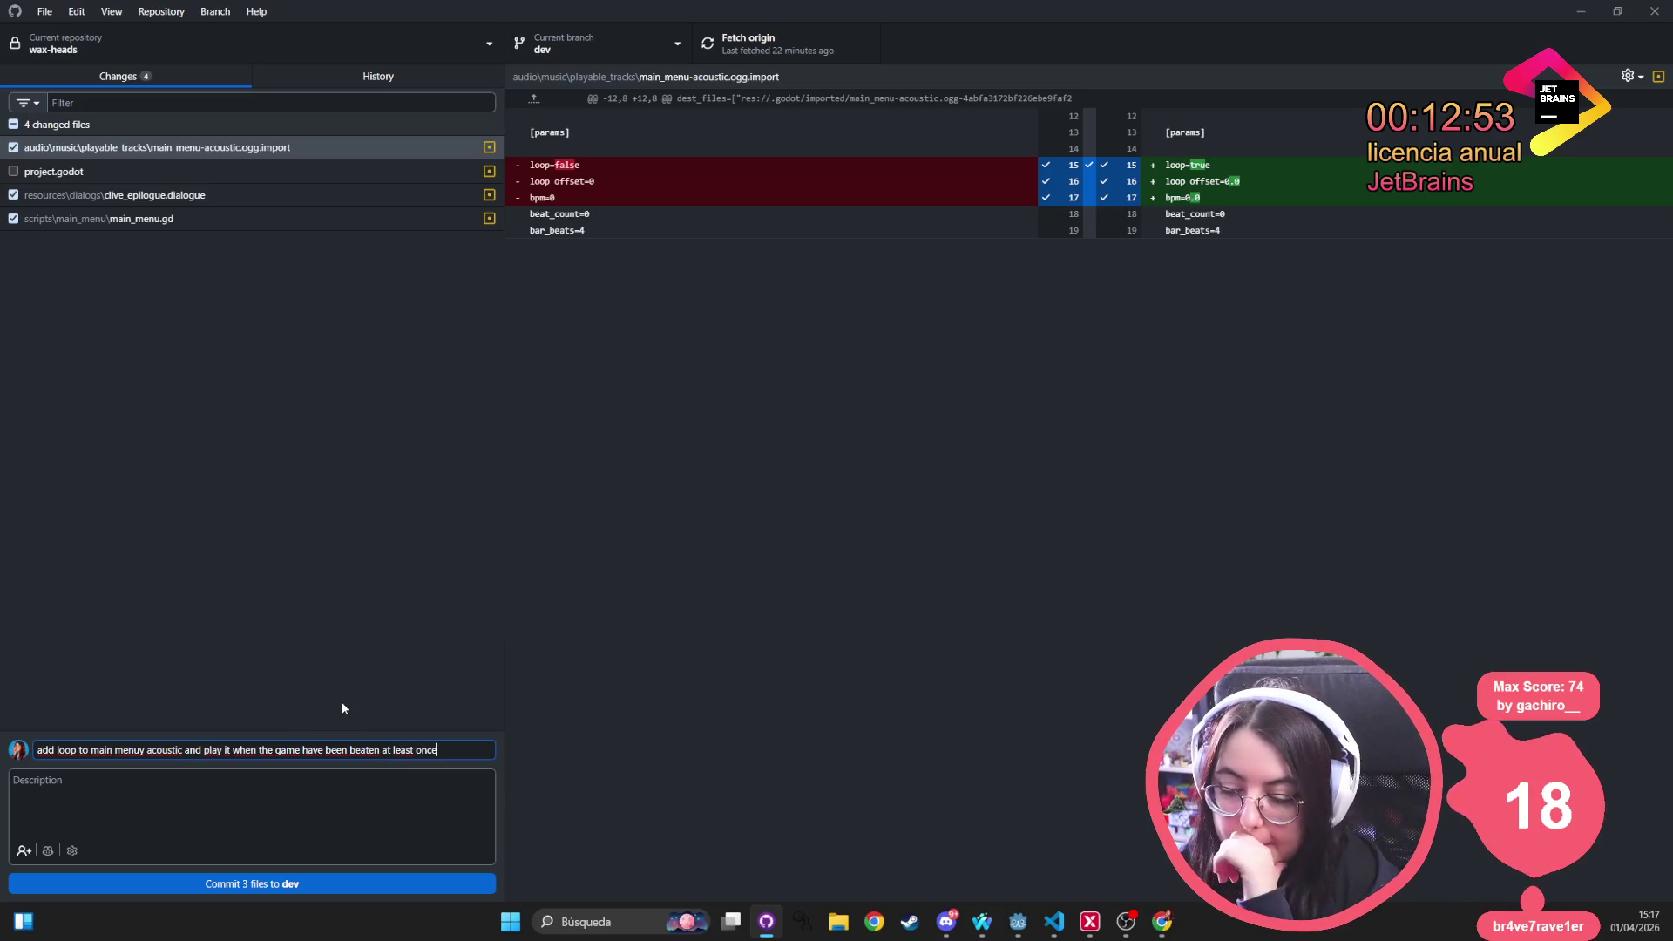
left_click(311, 884)
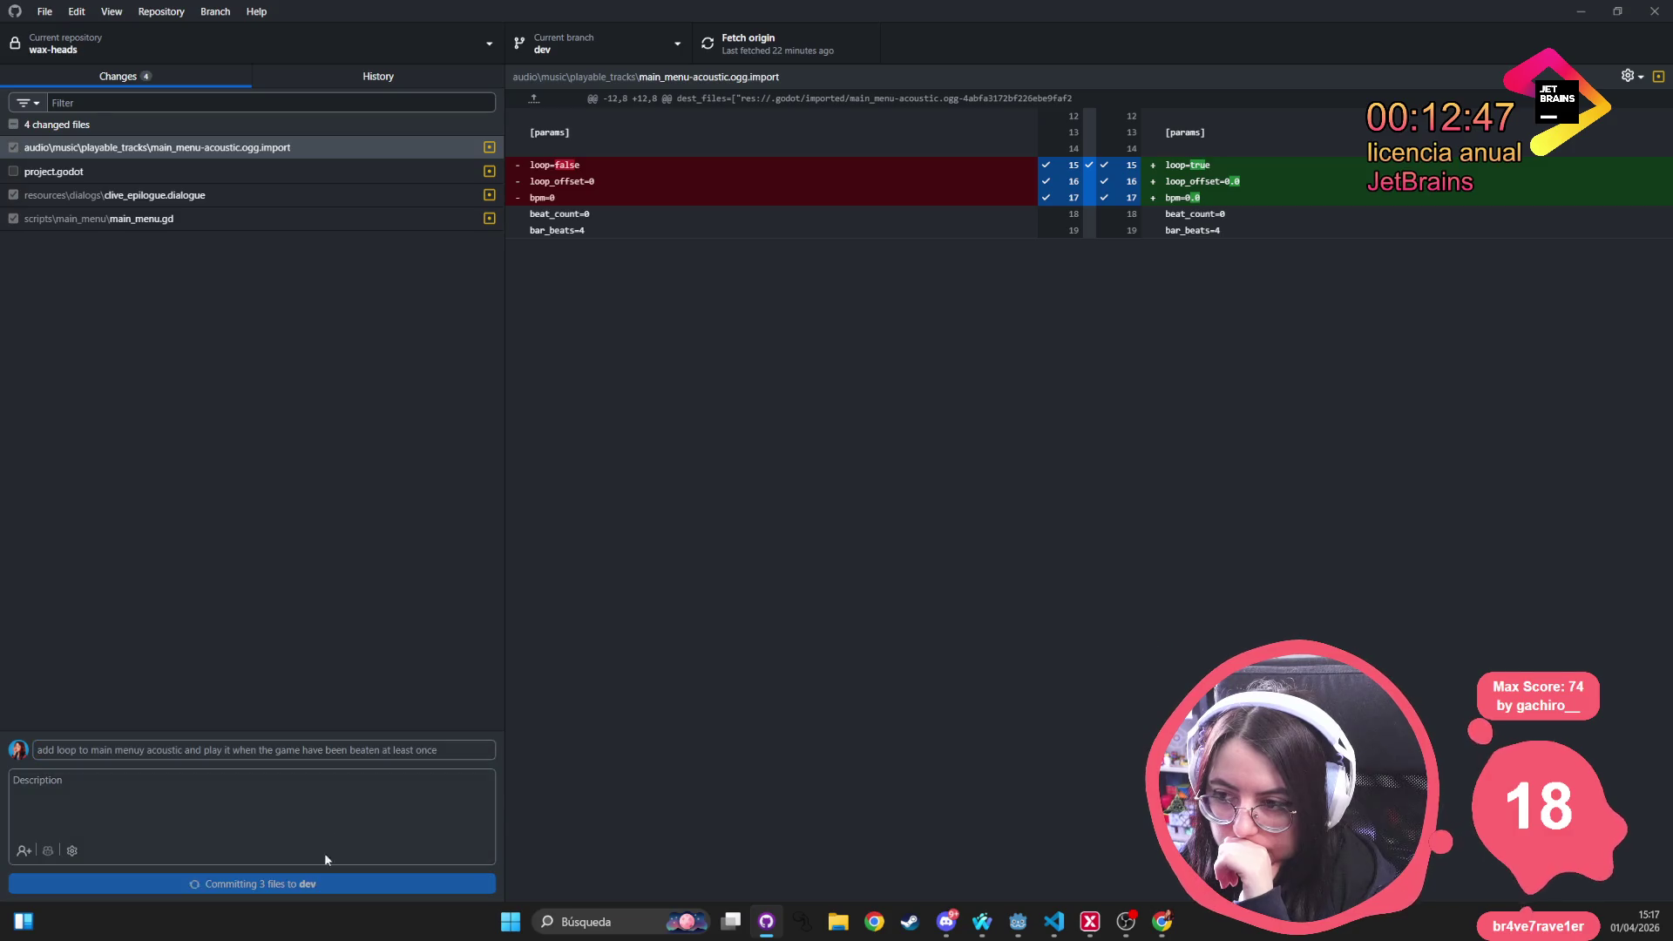
Inspect the new loop commit in History and push it to origin
left_click(352, 74)
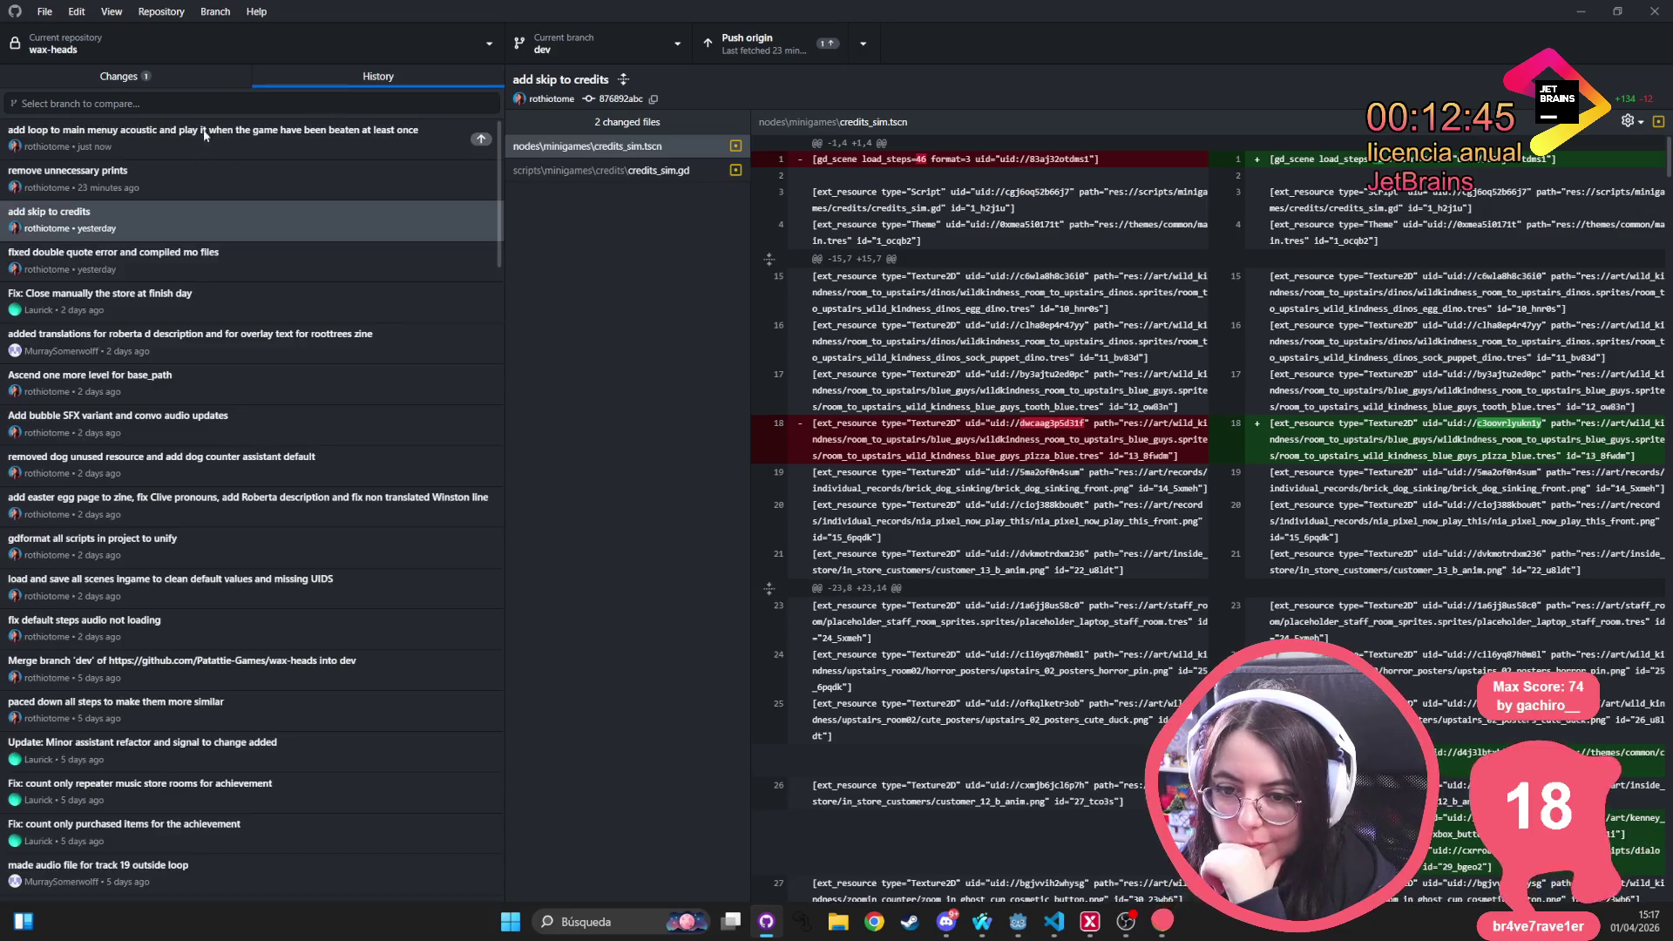
left_click(199, 134)
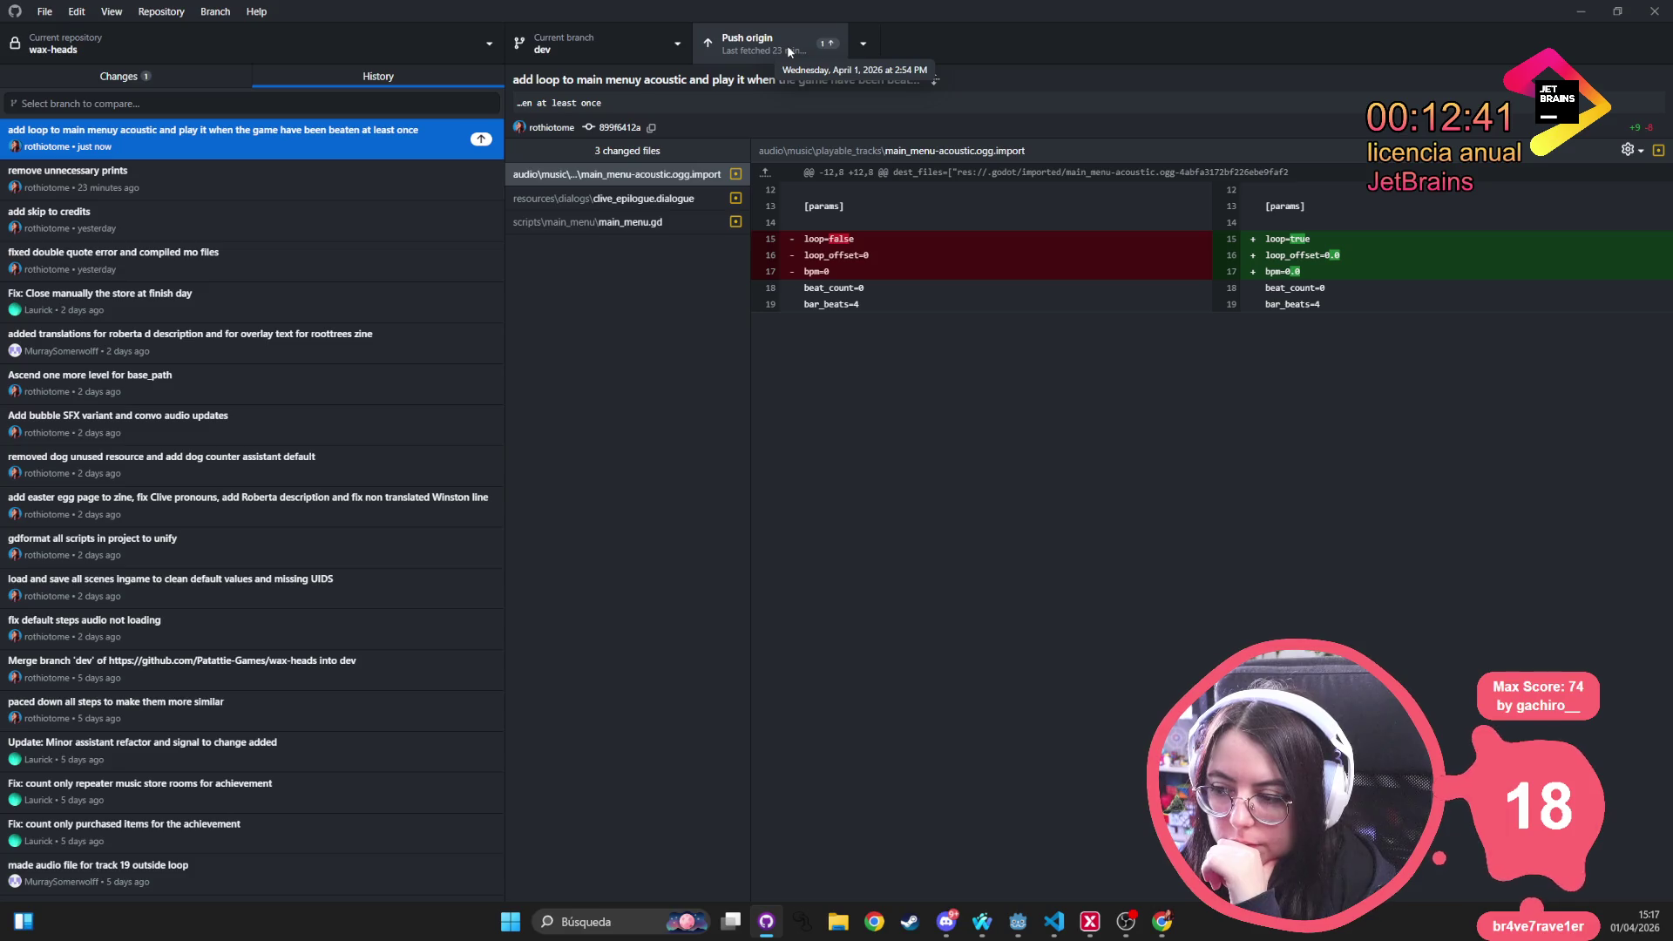
left_click(787, 44)
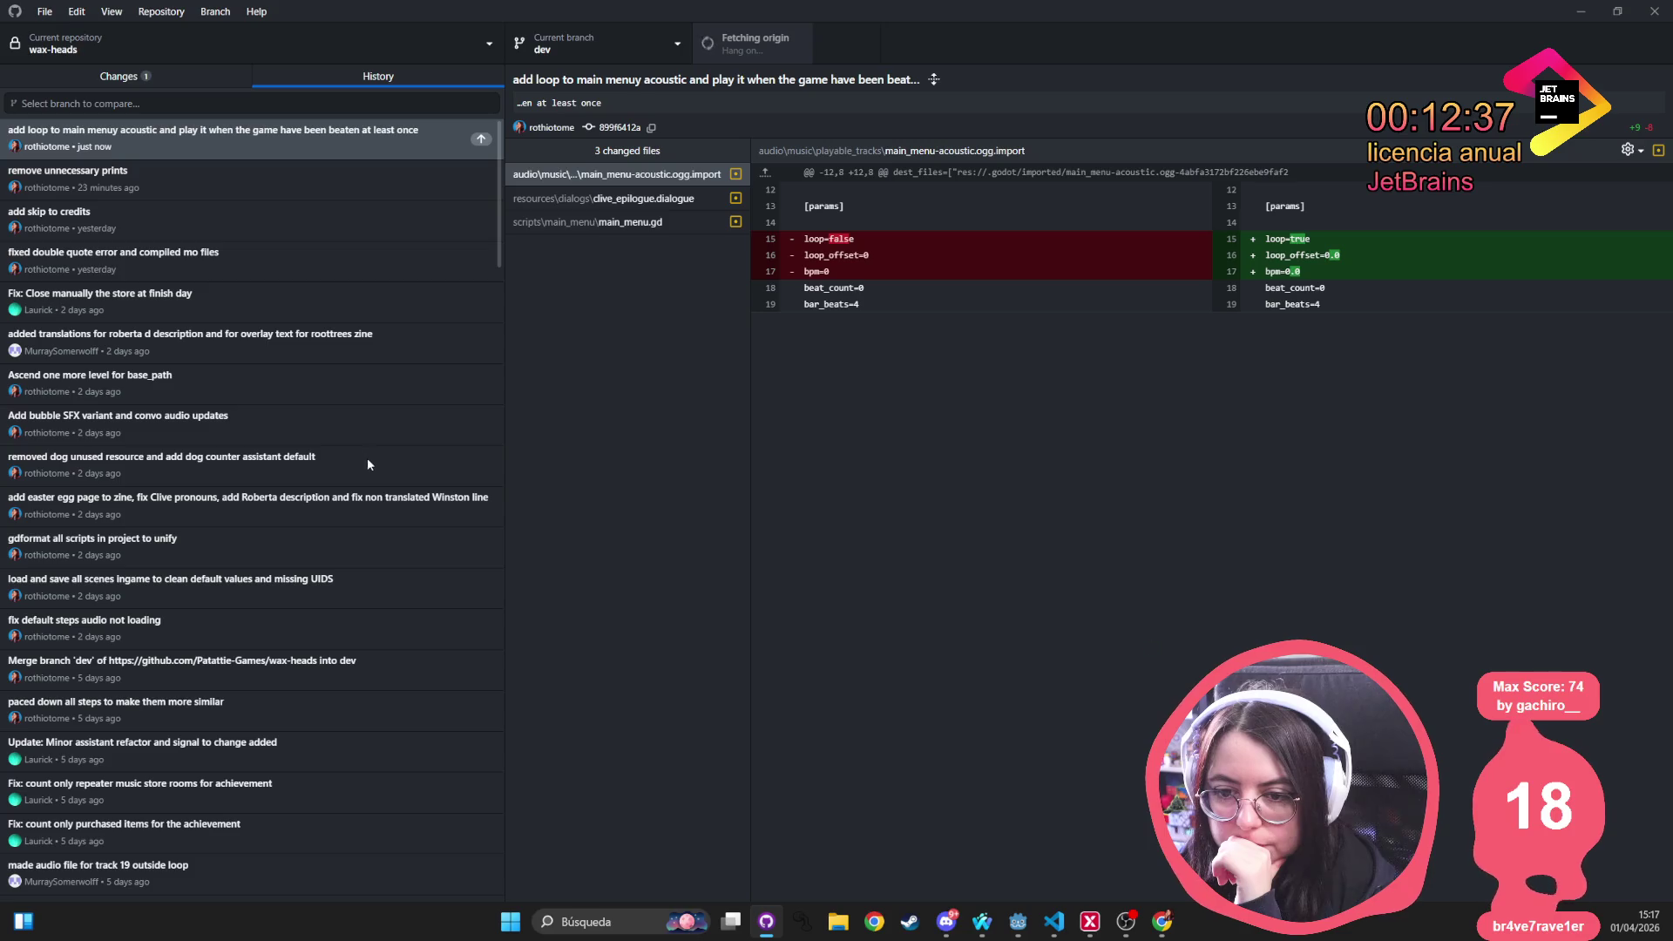
Review the commit's clive_epilogue.dialogue and main_menu.gd diffs, then view uncommitted changes
left_click(609, 202)
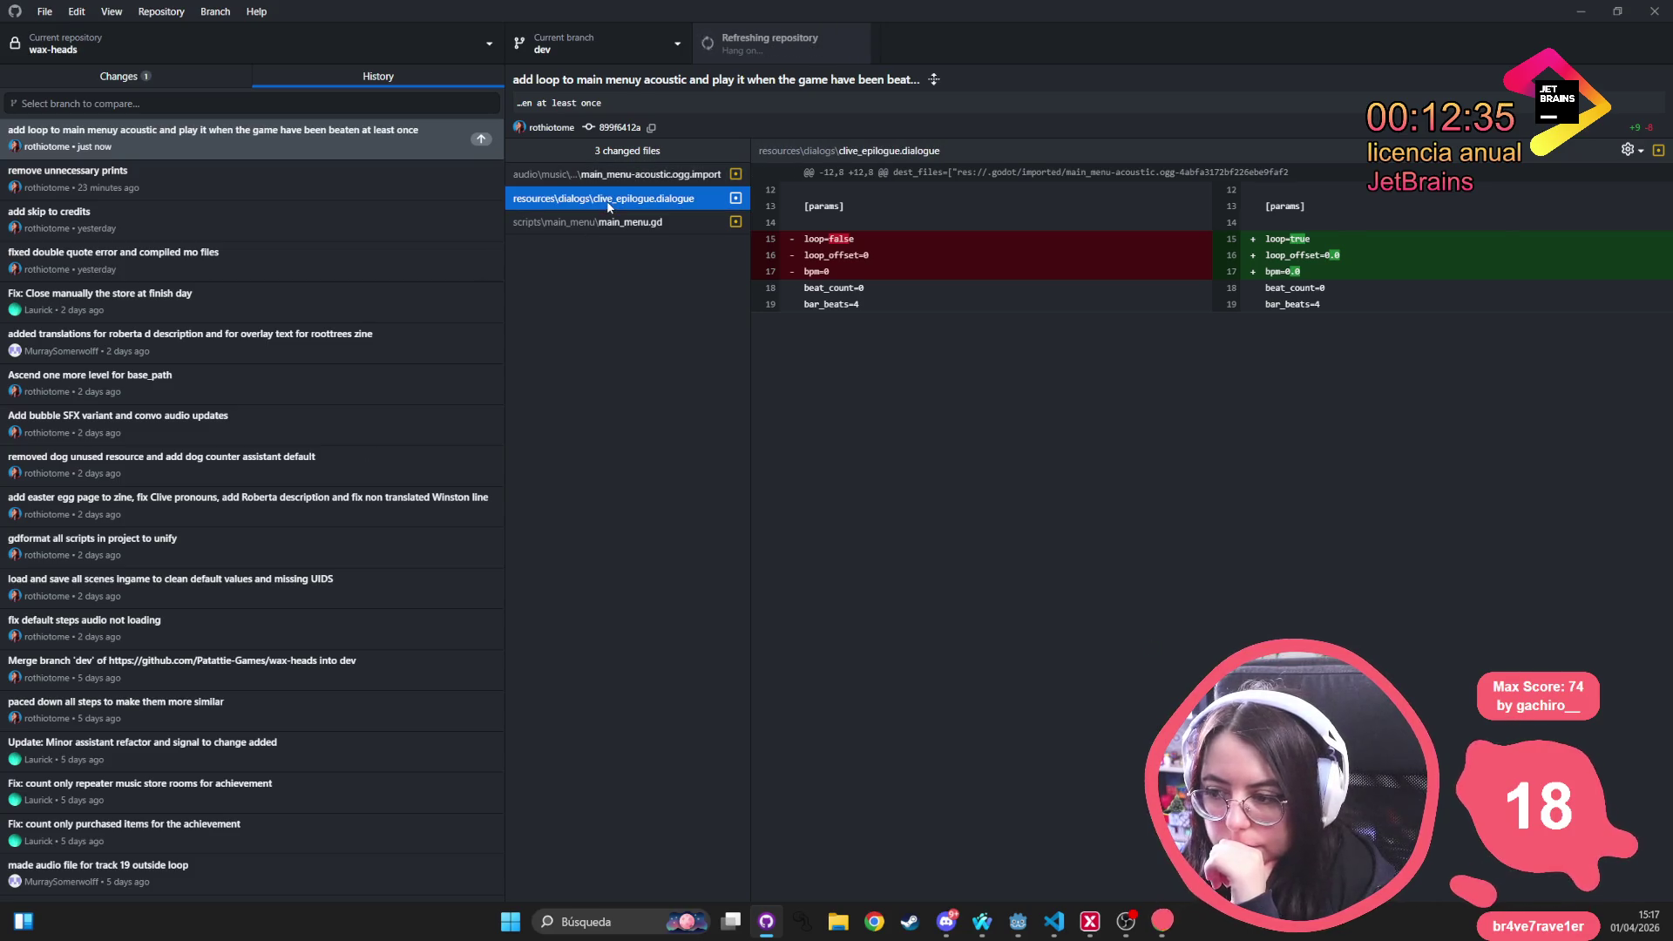
left_click(608, 221)
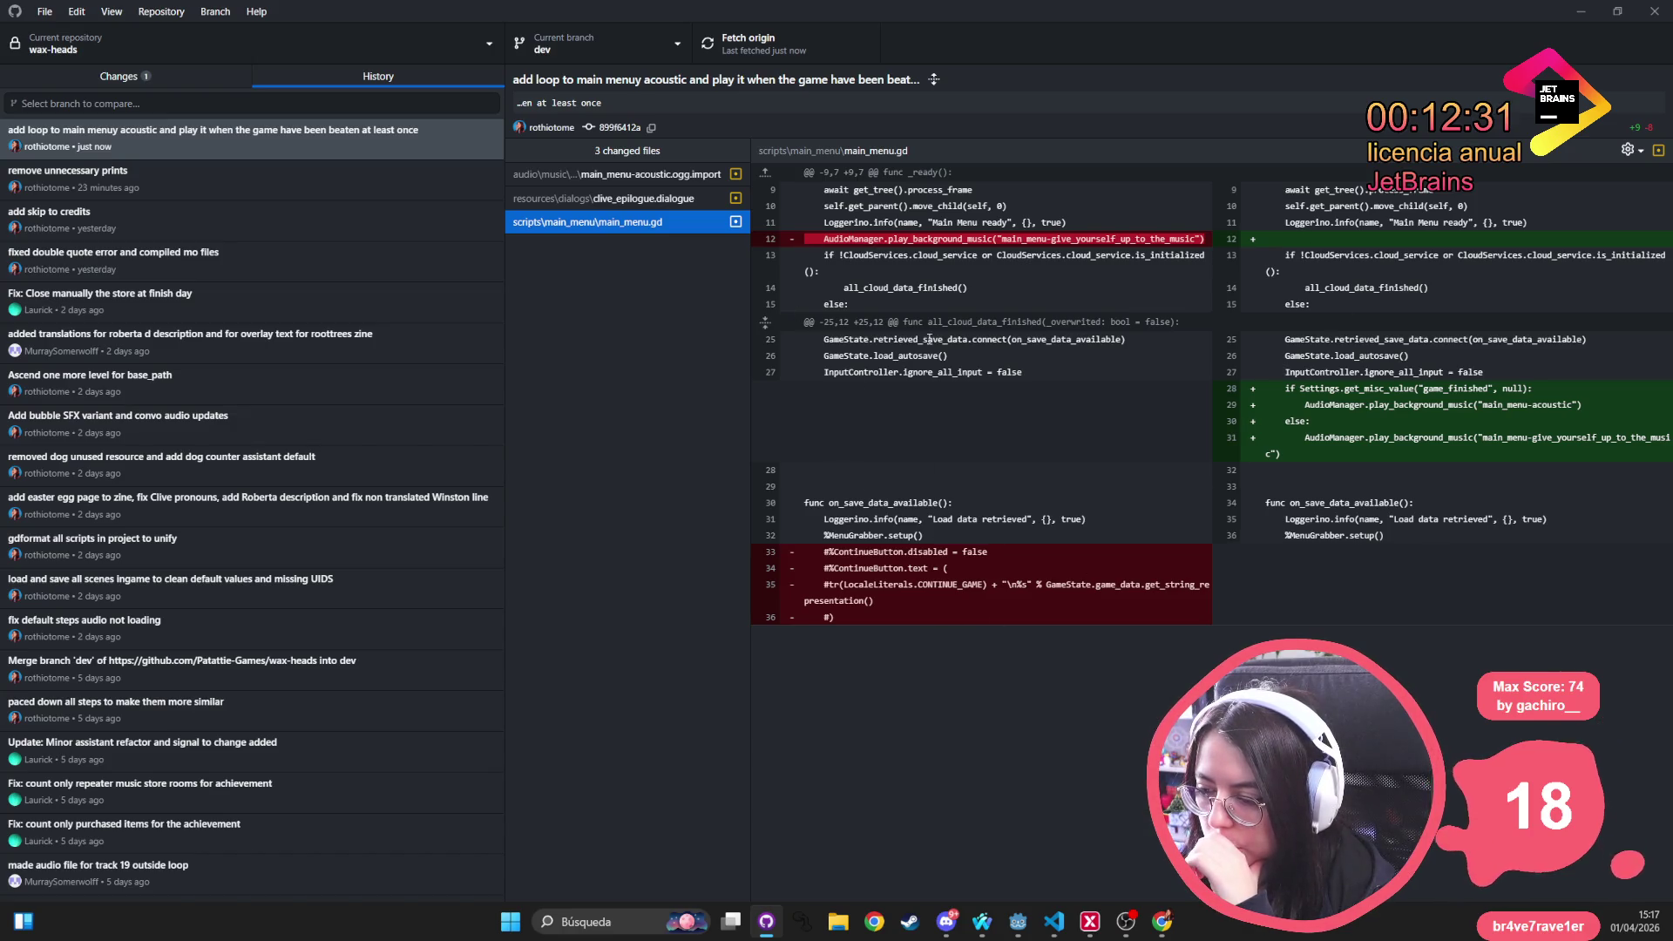
left_click(131, 79)
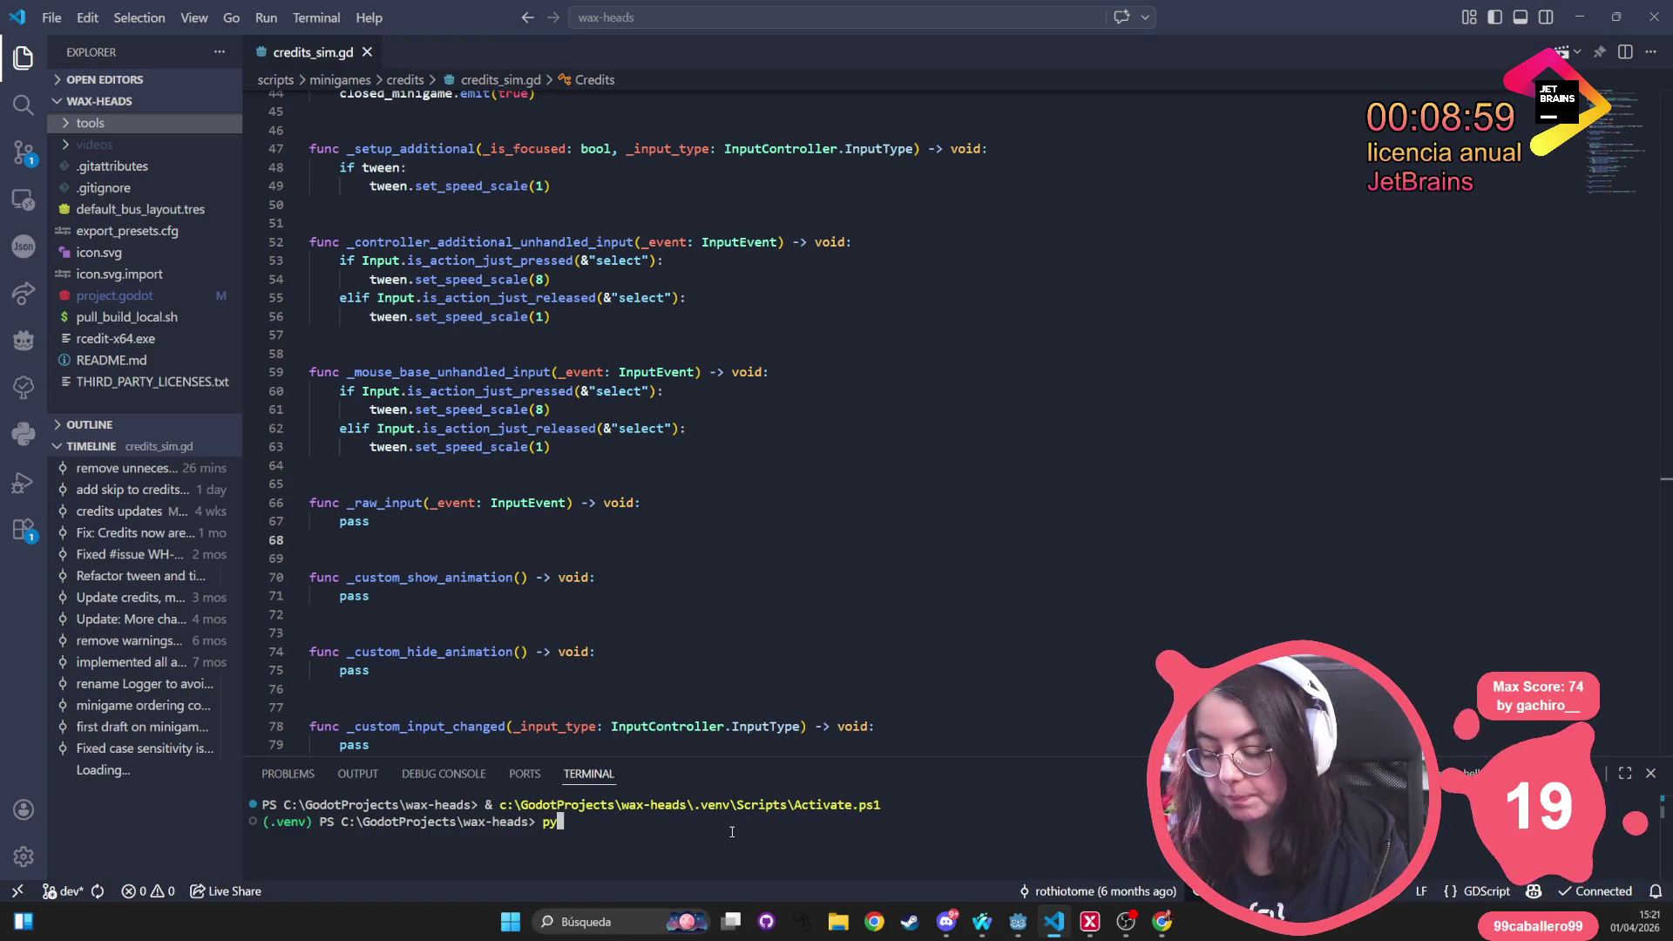
Run .\tools\python\create_changelog.py and enlarge the terminal to read its commits-since-tag output
type(" .\\tools\\python\\cre")
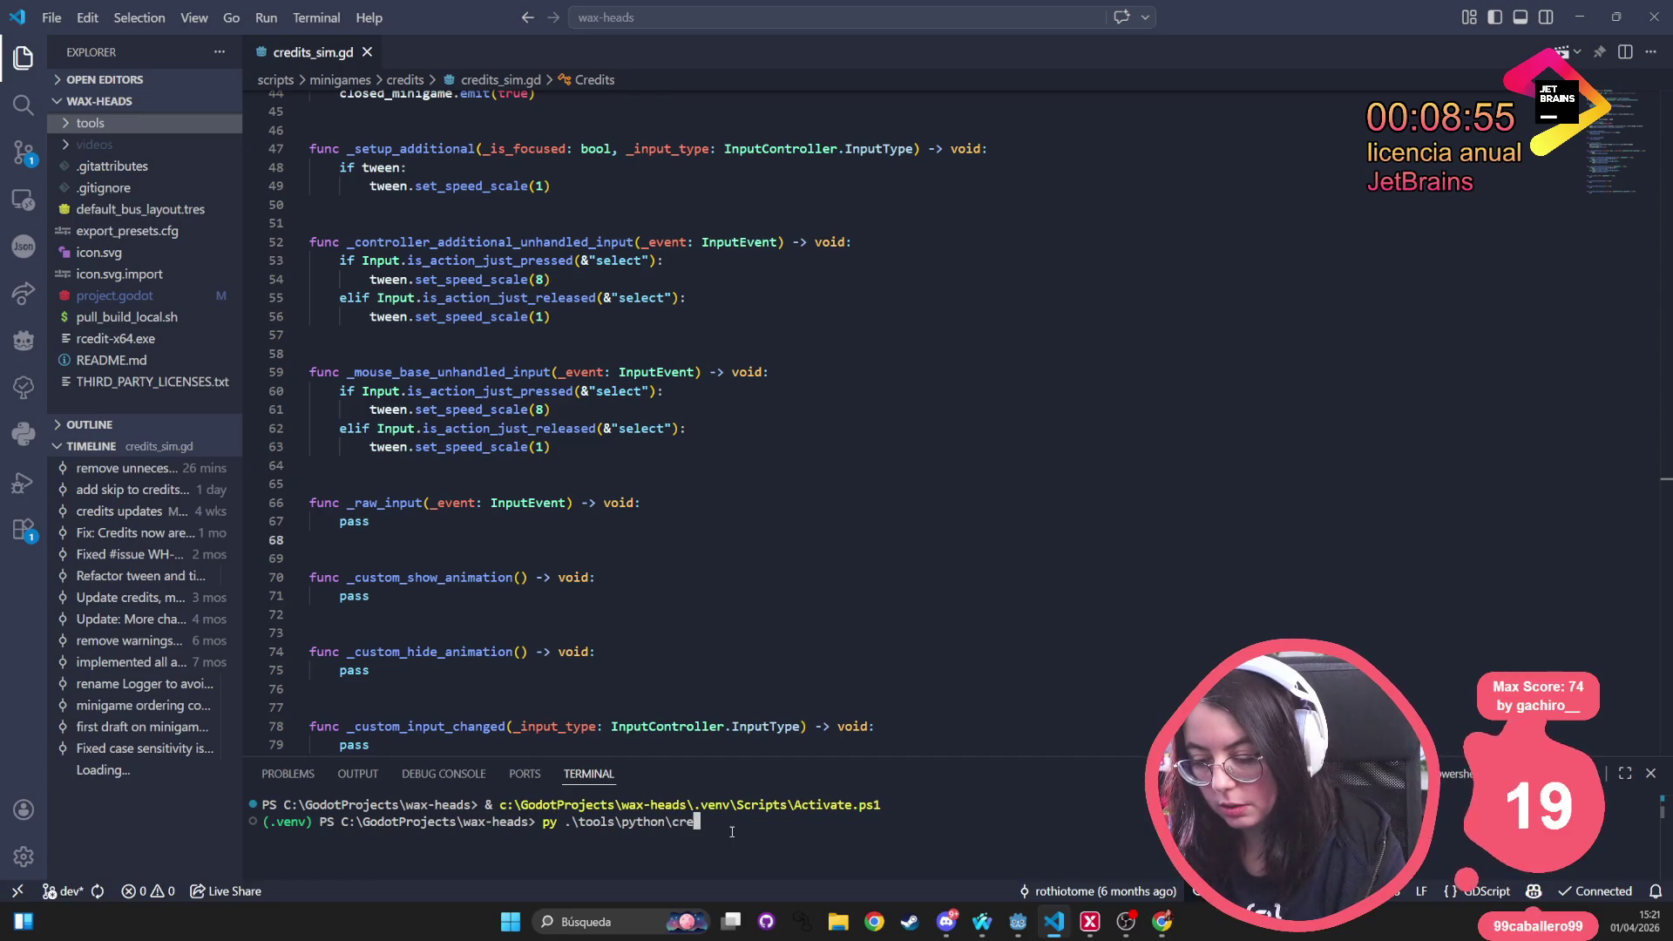
key("Tab")
key("Return")
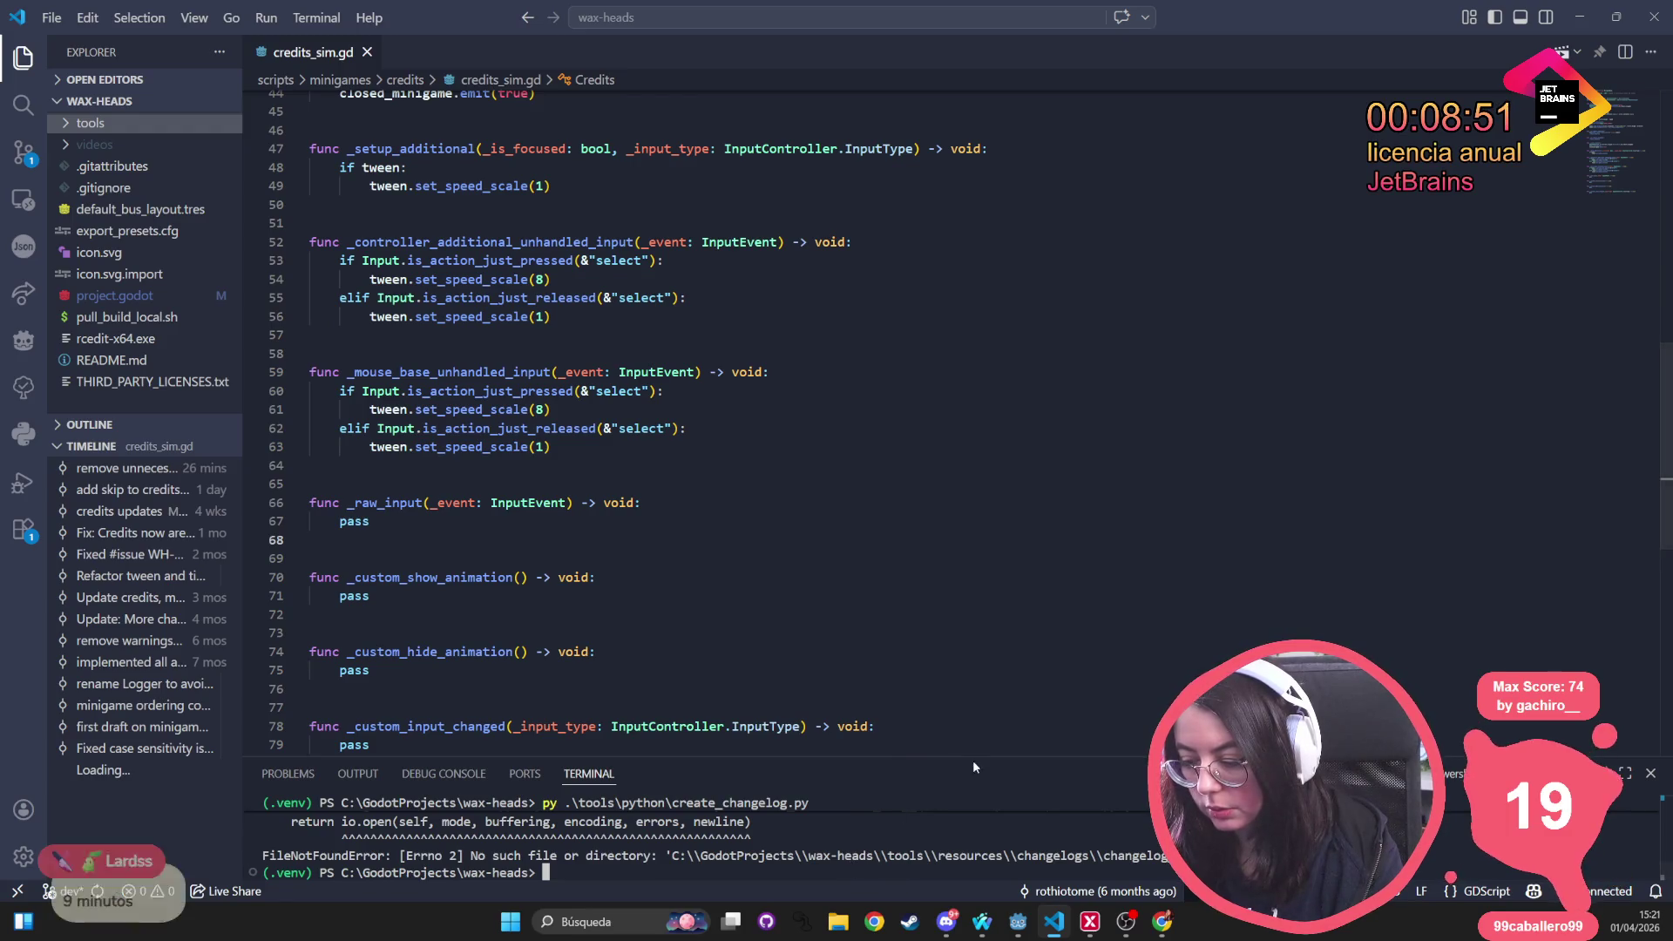
left_click_drag(974, 756, 975, 481)
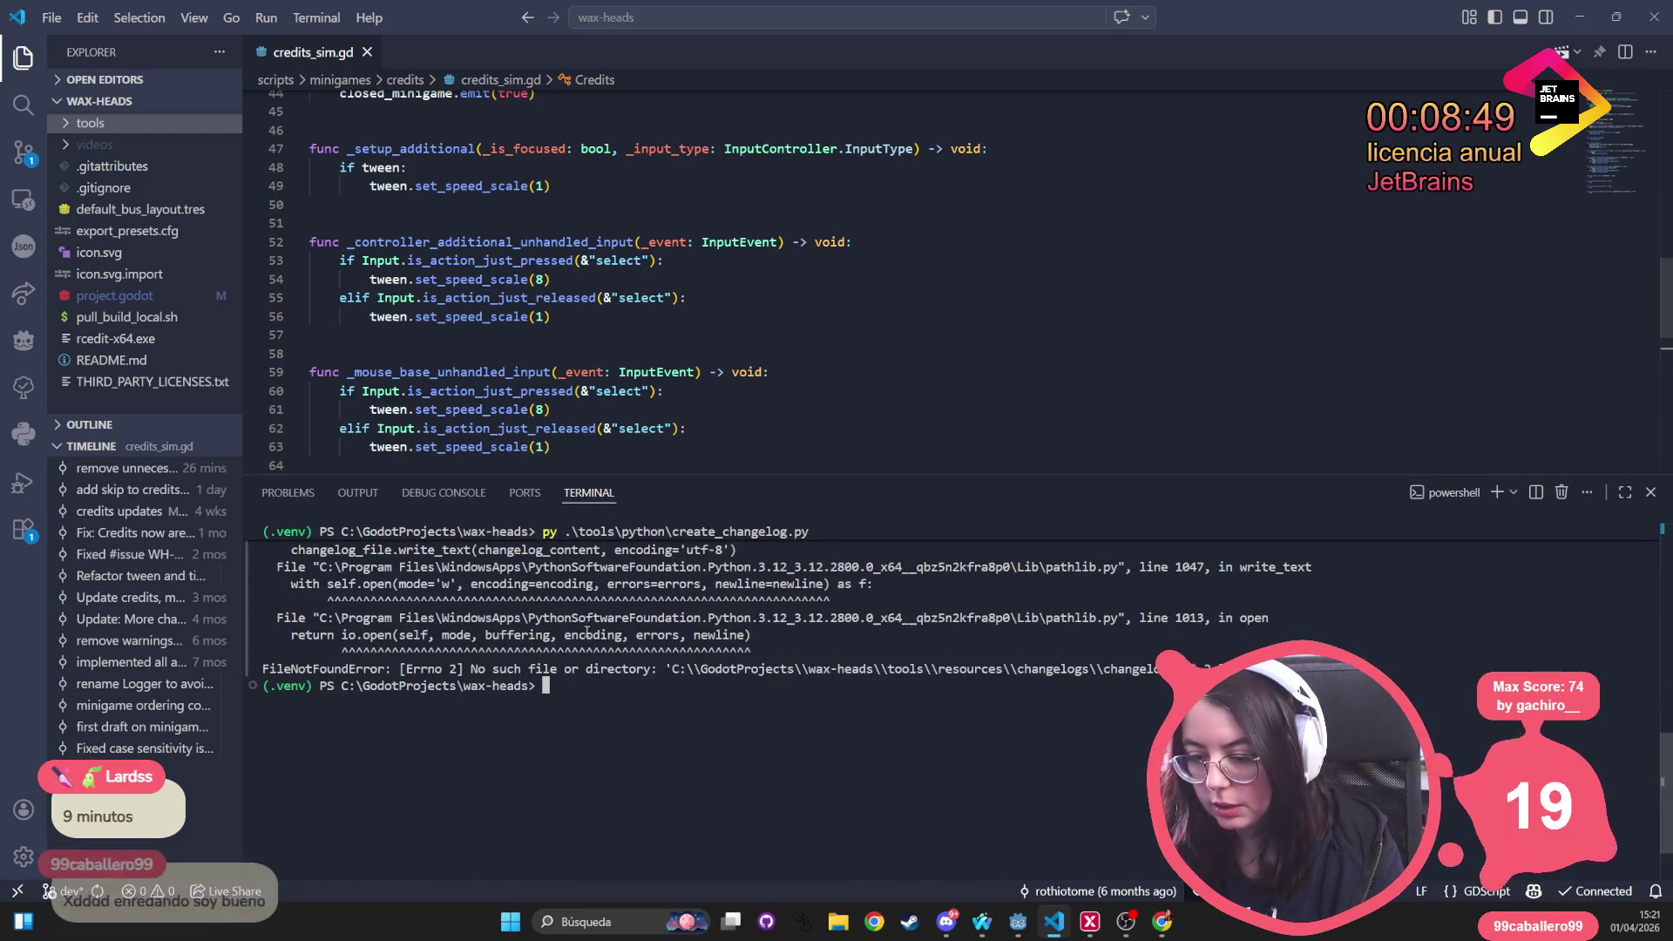
scroll(566, 644, "up", 1)
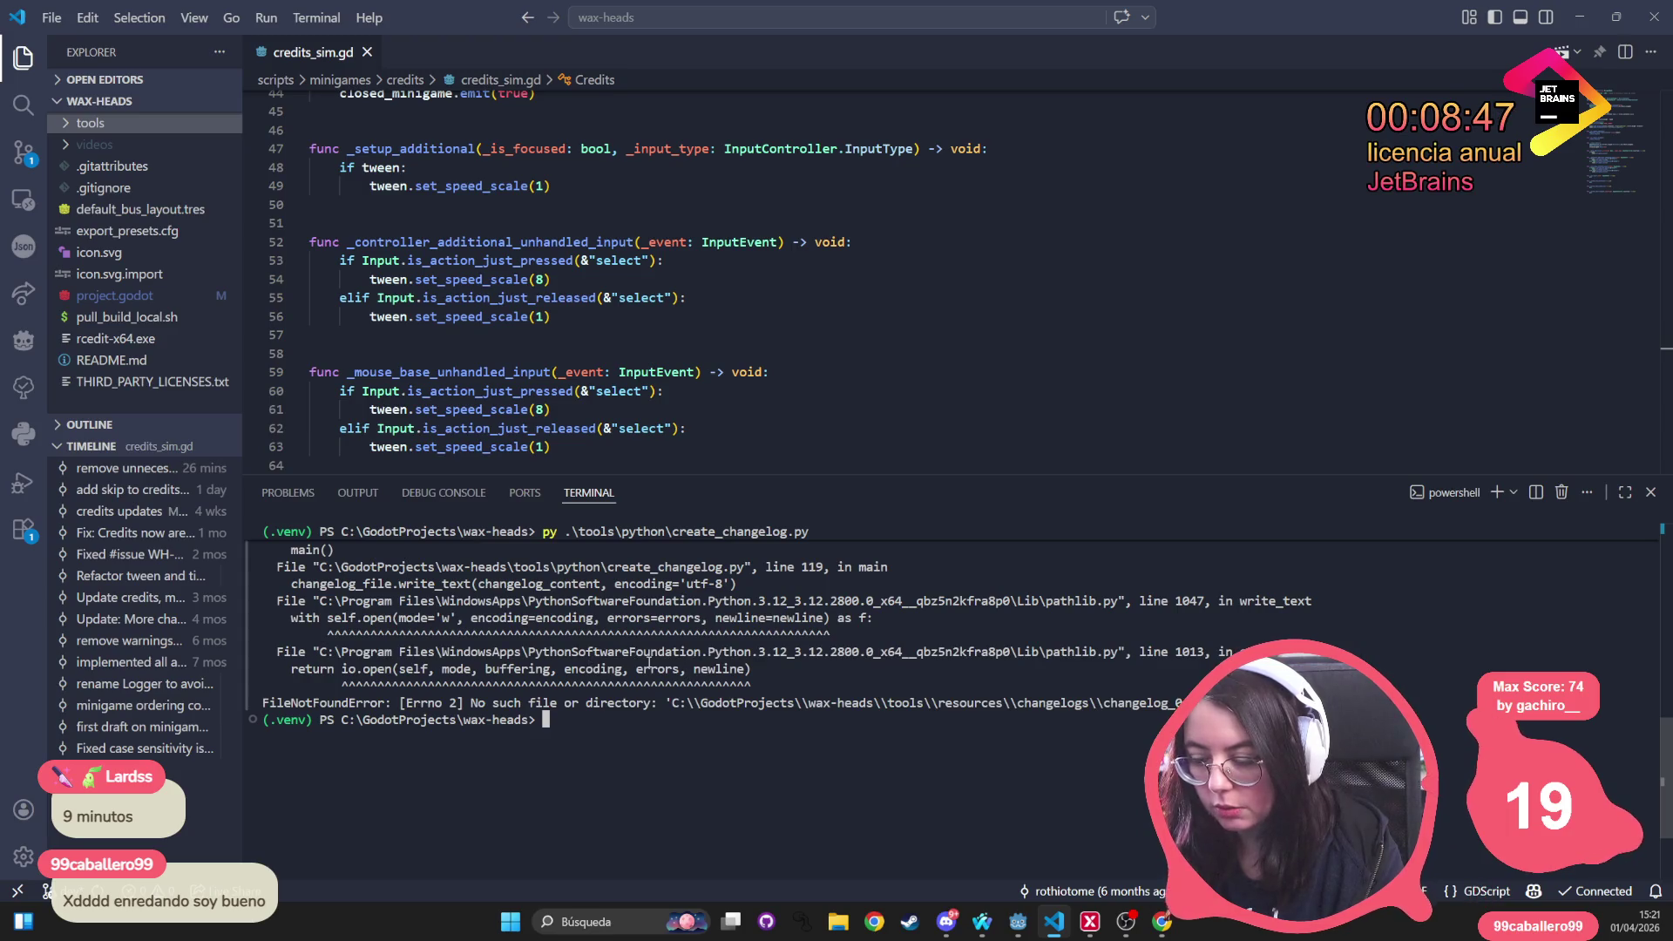
scroll(617, 626, "up", 4)
scroll(617, 626, "up", 8)
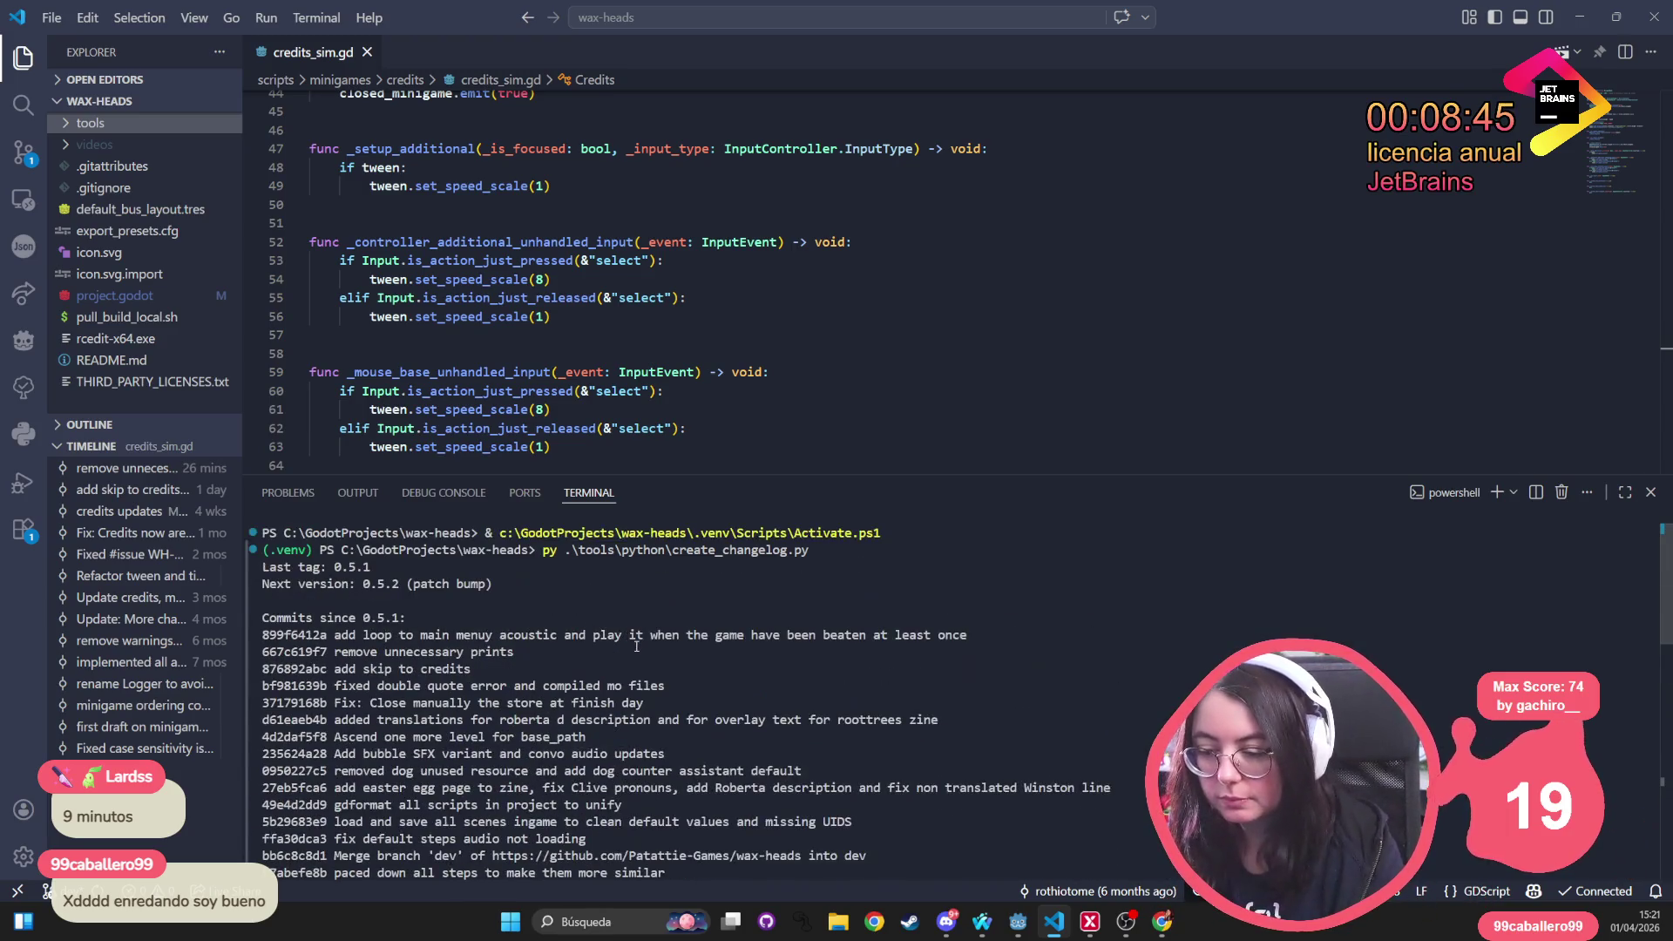
left_click(760, 297)
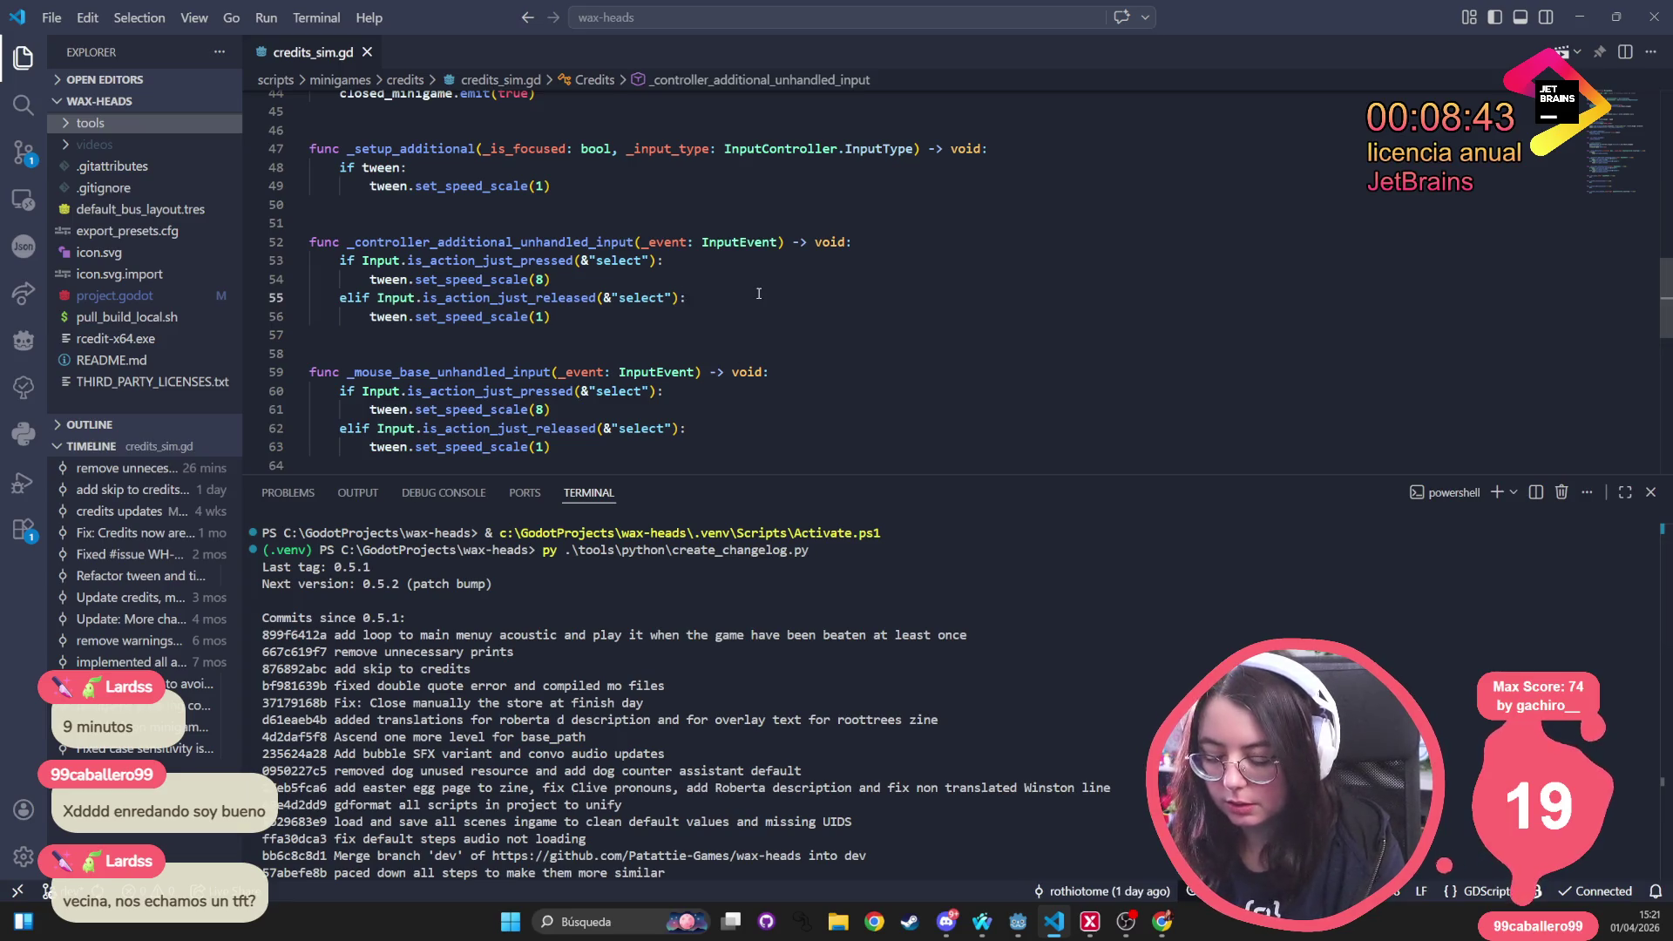
Open create_changelog.py through the quick file search
key("ctrl+p")
type("create_chg")
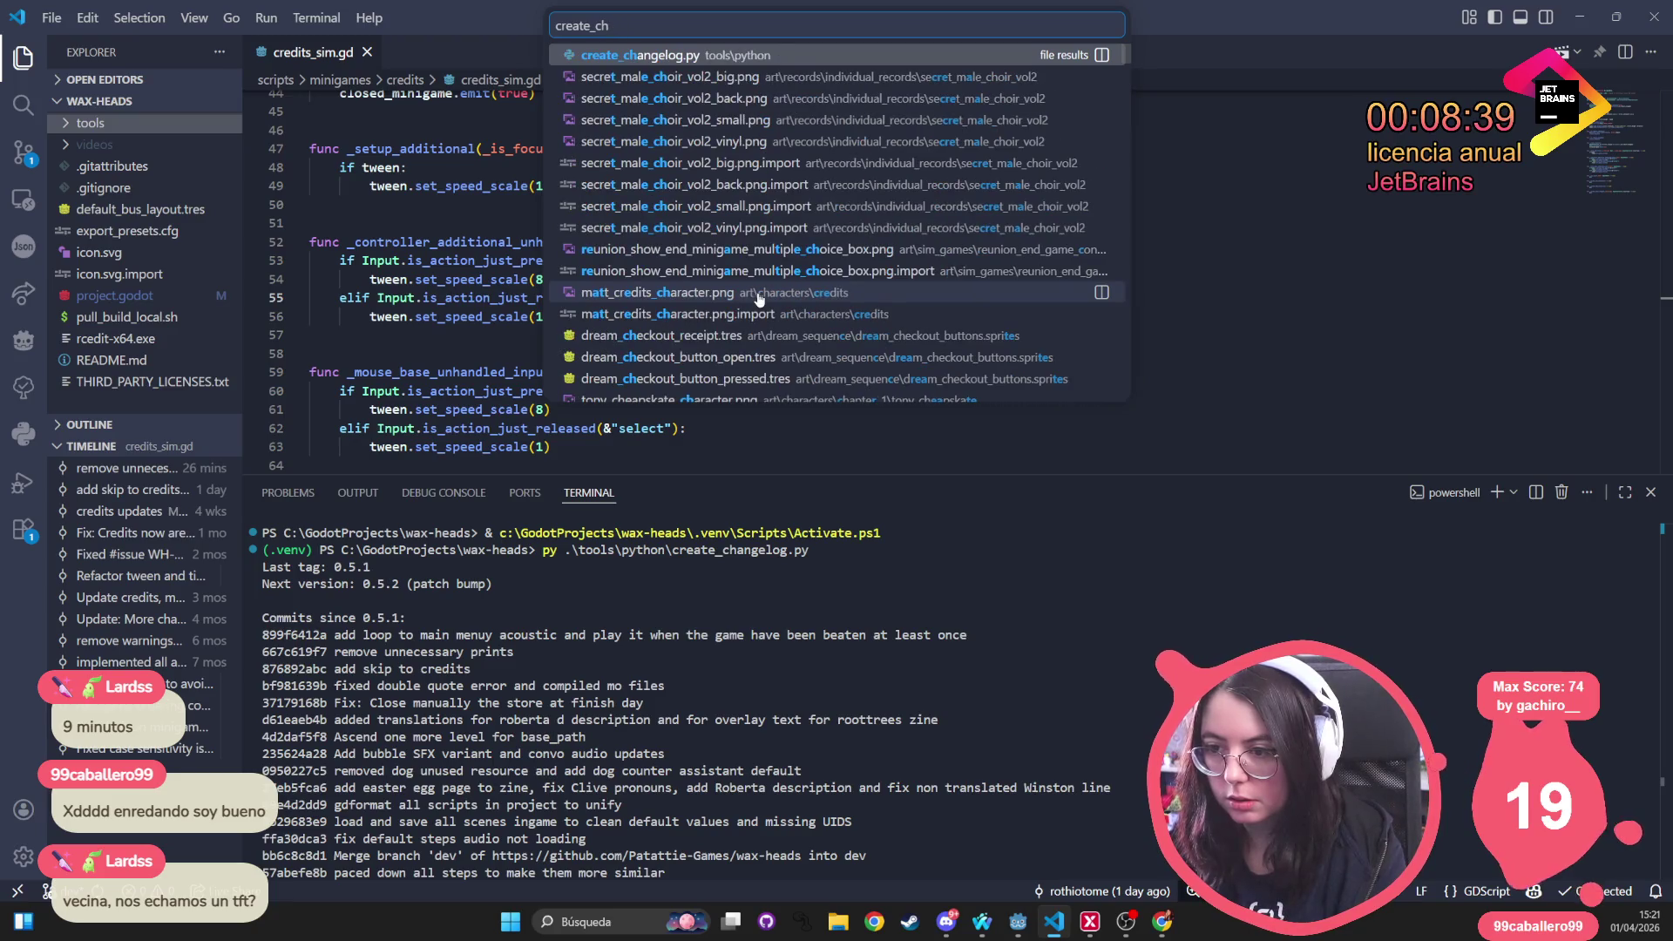
key("Return")
Change line 59's project_root to script_dir.parent.parent, save, and recall the run command in the terminal
scroll(750, 292, "down", 2)
key("ctrl+f")
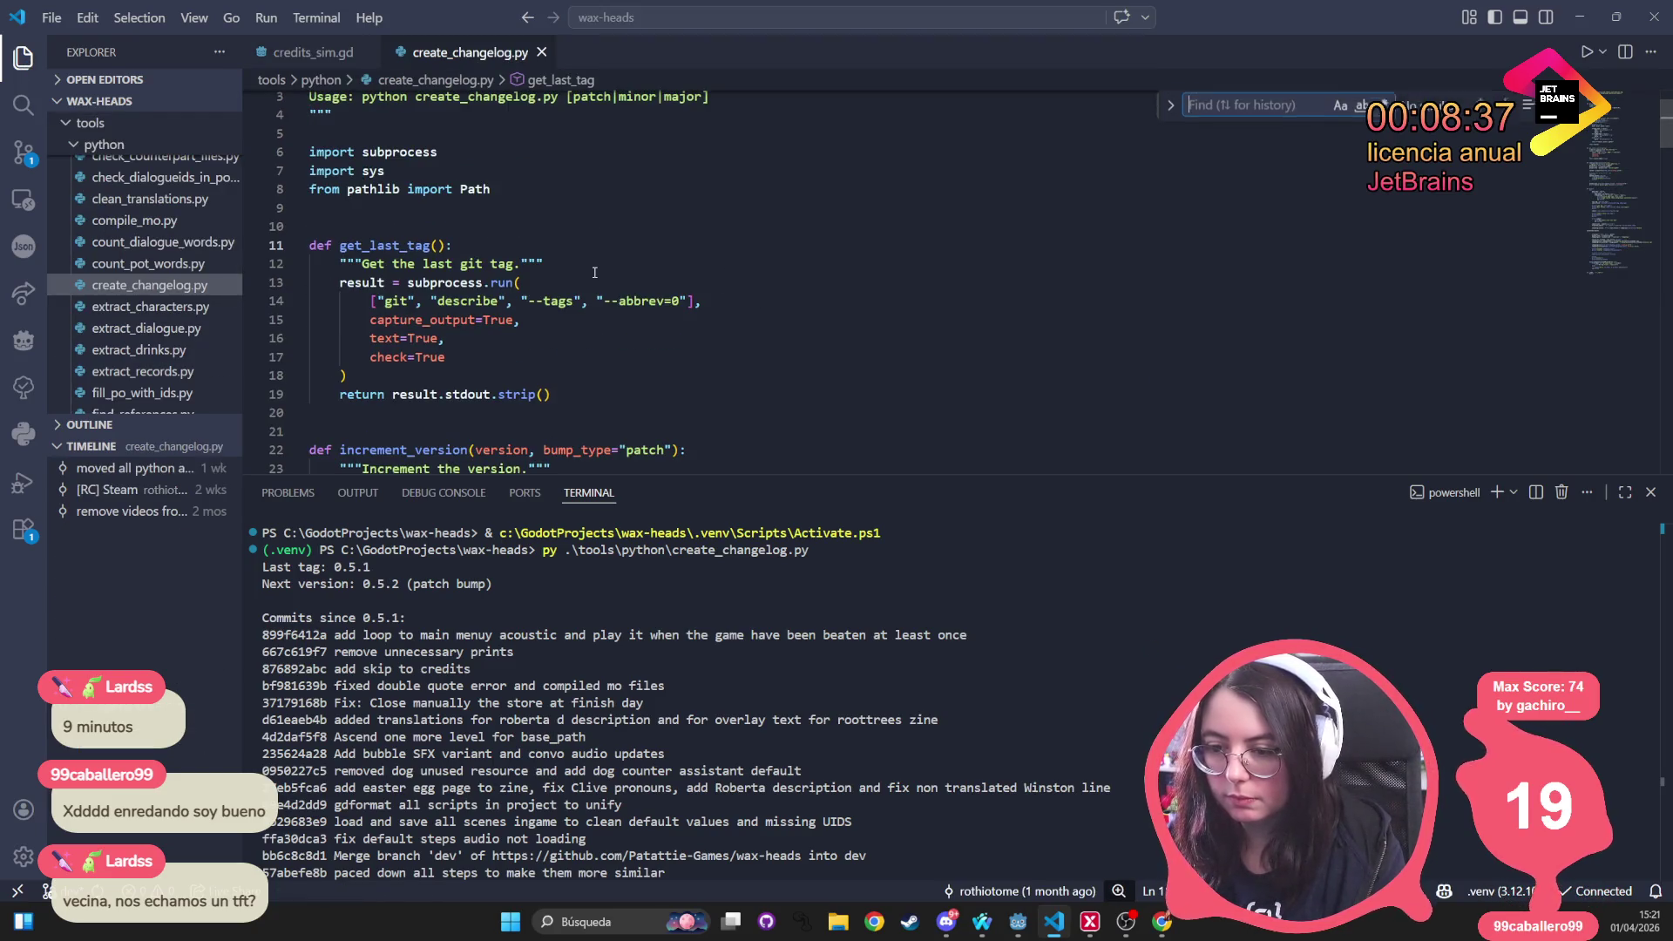
type("parent")
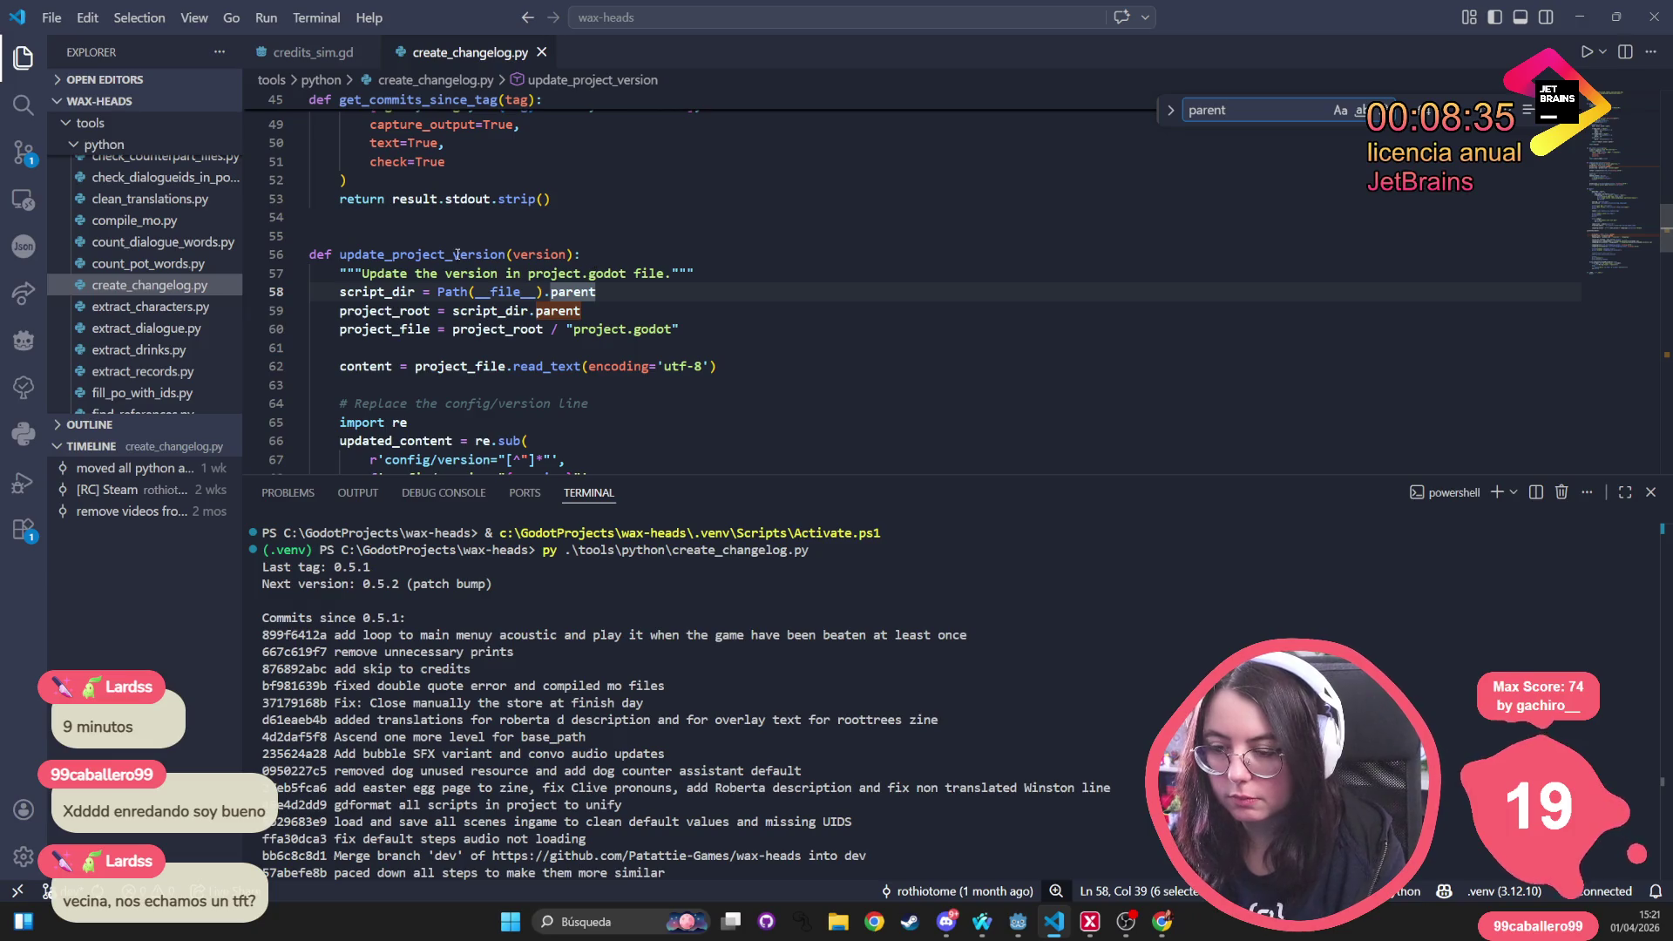
left_click(625, 309)
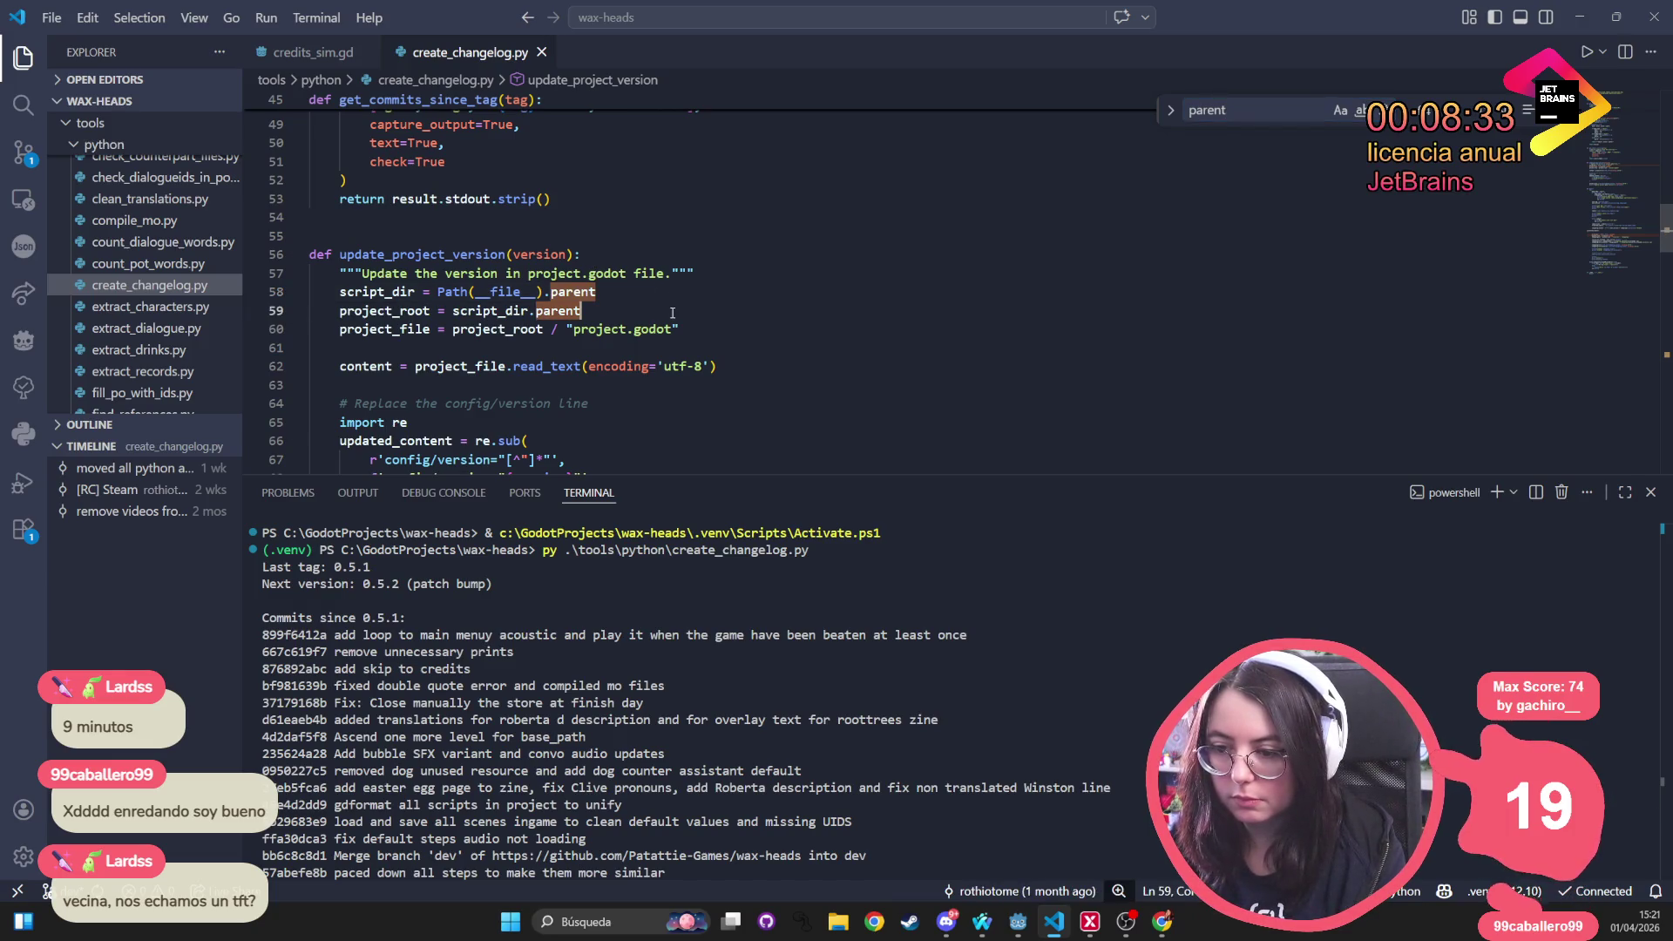
type(".parent")
key("ctrl+s")
left_click(719, 780)
key("Up")
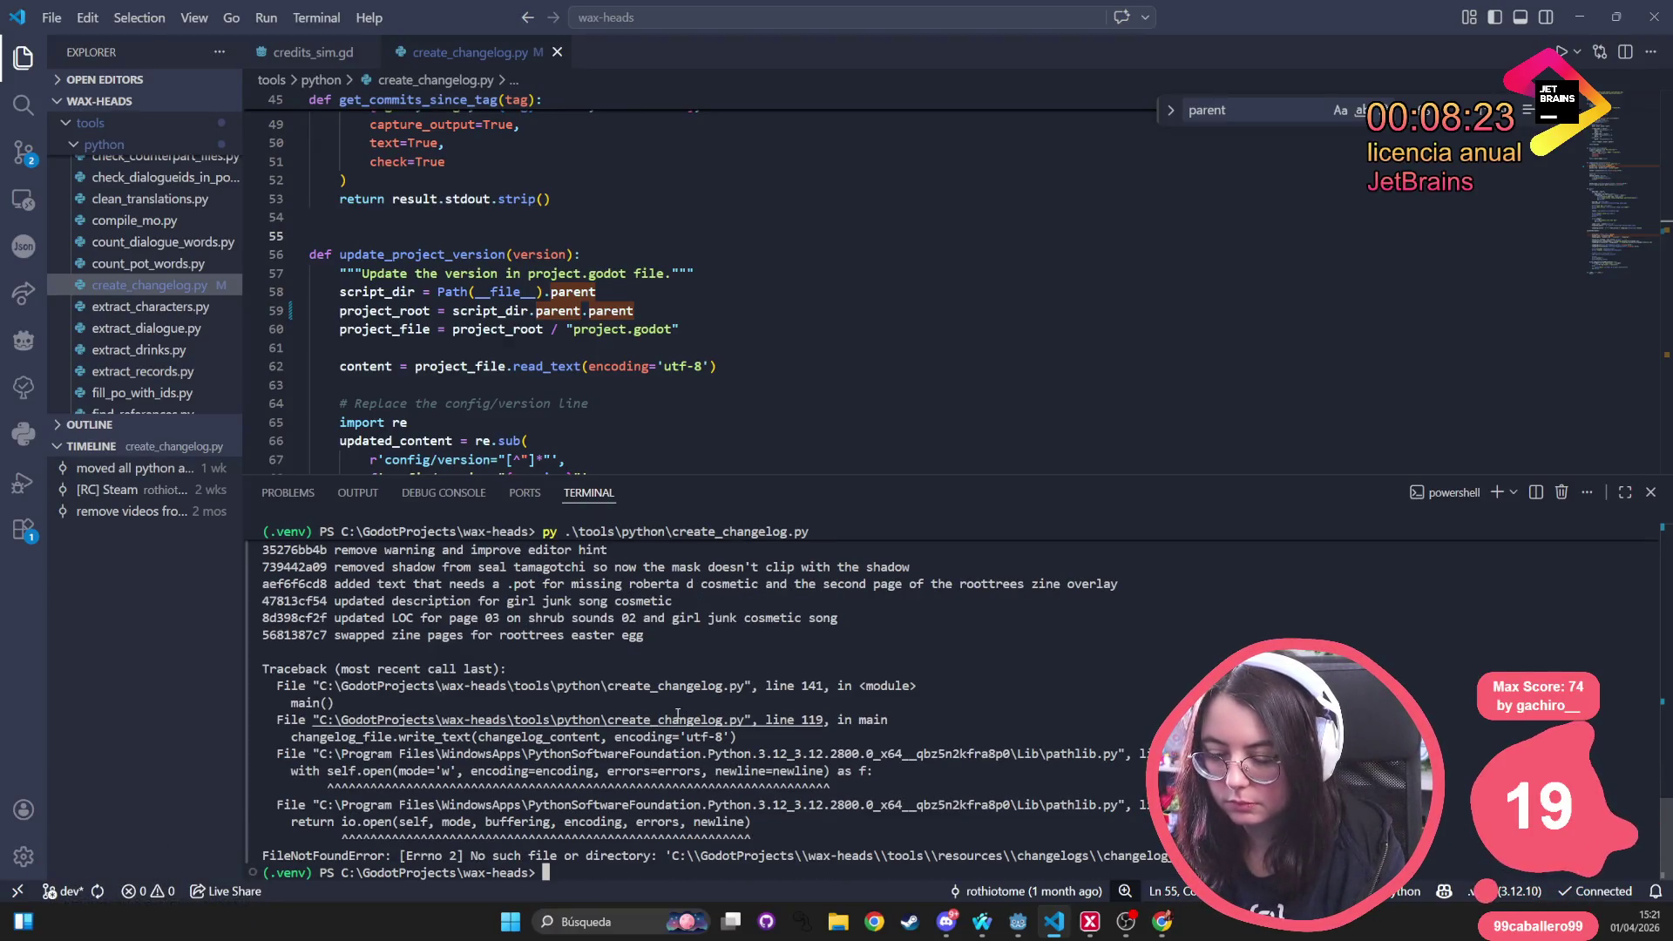
Follow the terminal traceback to the failing line in create_changelog.py
scroll(719, 781, "up", 10)
scroll(668, 715, "up", 3)
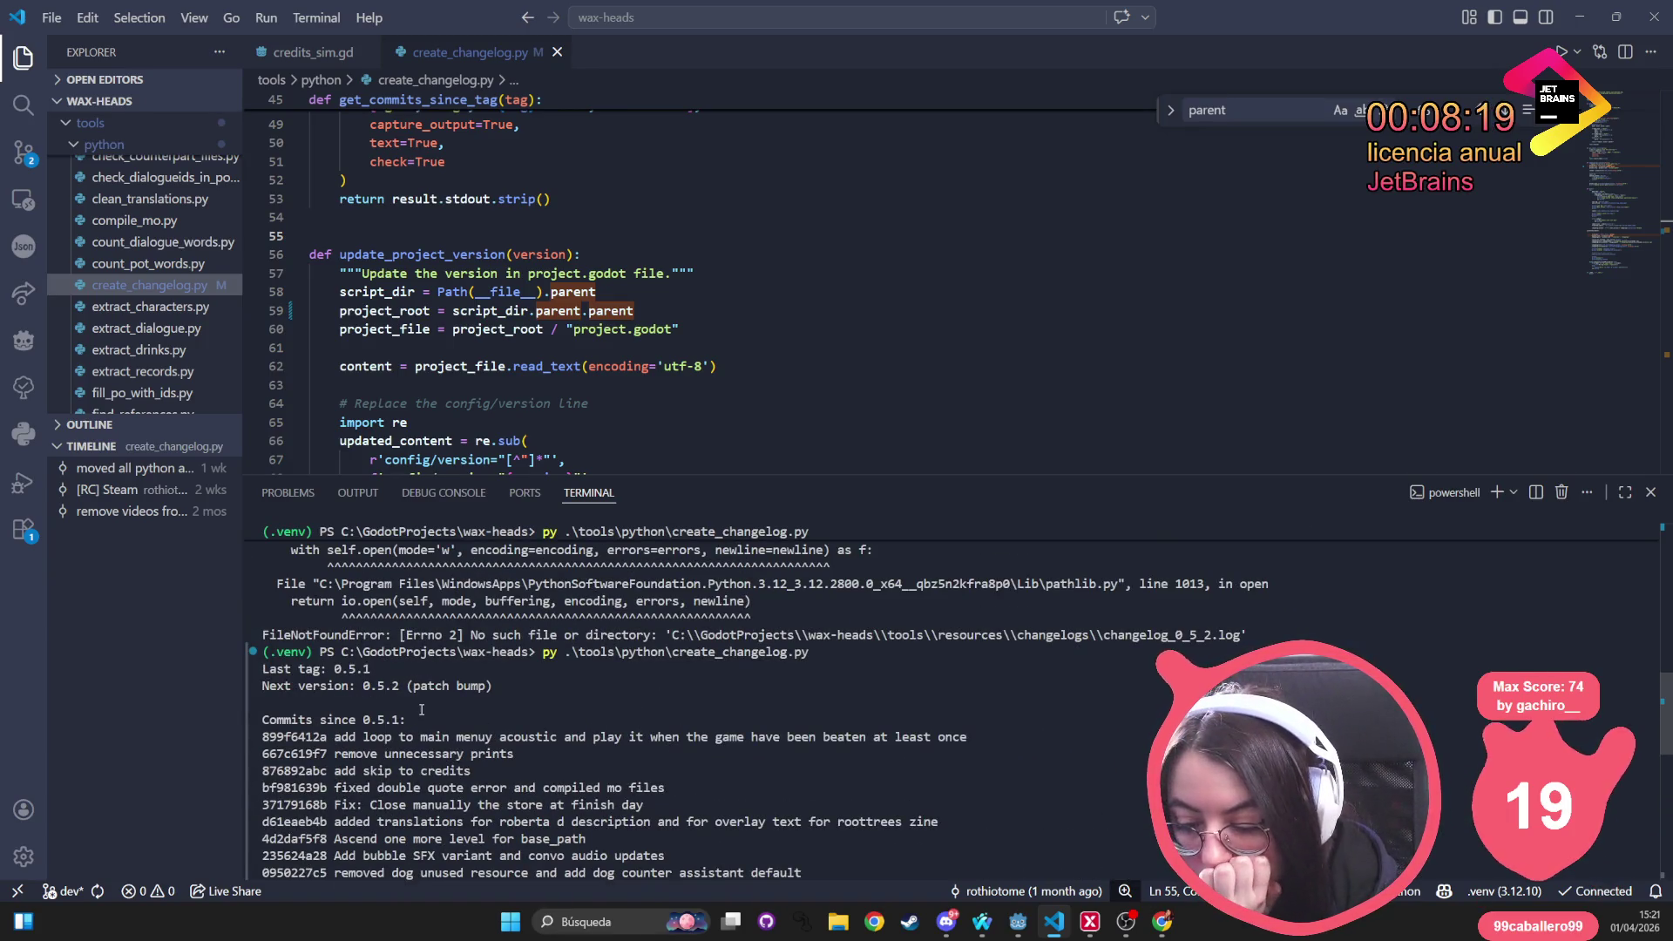
scroll(377, 688, "down", 3)
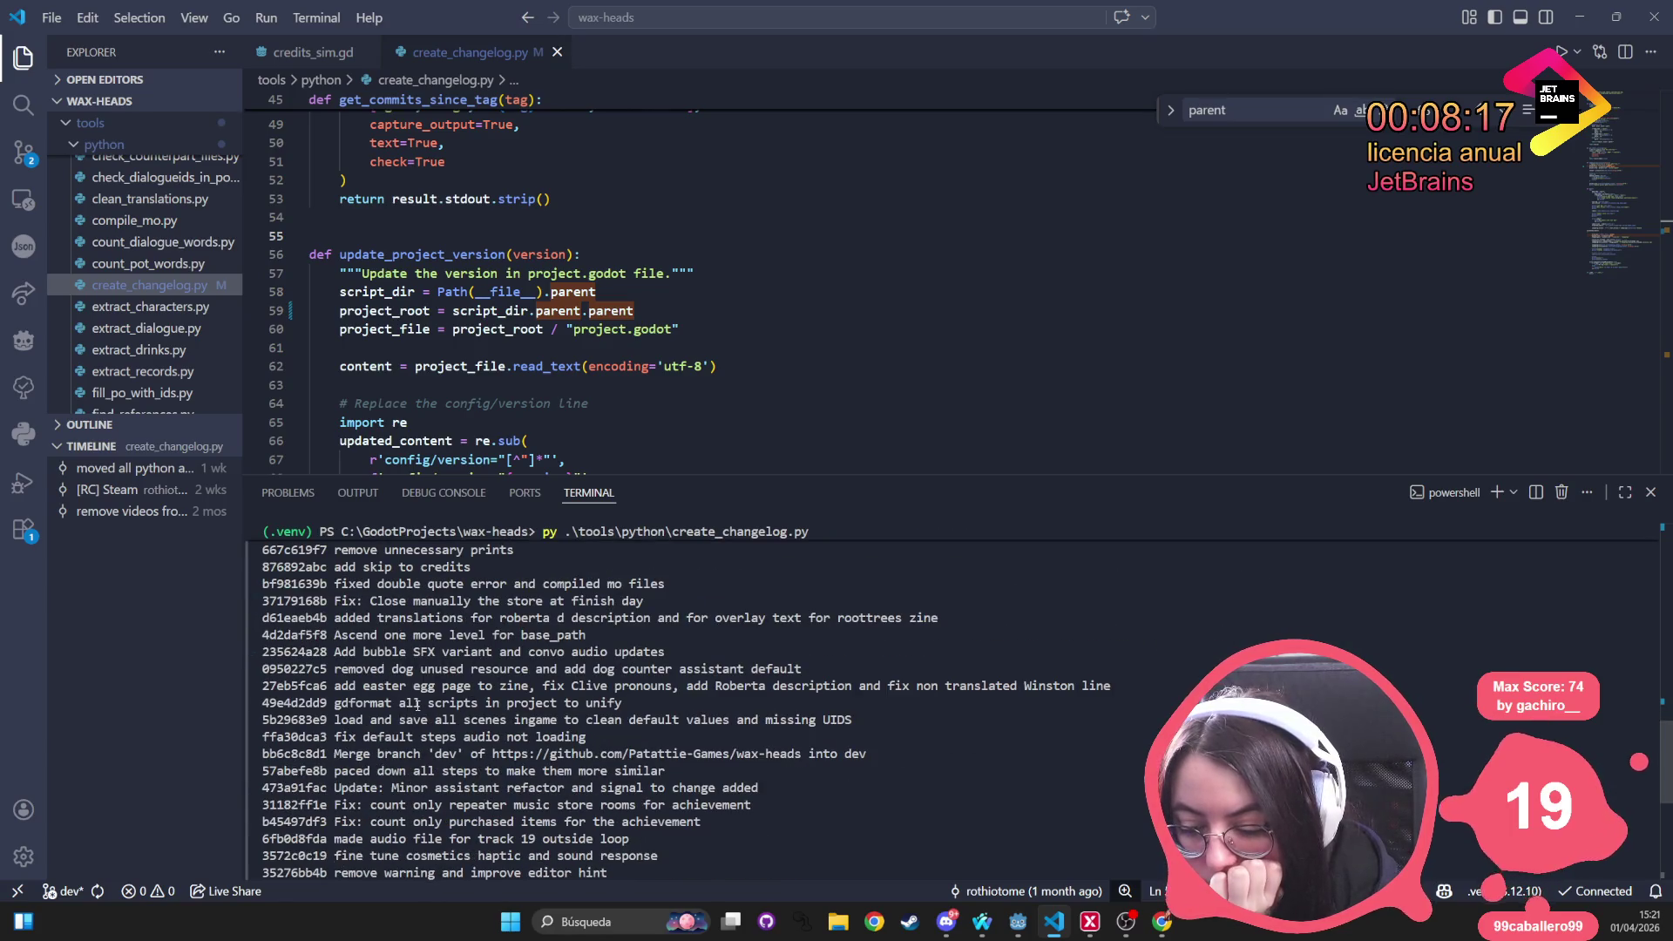
scroll(400, 697, "up", 3)
scroll(426, 711, "down", 6)
scroll(426, 710, "down", 4)
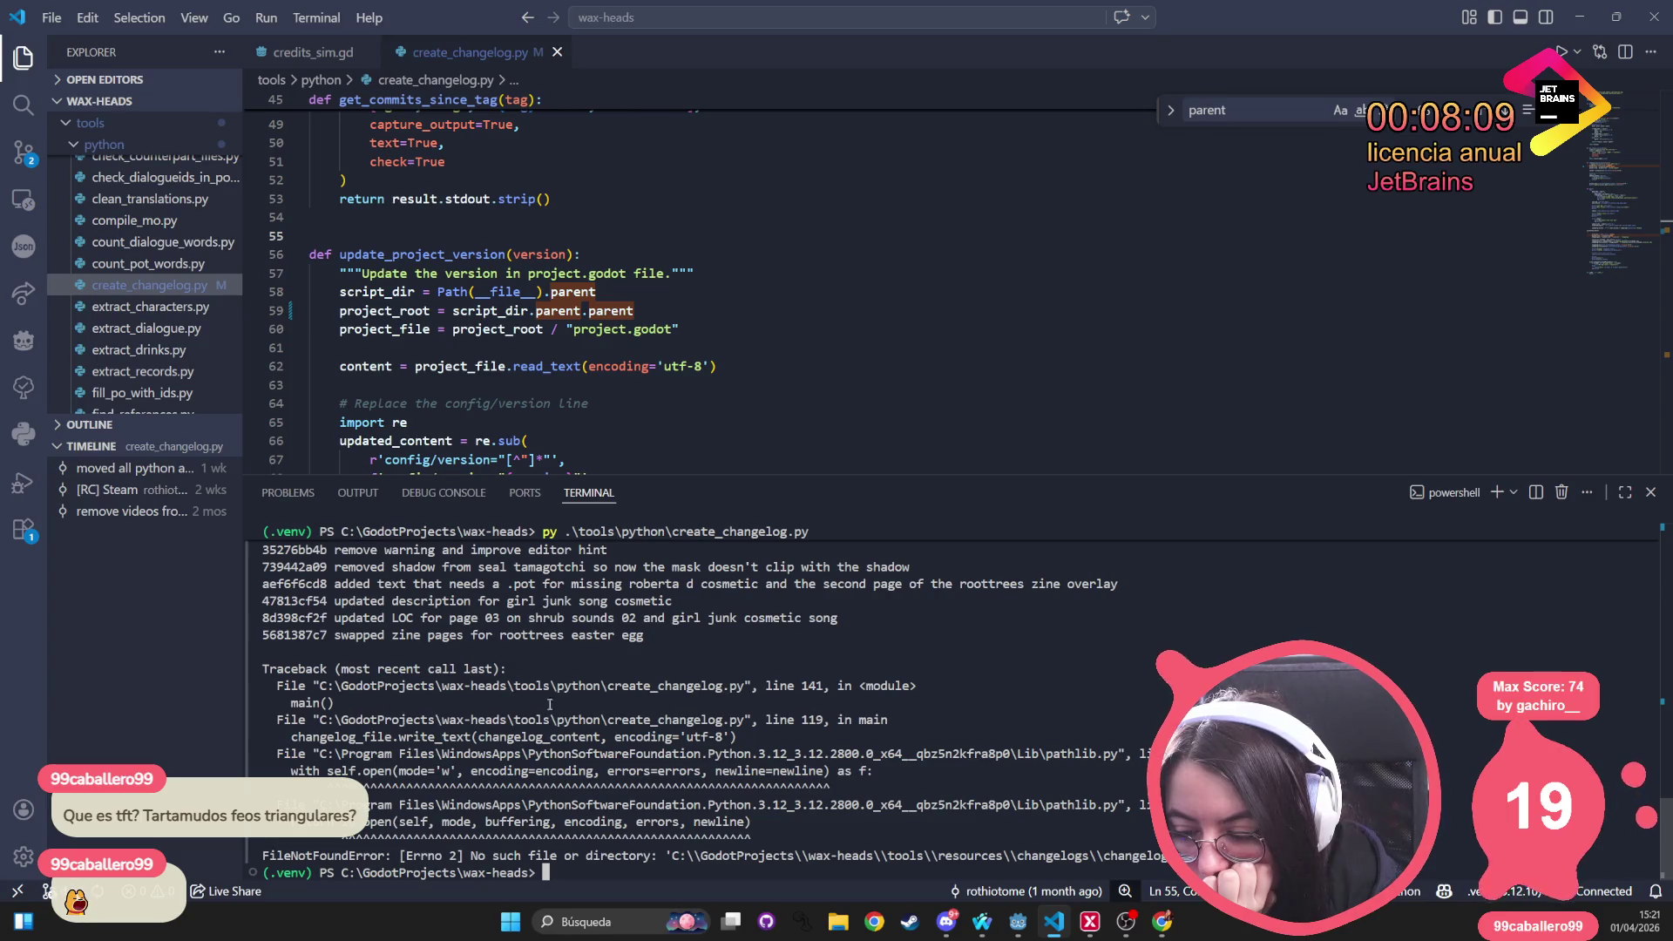
left_click(515, 688, "ctrl")
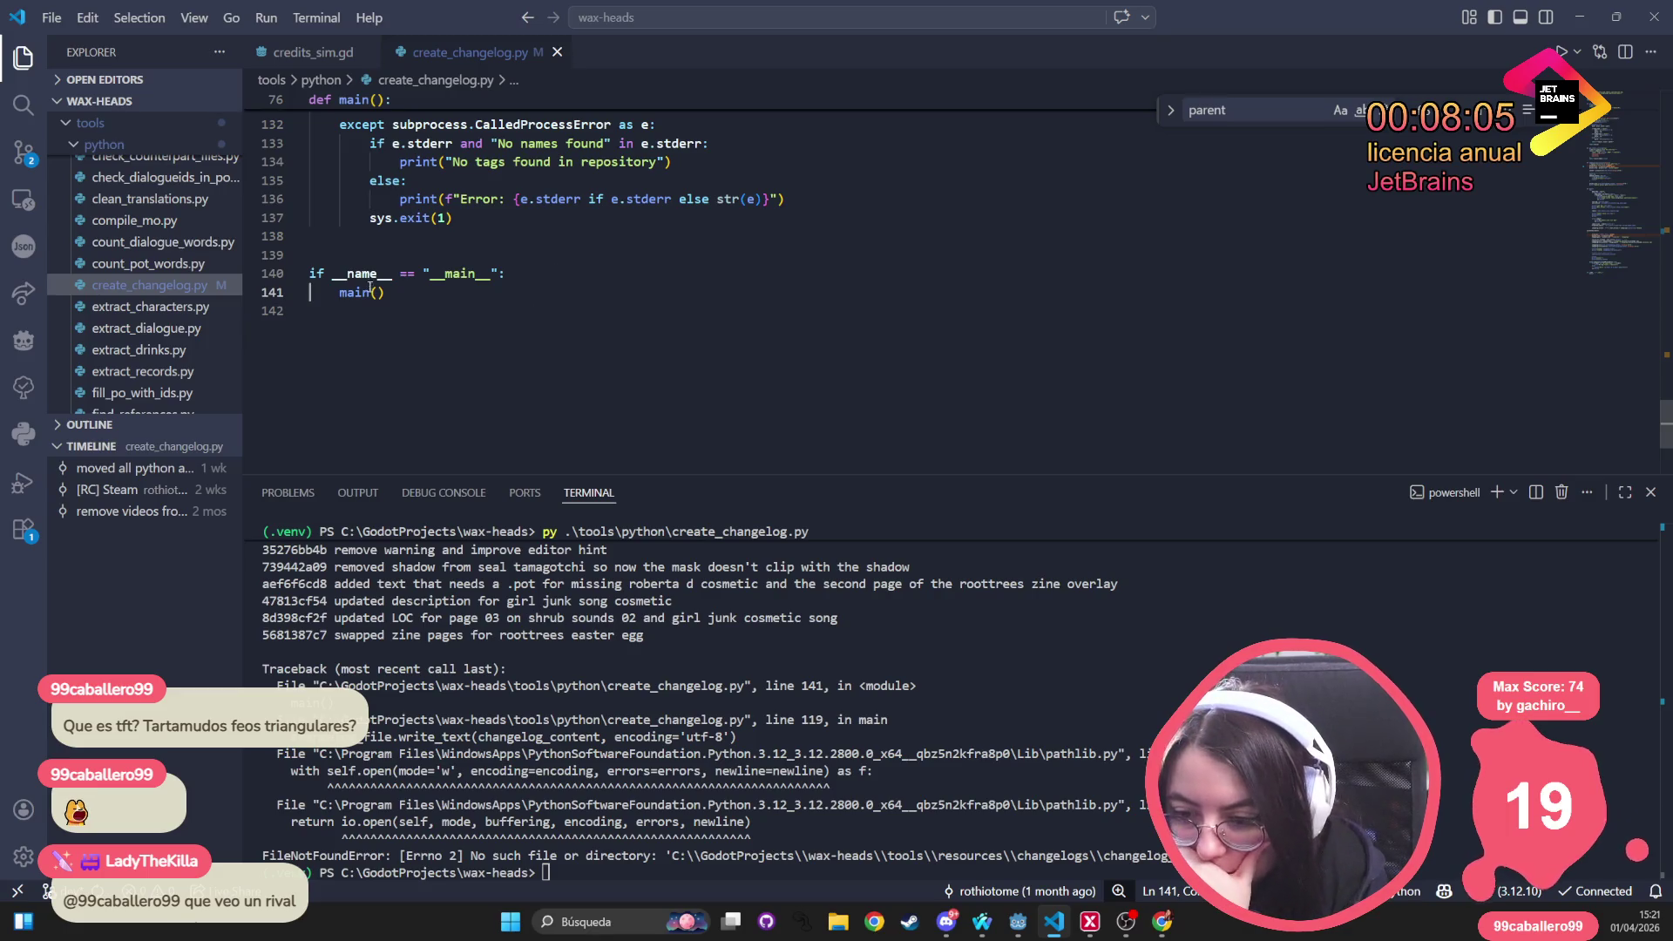
Append .parent on line 112 so main() uses script_dir.parent.parent, and save
scroll(370, 288, "up", 9)
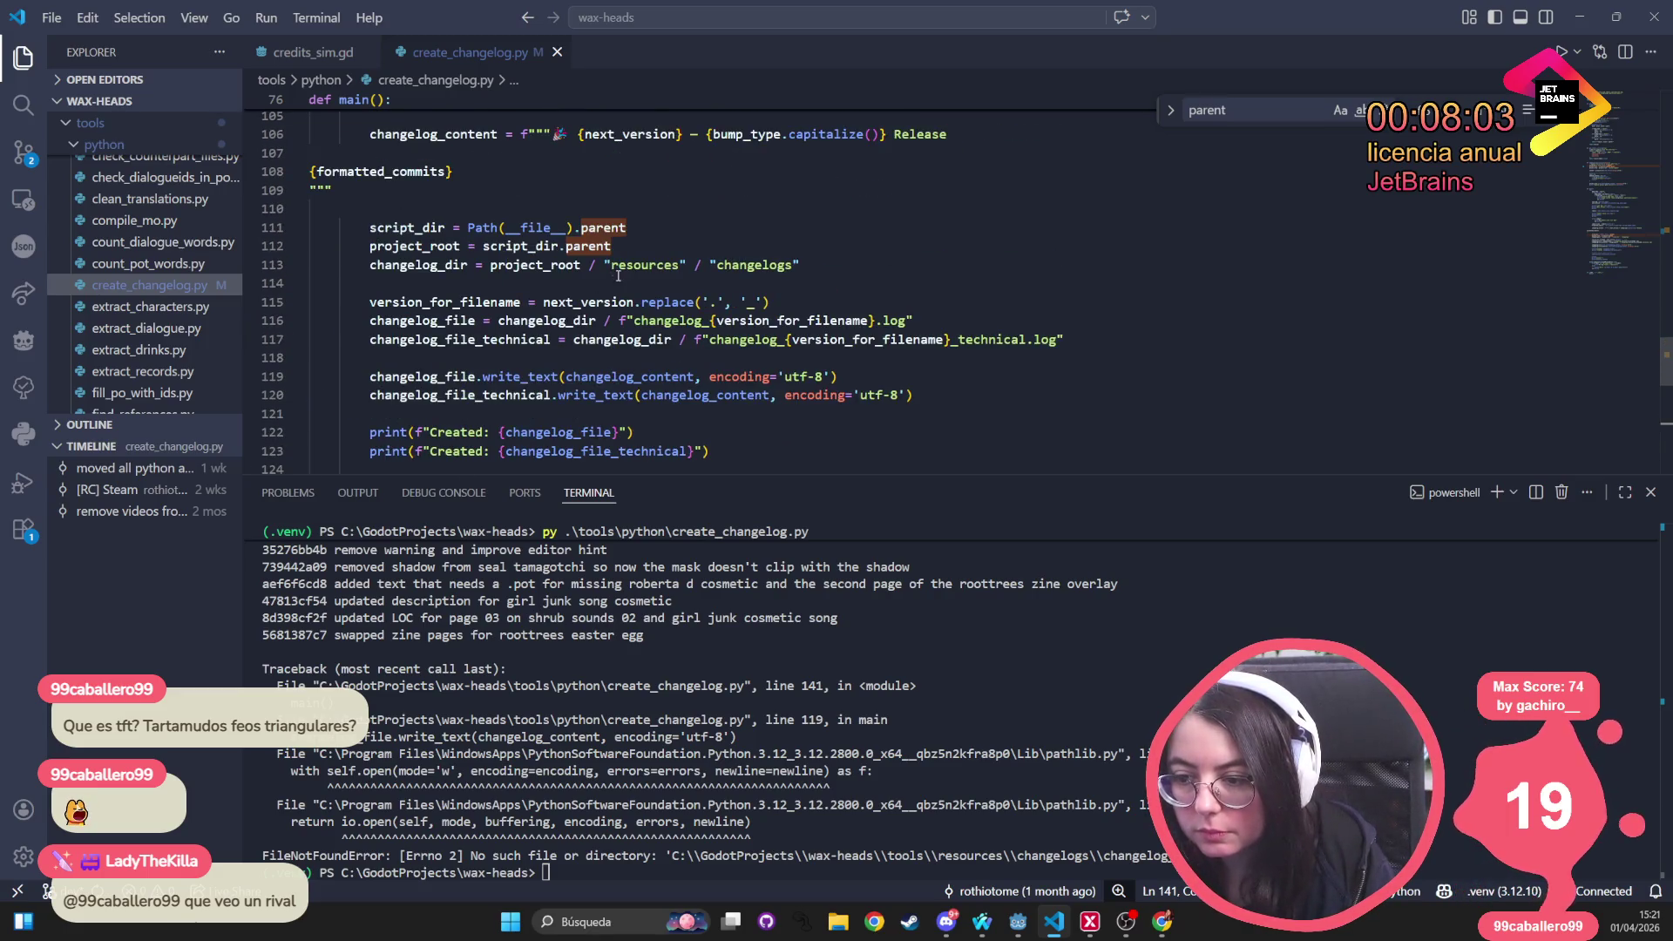
left_click(612, 245)
scroll(615, 332, "up", 3)
scroll(614, 331, "up", 15)
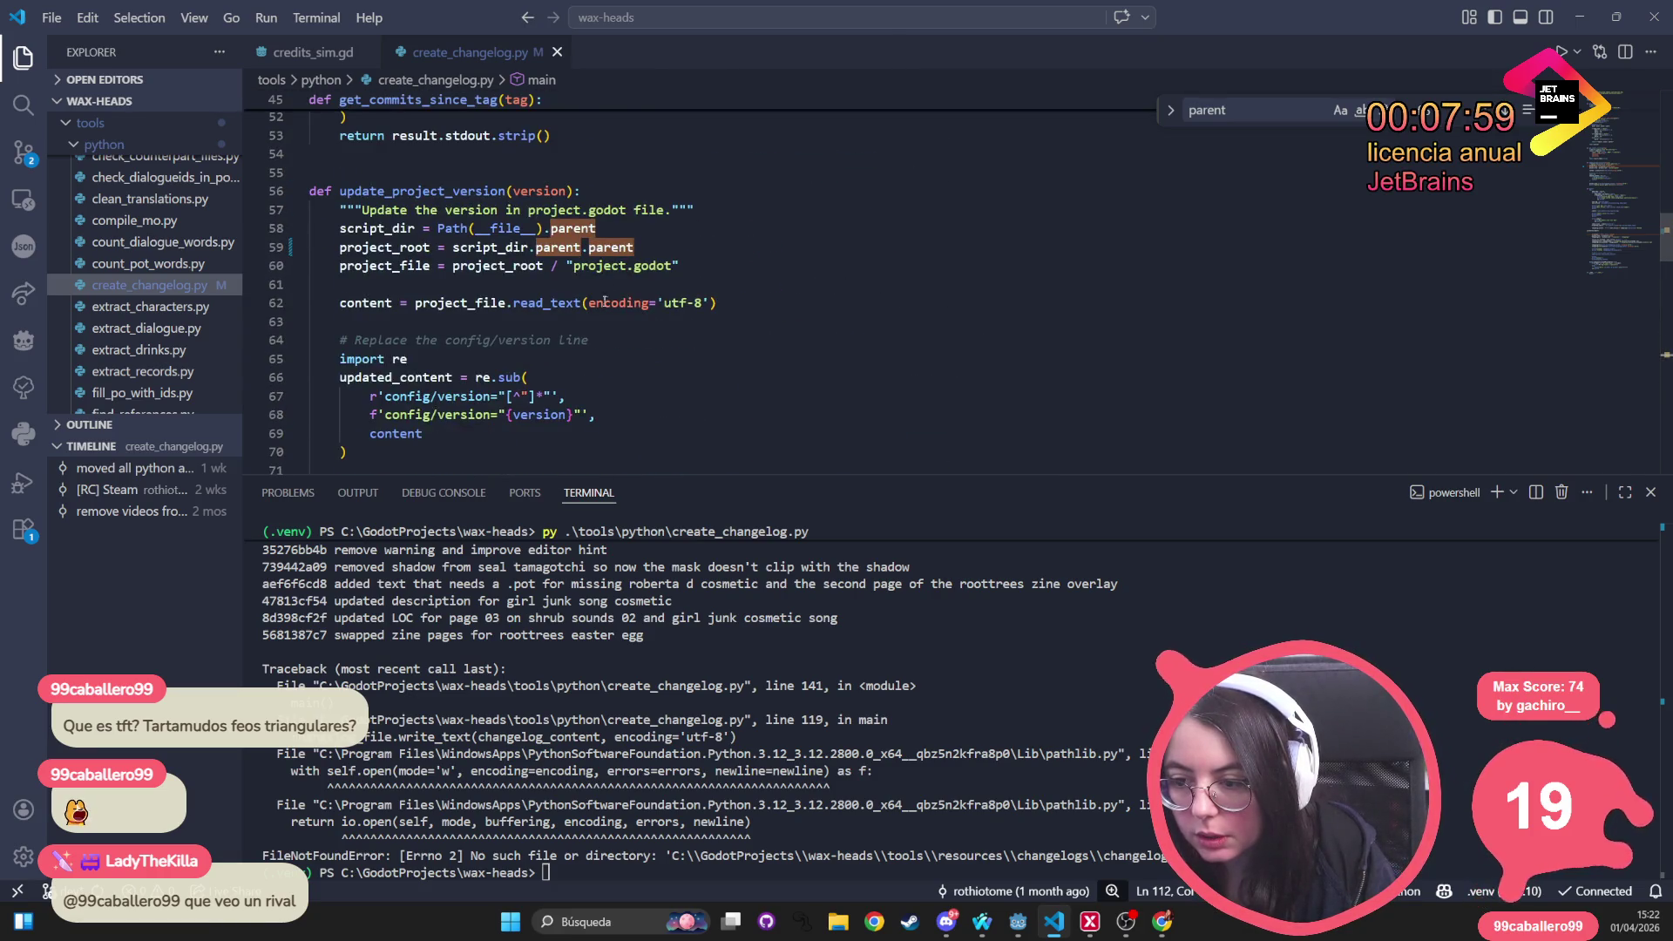
scroll(617, 315, "down", 17)
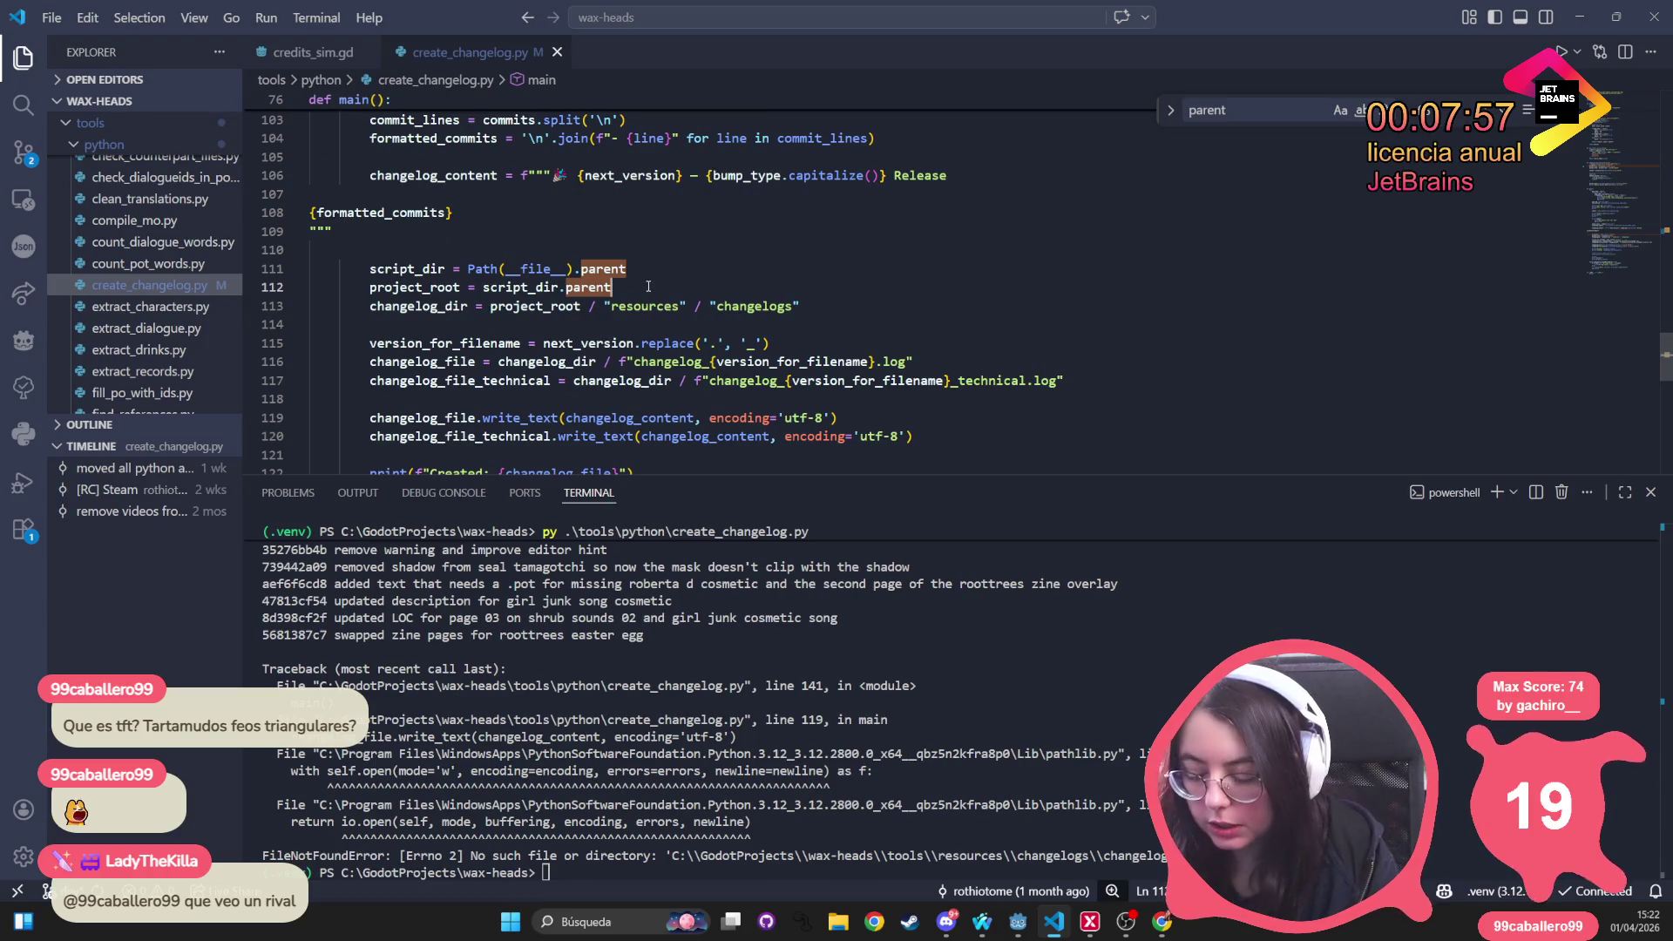
type(".parent")
key("Escape")
key("Up")
key("Up")
key("Up")
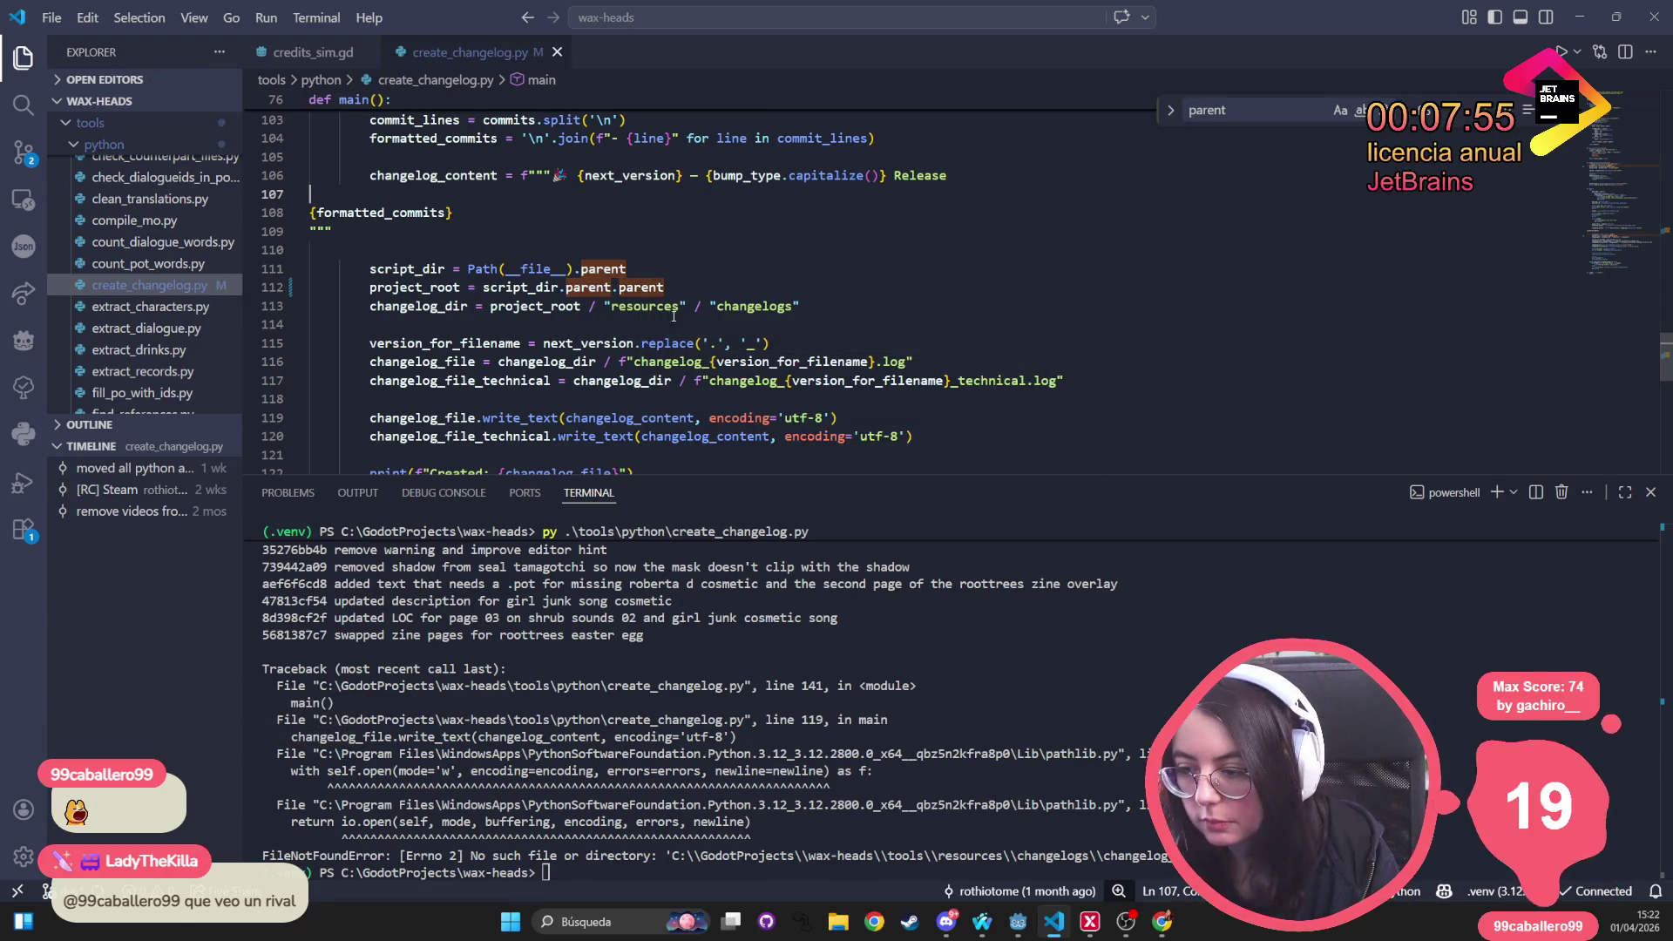
Rerun the changelog script, which now finishes without the FileNotFoundError
left_click(552, 869)
key("Up")
key("Return")
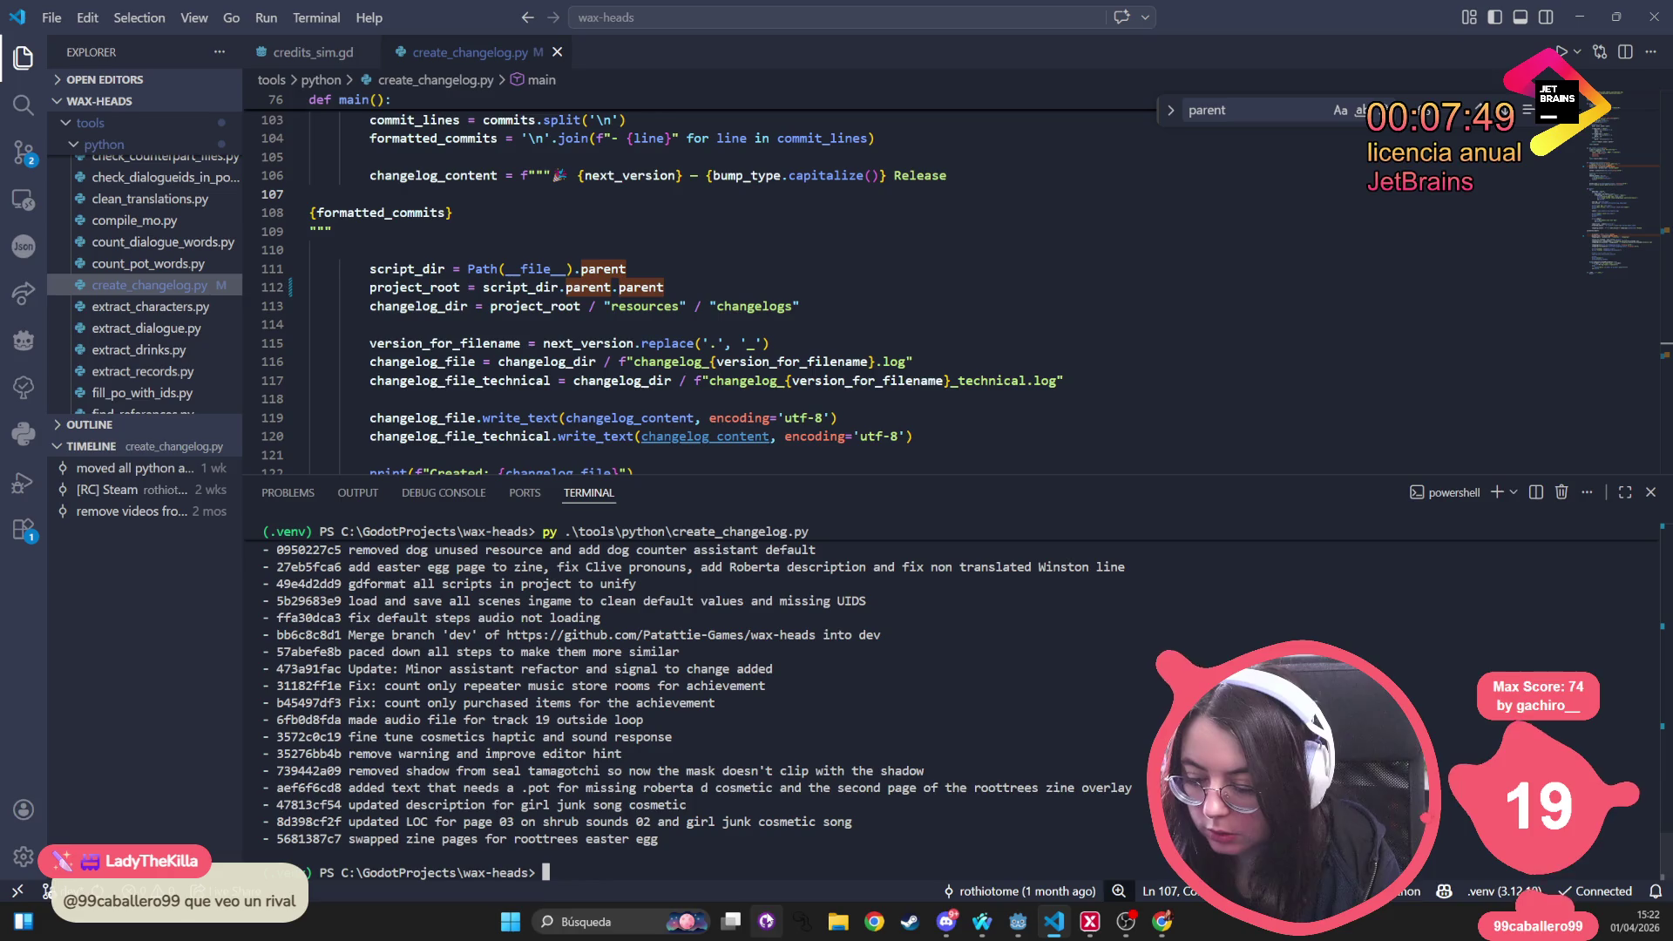
key("ctrl+p")
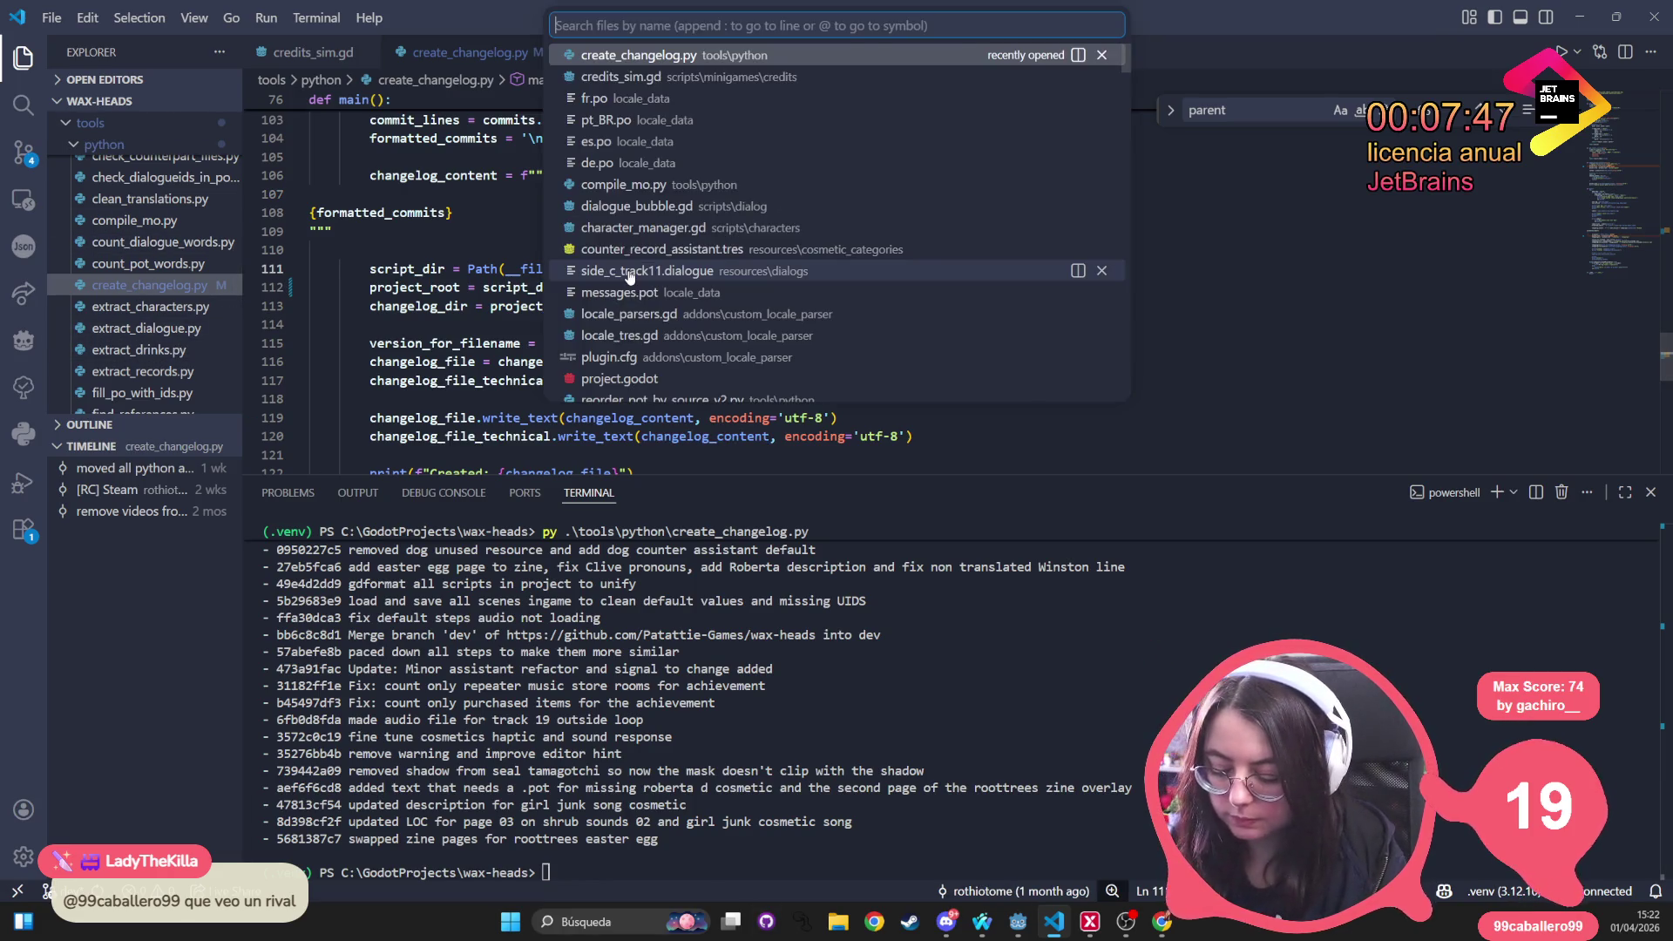
Open changelog_0_5_2_technical.log through the quick file search for 0_5_2
type("0-")
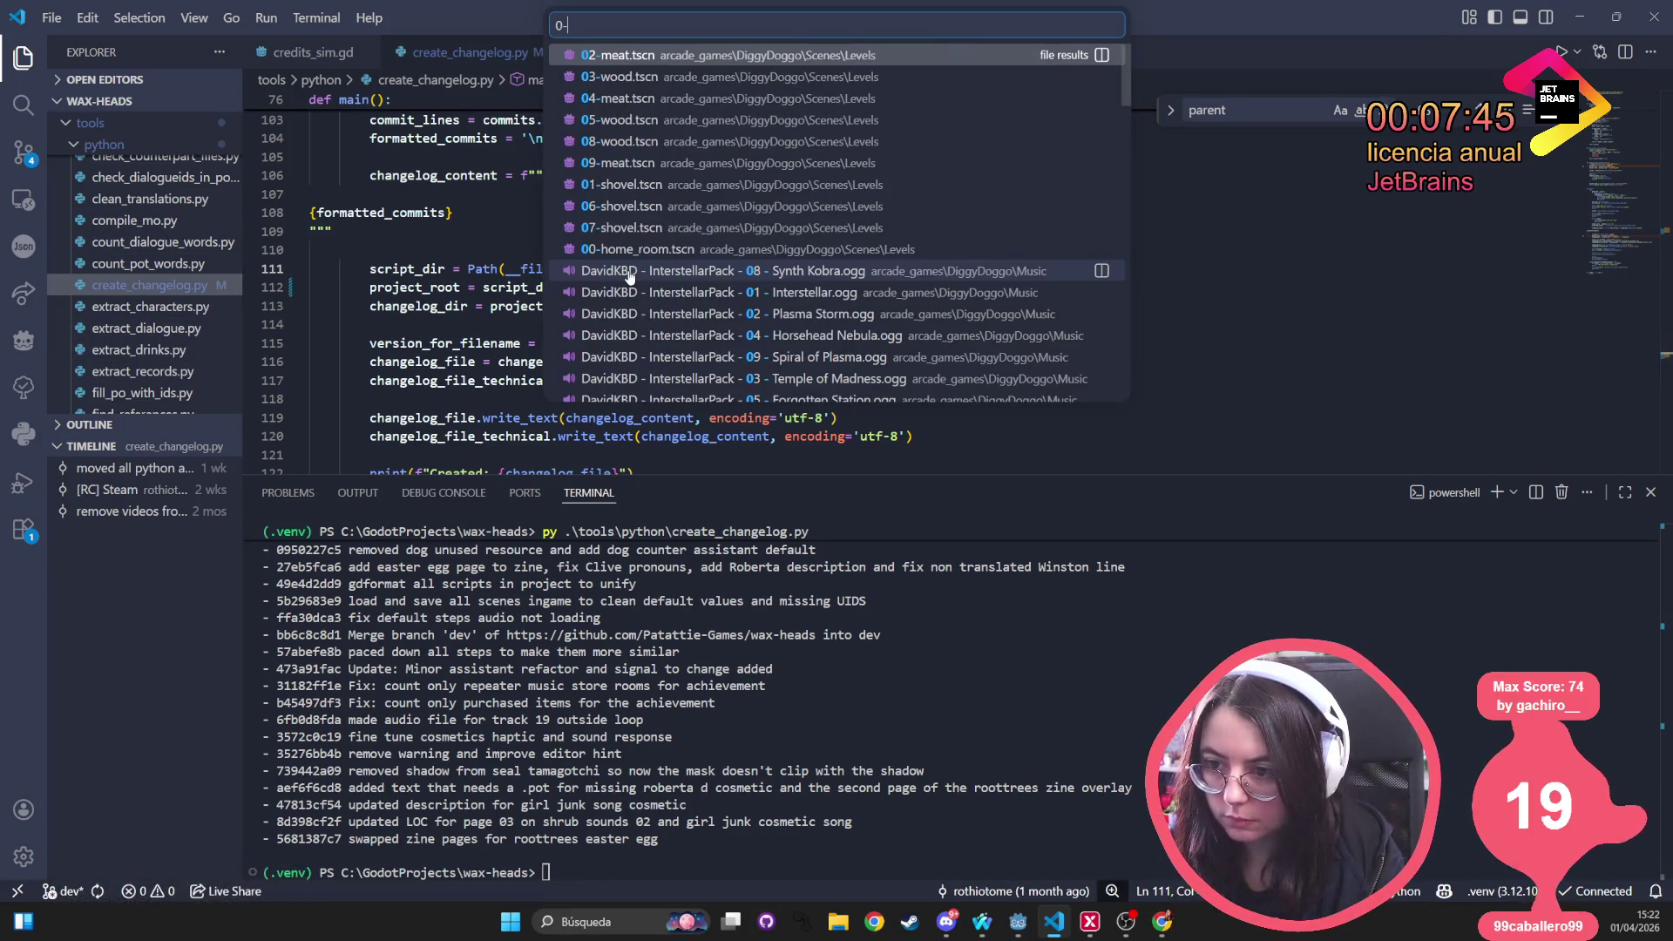
type("_")
key("Caps_Lock")
key("BackSpace")
key("BackSpace")
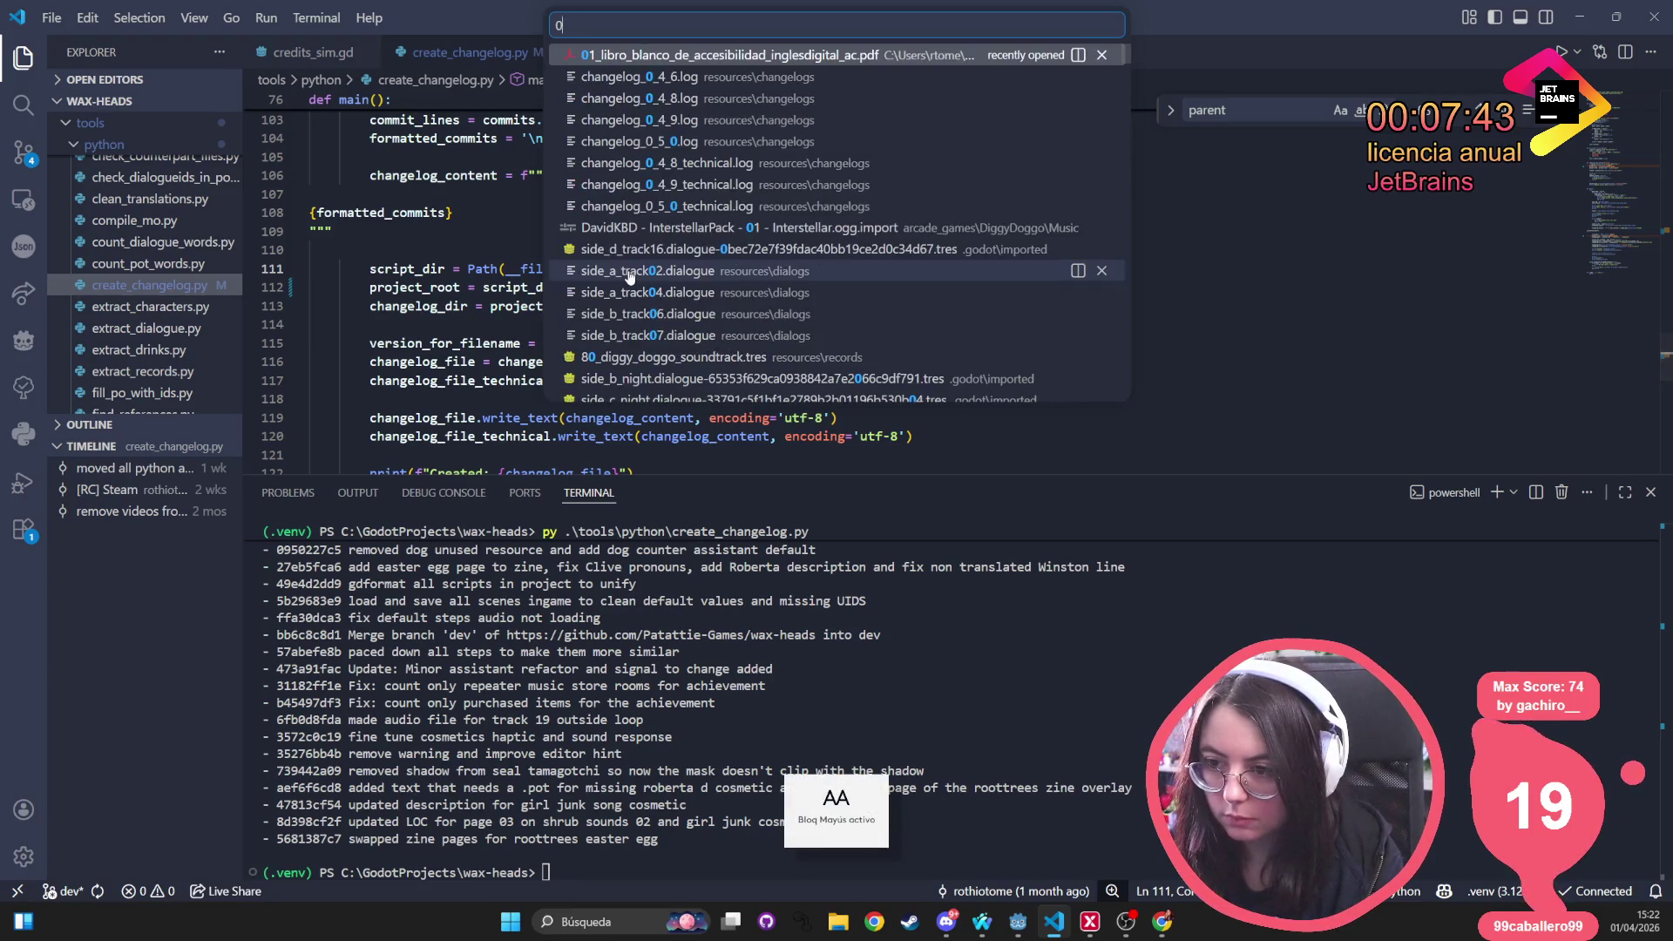
type("_5")
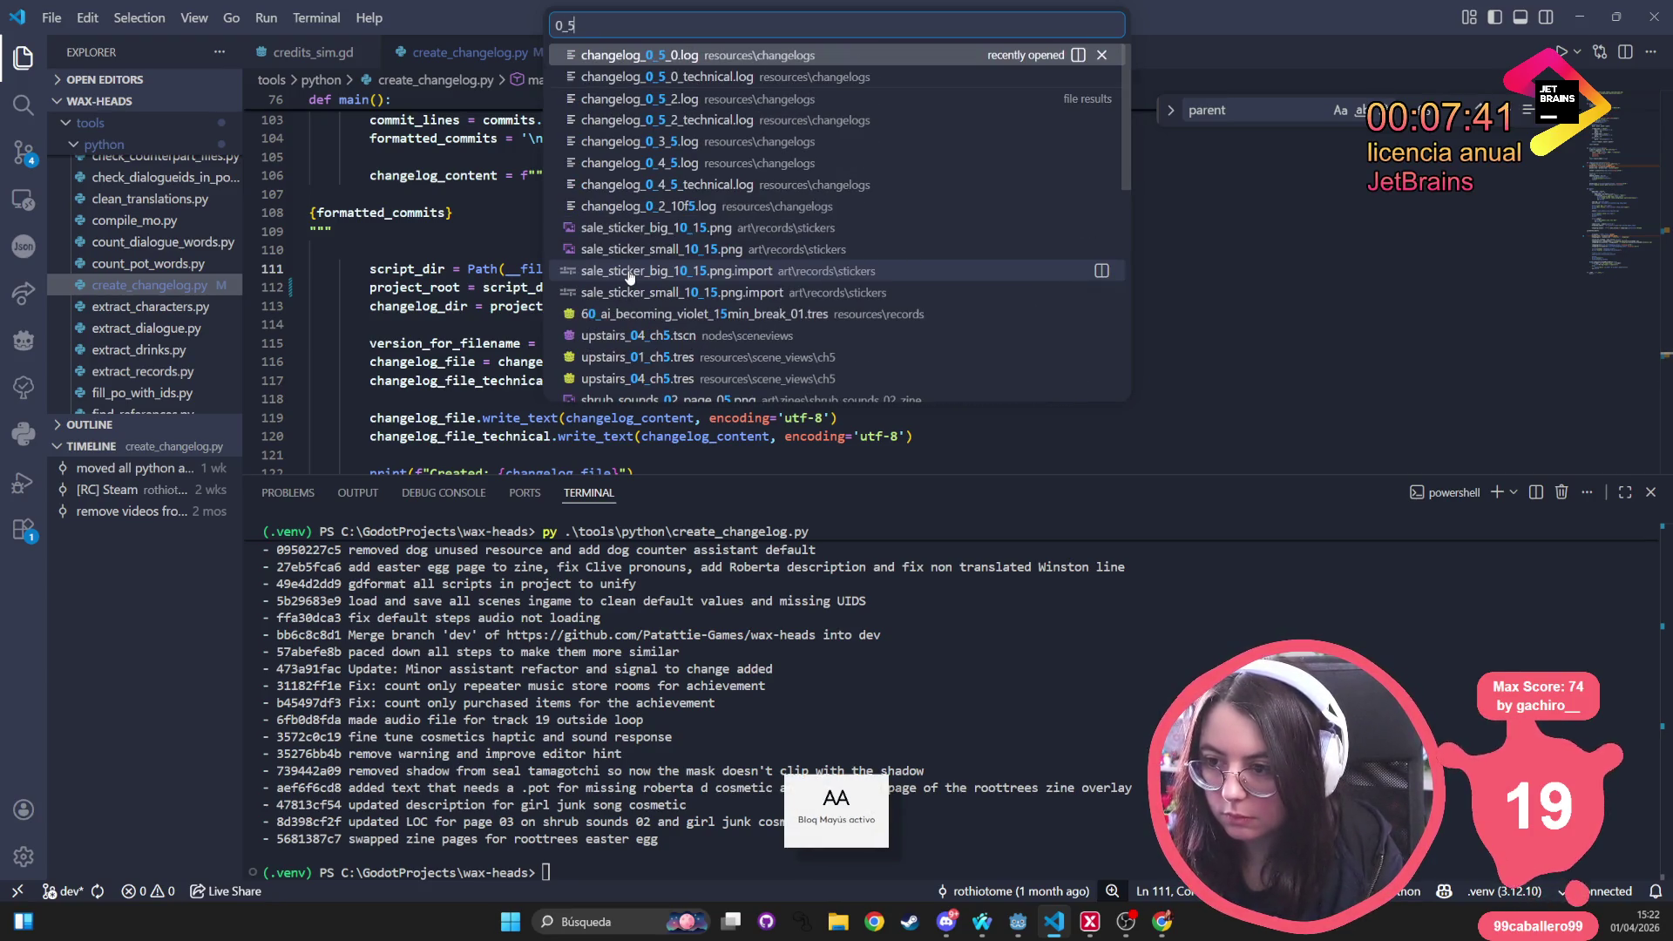
type("_2")
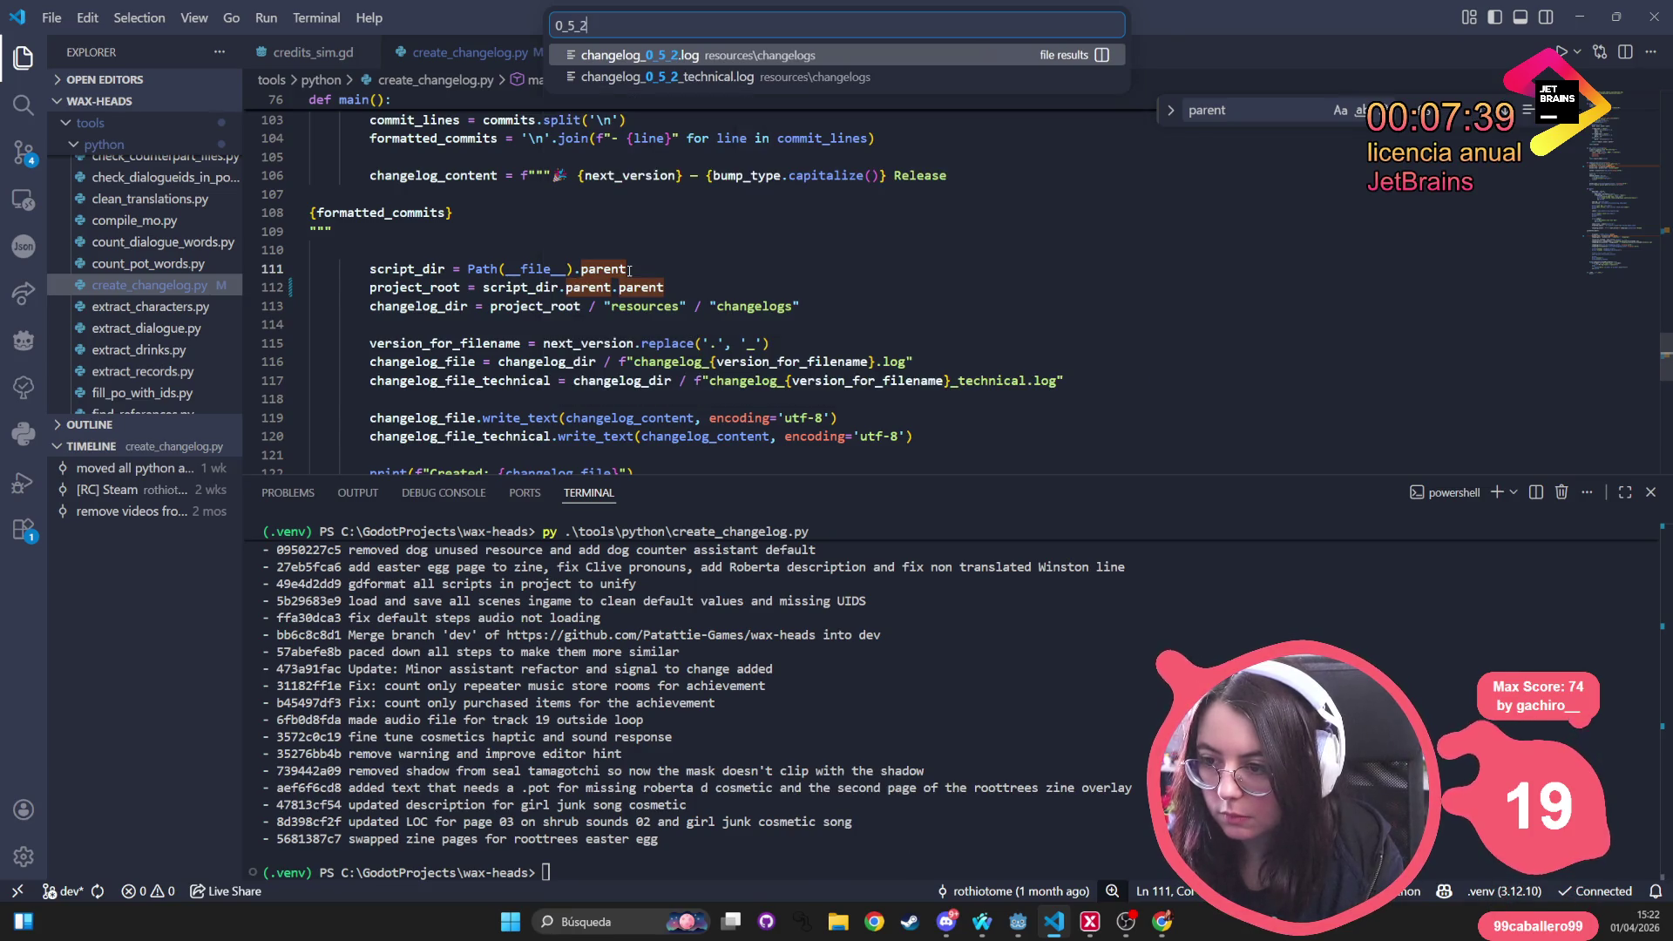
key("Down")
key("Return")
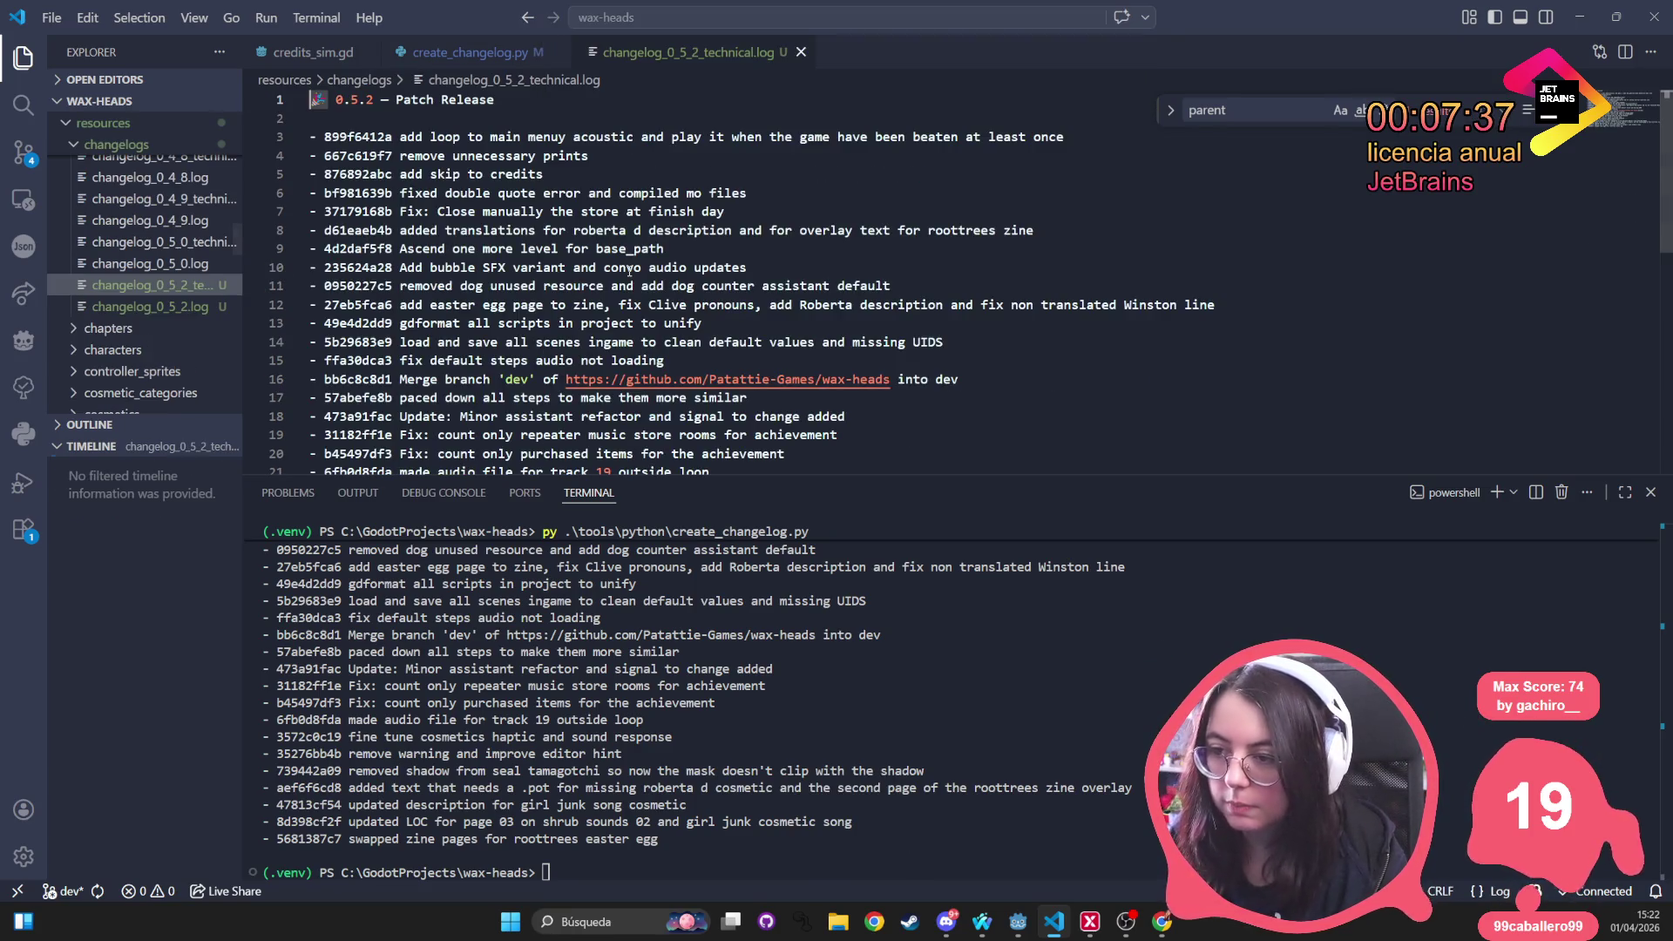
Jump to the last line of the changelog's commit list
left_click(795, 402)
key("ctrl+End")
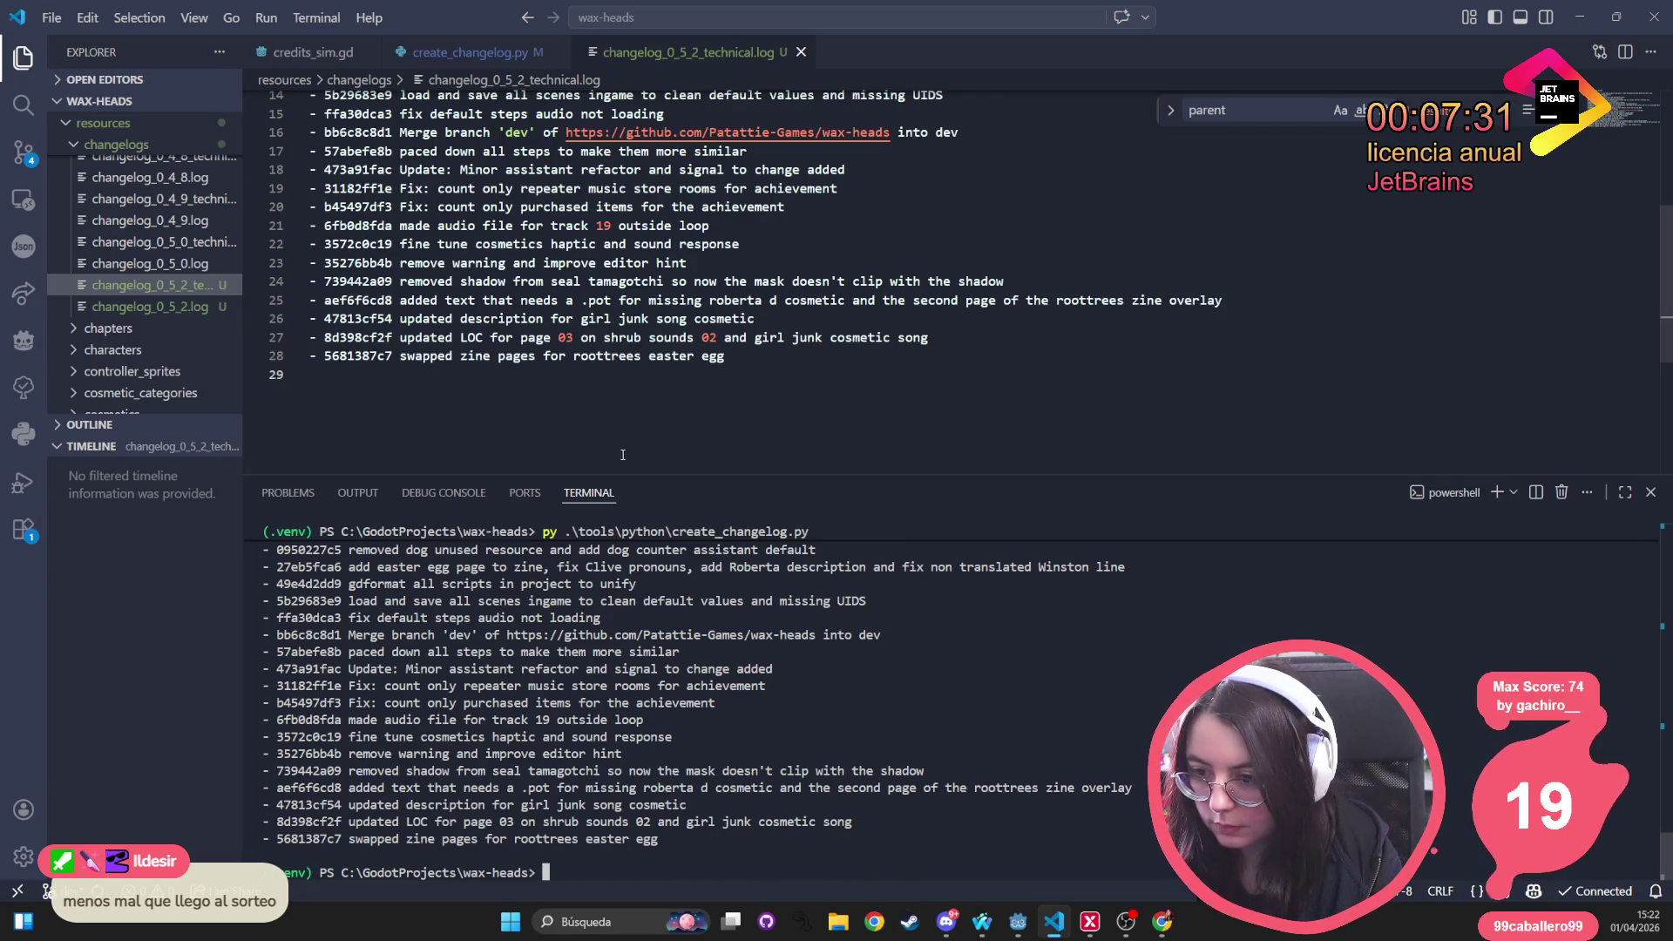
left_click(470, 52)
Search create_changelog.py for 'GIT' and step to the git log call on line 48
scroll(663, 331, "down", 8)
double_click(707, 283)
key("ctrl+f")
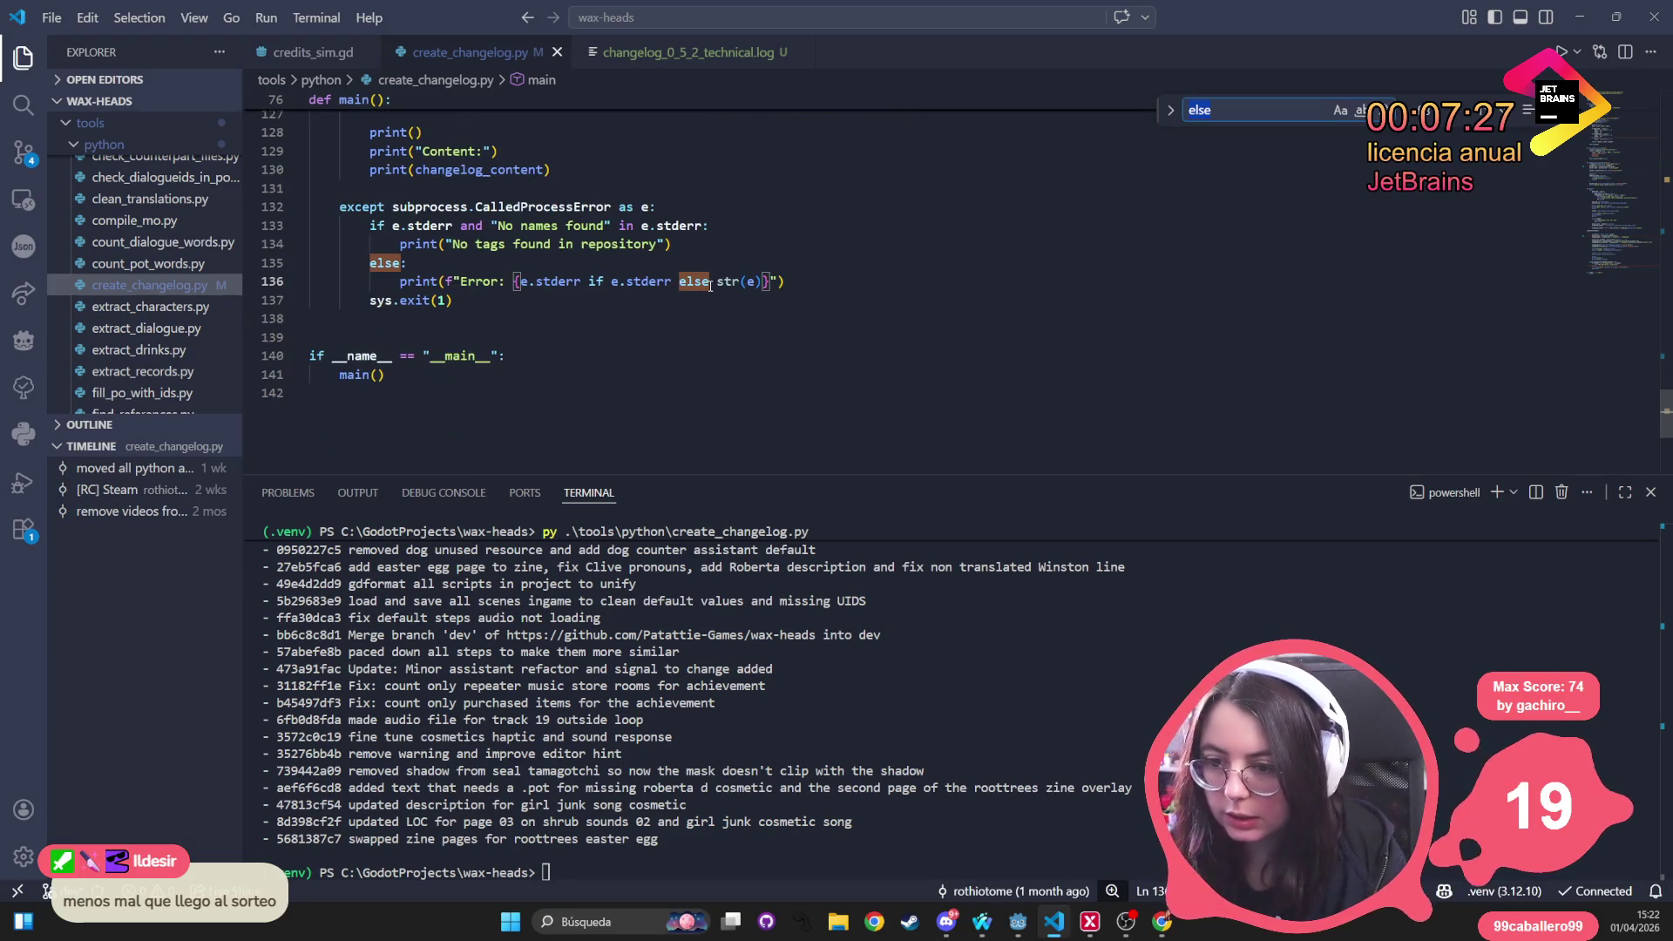
type("GIT")
key("Caps_Lock")
key("Return")
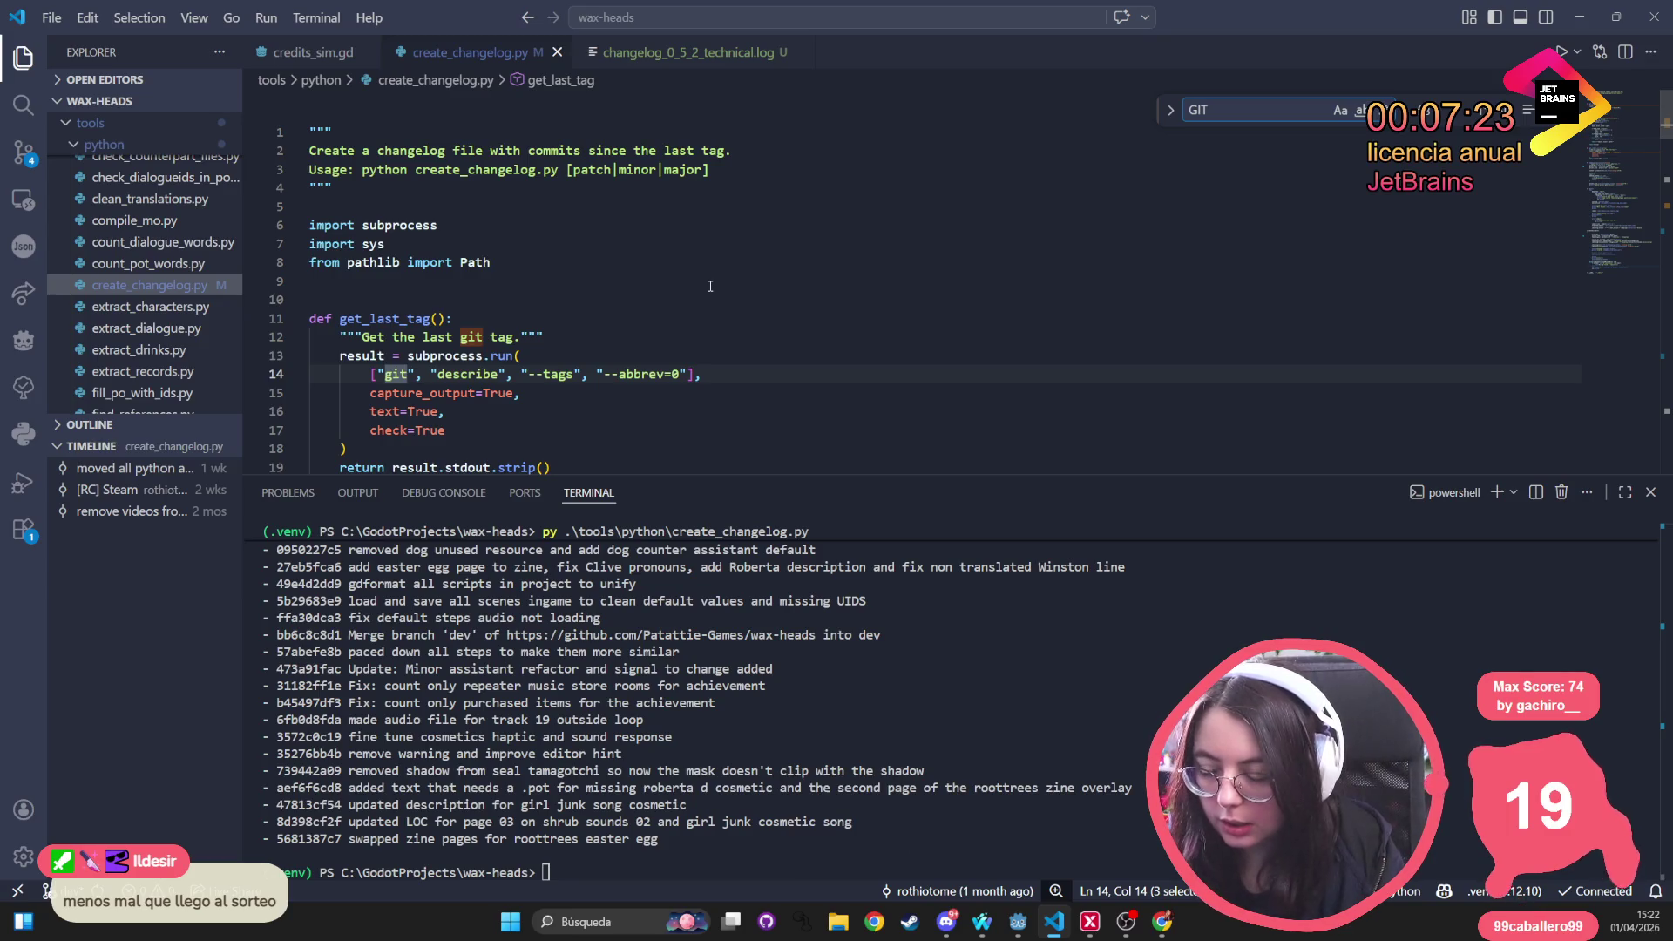
key("Return")
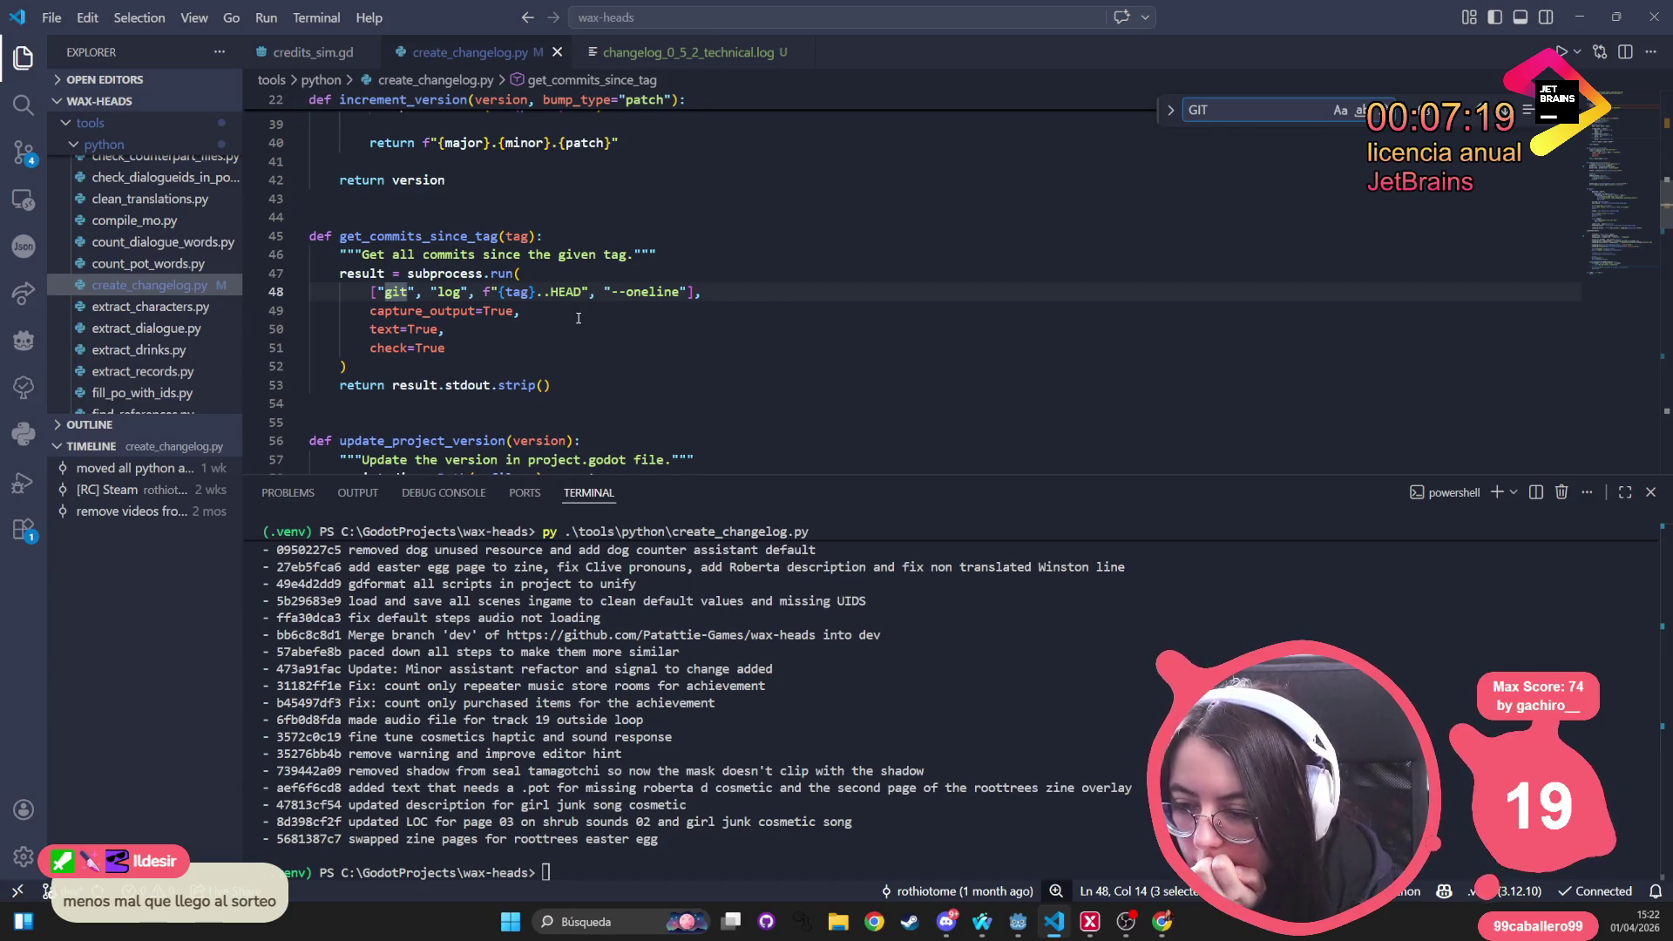
Run git log 0.5.0..0.5.1 --oneline in the terminal, getting an unknown-revision error
left_click(669, 876)
type("log ")
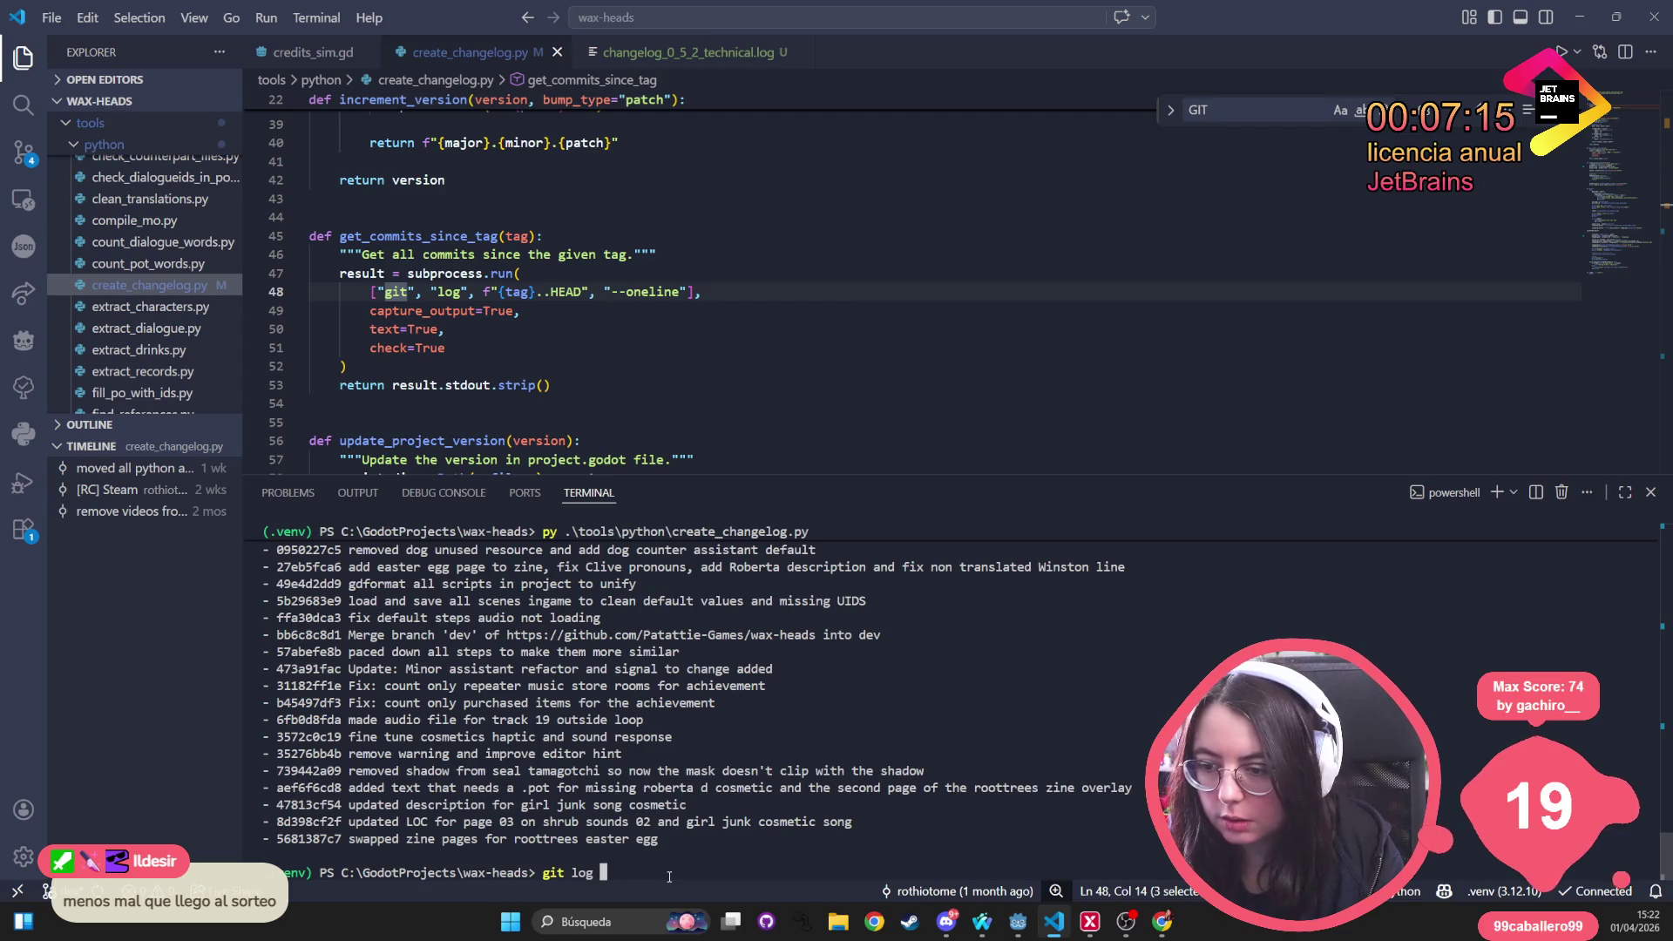
type("..")
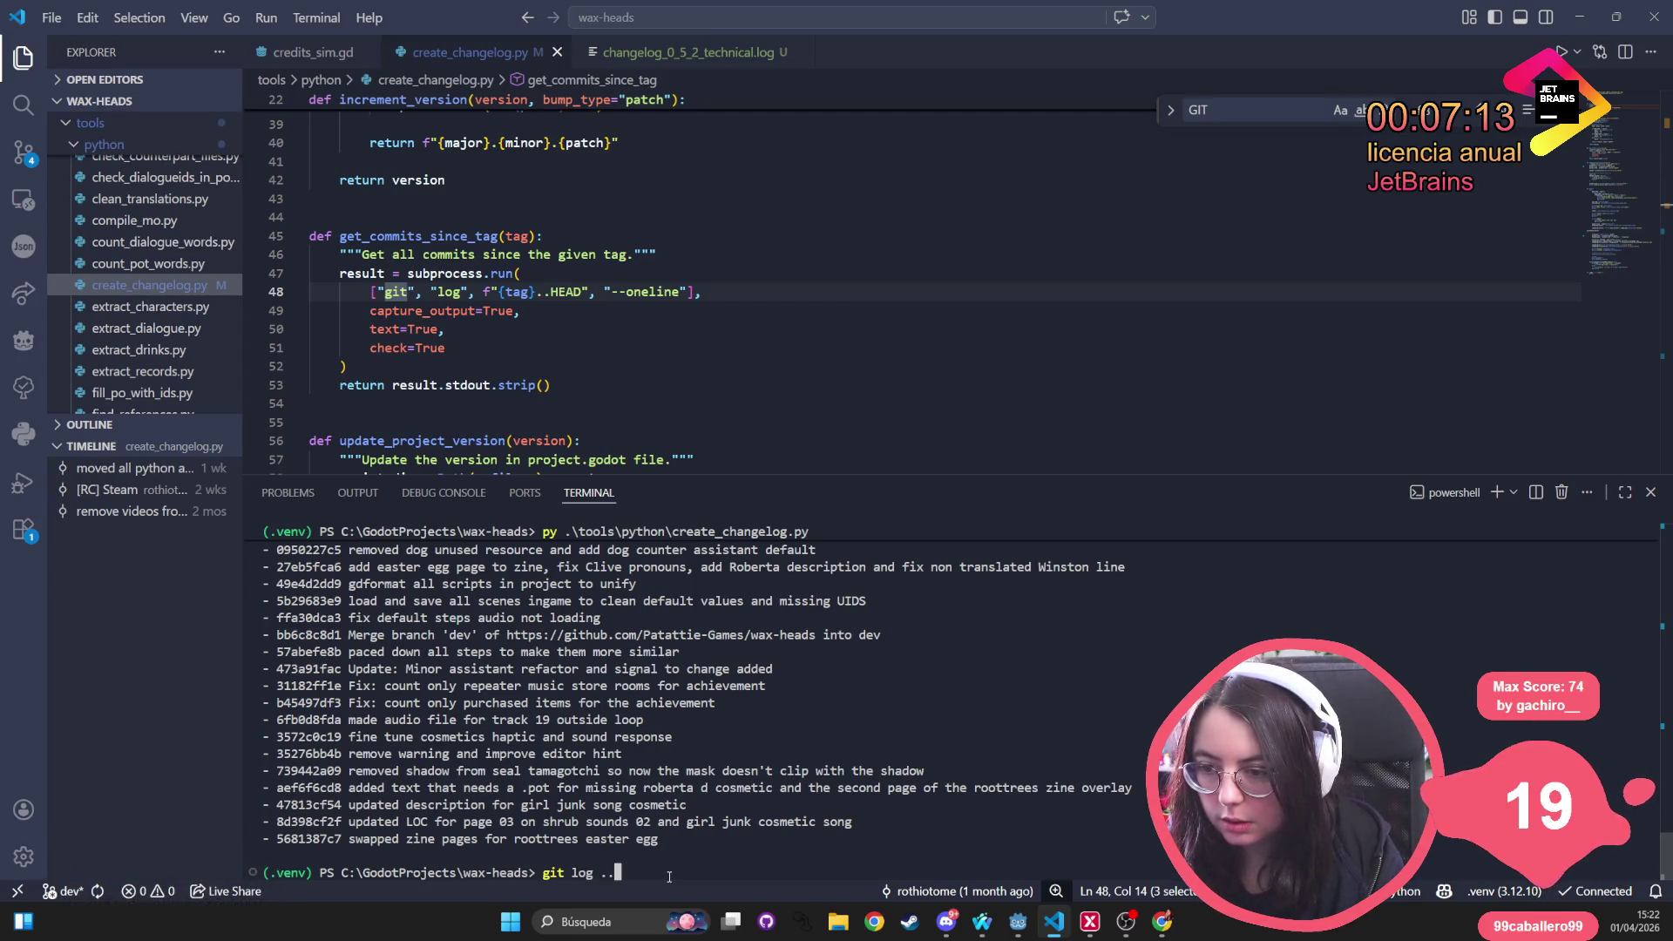
key("BackSpace")
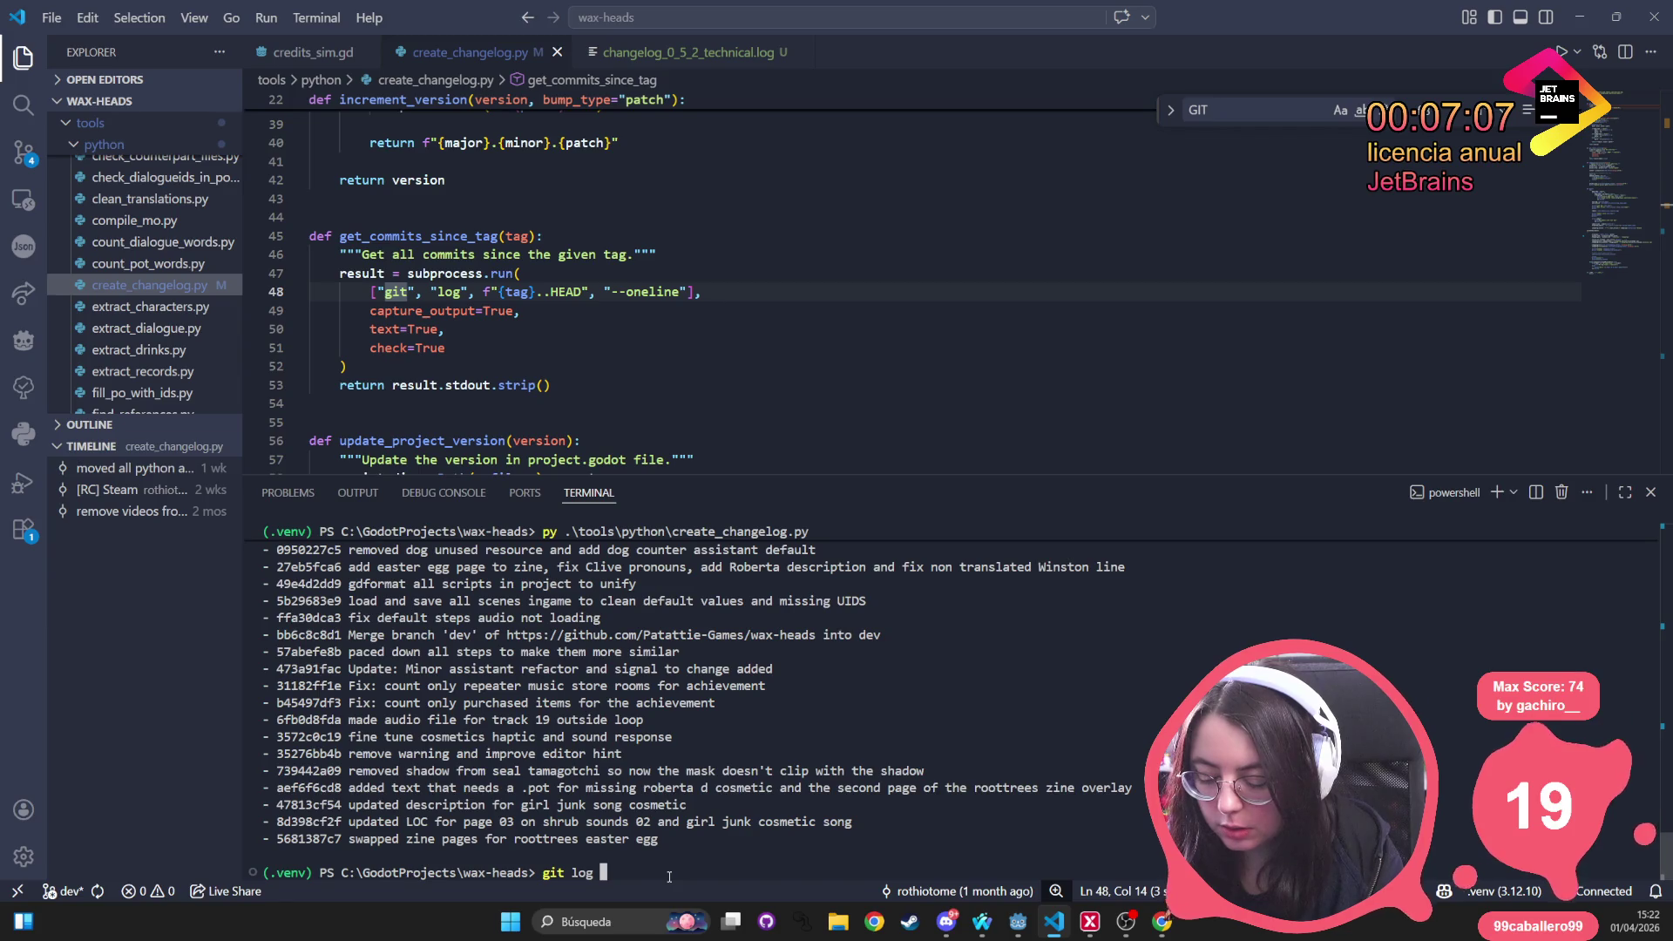
type("0.")
type(".5")
type("0")
key("BackSpace")
key("BackSpace")
key("BackSpace")
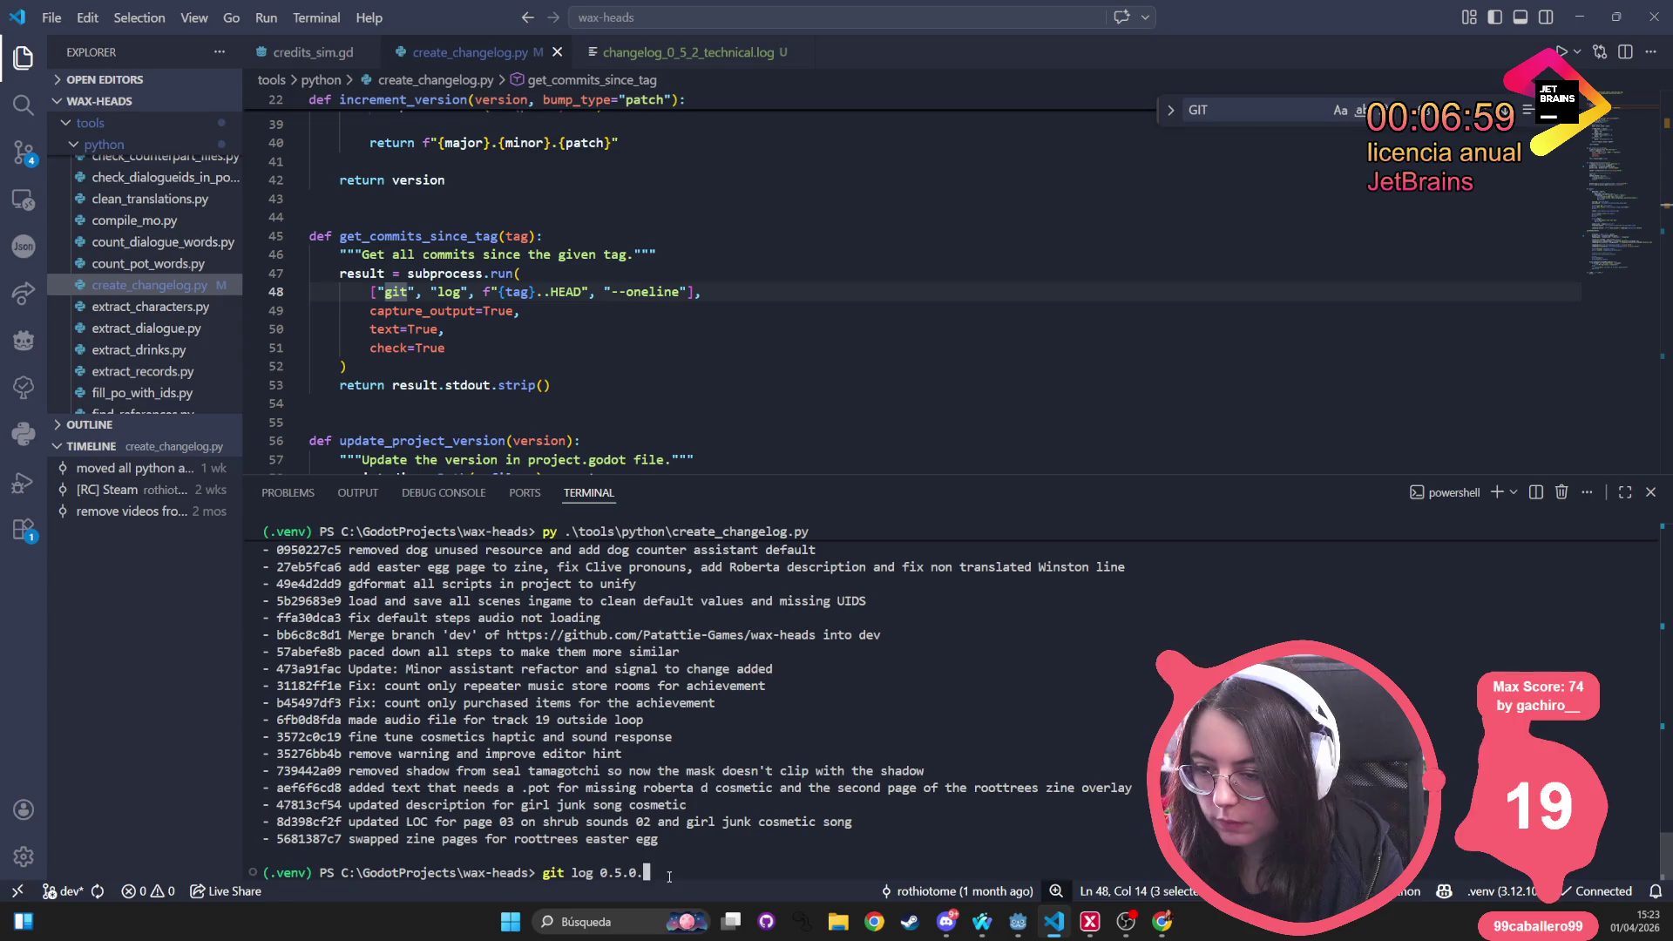
type("..")
type("0.5.")
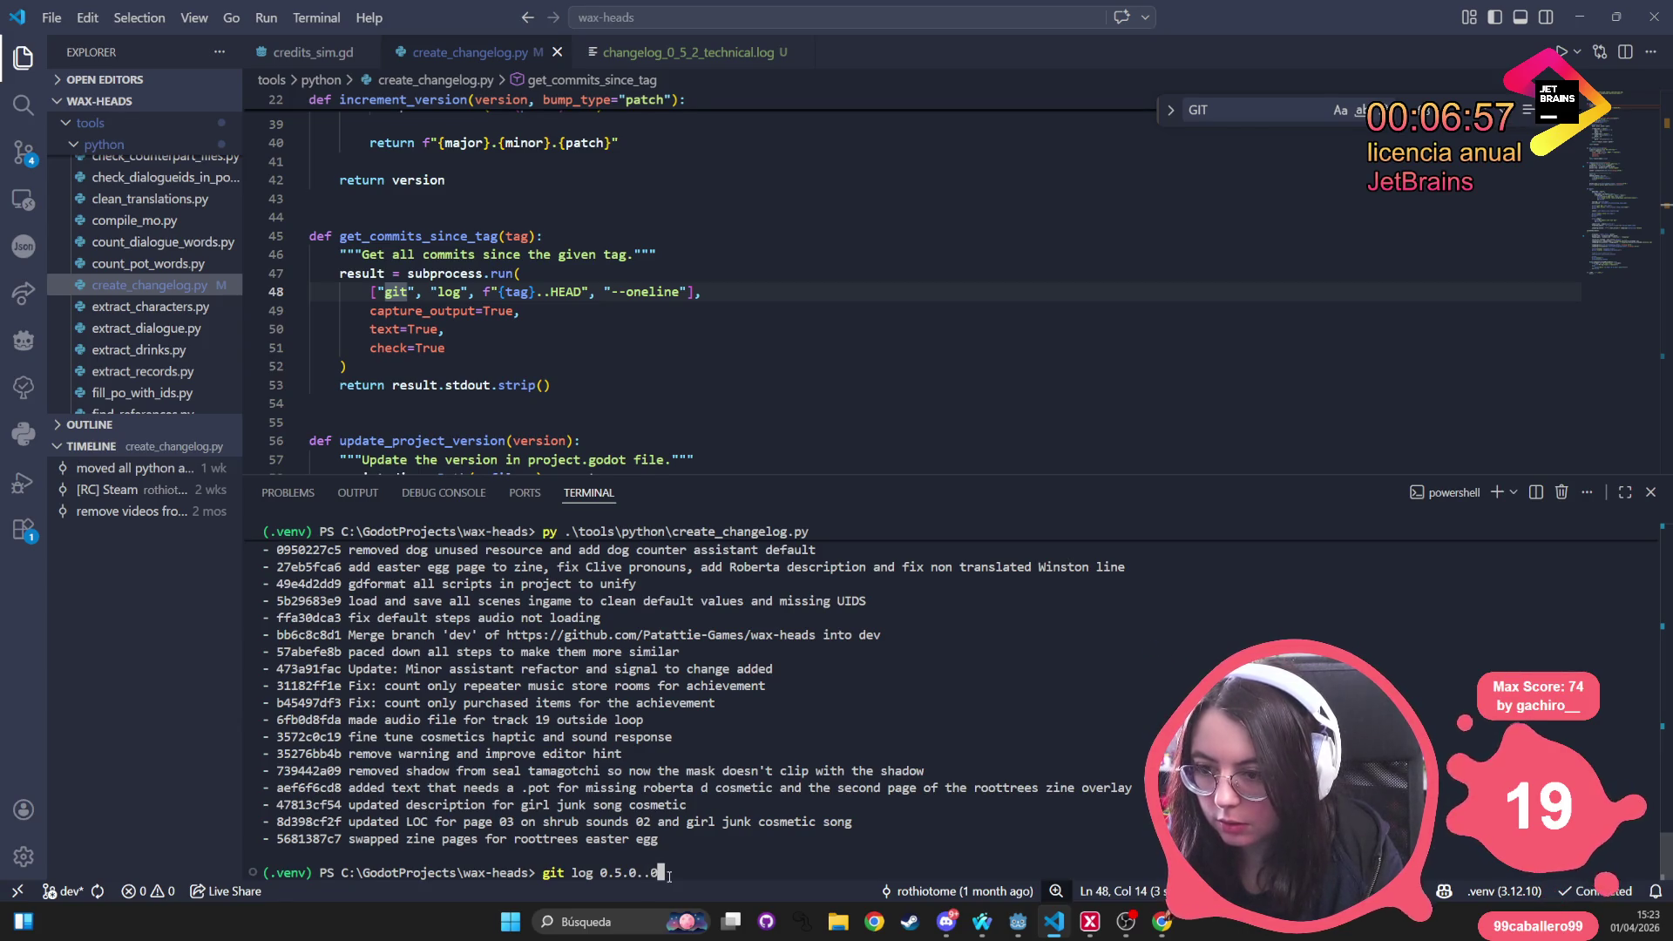
type("1")
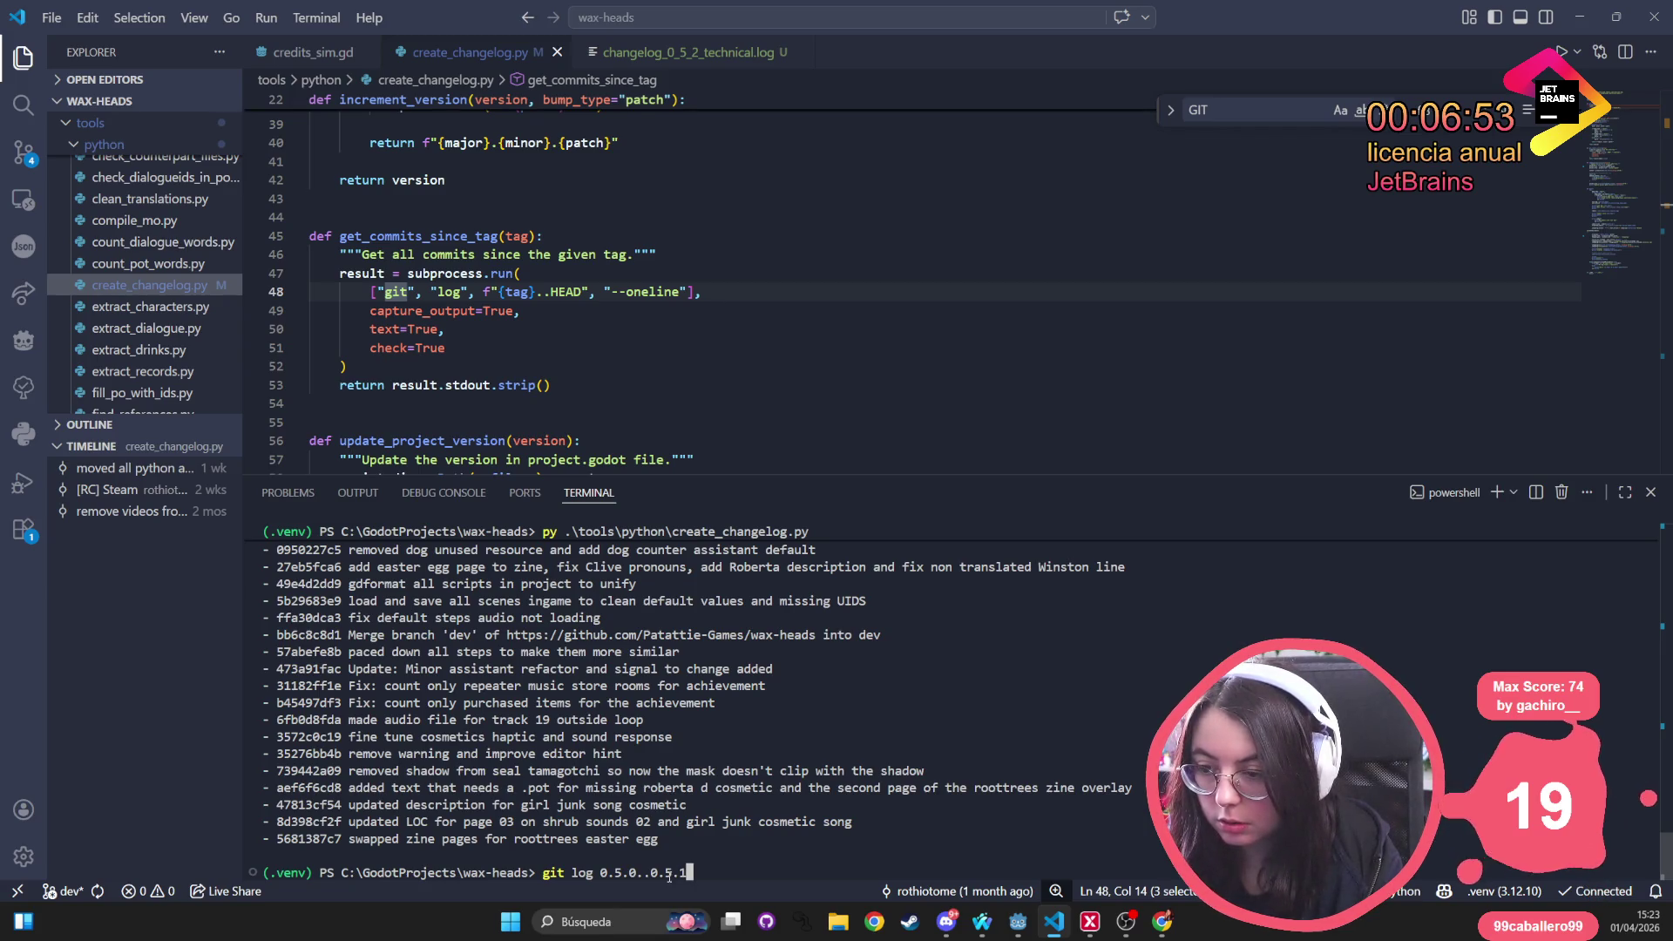
type(" --oneline")
key("Return")
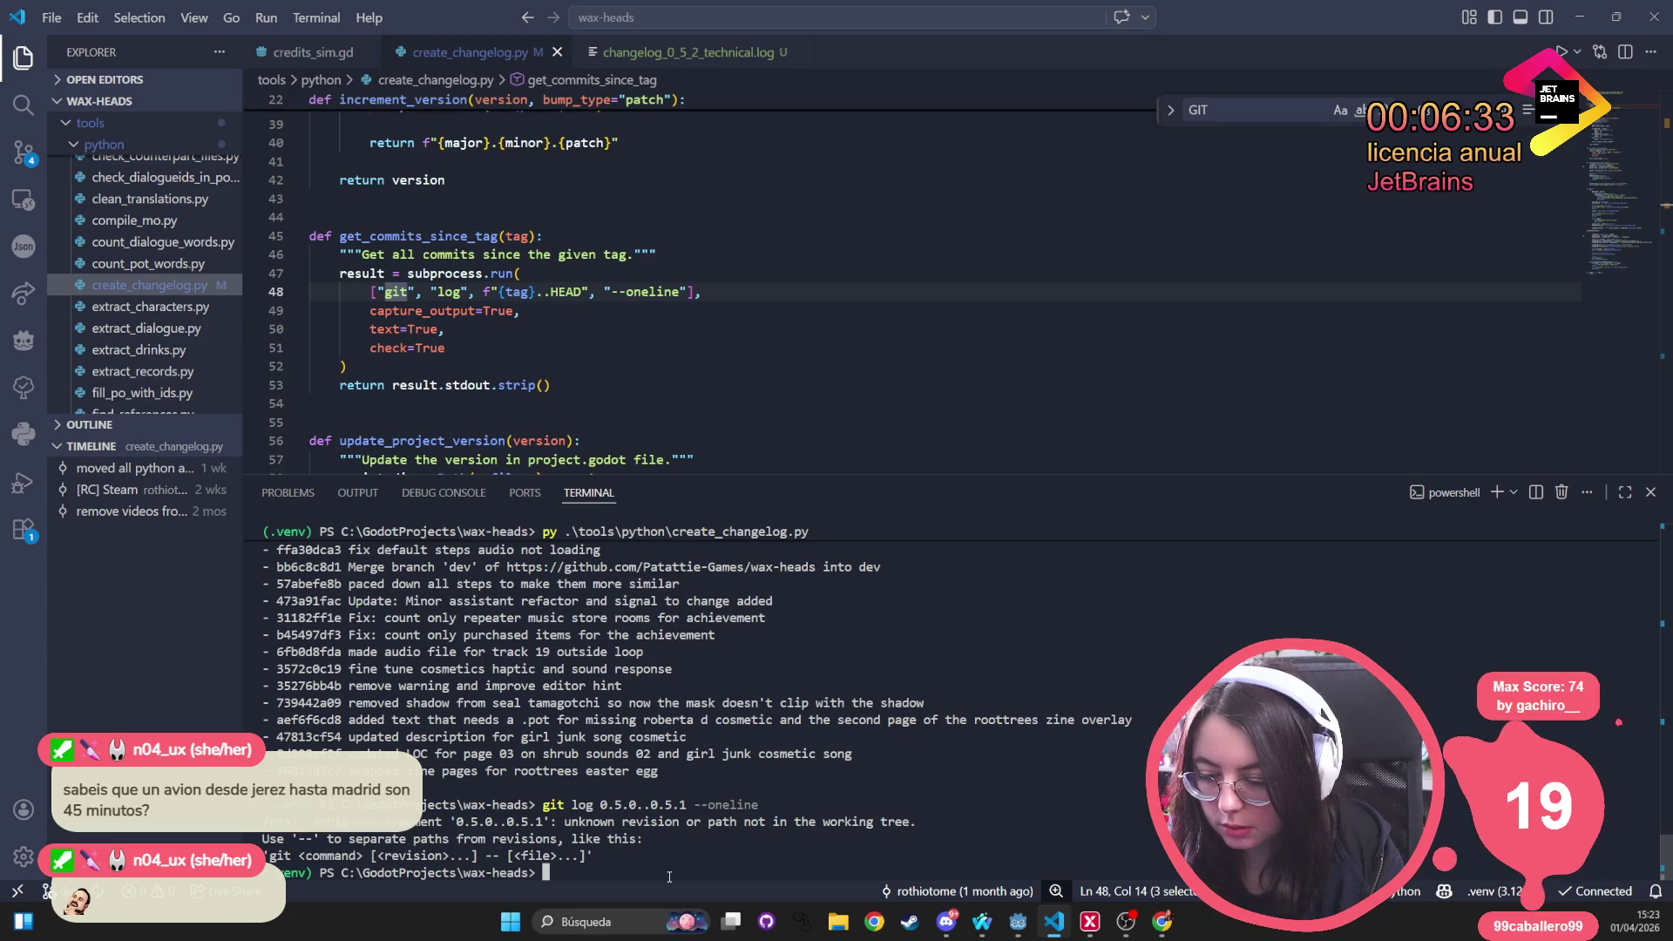
Rerun git log with the range bracketed as [0.5.0..0.5.1]
key("Up")
key("Left")
key("Left")
key("Left")
key("Left")
key("Left")
key("Left")
key("Right")
type("[")
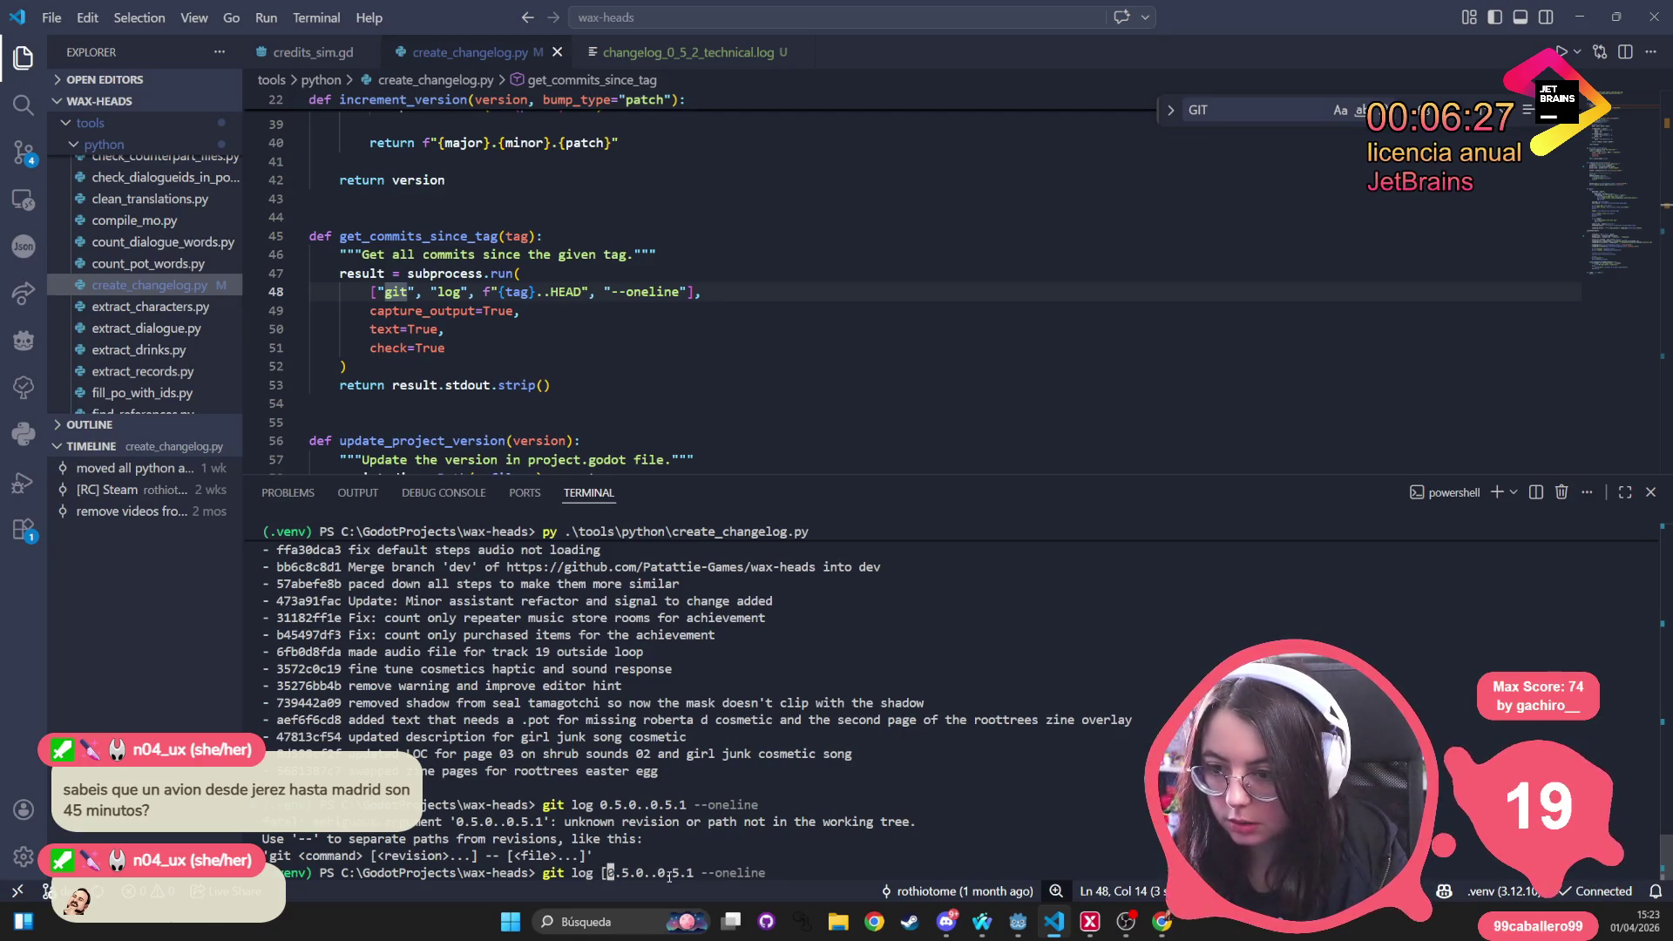
key("Right")
key("Right")
key("Right")
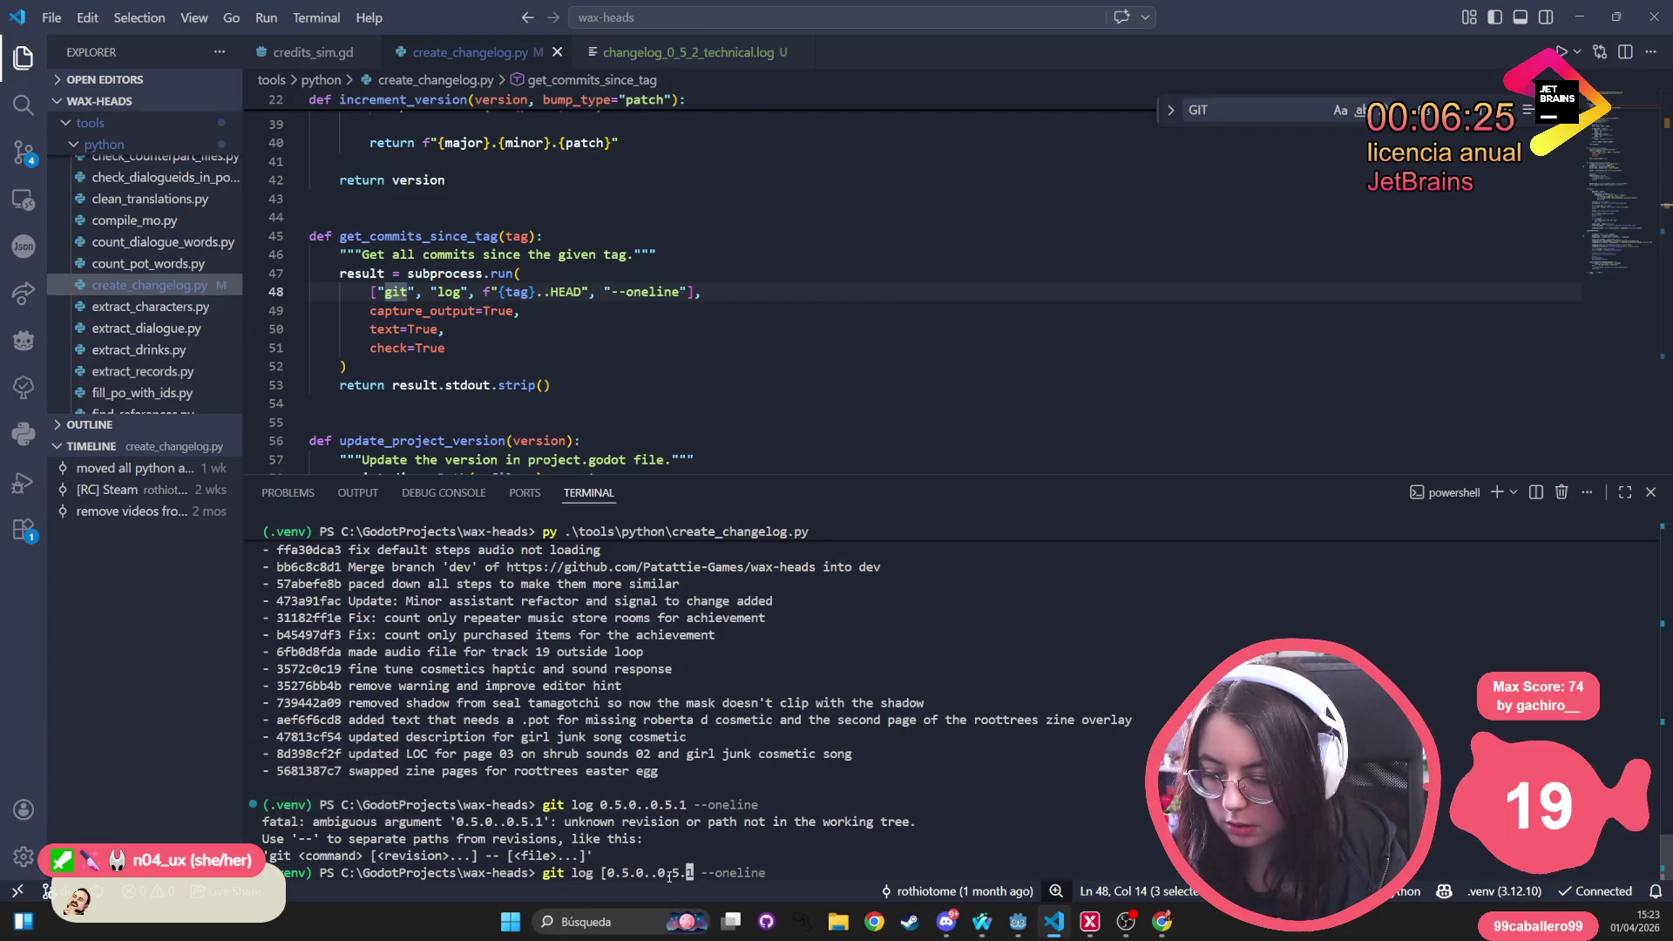
type("]")
key("Return")
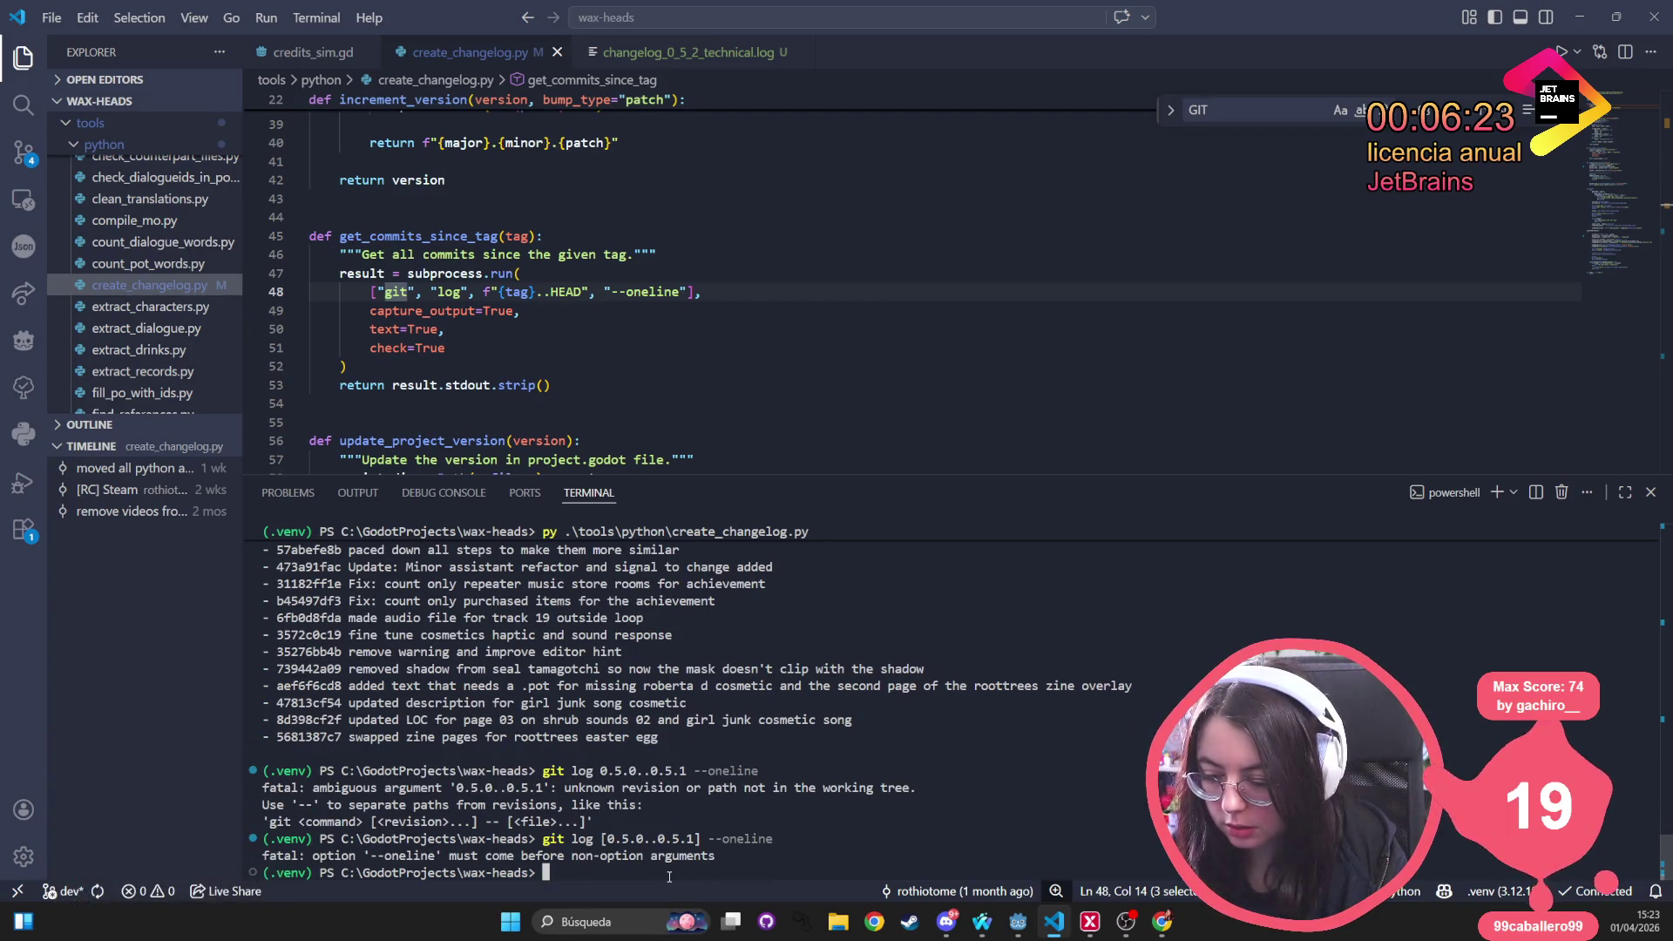
Rerun it as git log --oneline [0.5.0..0.5.1], with the option before the range
key("Up")
key("Left")
key("Left")
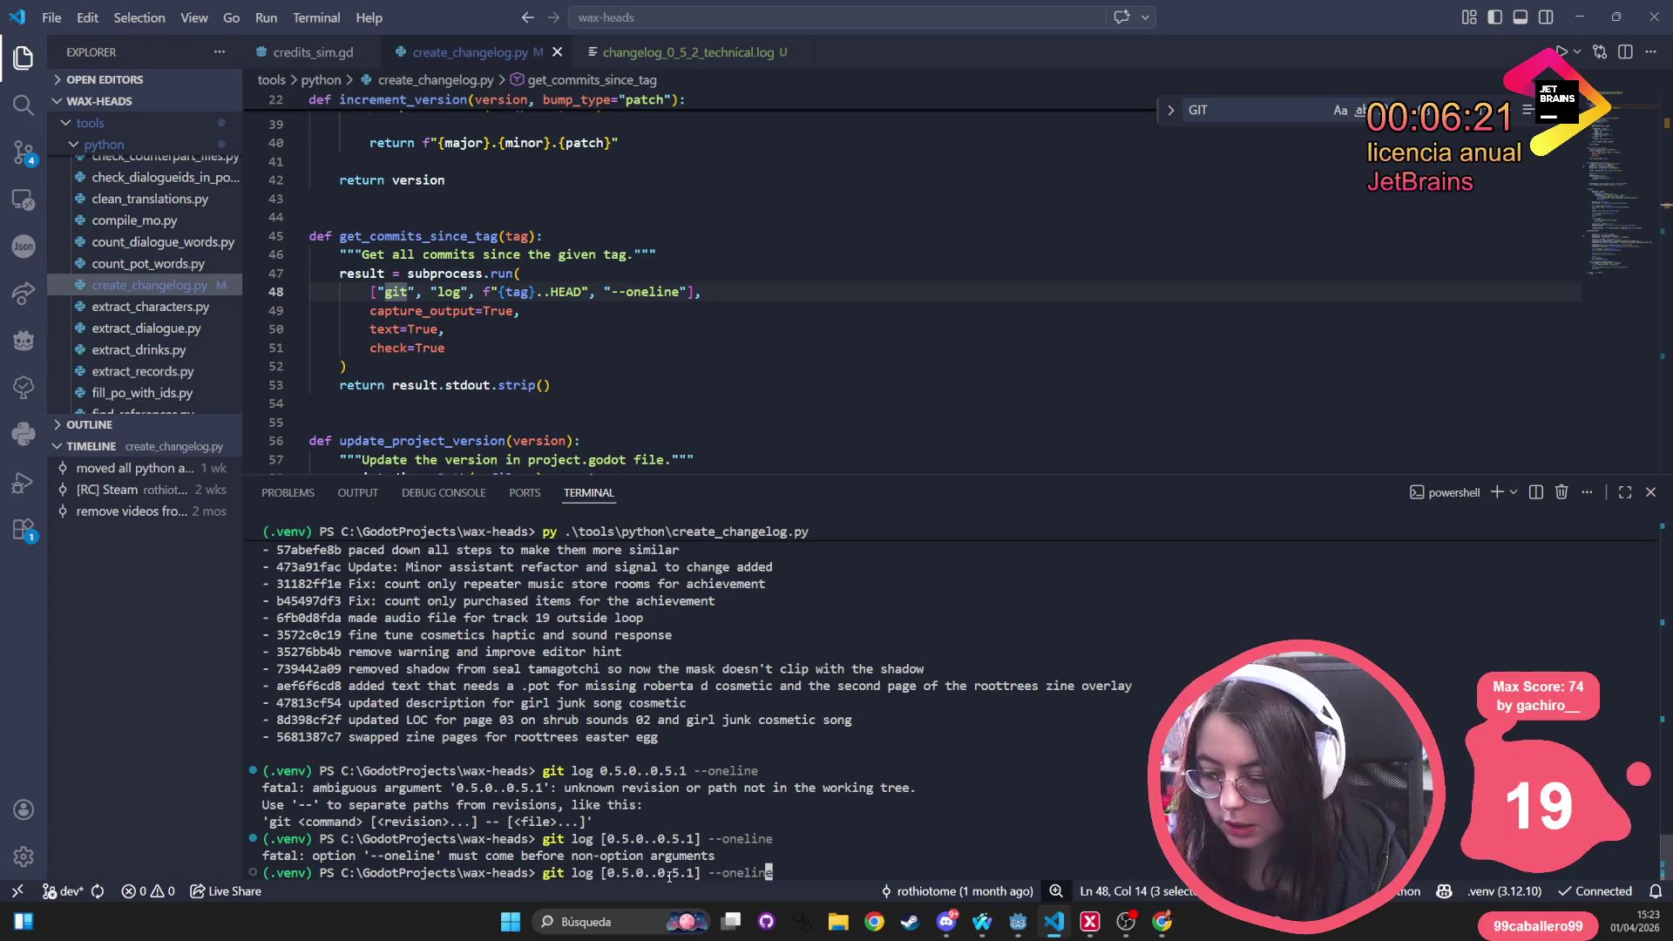
key("End")
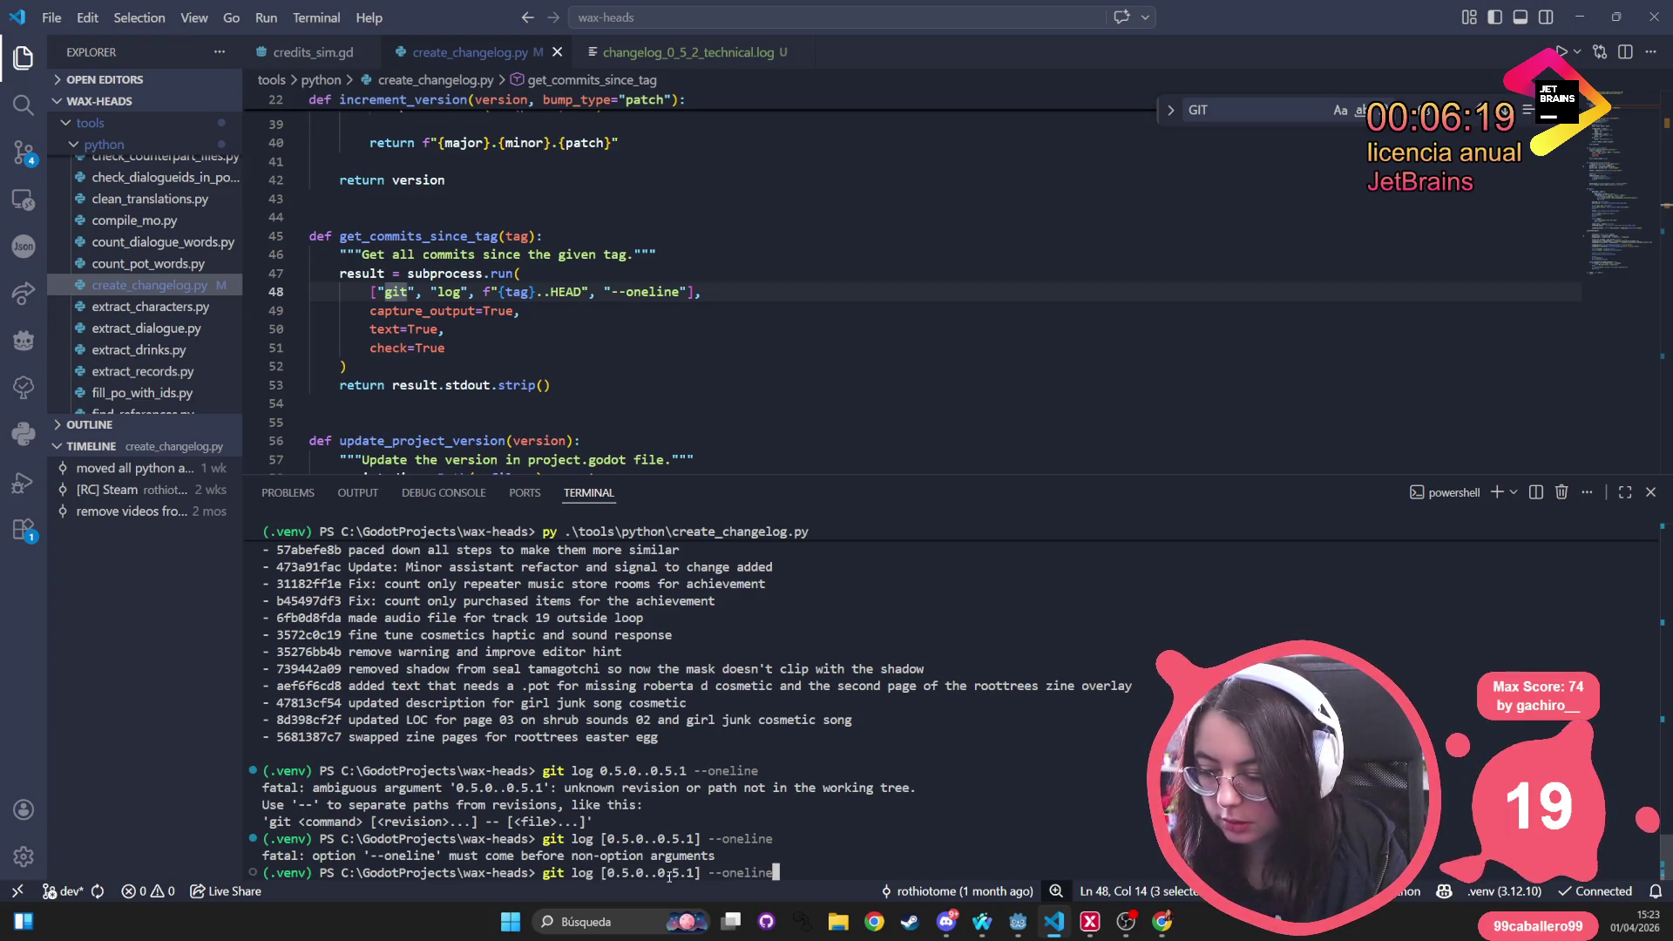
key("BackSpace")
key("BackSpace")
key("BackSpace")
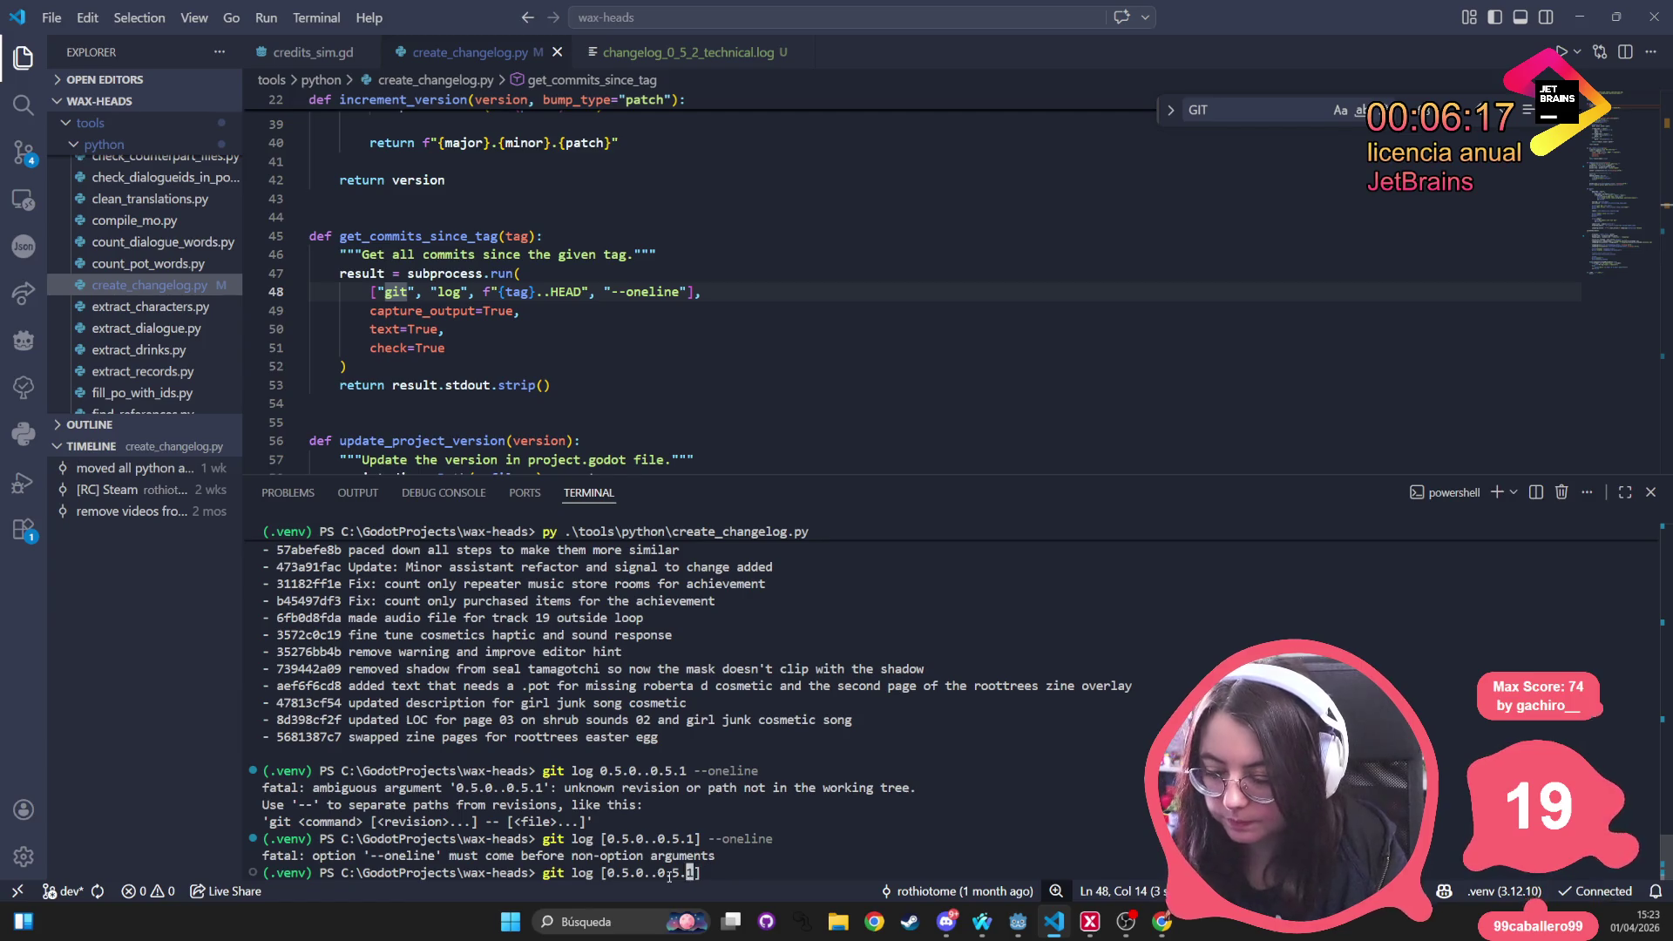
key("Left")
key("Left")
key("Left")
key("Left")
key("Left")
key("Left")
key("Right")
key("Right")
type("--onle")
key("BackSpace")
key("BackSpace")
type("eline")
key("Return")
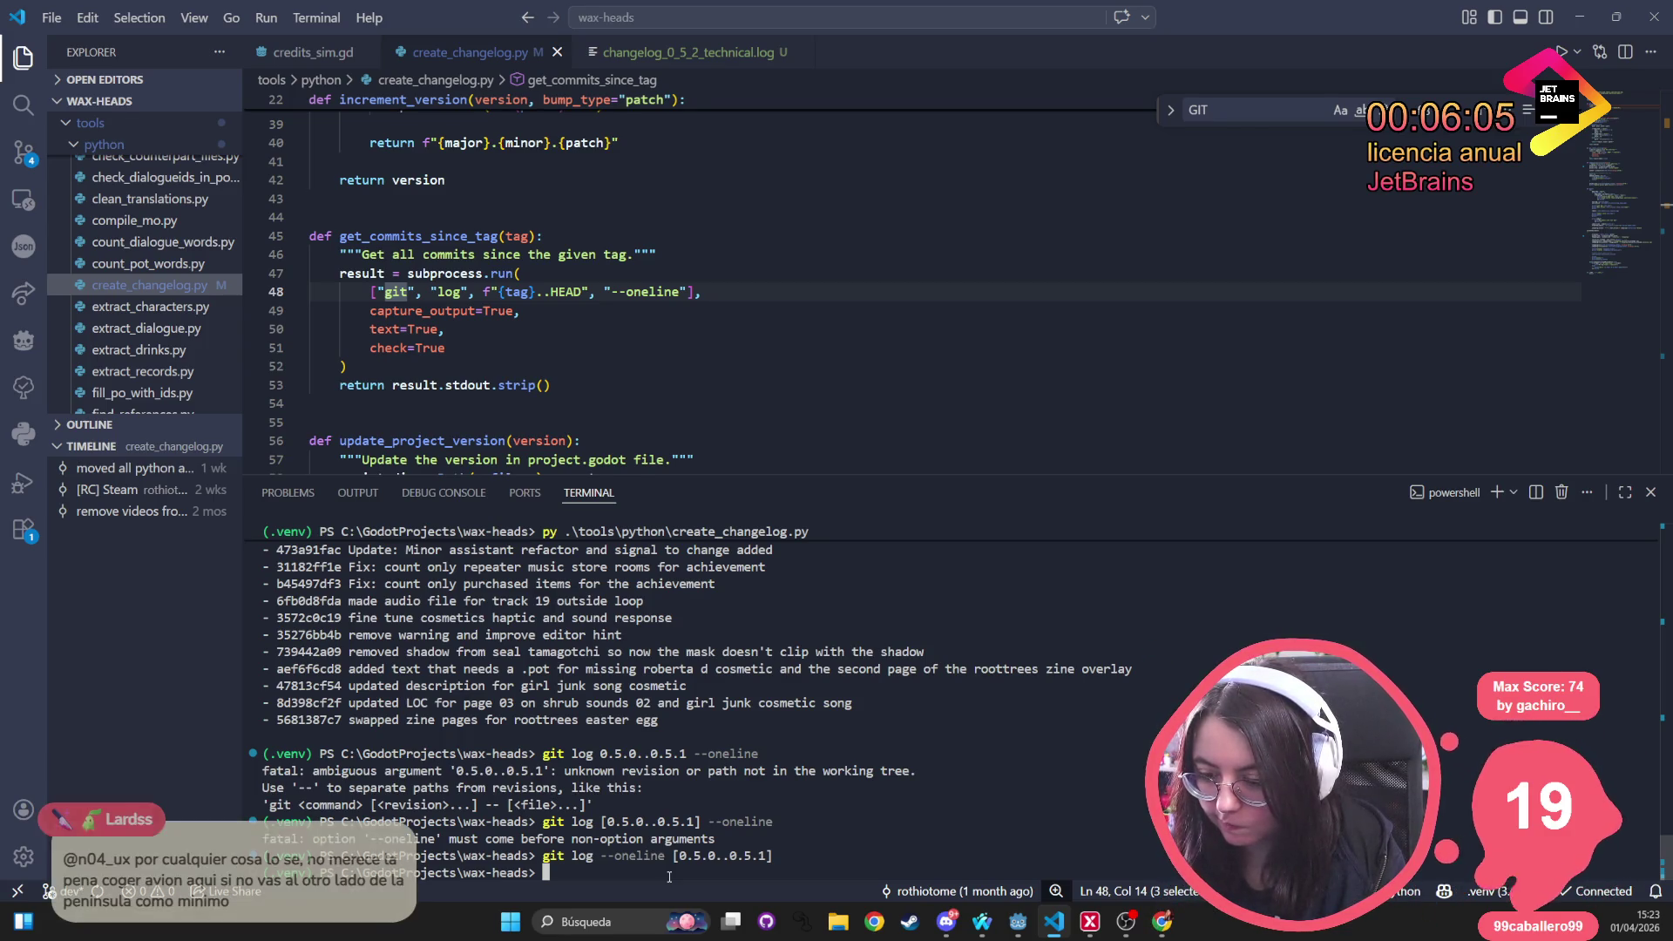
Try the range 0.5.0..HEAD instead of 0.5.0..0.5.1
key("Up")
key("Left")
key("Left")
key("Left")
key("Left")
key("Right")
key("Right")
key("Left")
key("Delete")
key("Delete")
key("Delete")
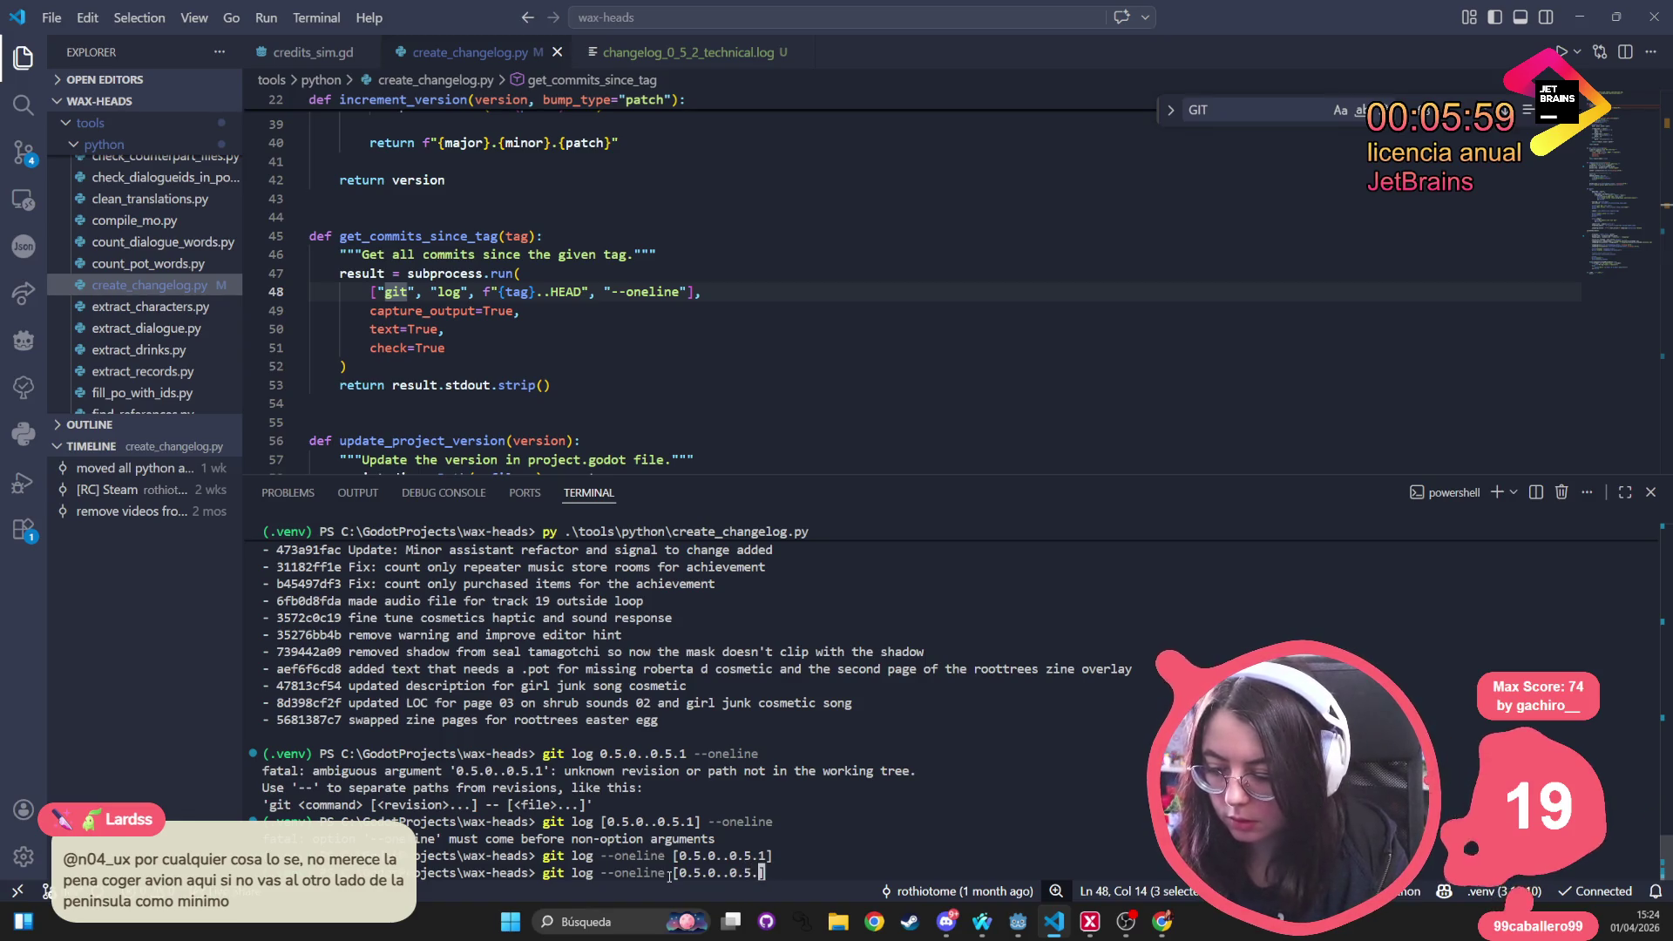
type("HEAD")
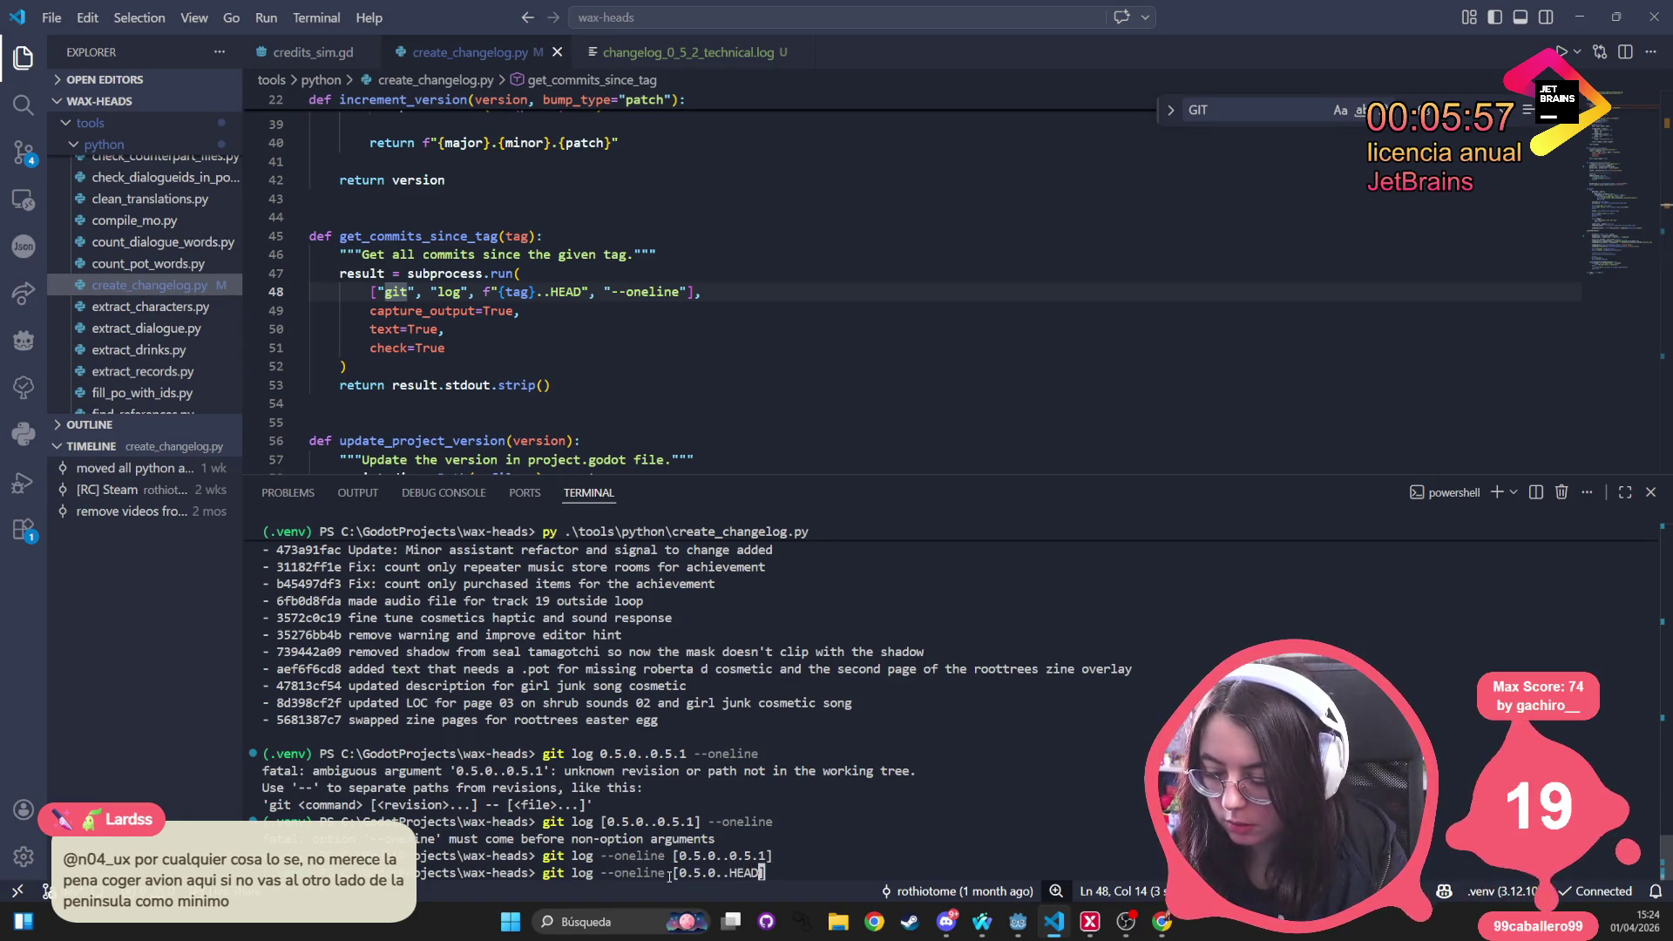
key("Return")
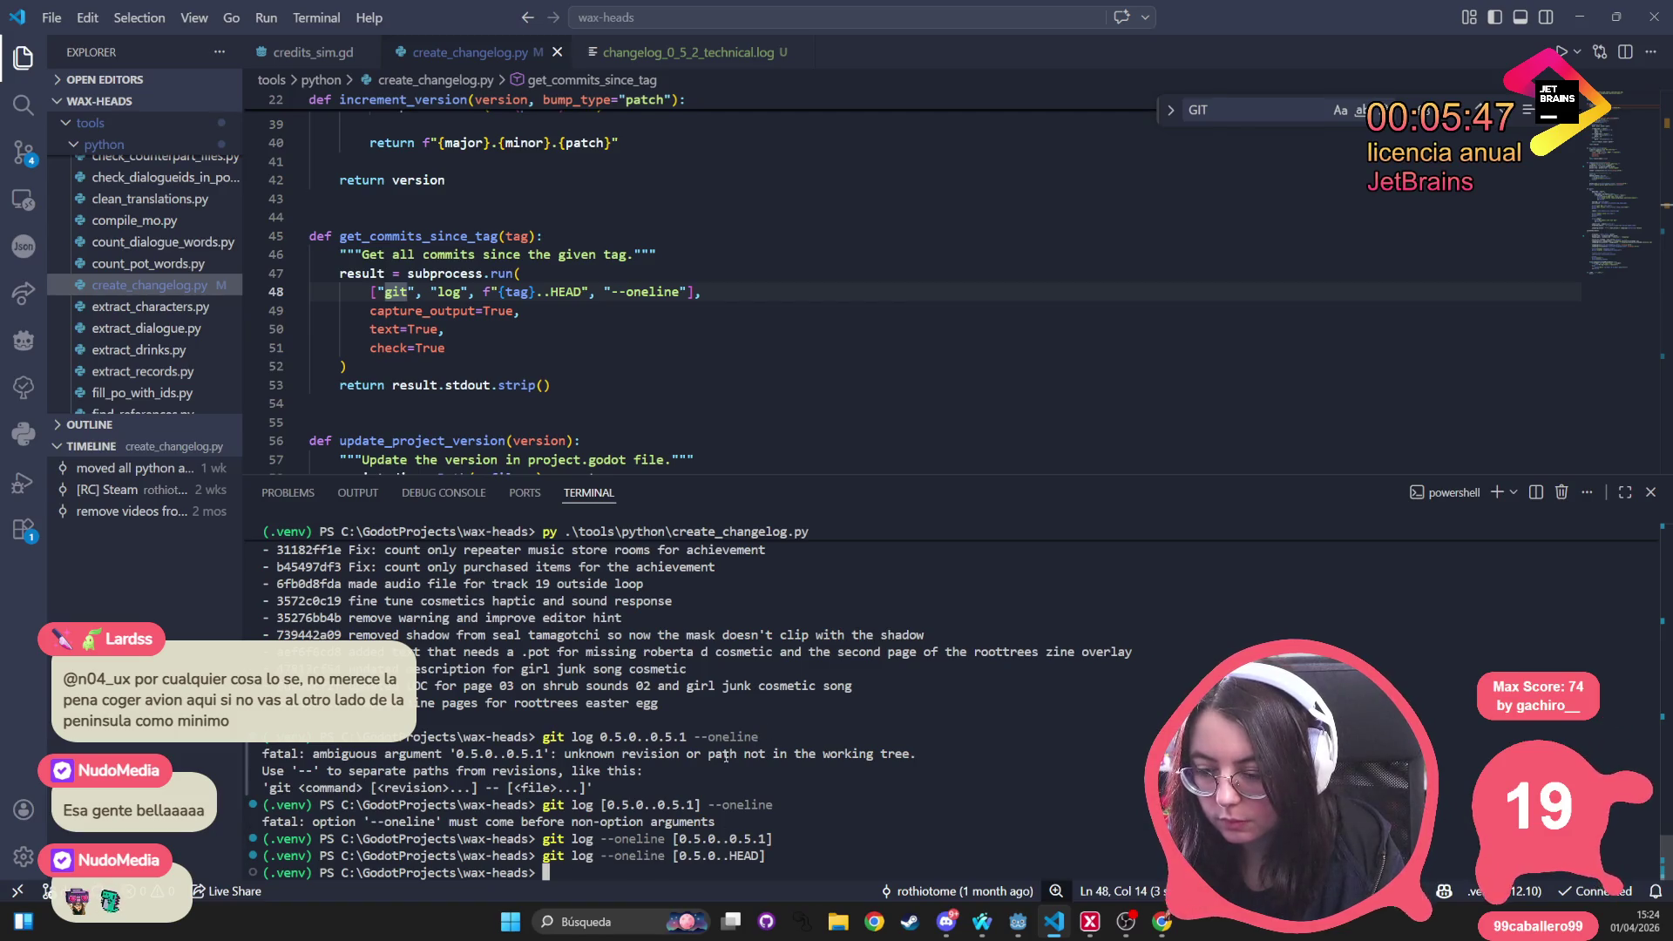
Paste the bracketed git log command at the prompt and ask the terminal assistant about it
left_click_drag(764, 737, 542, 736)
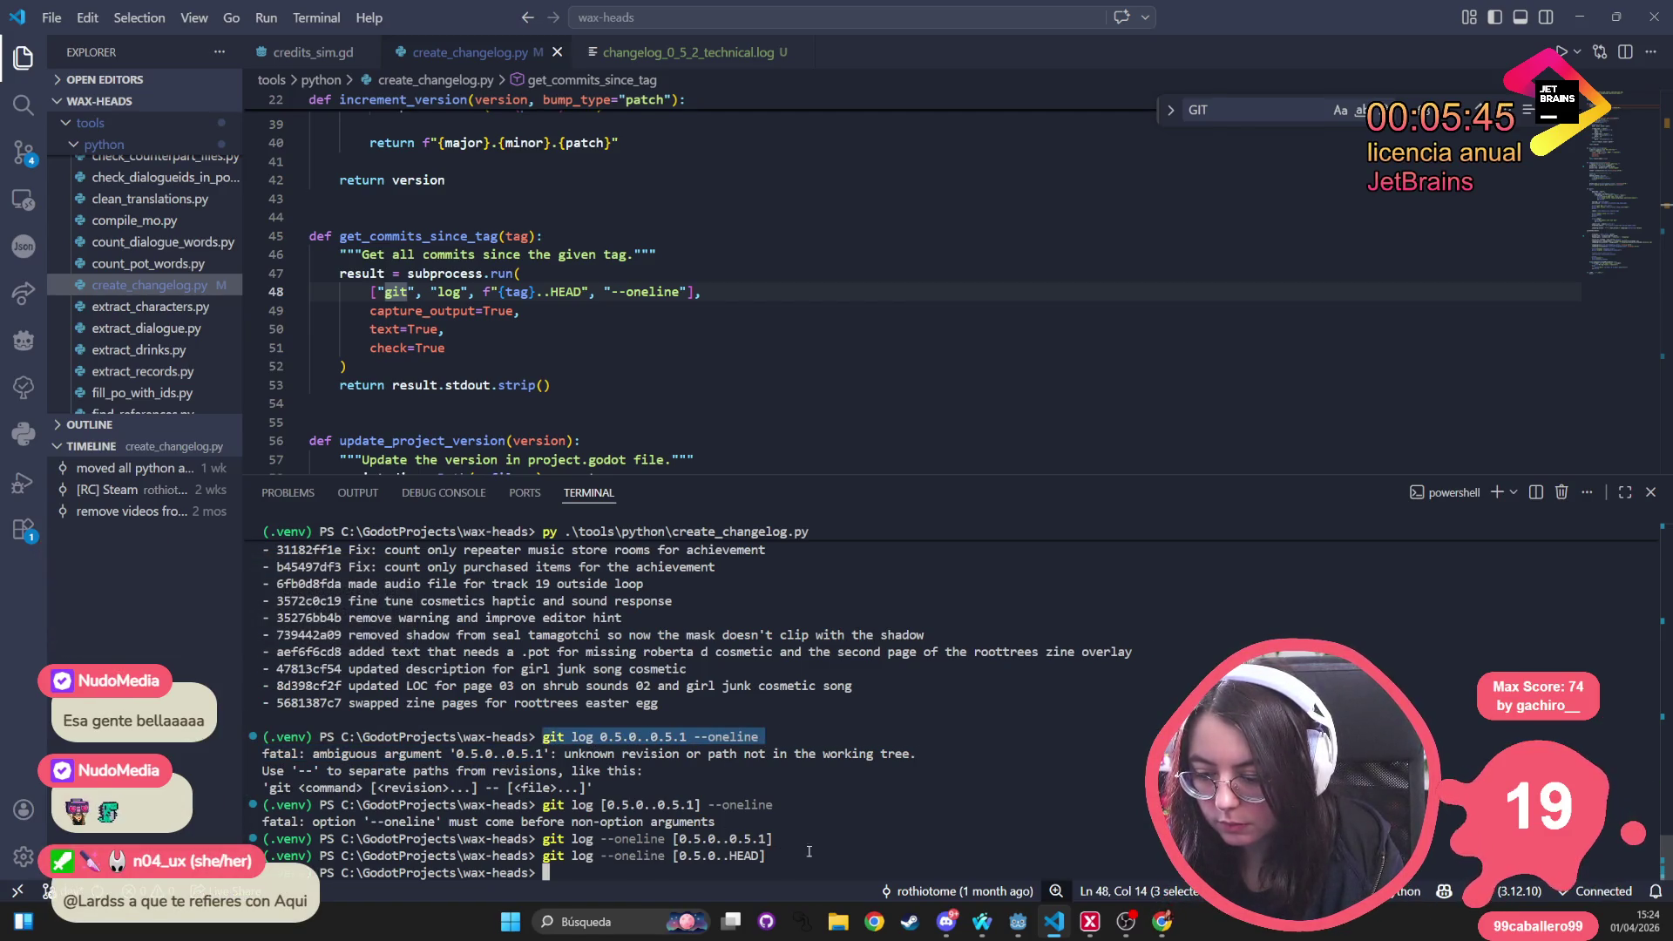
left_click(804, 853)
mouse_move(794, 838)
left_mouse_down()
mouse_move(542, 838)
mouse_move(780, 840)
left_mouse_up()
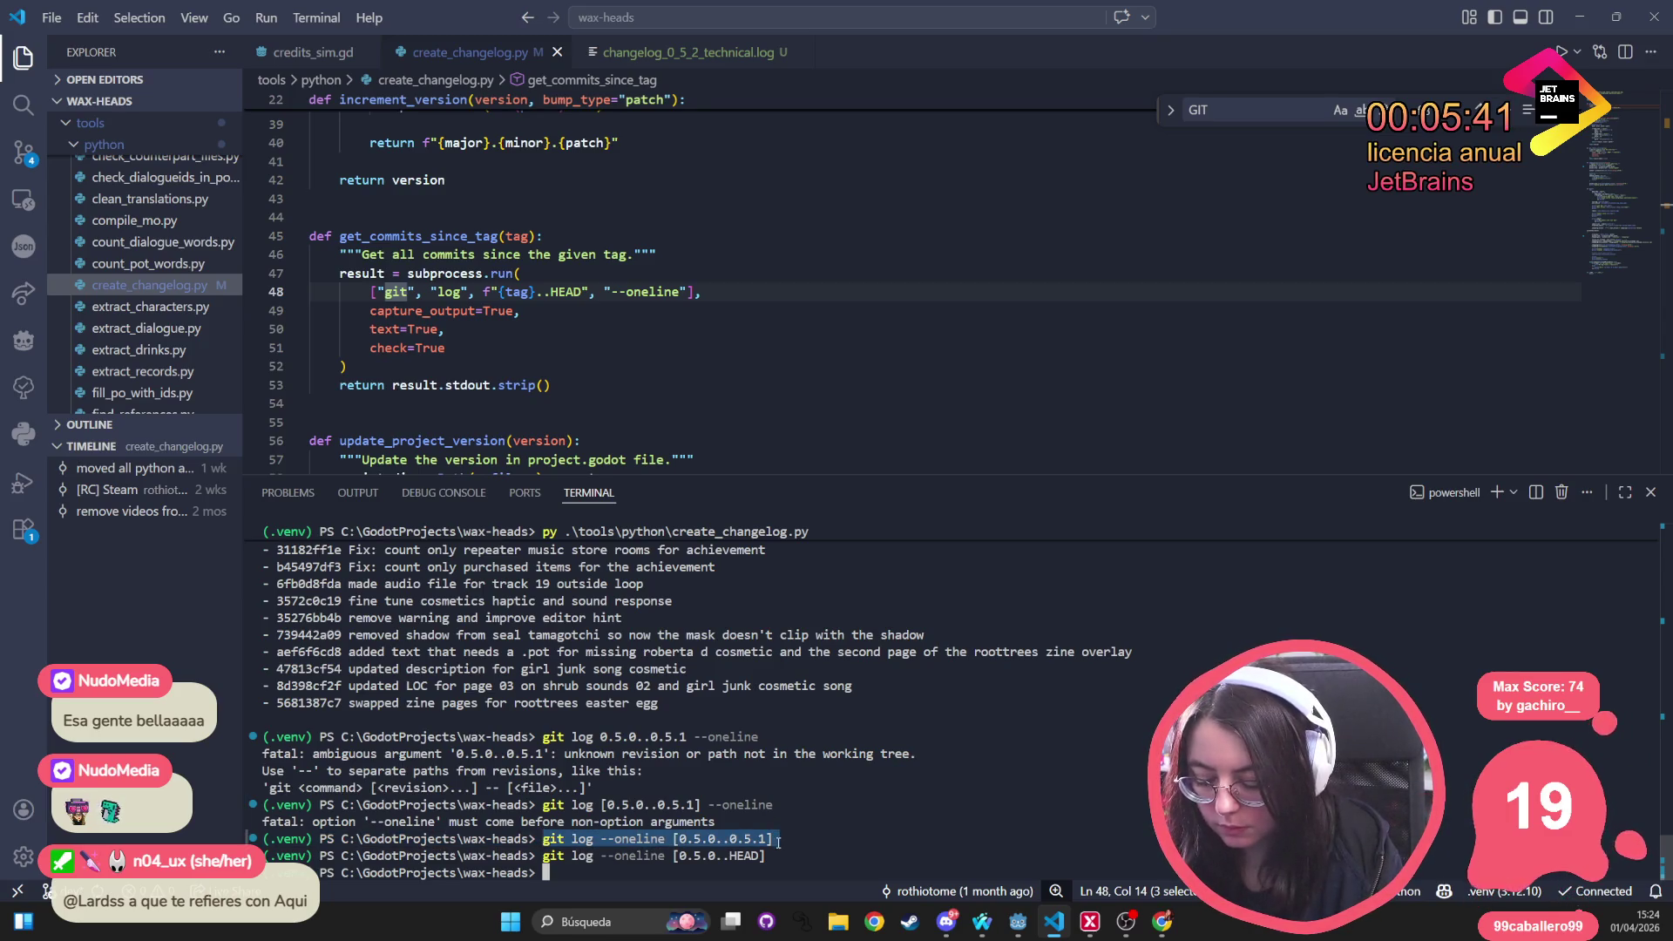
key("ctrl+c")
key("ctrl+v")
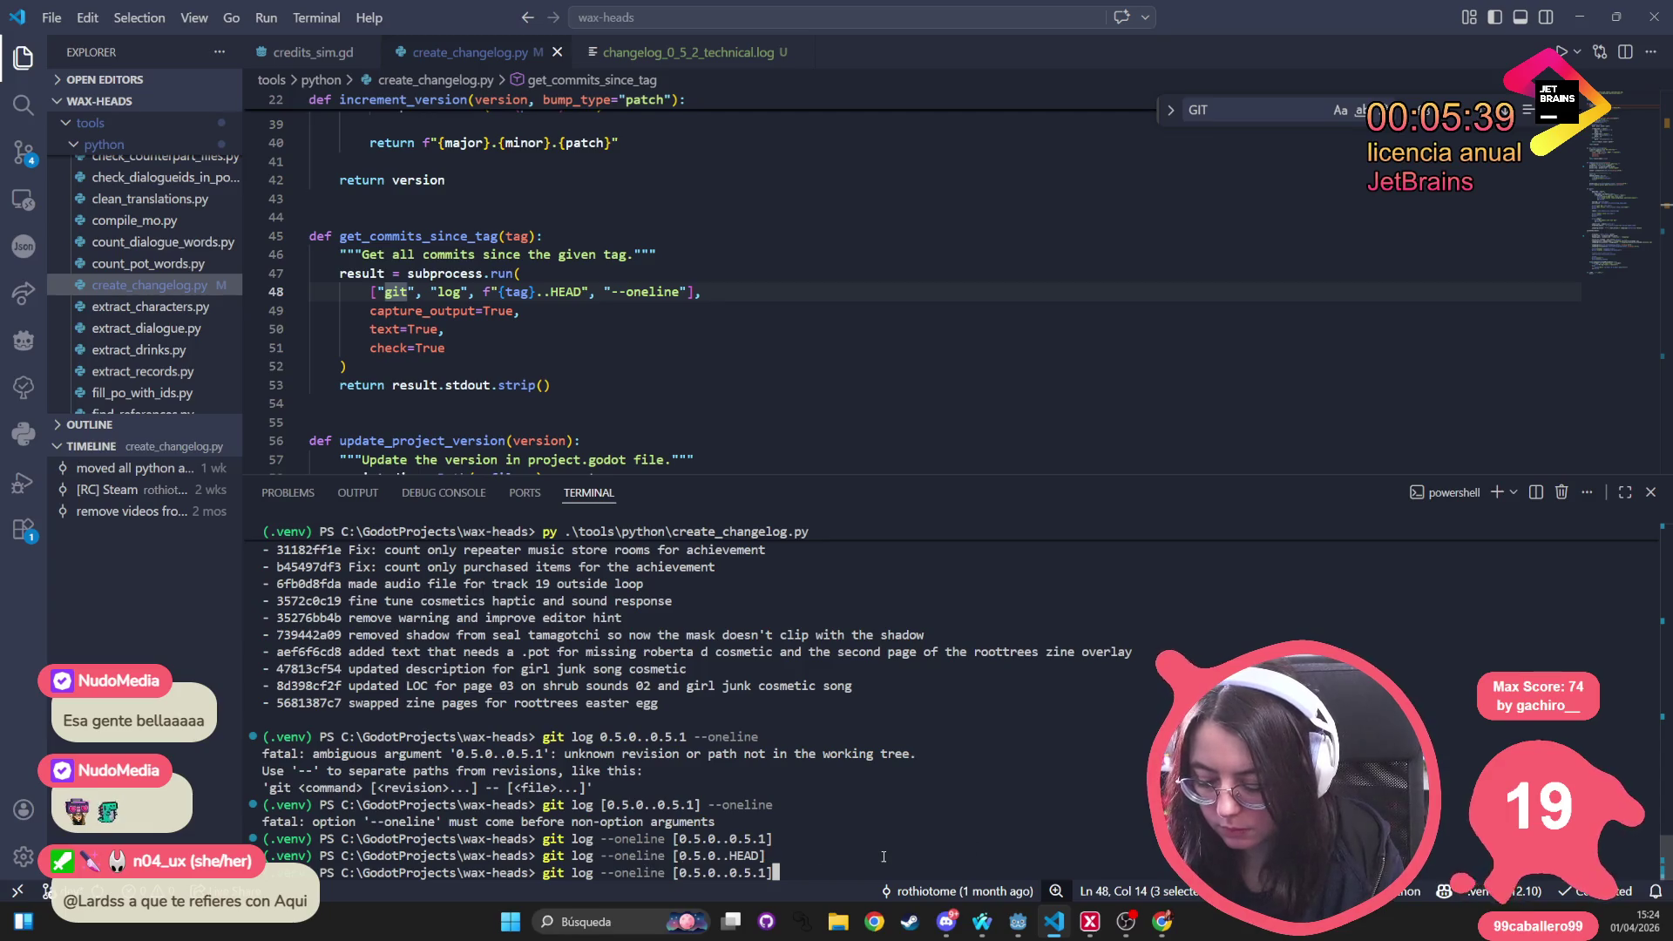
key("ctrl+i")
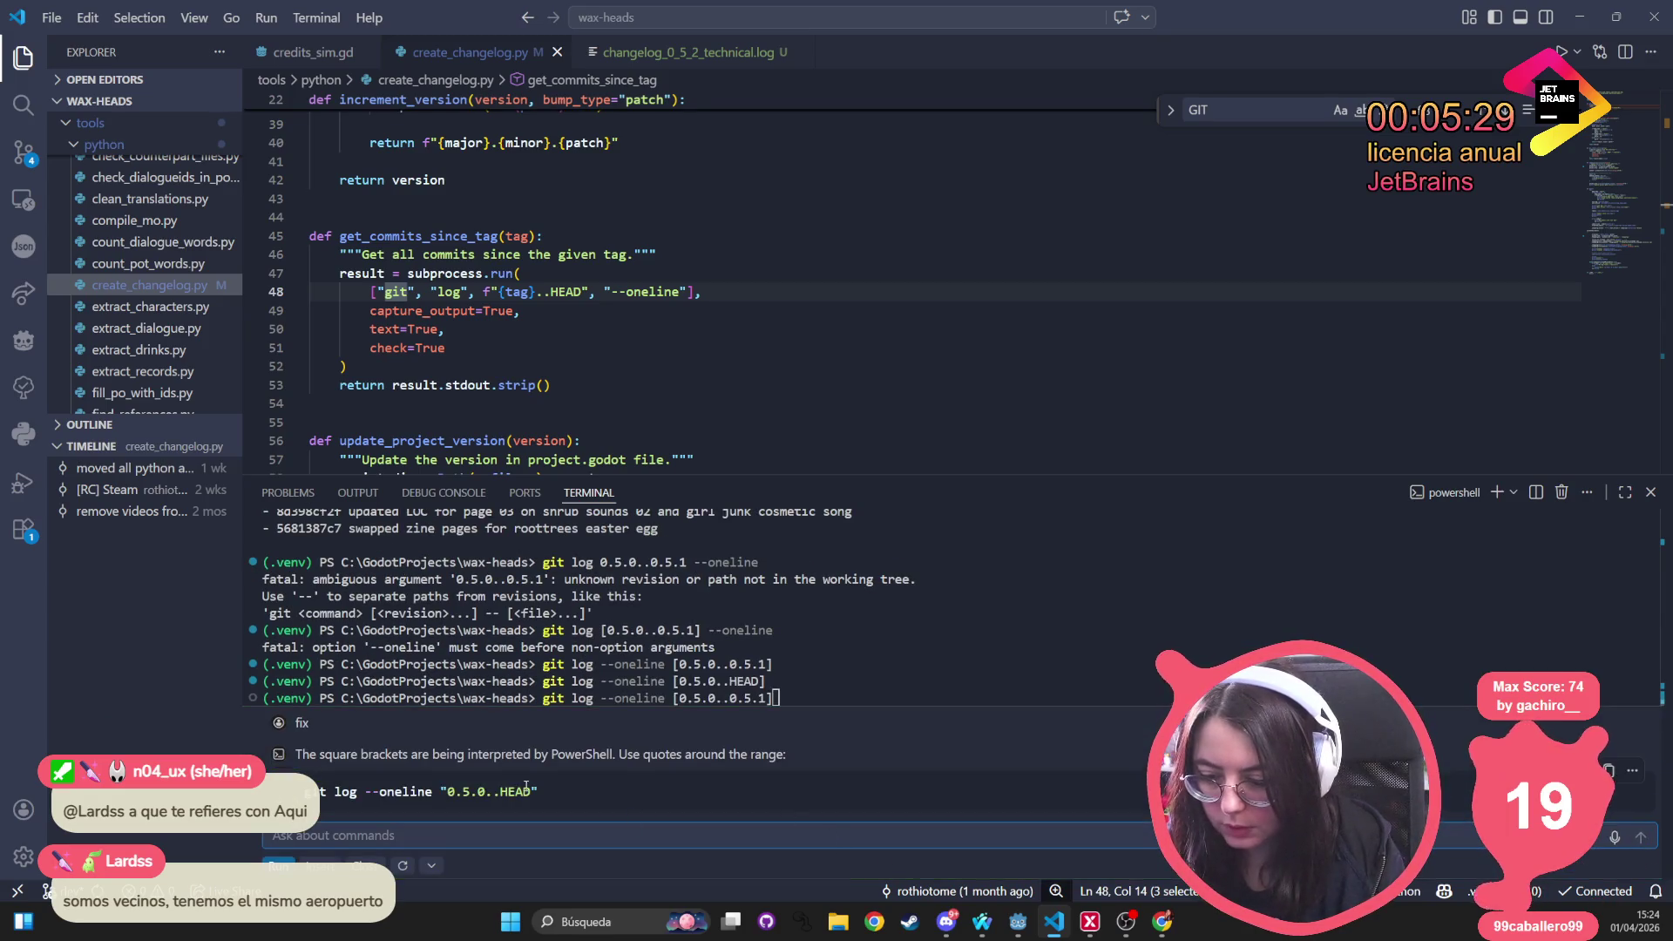
type("fix")
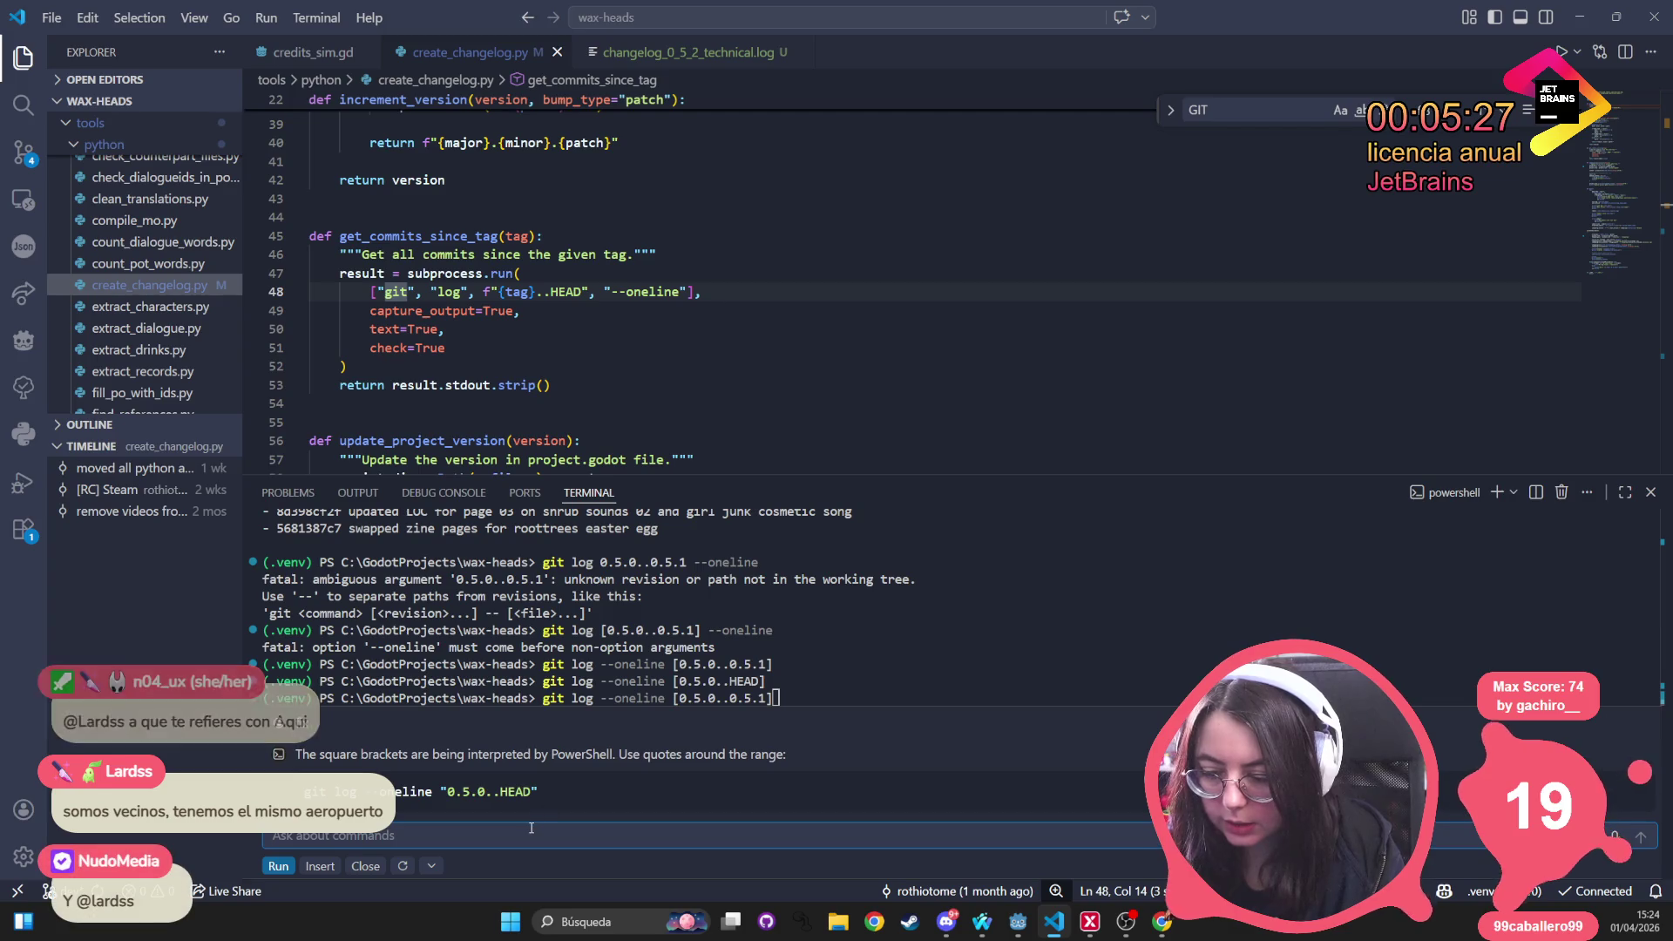
left_click(532, 828)
Ask the assistant about the 0.5.0 to 0.5.1 range and run its suggested quoted git log command
type("b")
key("BackSpace")
type("no head")
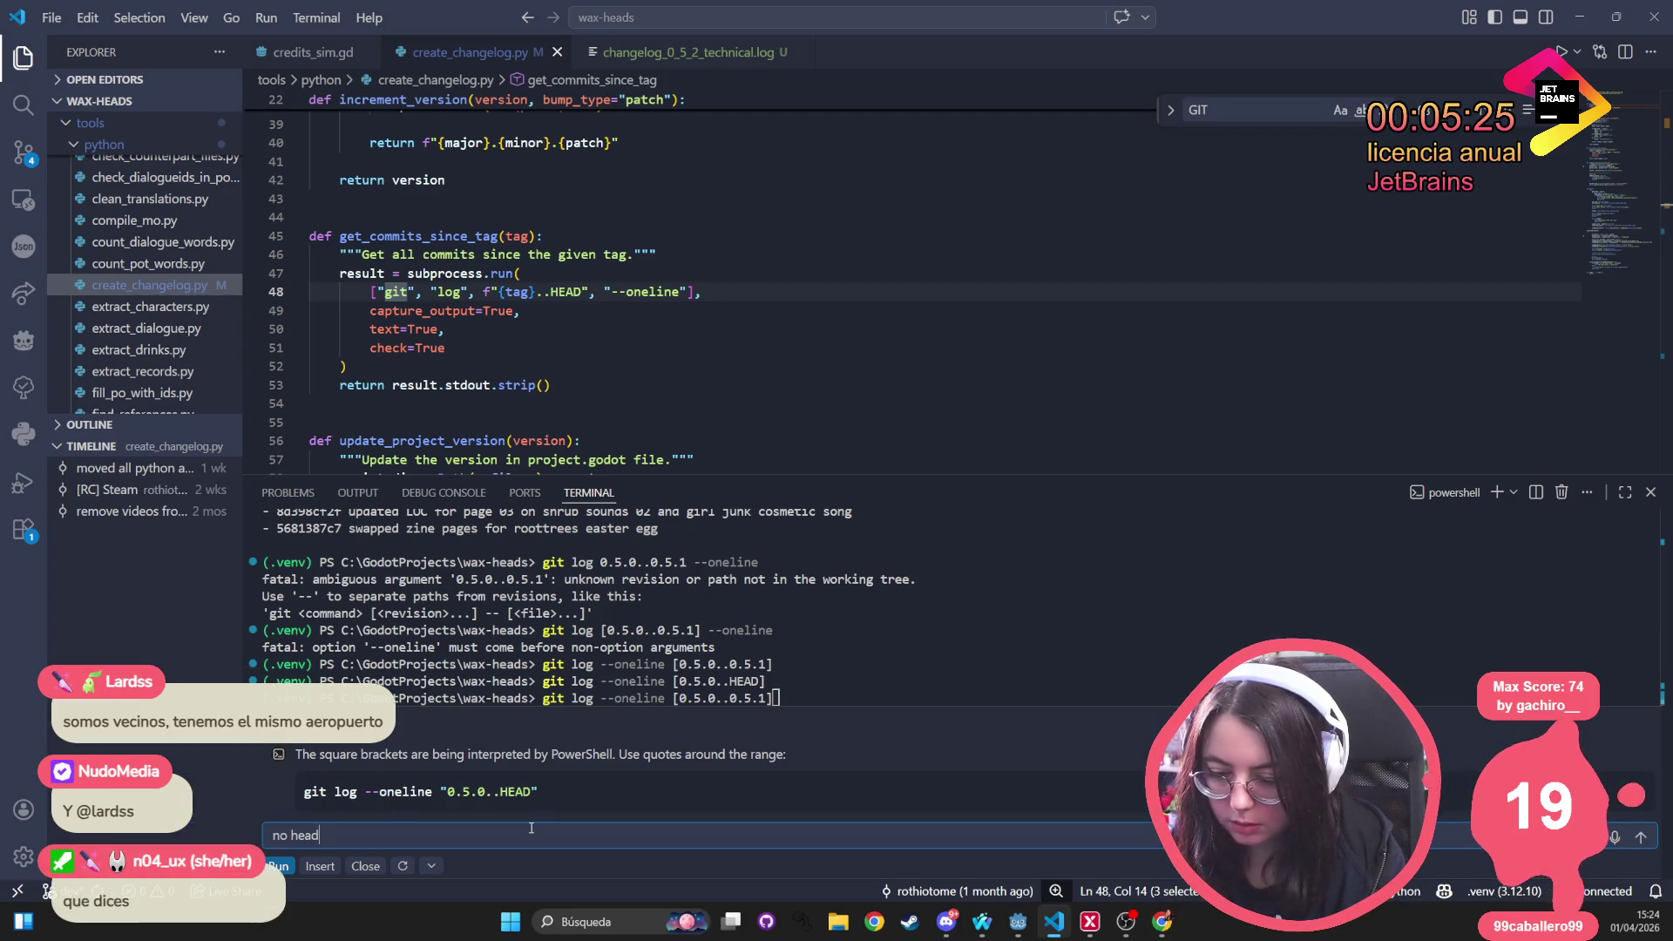
type(" b.4")
type("5.")
type("o ")
type(".")
type("1")
key("Return")
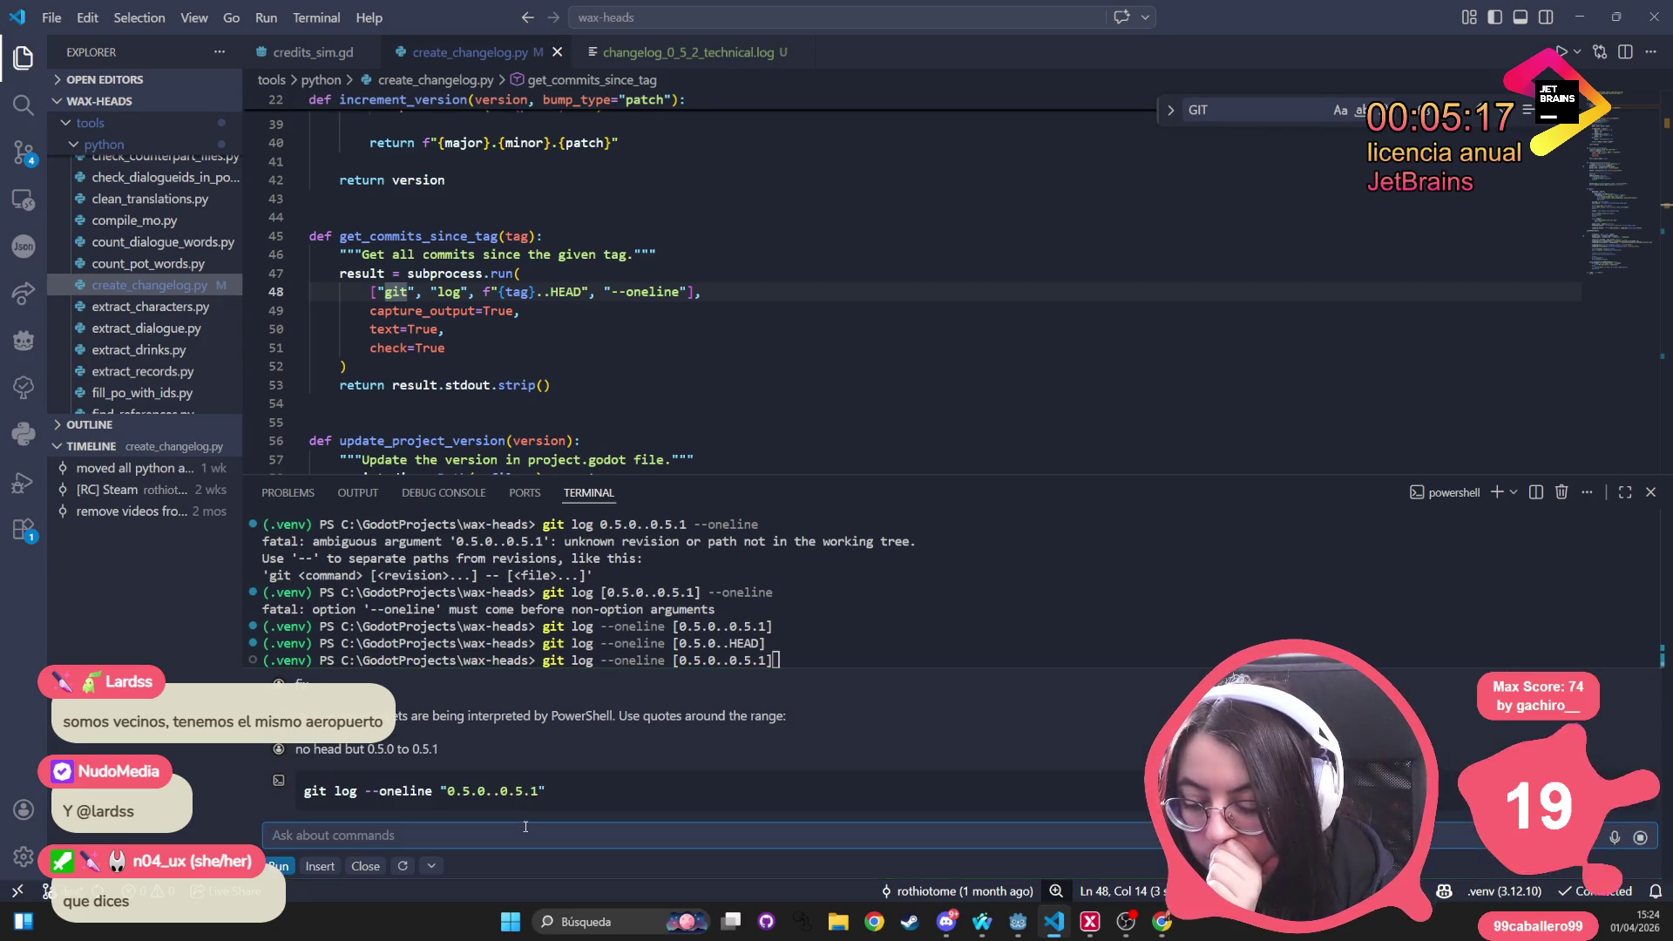
triple_click(549, 789)
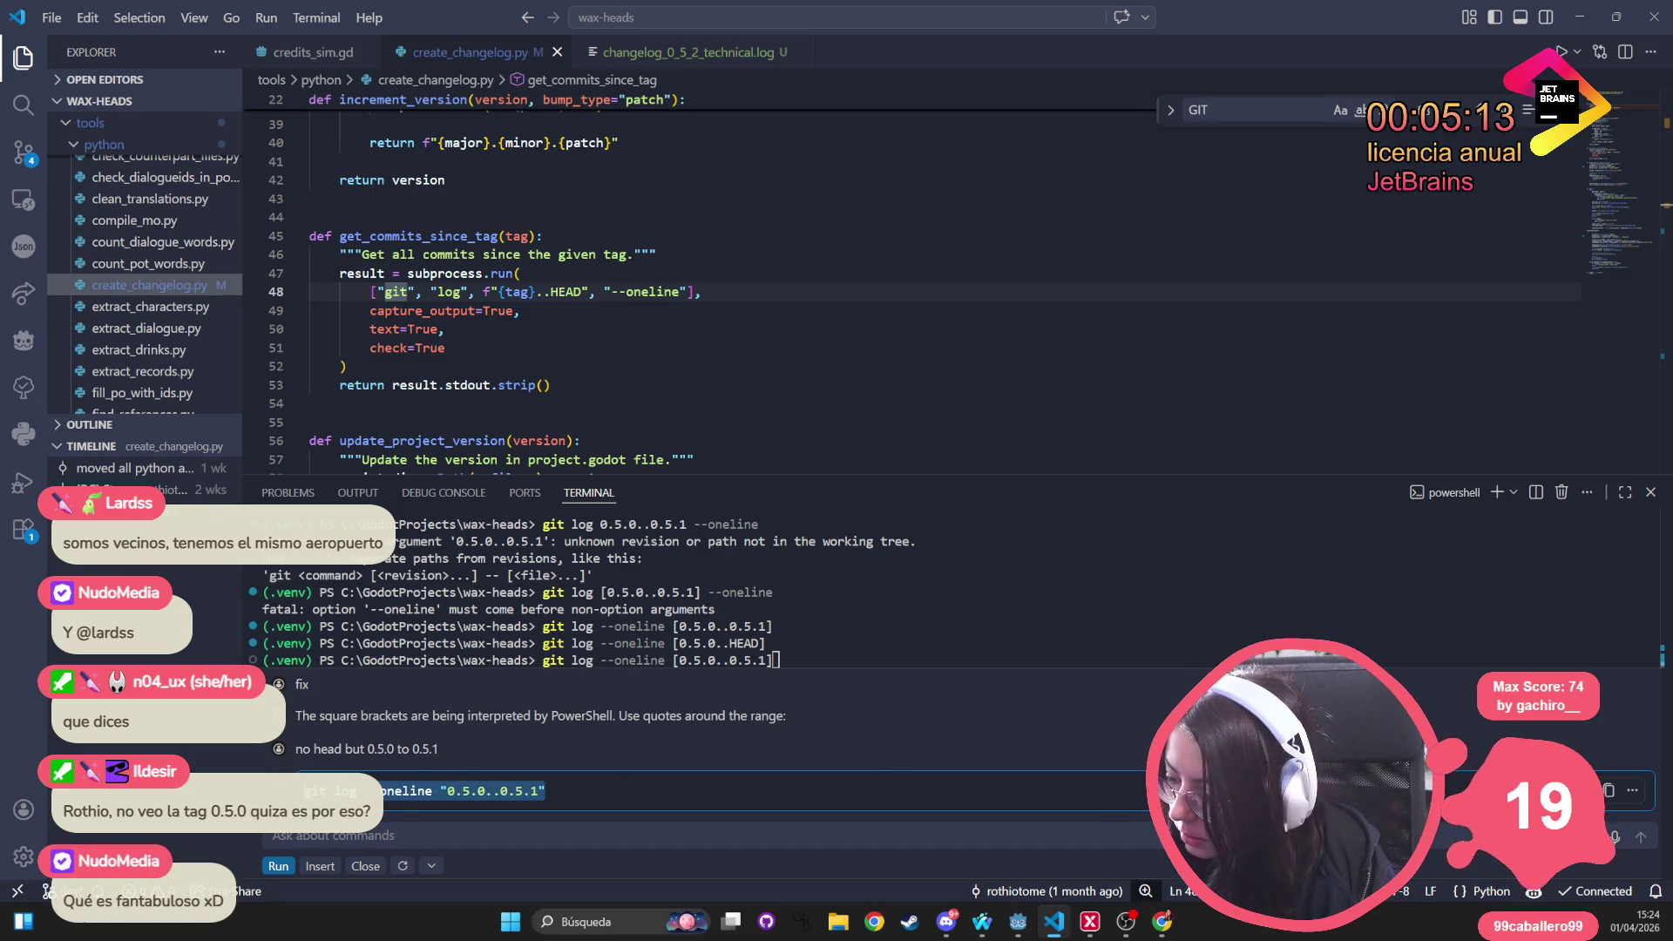
key("ctrl+alt+Return")
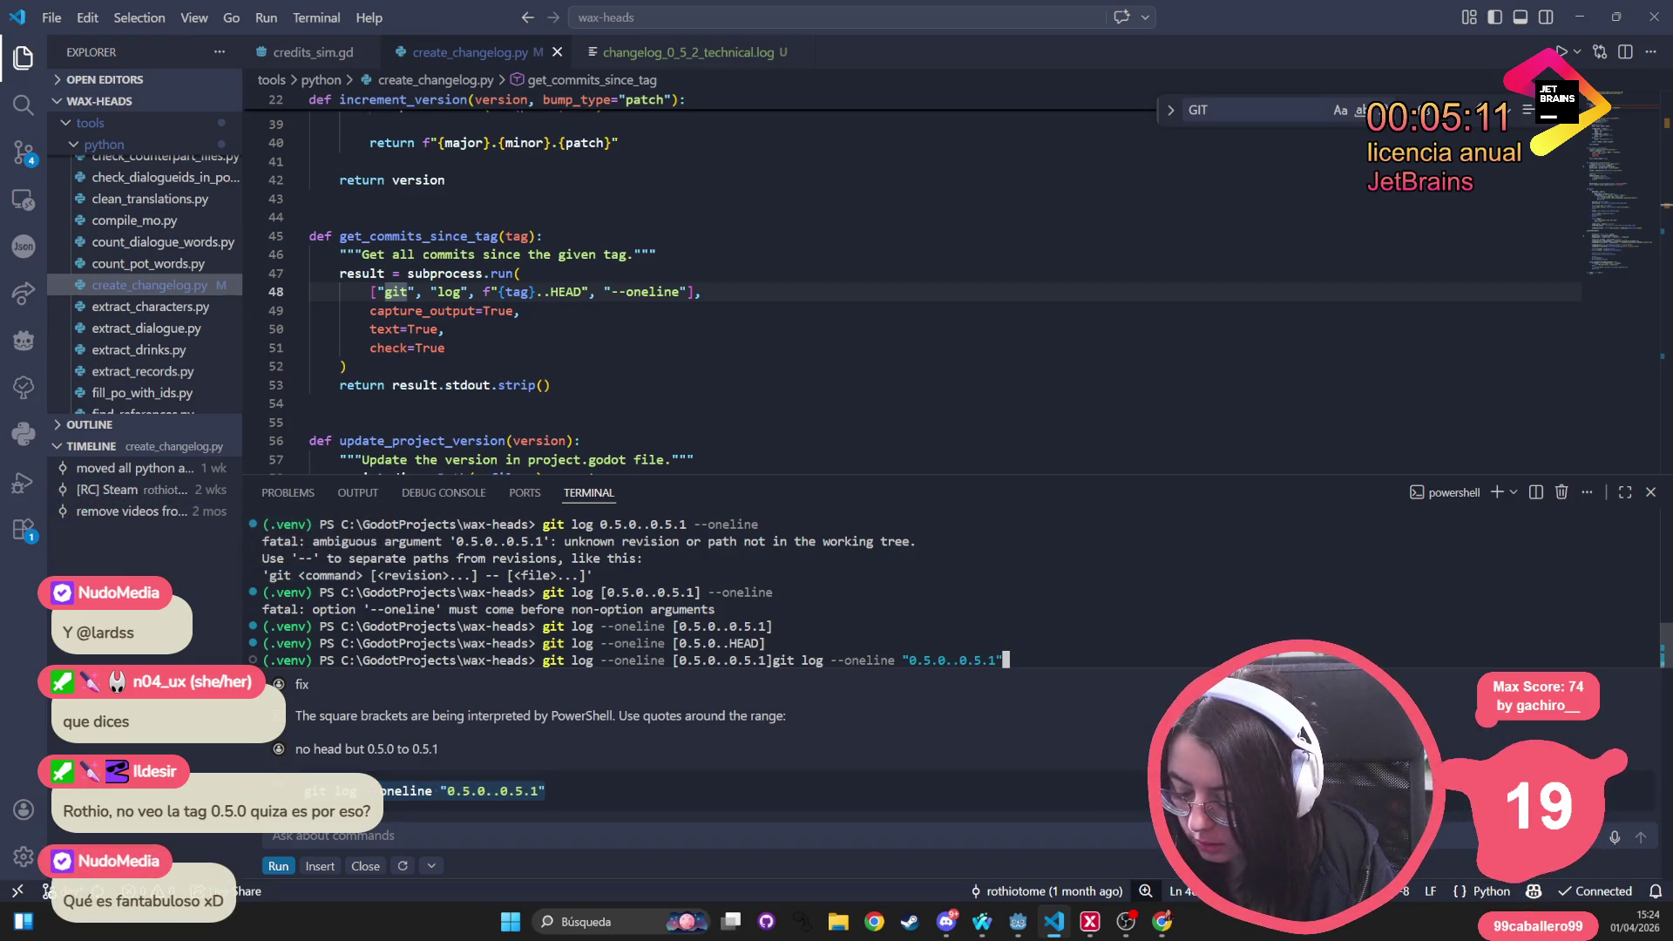
key("Return")
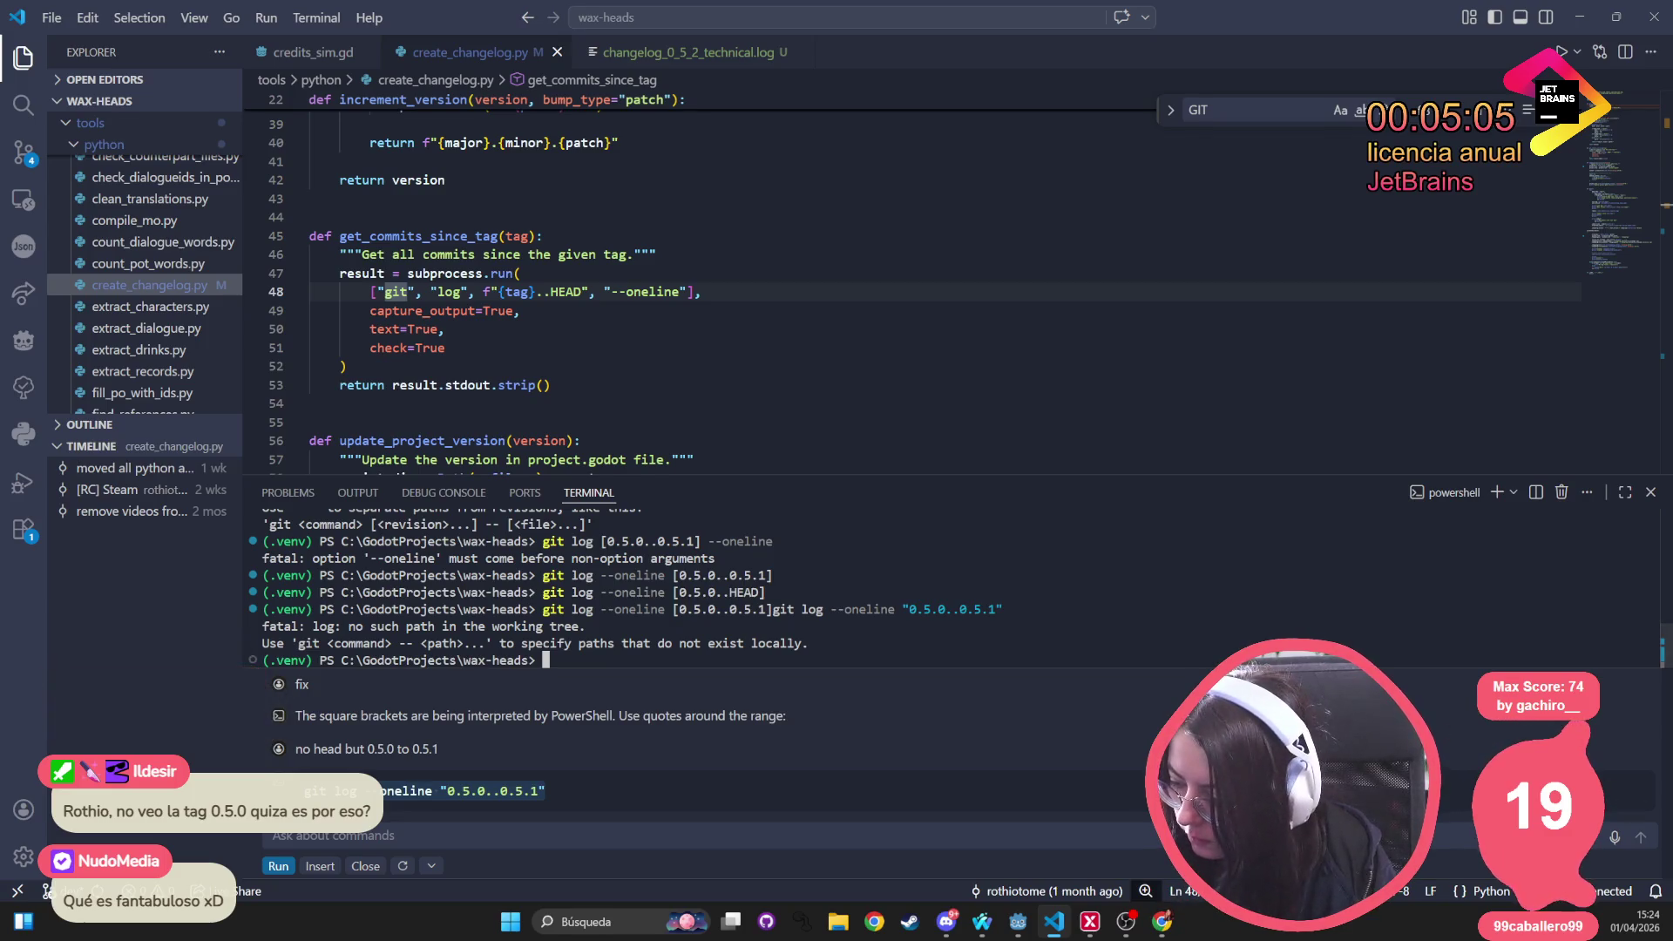
Rerun git log --oneline [0.5.0..0.5.1] and switch to the Godot editor
key("Up")
key("Up")
key("Up")
key("Return")
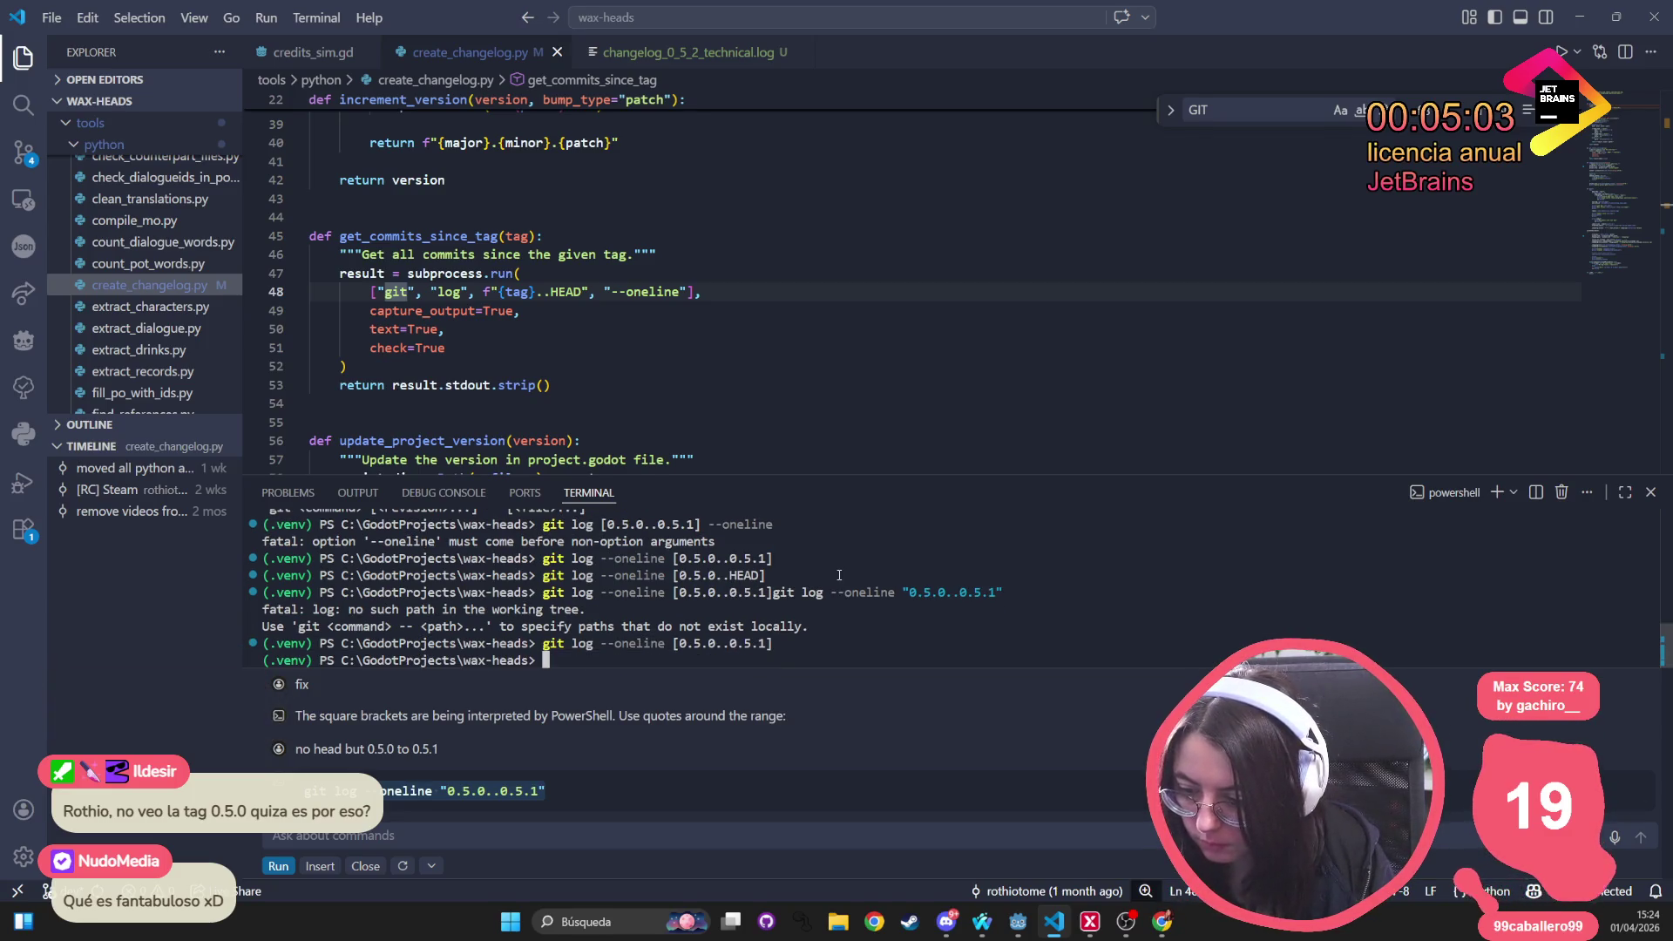
key("alt+Tab")
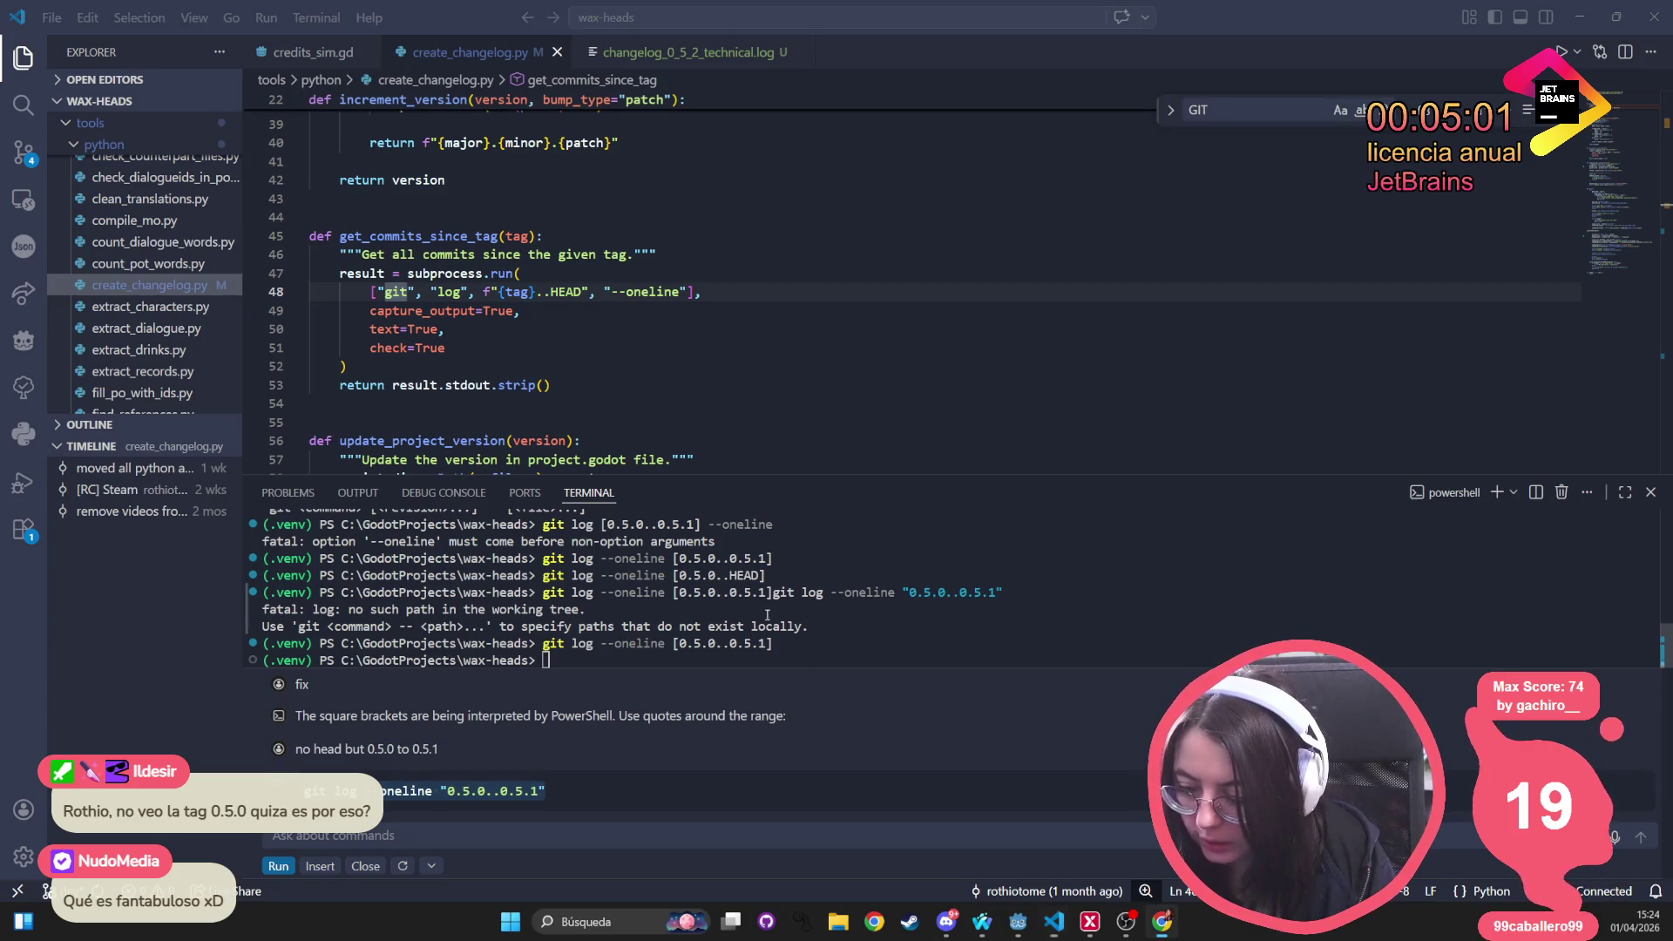
key("alt+Tab")
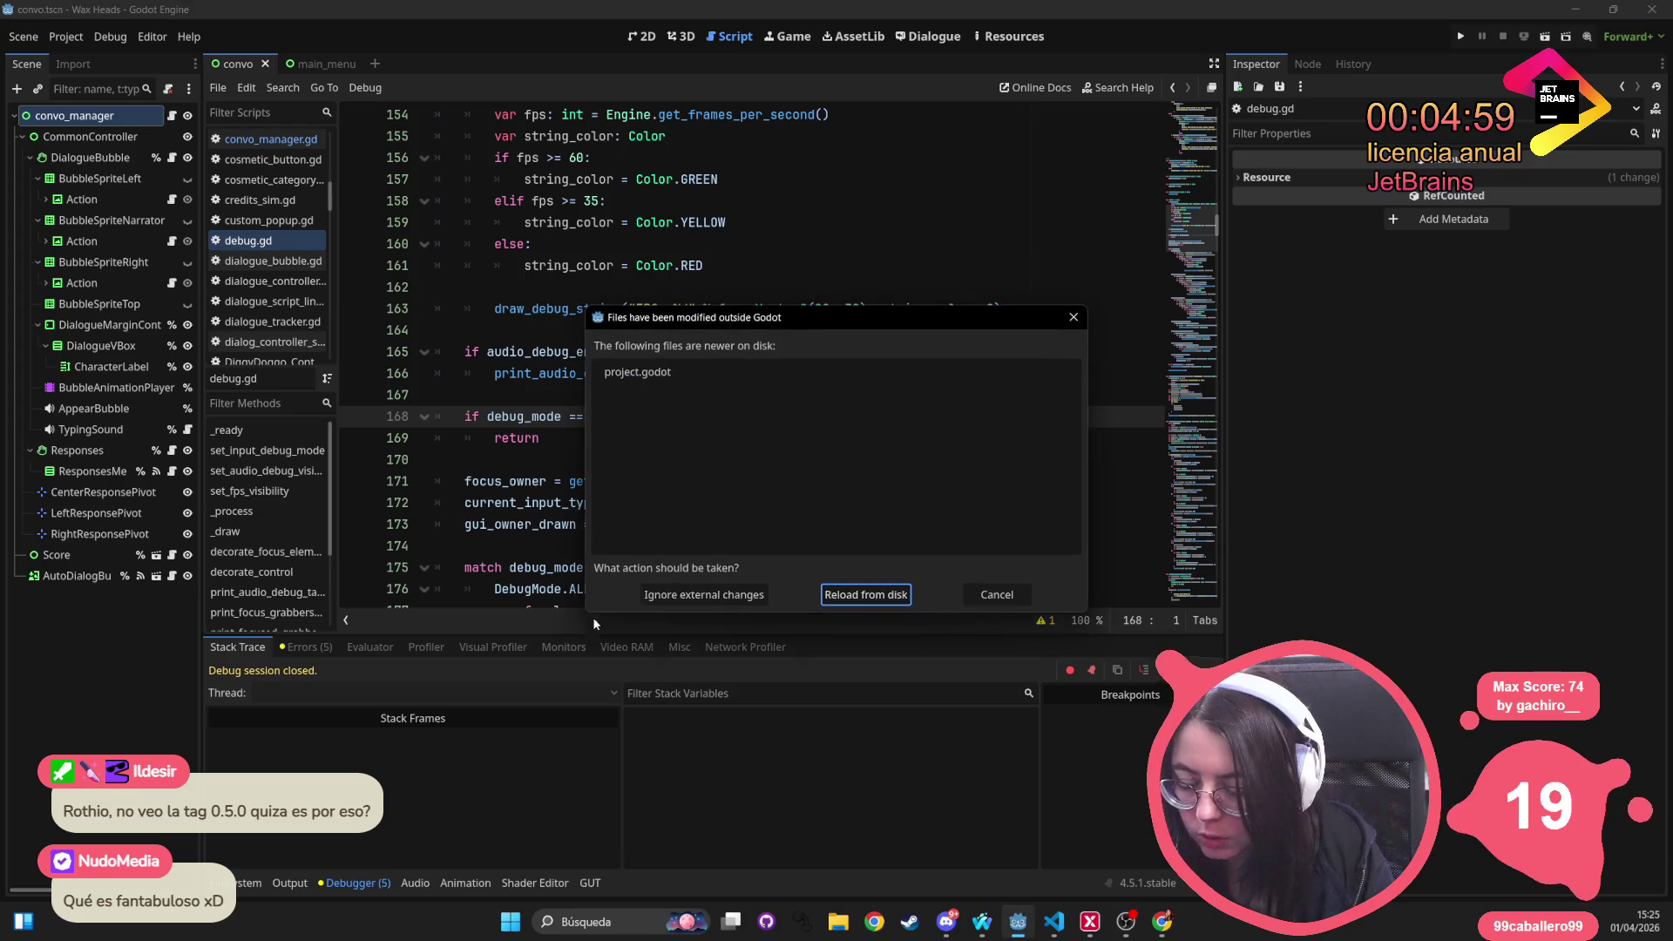
Reload project.godot from disk in Godot, then show GitHub Desktop's commit history
left_click(865, 594)
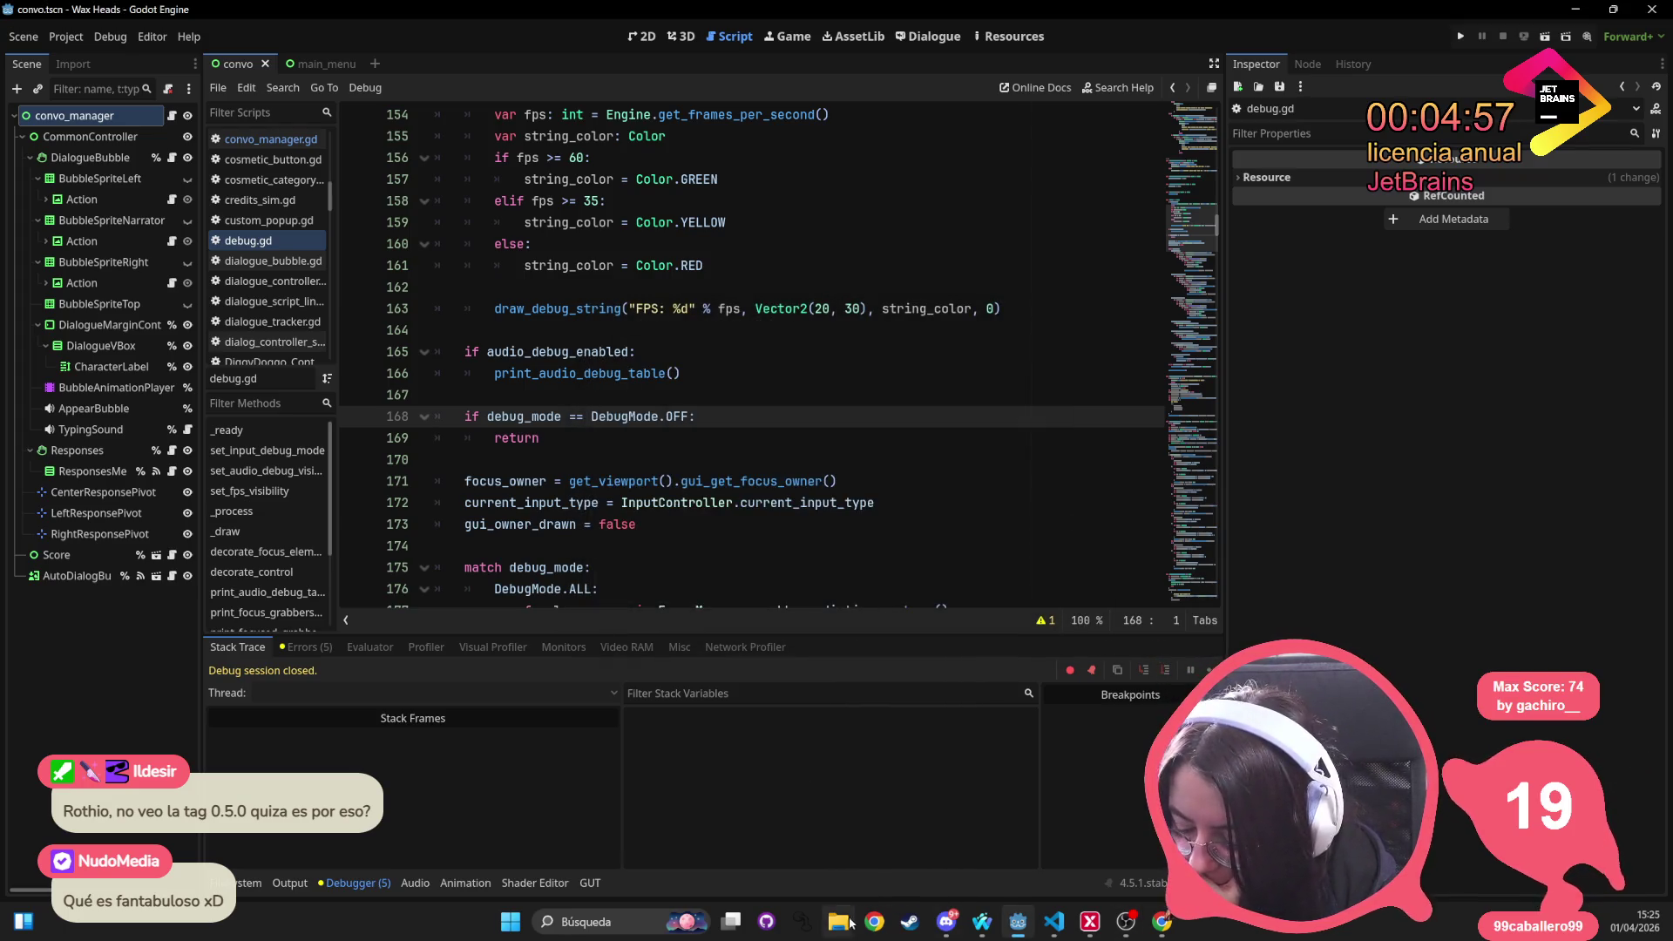
left_click(767, 925)
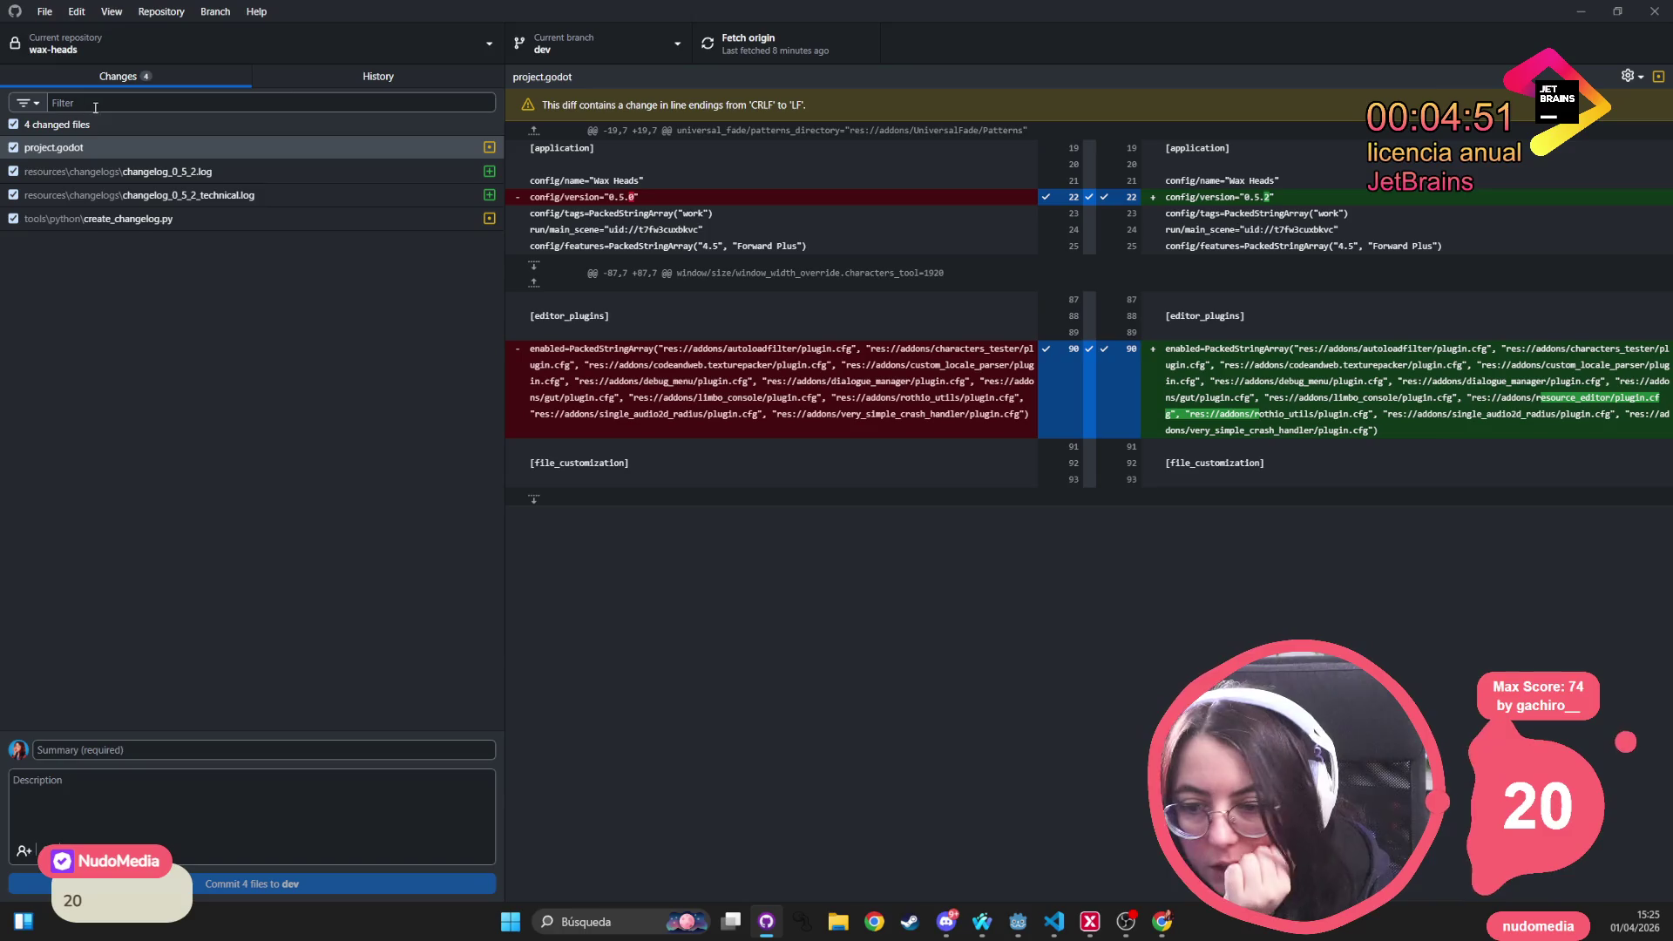
left_click(310, 81)
Find and select the '[RC] fix Limbo reference misspelled' commit in the history
scroll(276, 476, "down", 8)
scroll(284, 500, "down", 4)
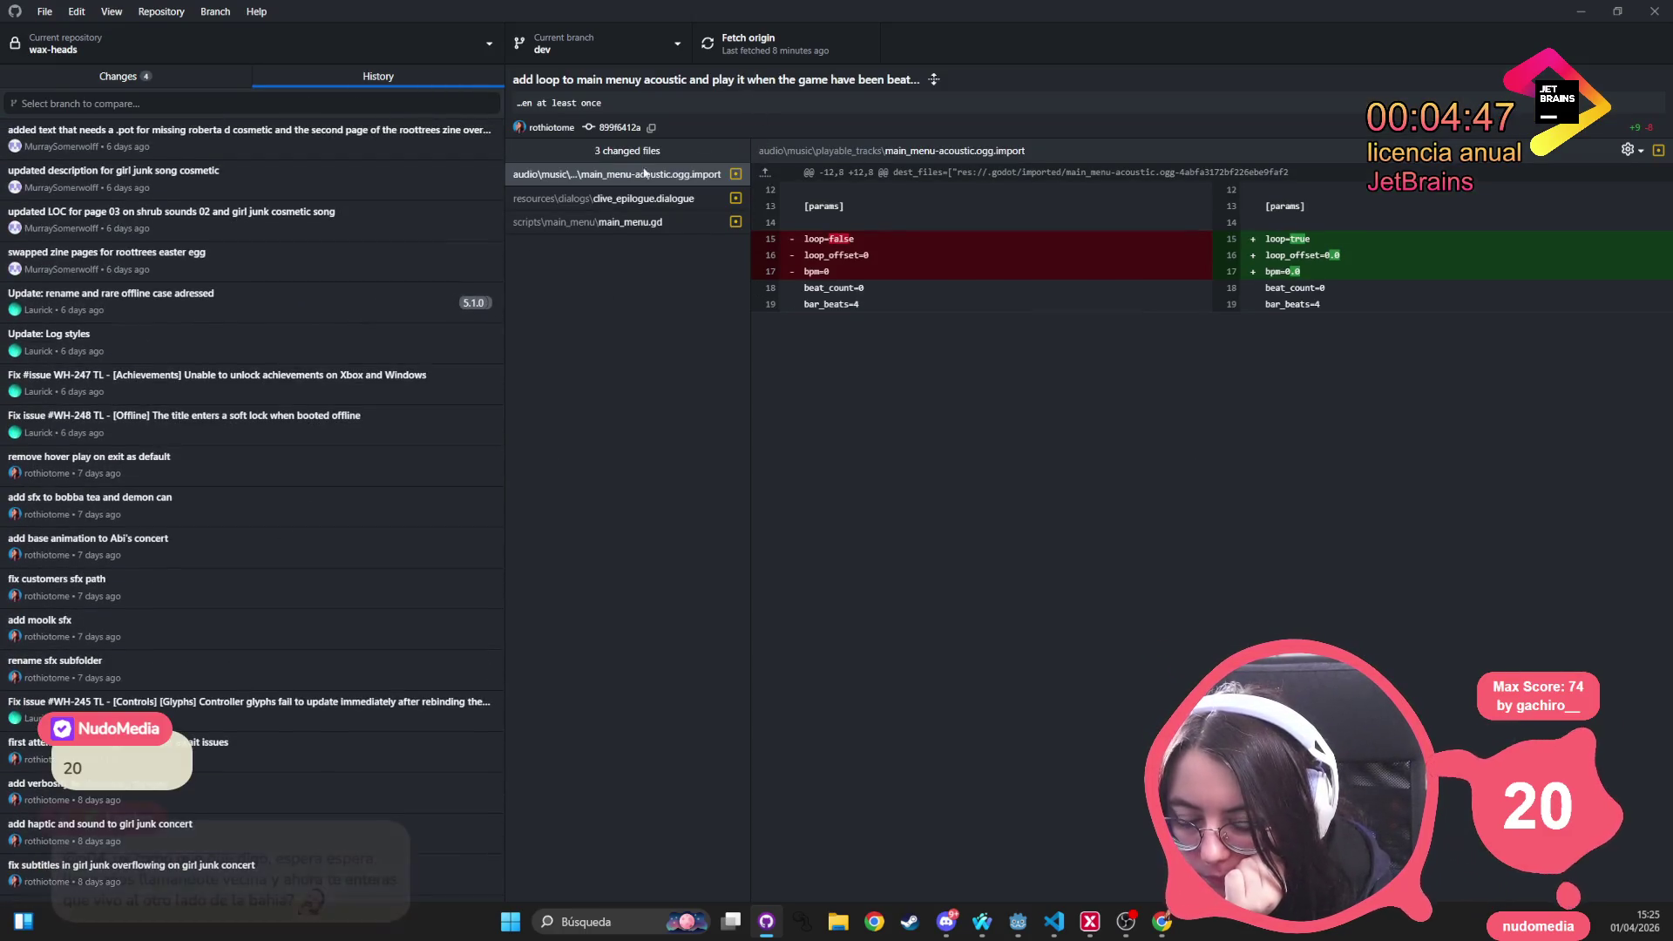
scroll(291, 478, "down", 20)
scroll(292, 481, "down", 10)
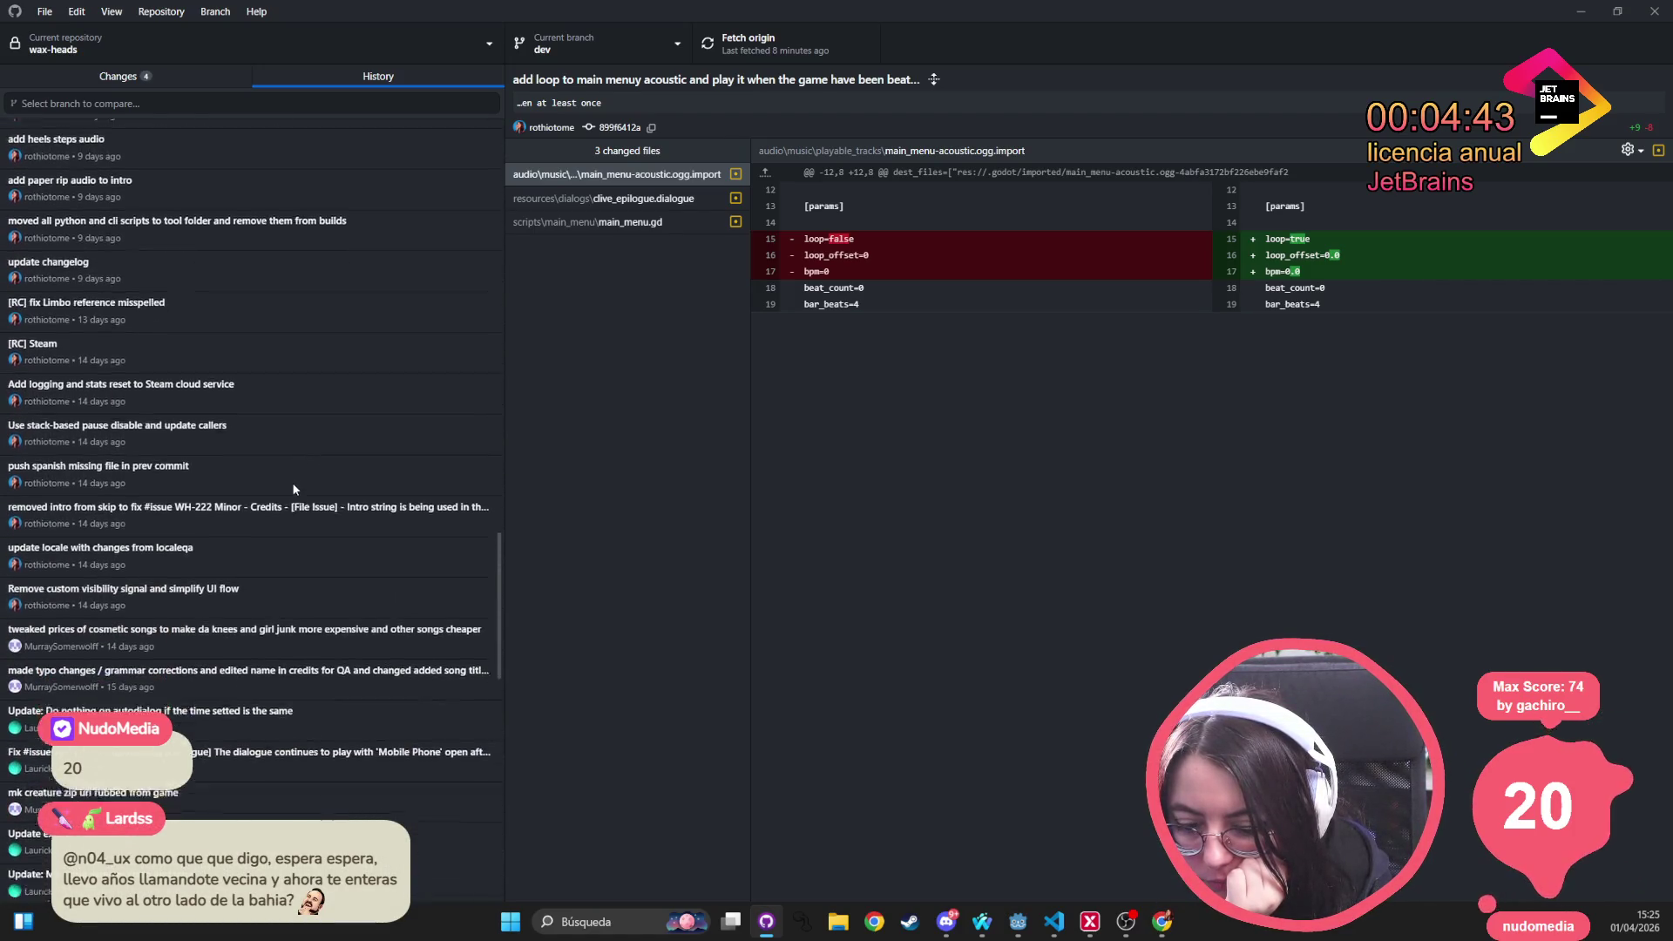
scroll(292, 489, "down", 5)
scroll(248, 671, "up", 8)
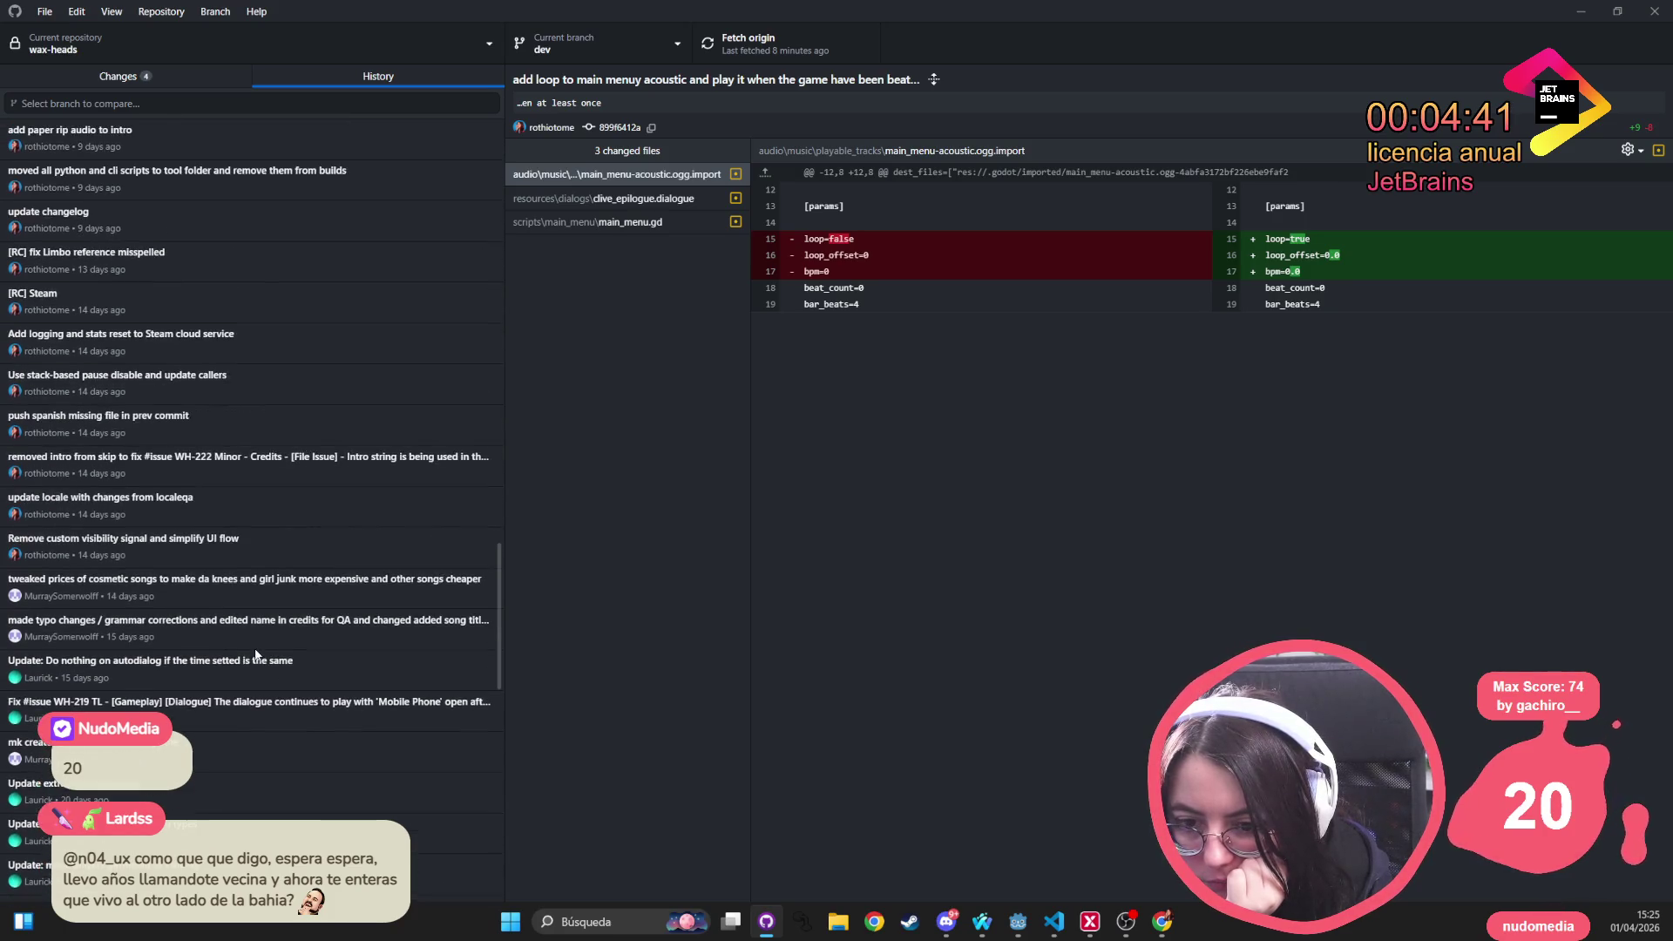
left_click(191, 426)
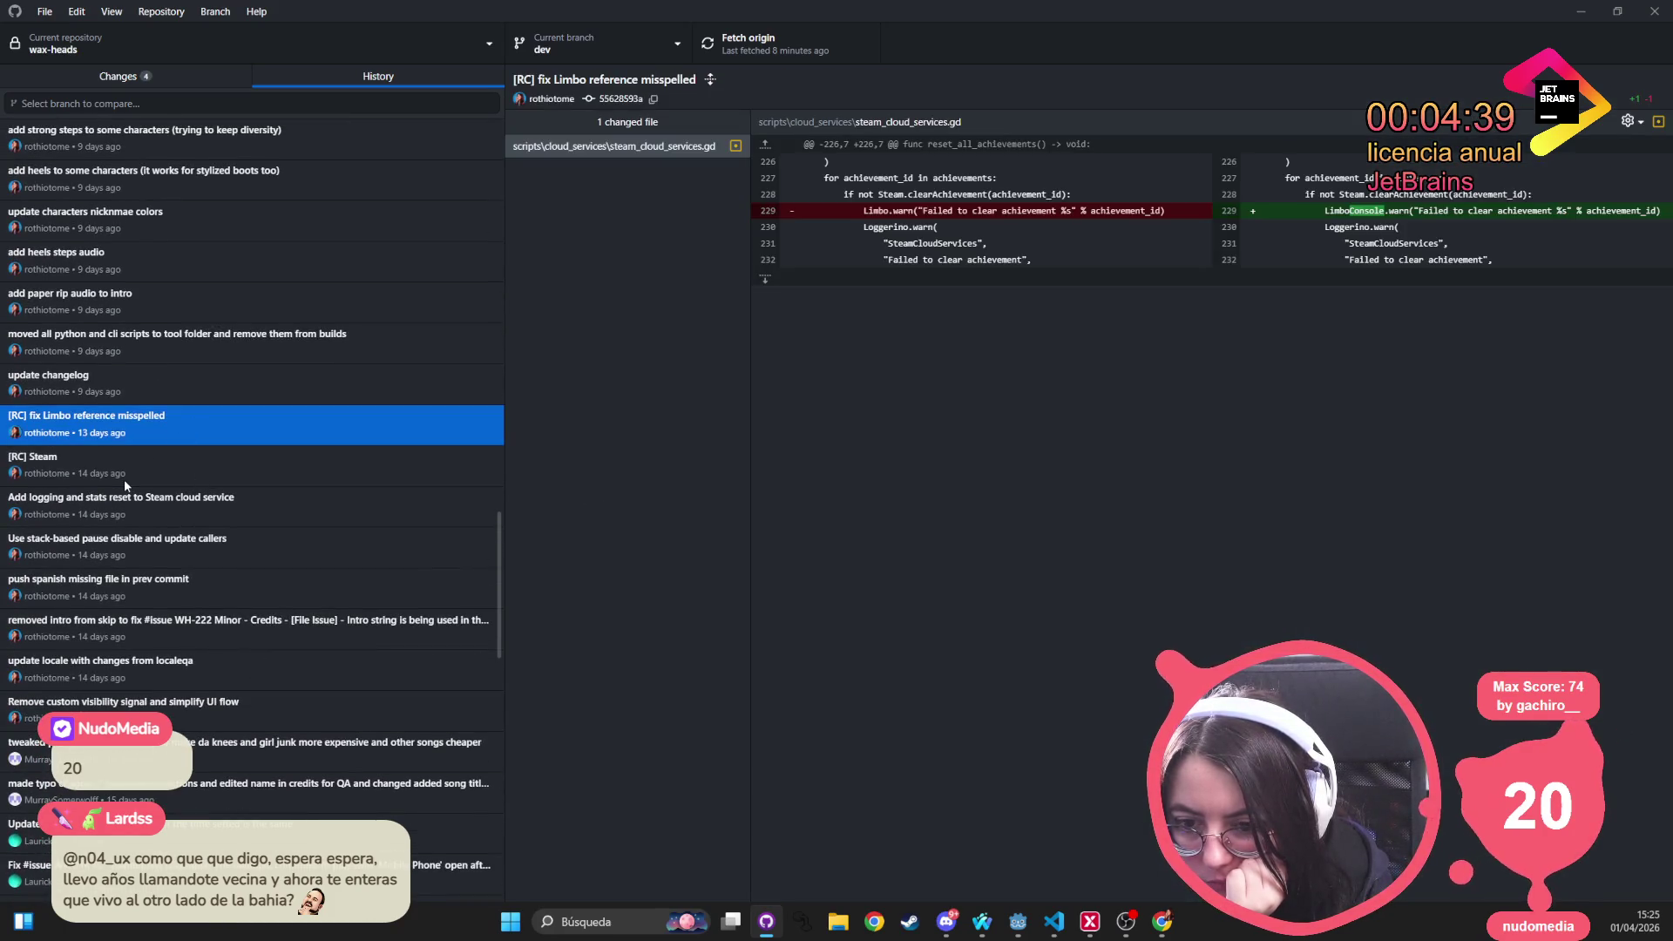
Create tag 0.5.0 on that commit and switch back to Godot
scroll(124, 479, "up", 12)
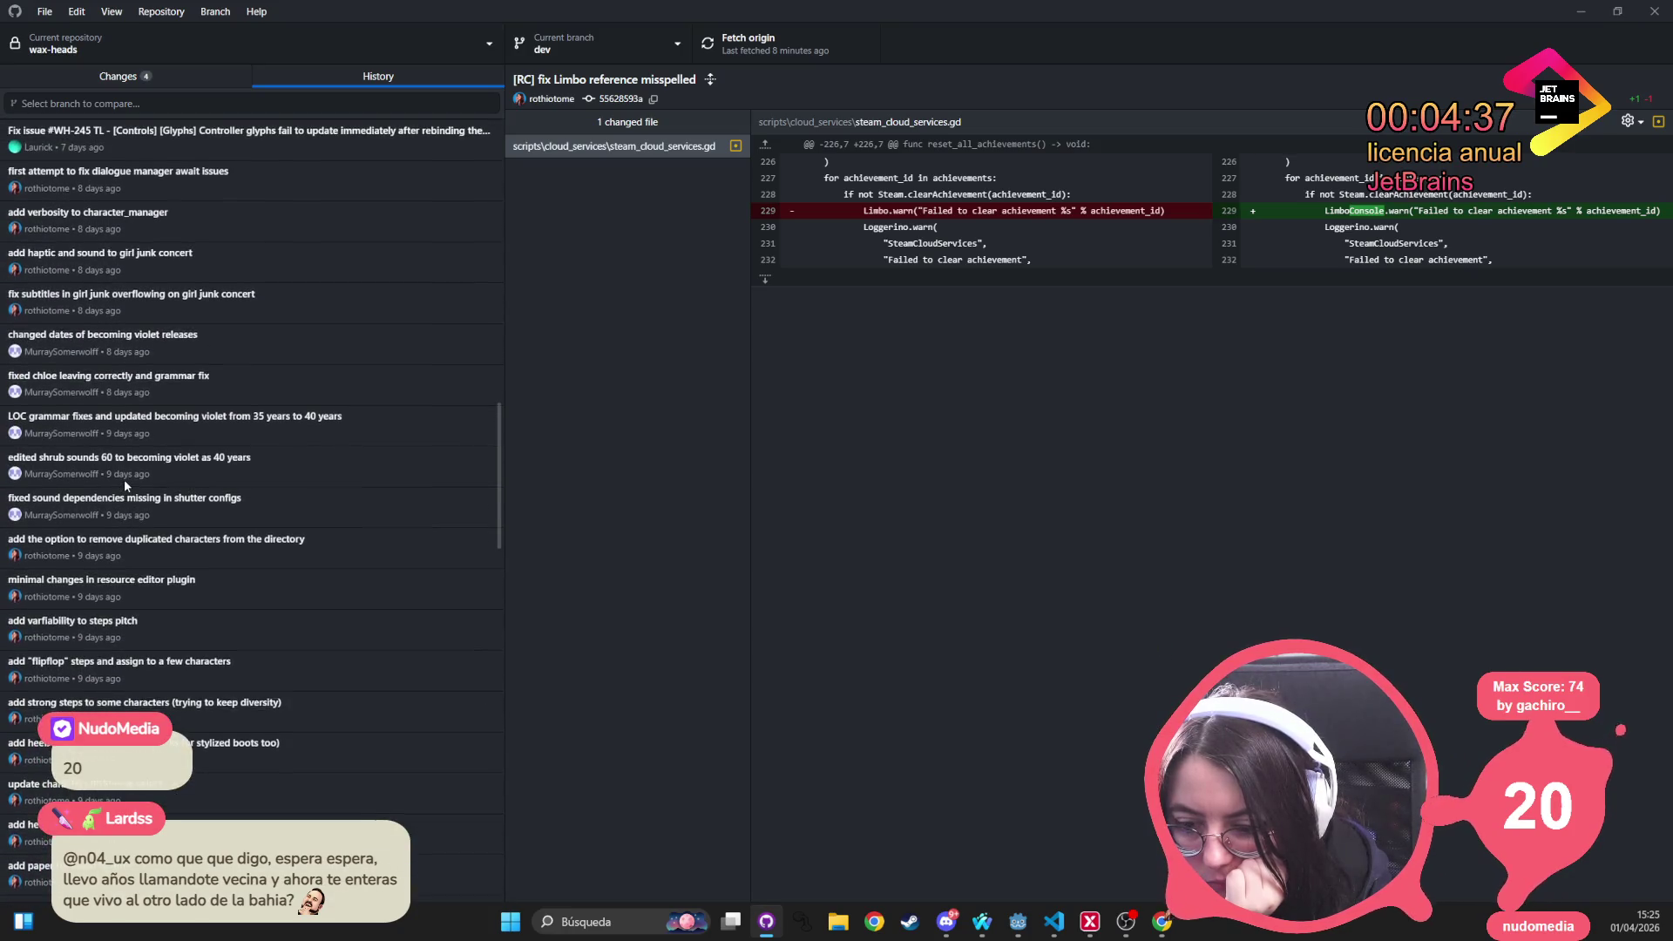
scroll(124, 485, "up", 5)
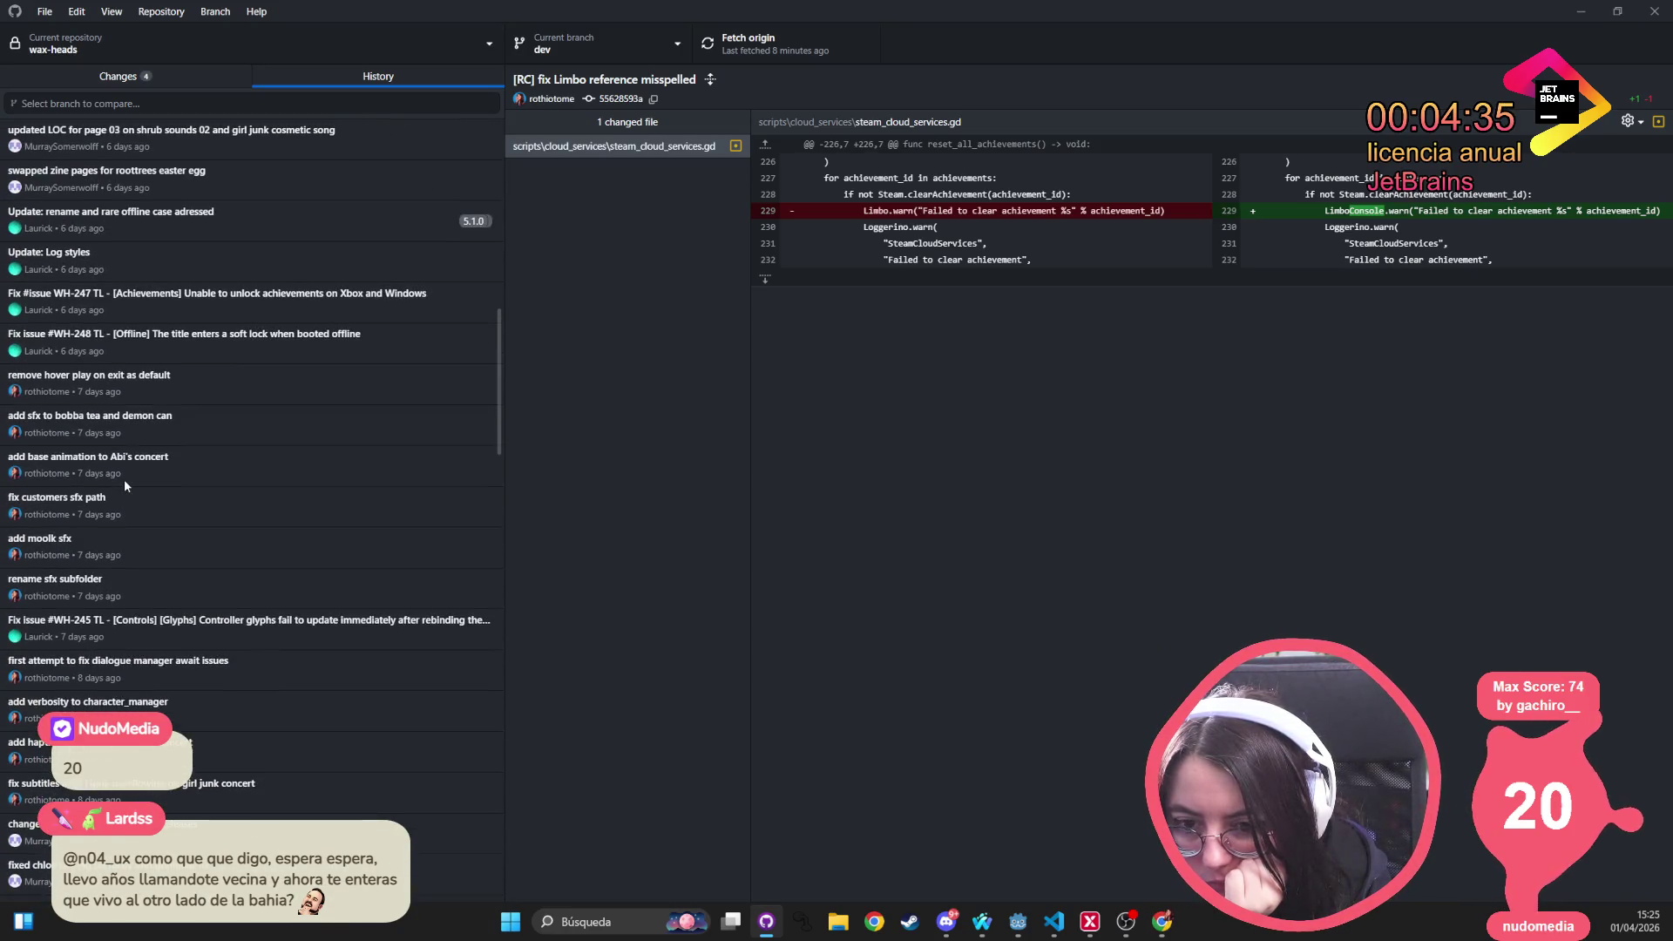
scroll(131, 478, "down", 15)
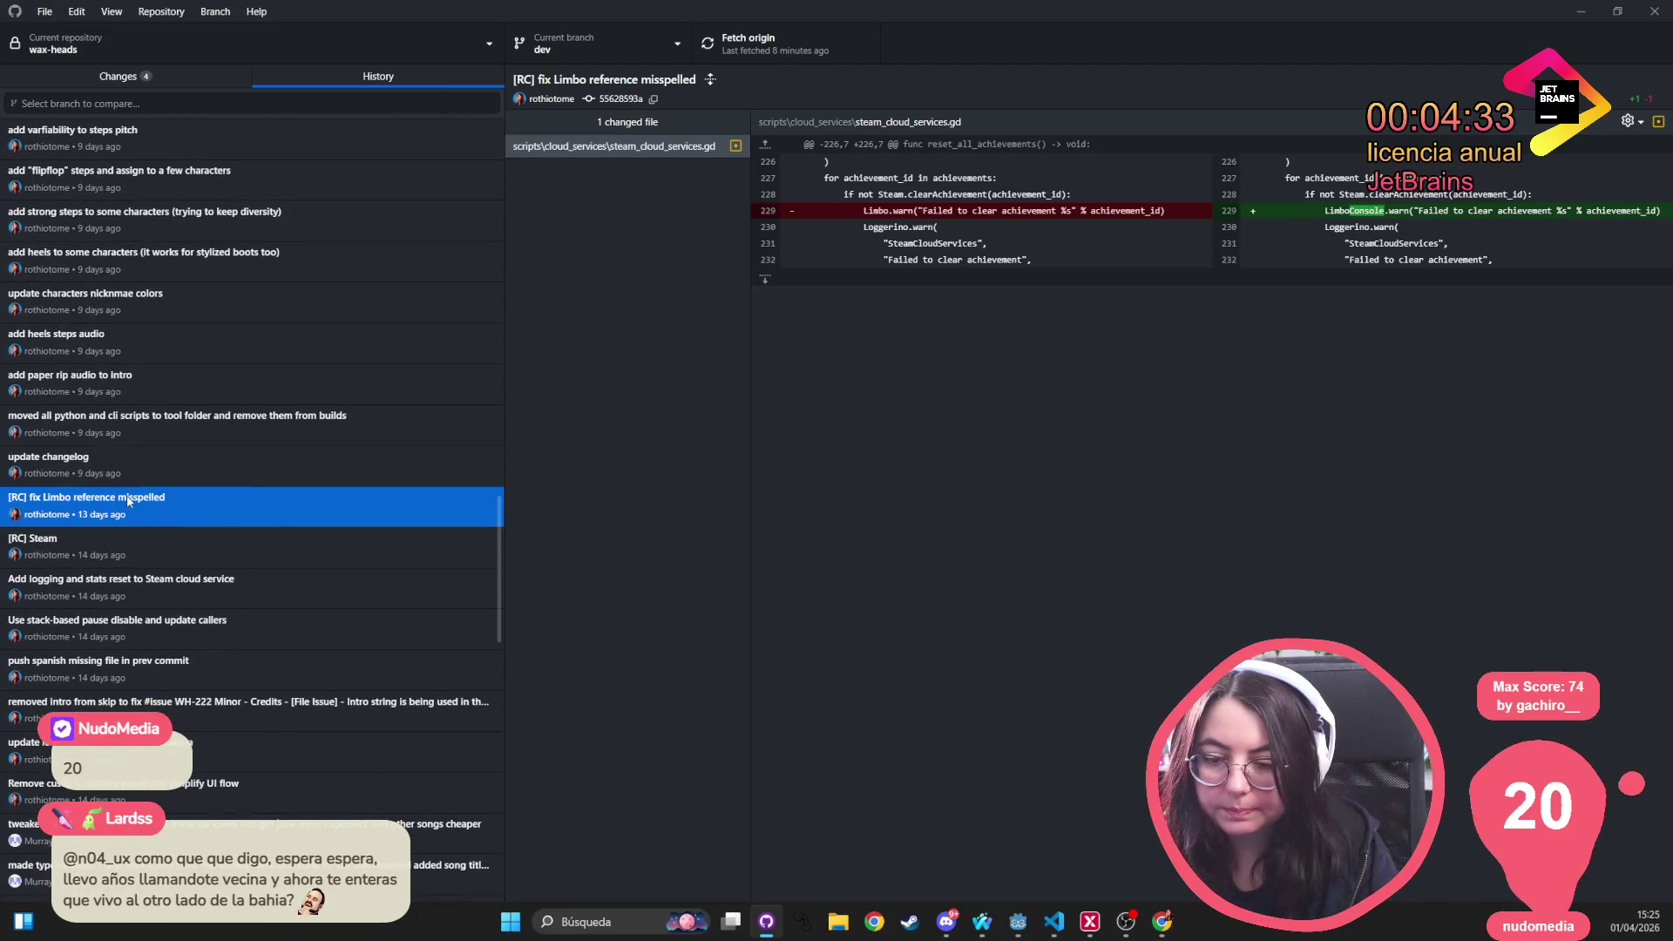
right_click(128, 499)
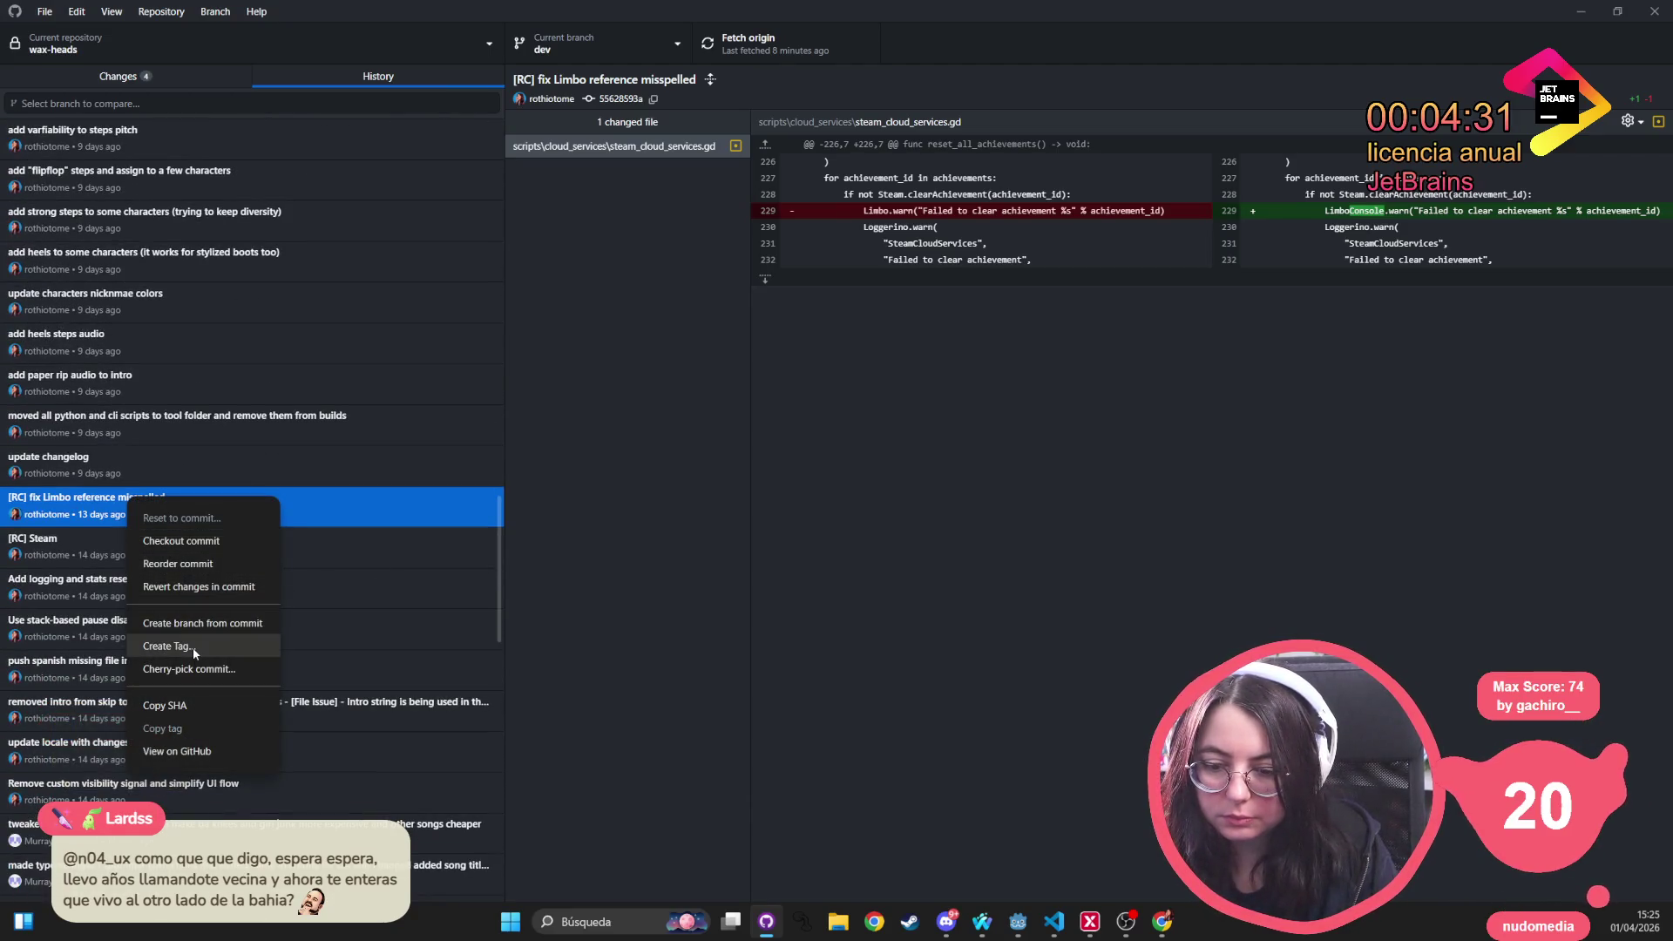
left_click(192, 646)
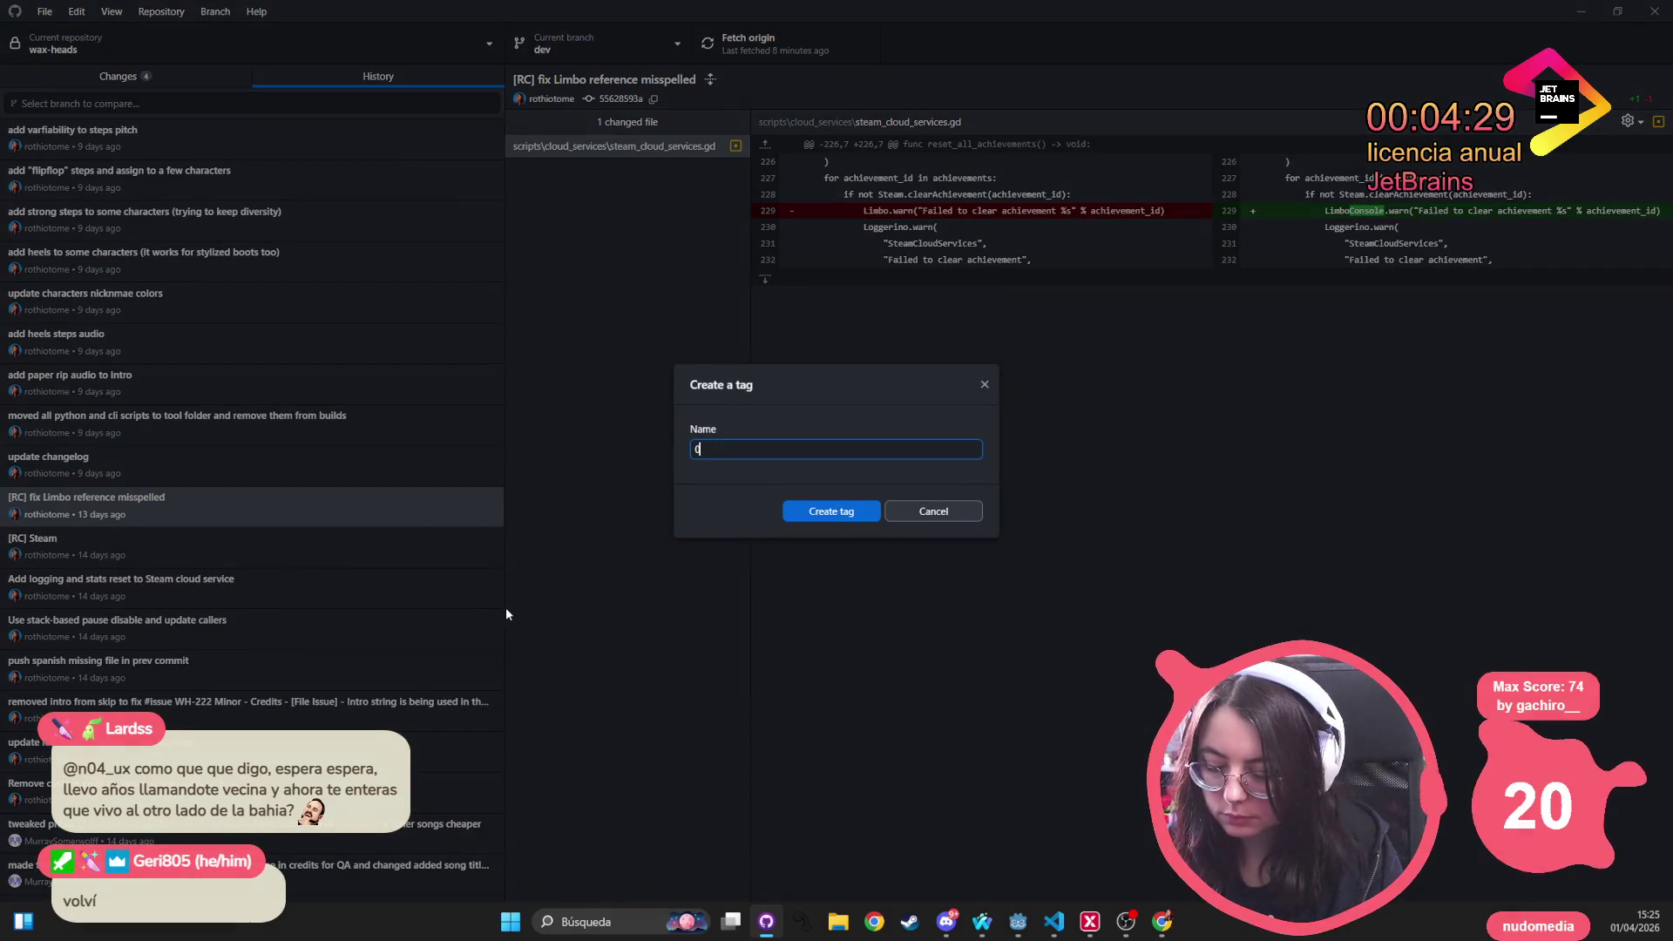
type("0.5.0")
key("Return")
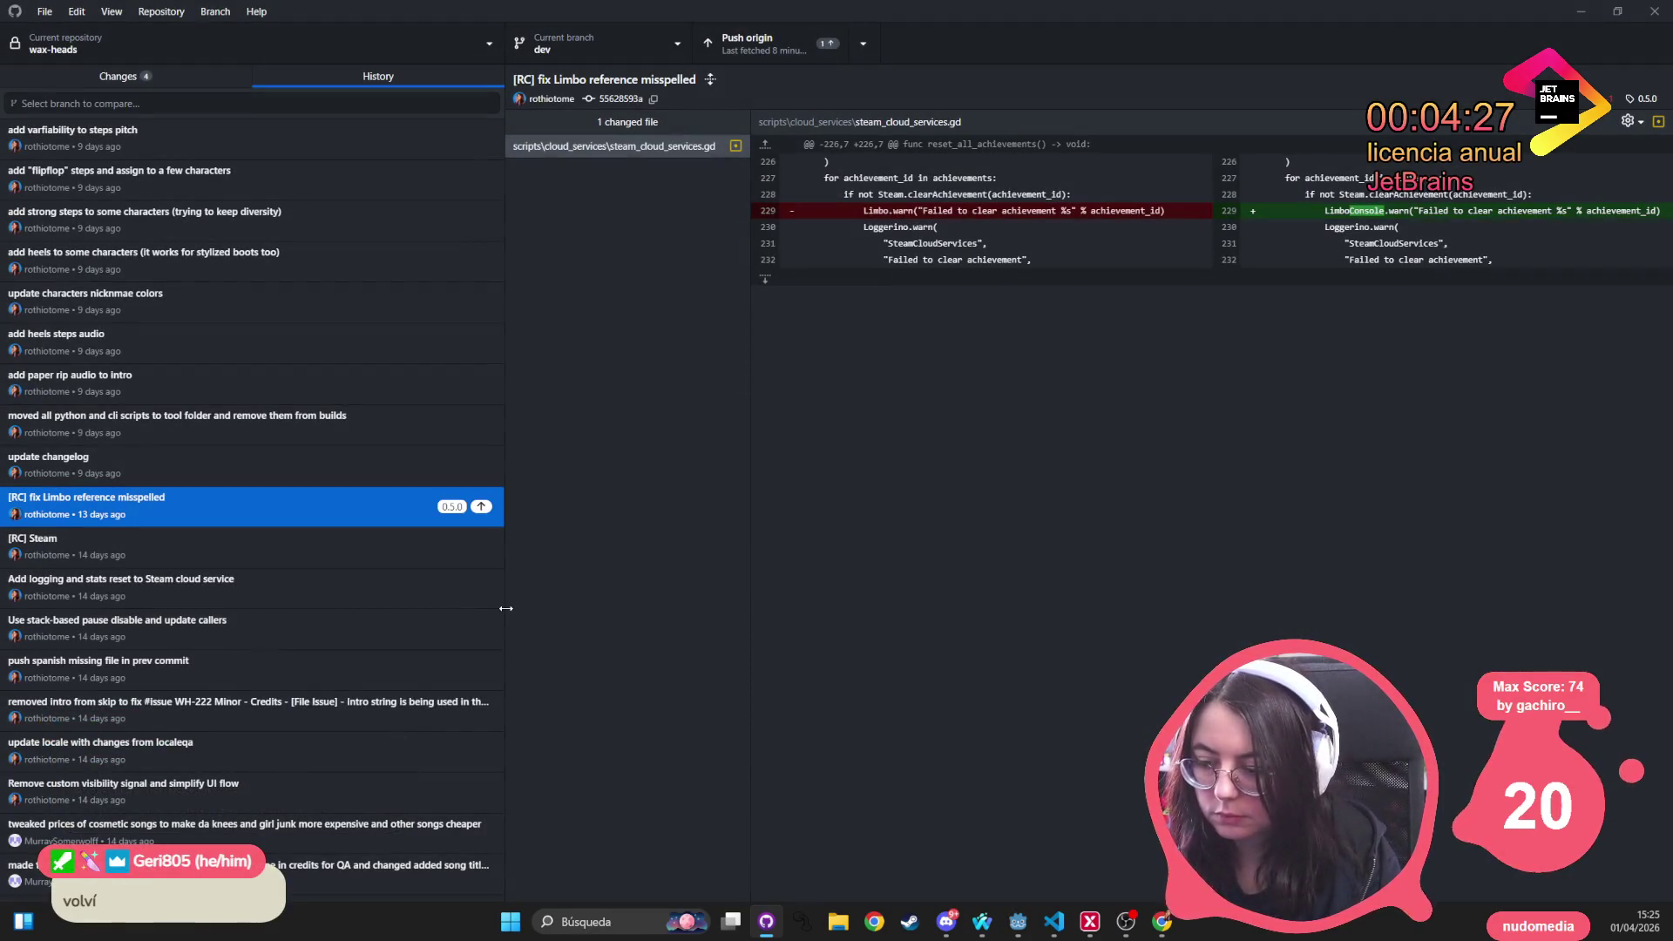
key("alt+Tab")
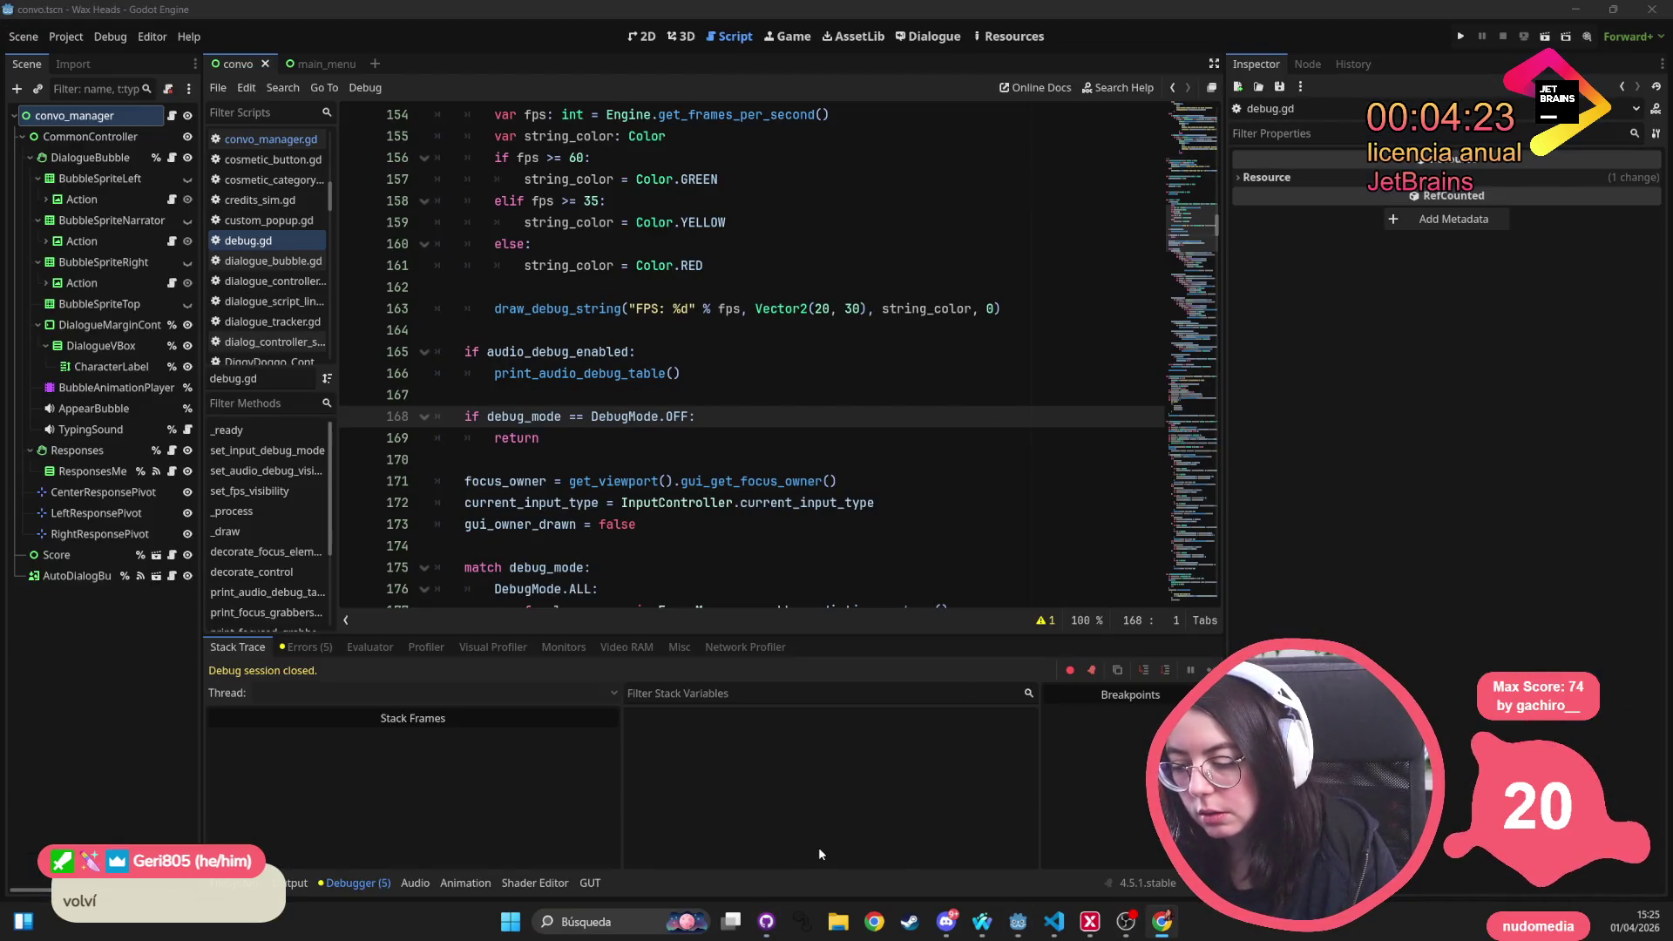
Back in VS Code, close the terminal chat and run git log --oneline 0.5.0..0.5.1
key("alt+Tab")
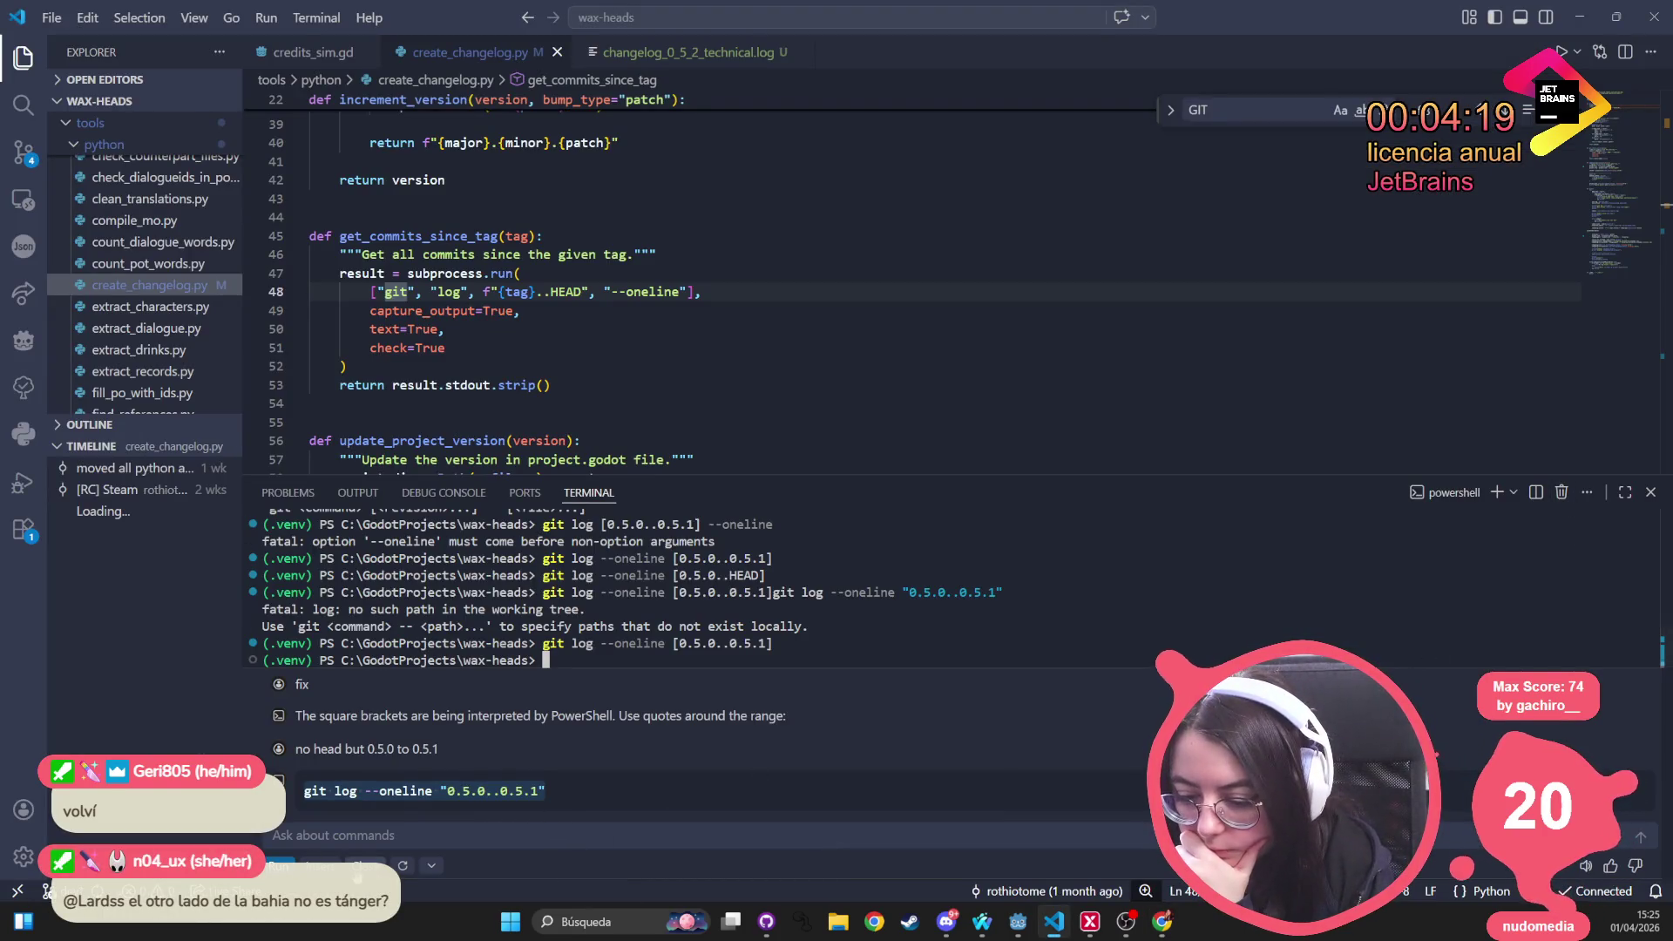
key("Escape")
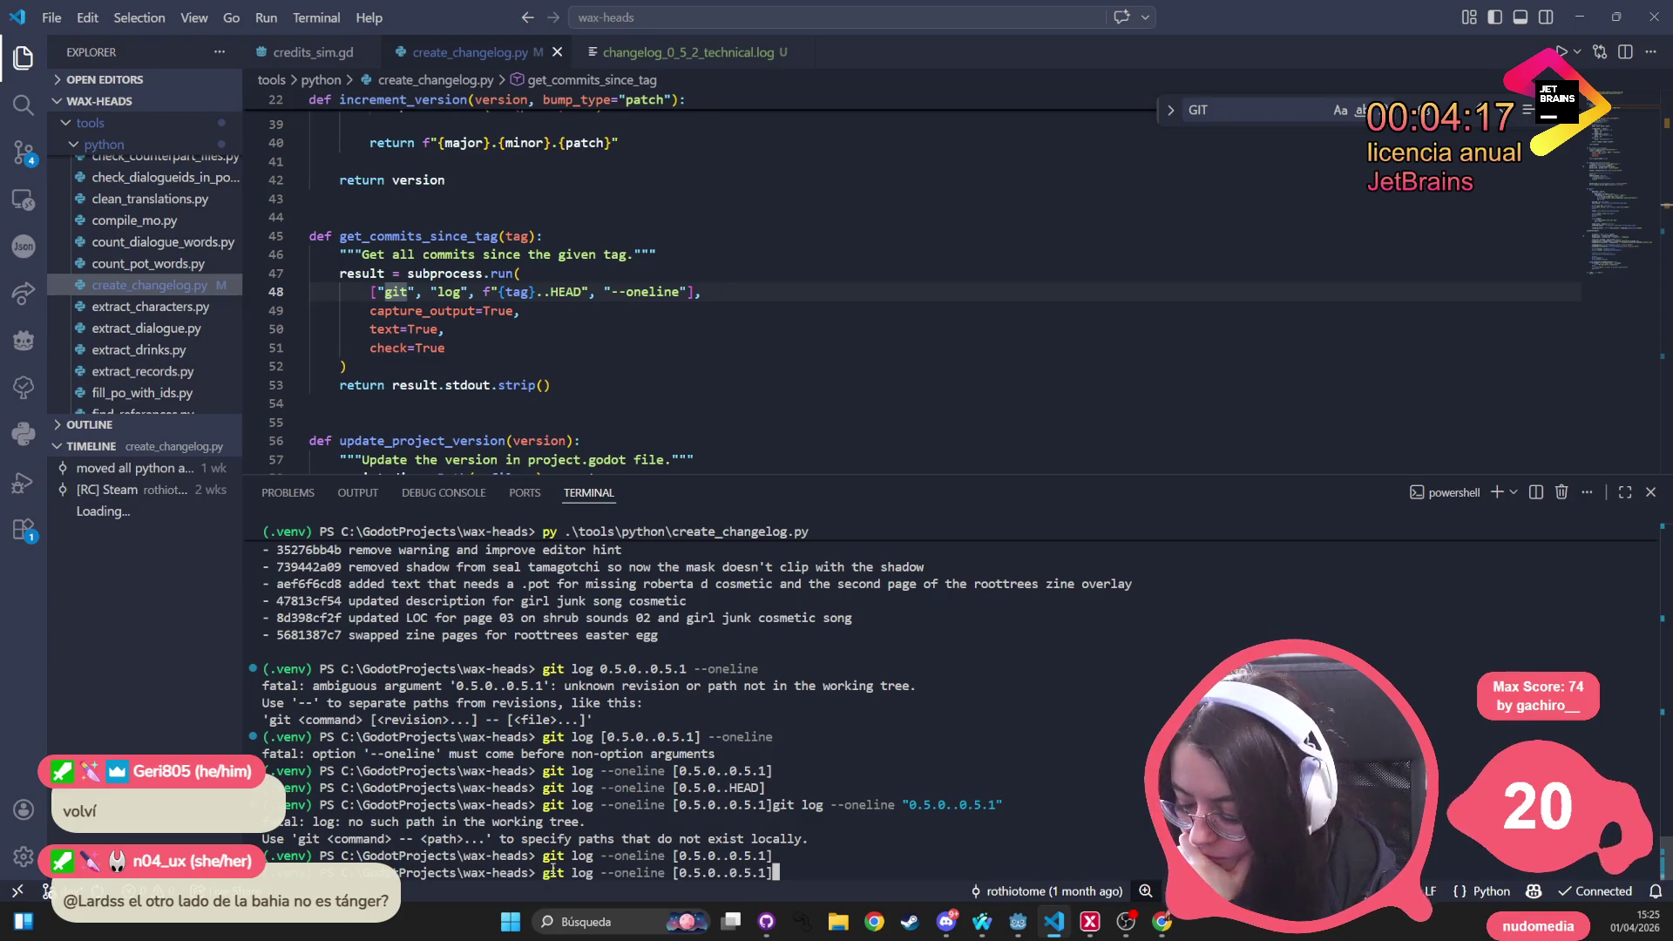
key("Up")
key("Return")
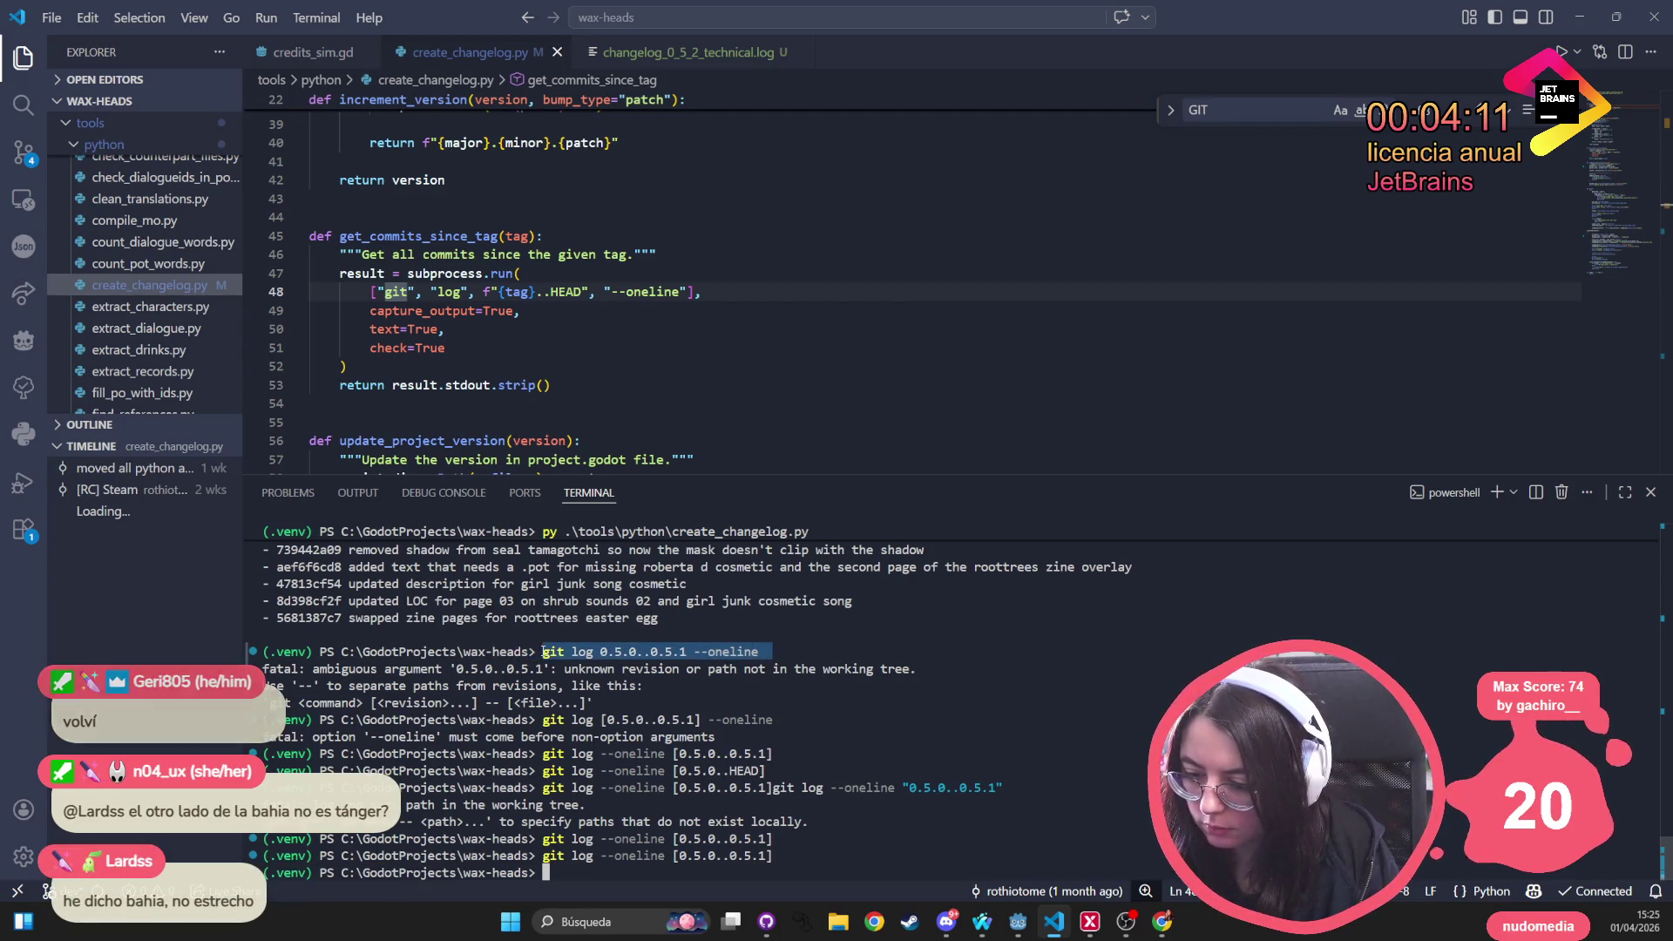
key("Up")
key("Up")
key("Up")
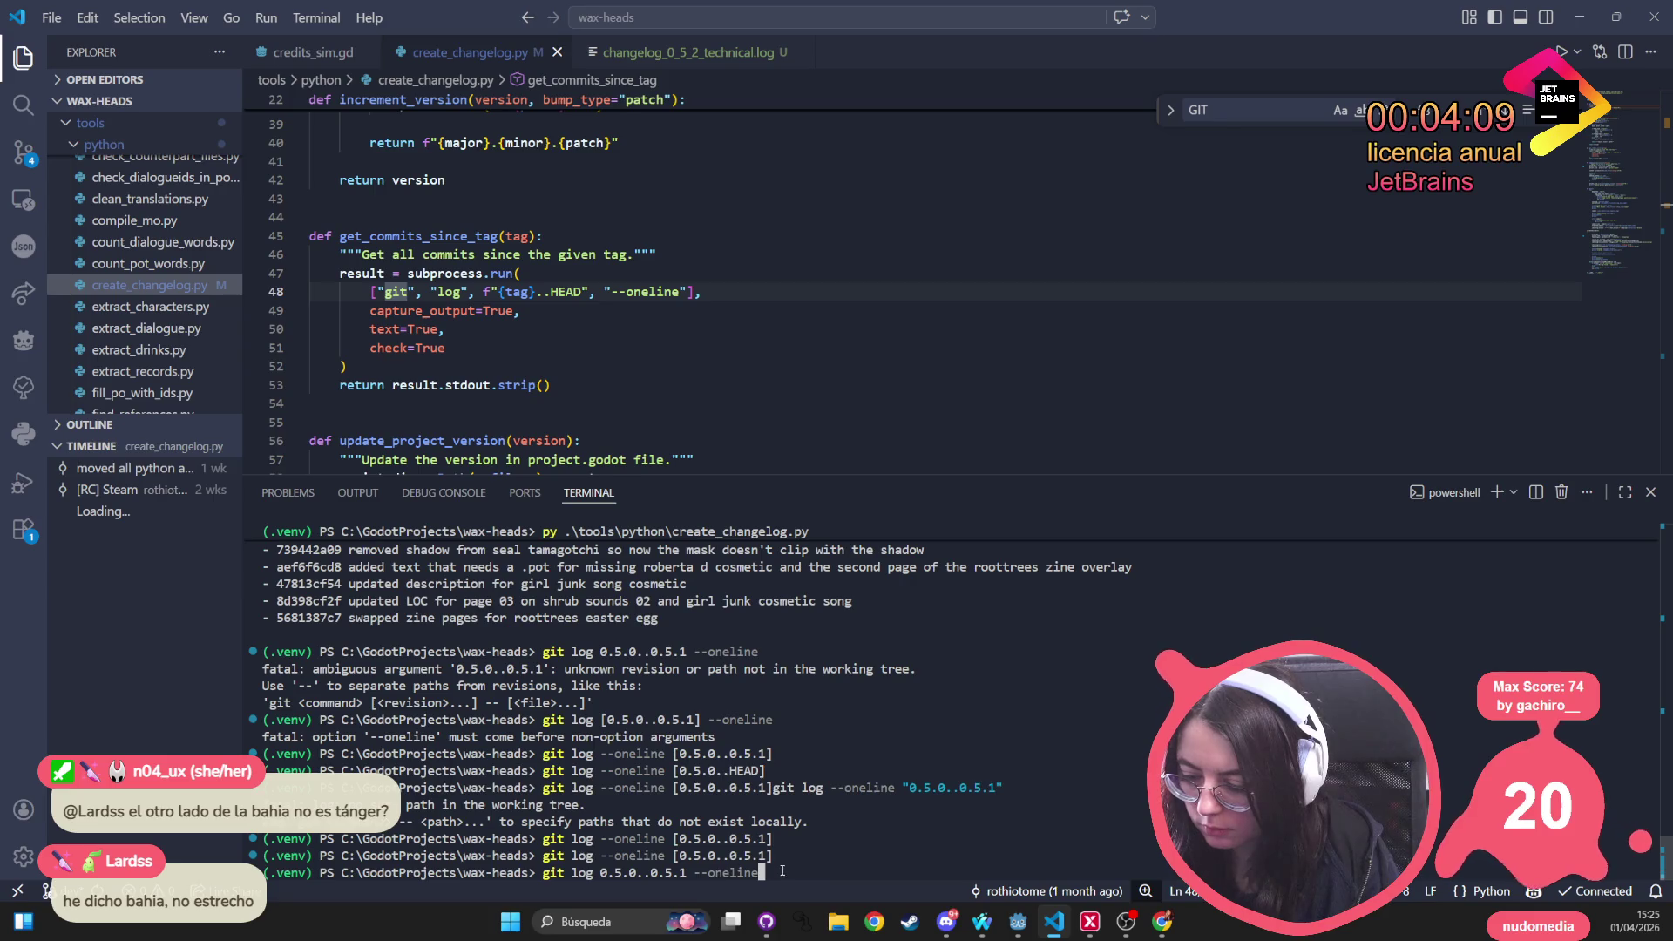
key("BackSpace")
key("BackSpace")
key("BackSpace")
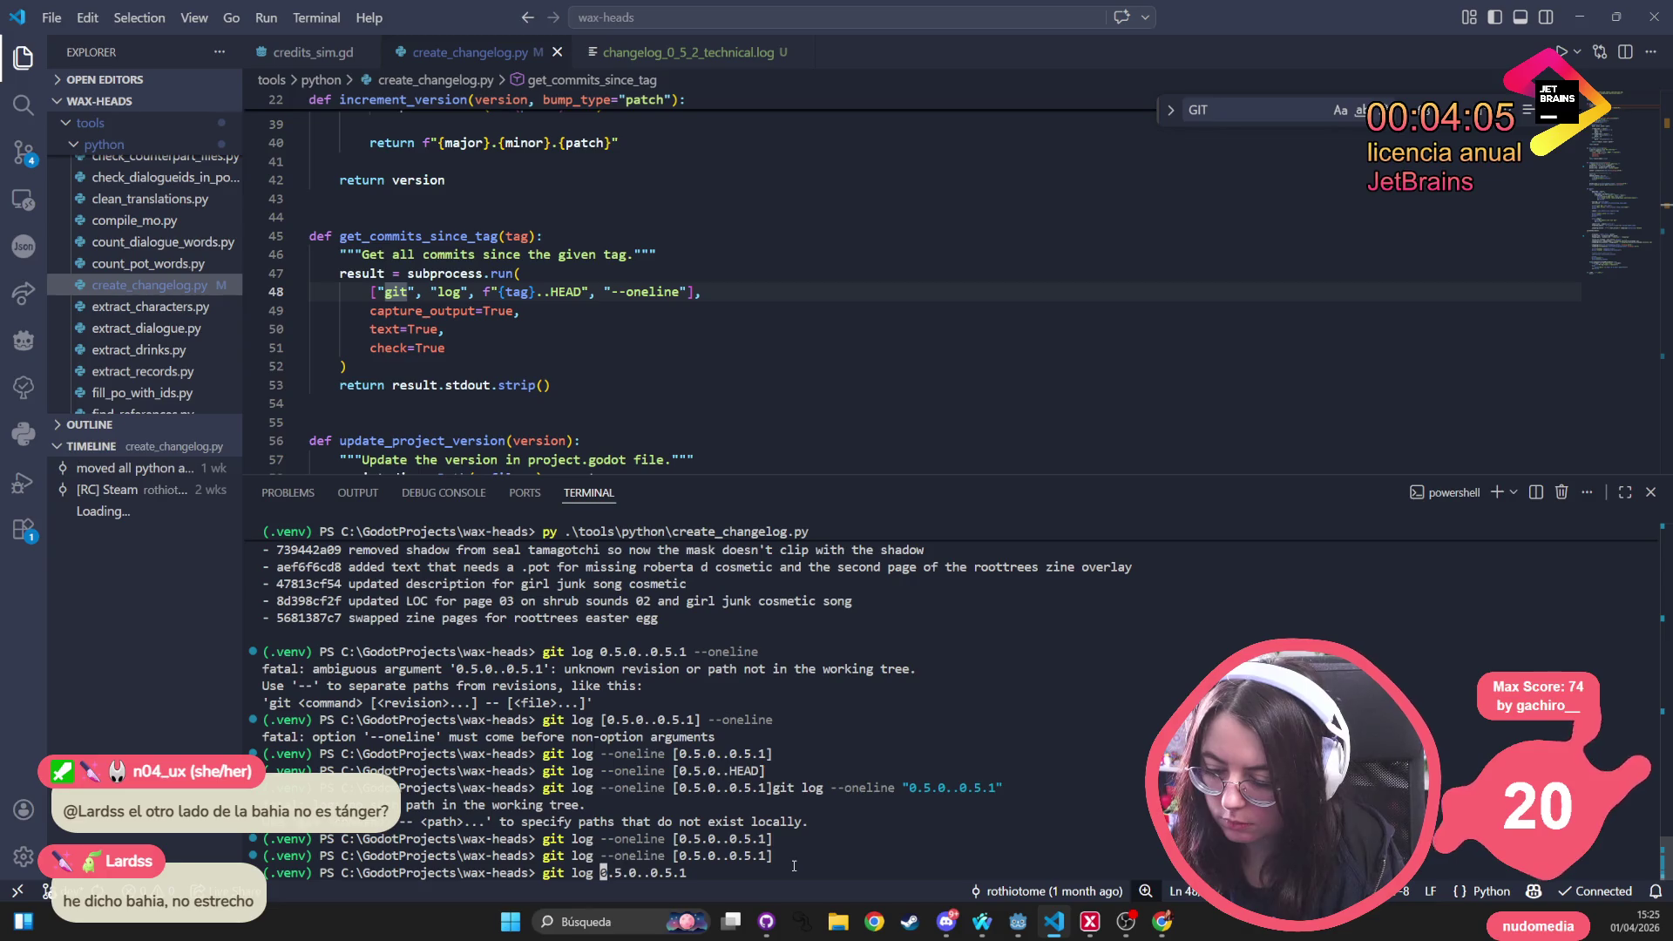
type("--oneline")
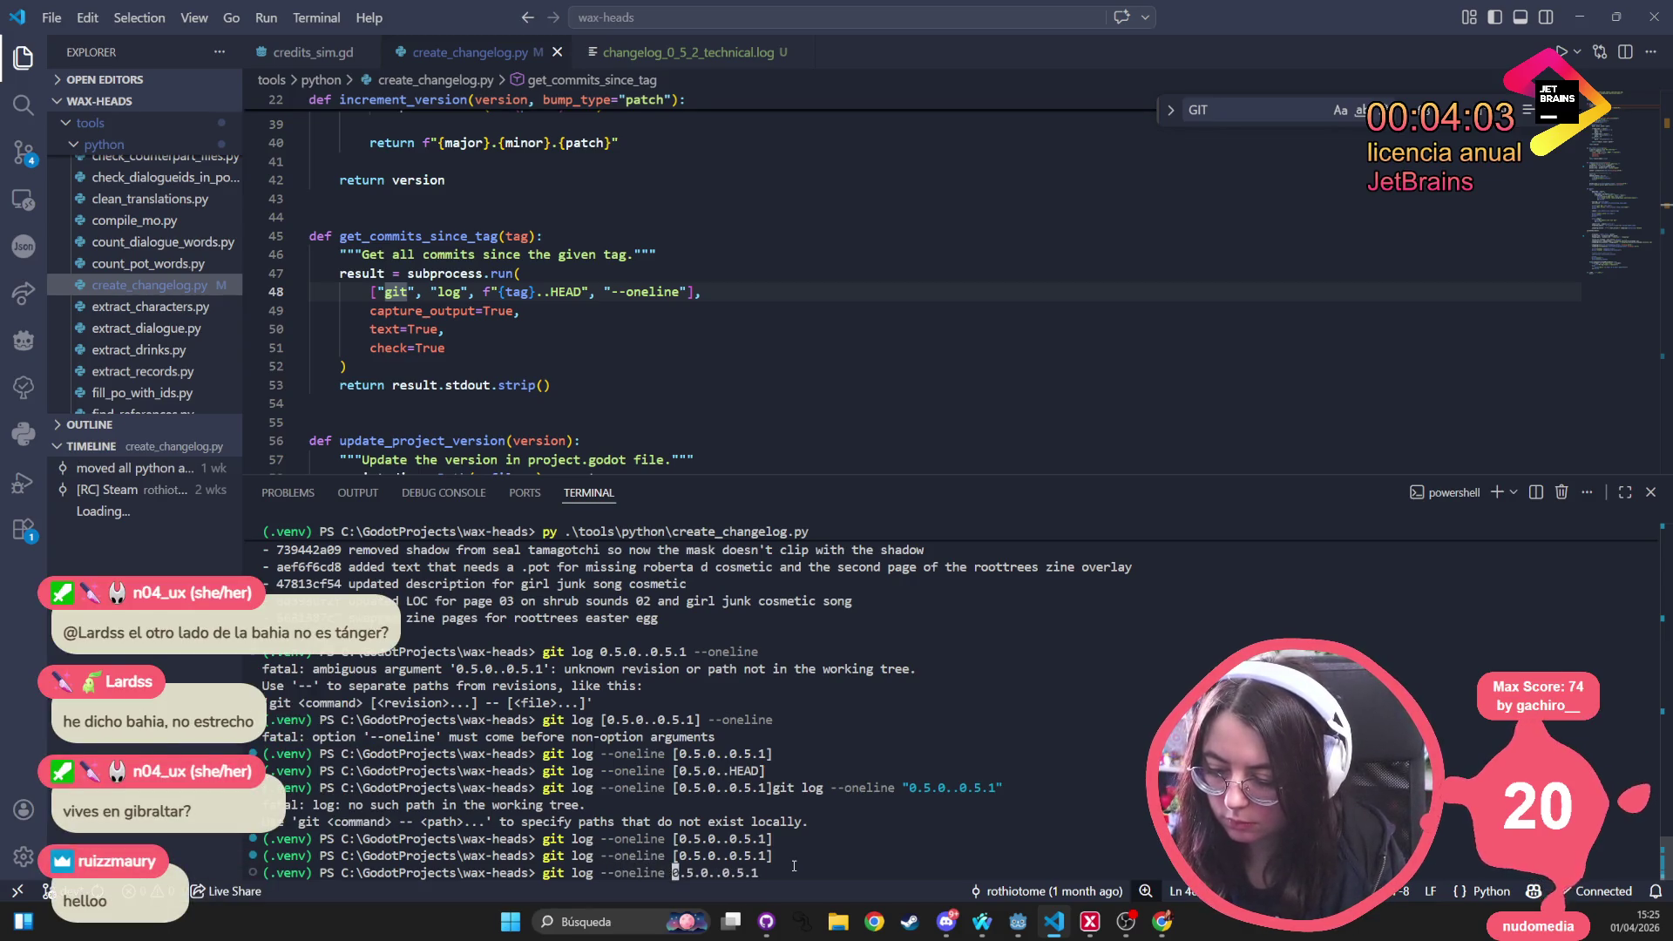
key("Return")
Copy the listed commits, topped by 'Update: rename and rare offline case adressed'
mouse_move(773, 851)
left_mouse_down()
mouse_move(267, 755)
mouse_move(499, 755)
mouse_move(514, 737)
left_mouse_up()
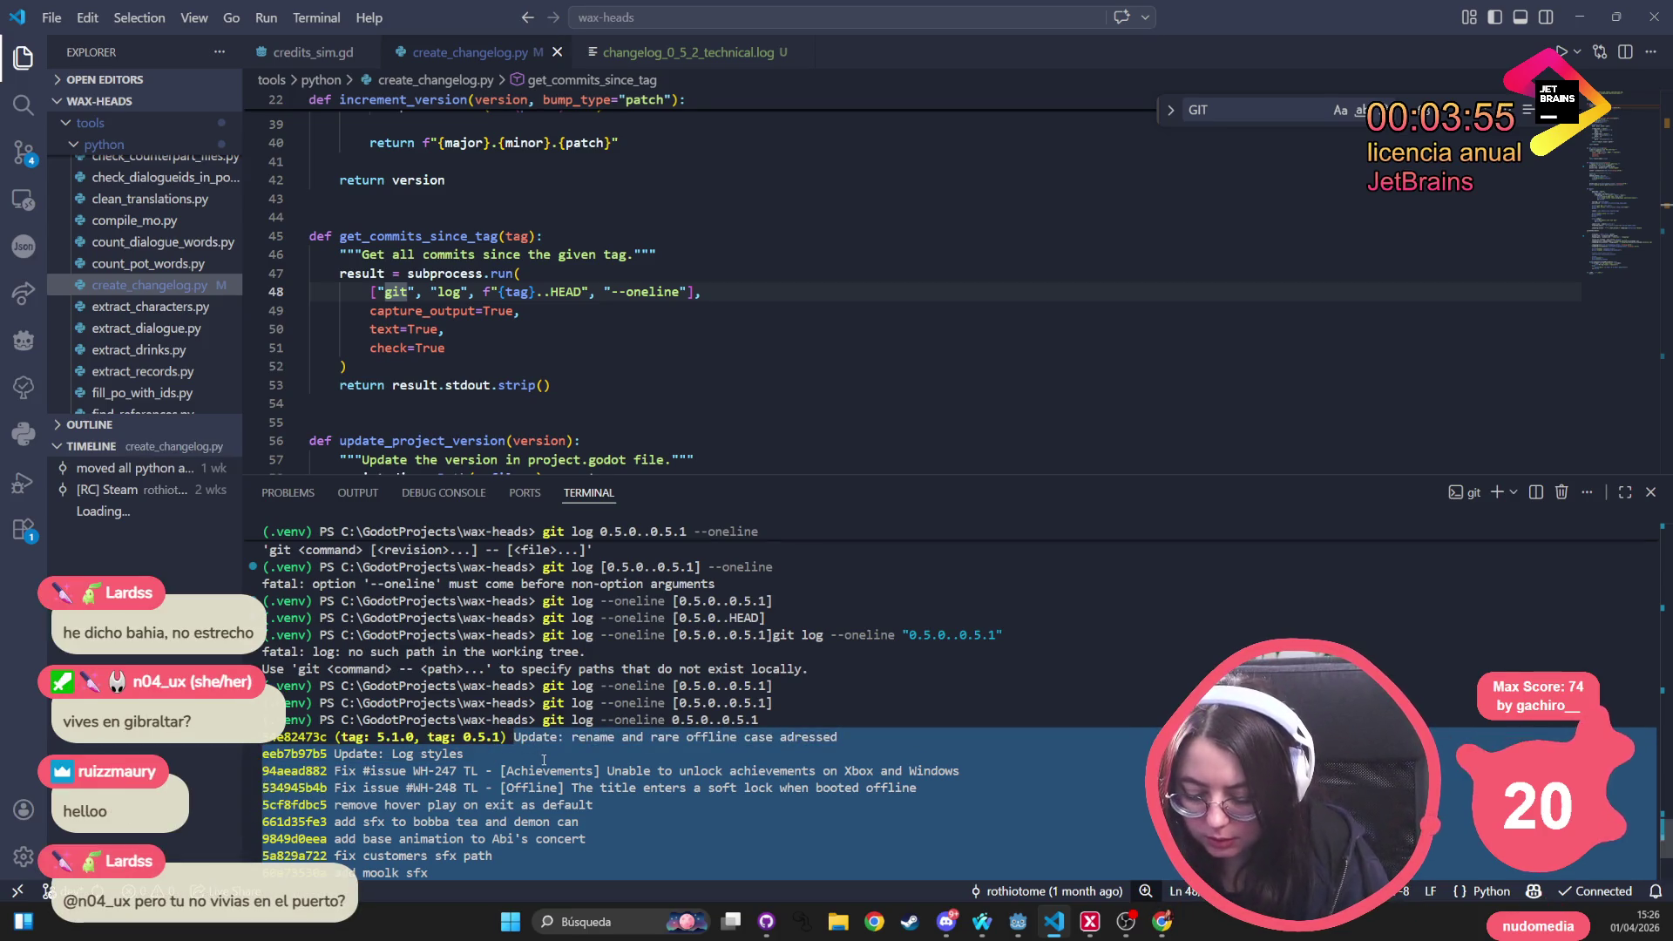
left_click(559, 739)
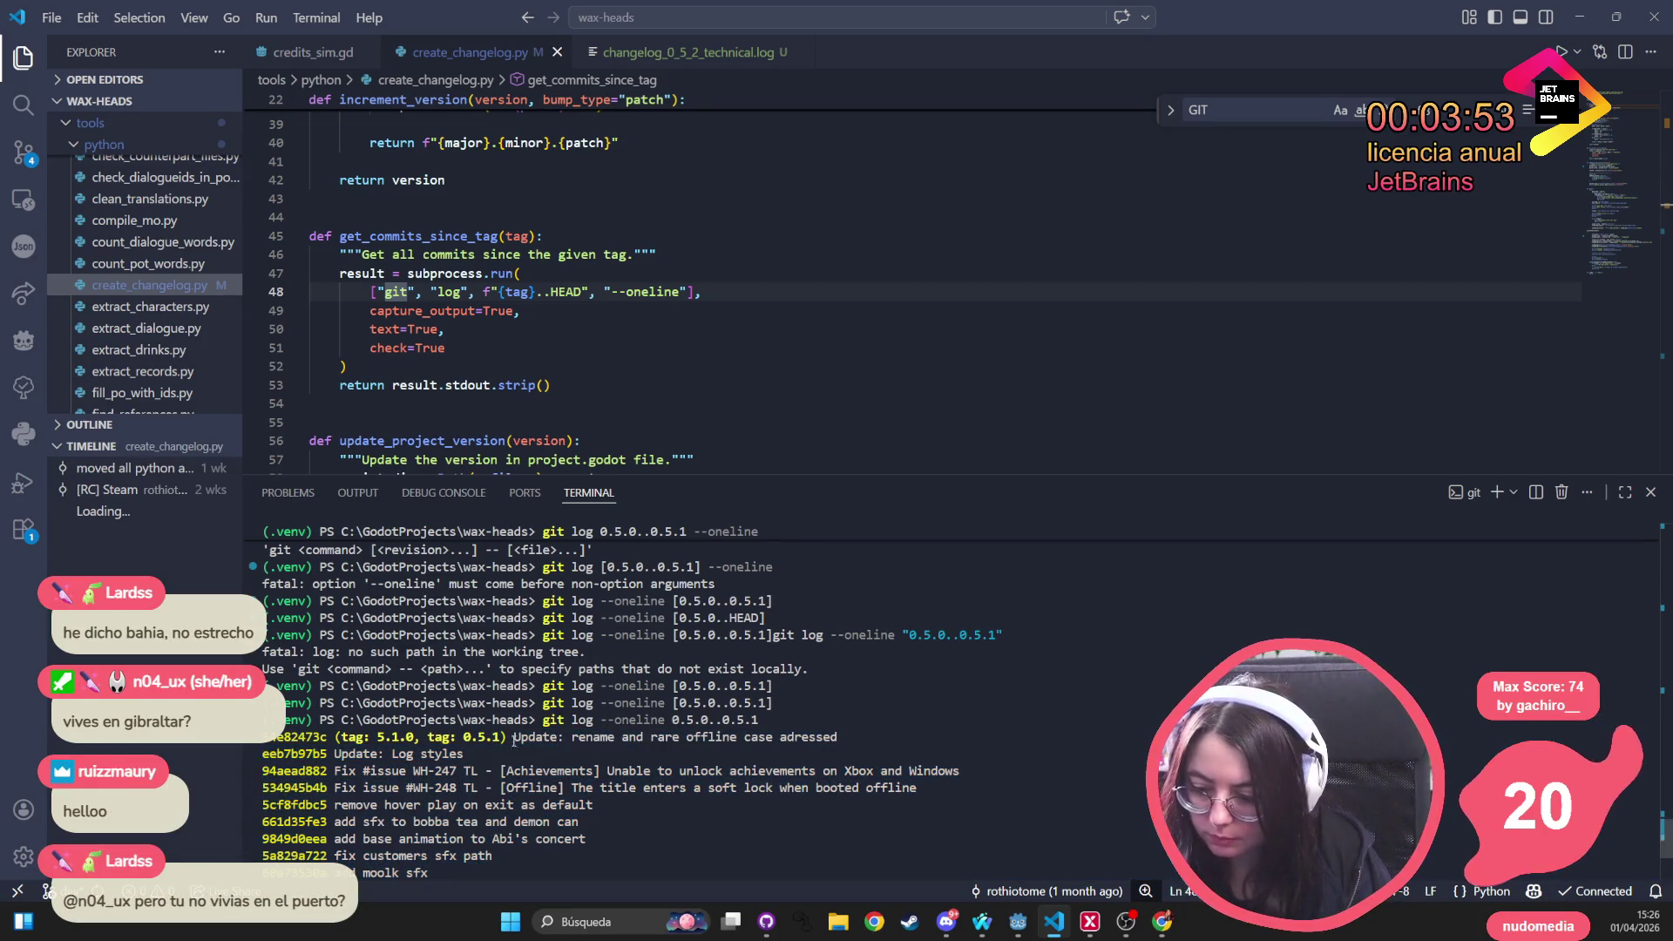
scroll(601, 784, "down", 4)
left_click_drag(516, 736, 608, 789)
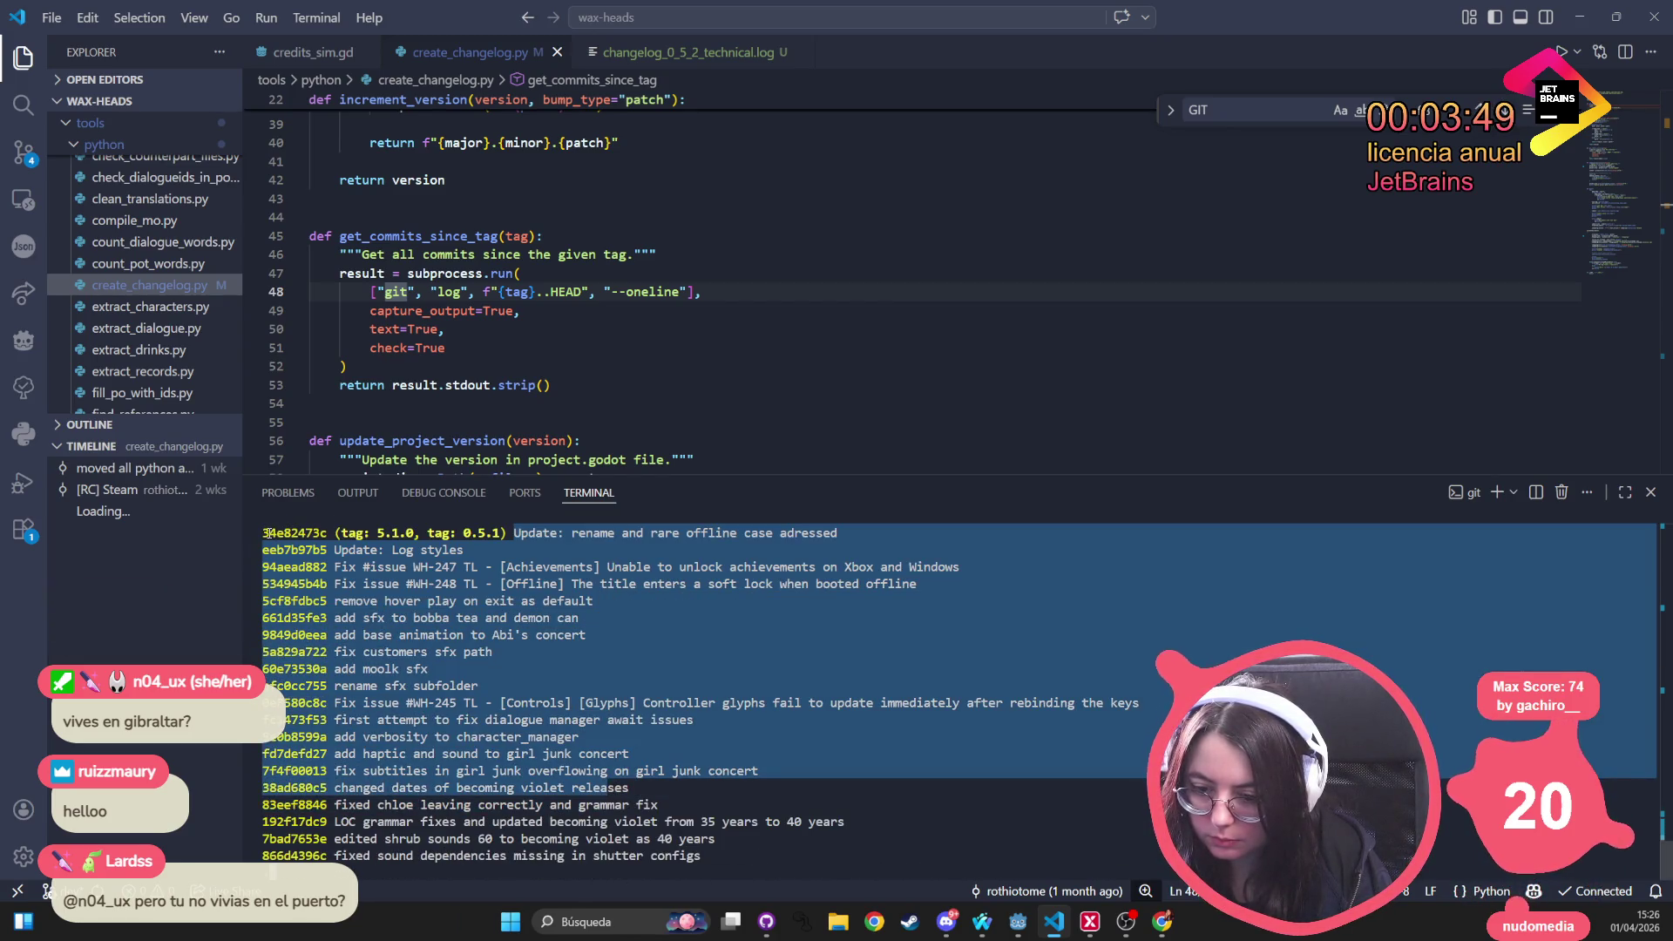
left_click(270, 533)
mouse_move(261, 532)
left_mouse_down()
mouse_move(383, 535)
mouse_move(479, 566)
mouse_move(487, 759)
mouse_move(459, 921)
mouse_move(697, 853)
left_mouse_up()
key("ctrl+c")
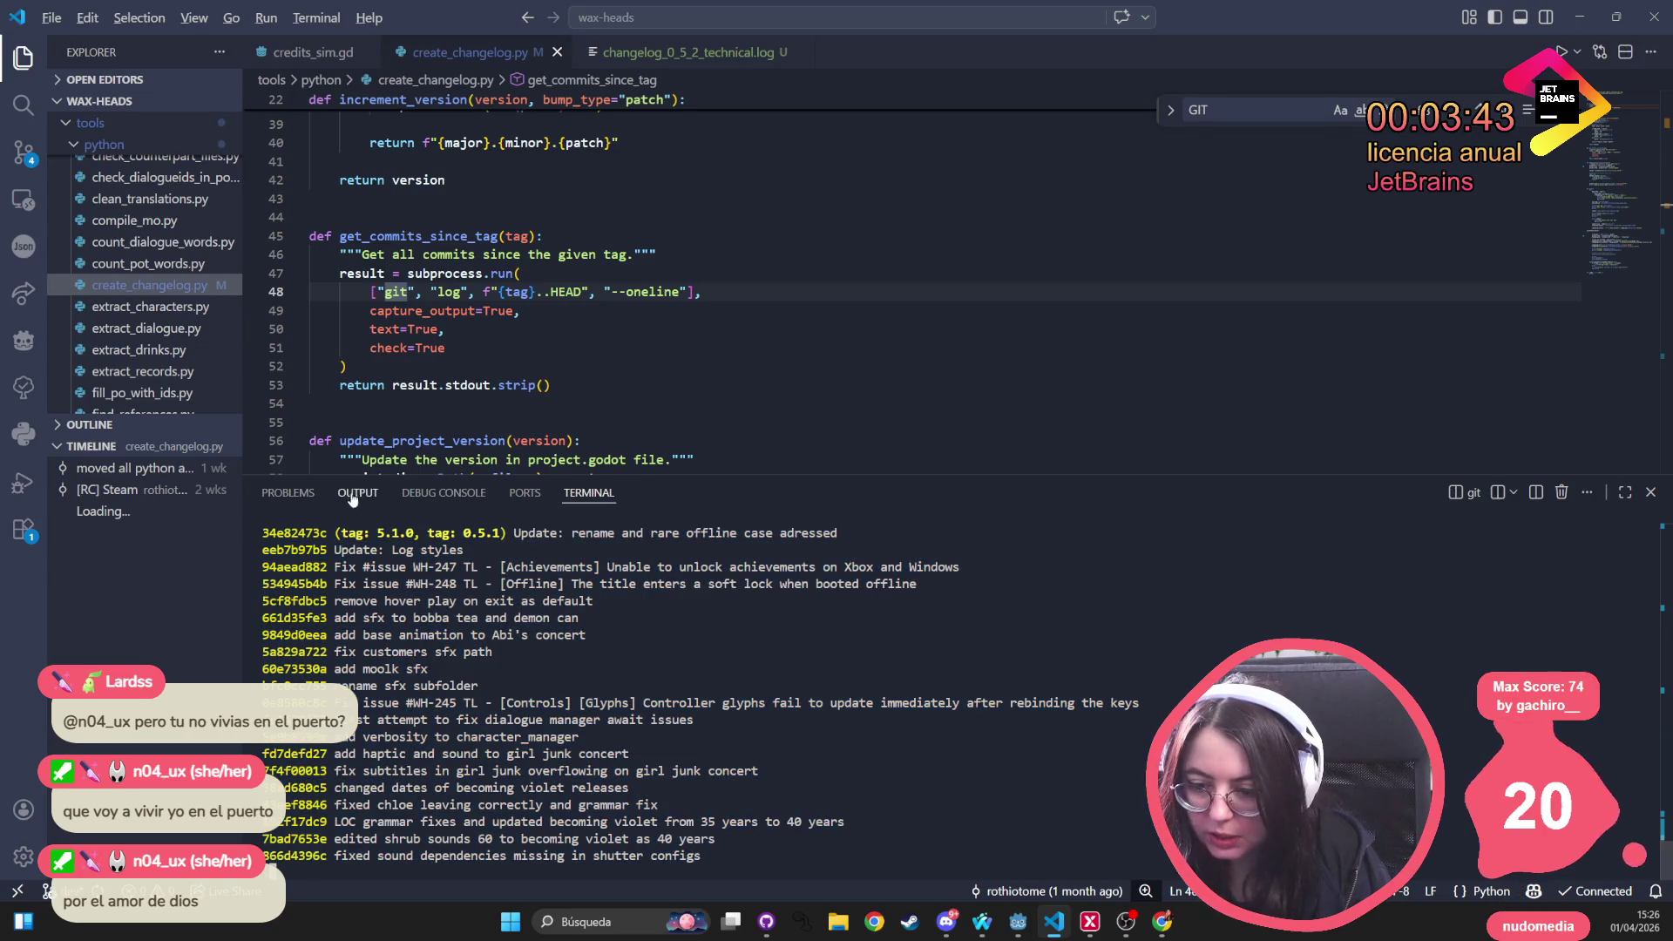
key("alt+Tab")
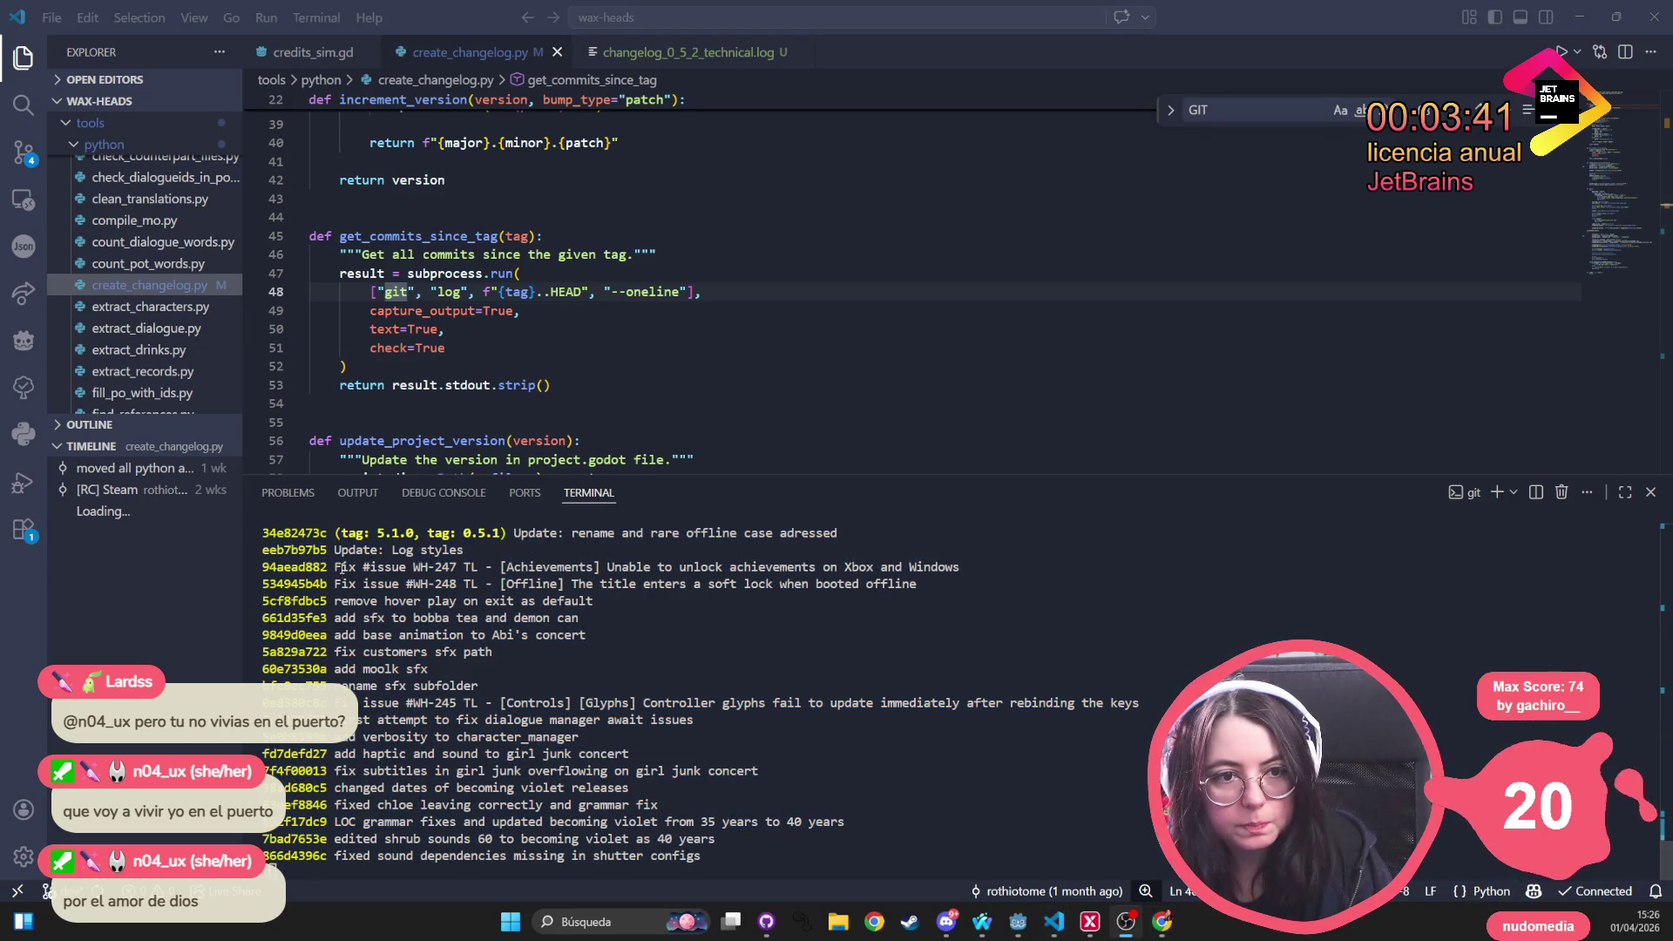
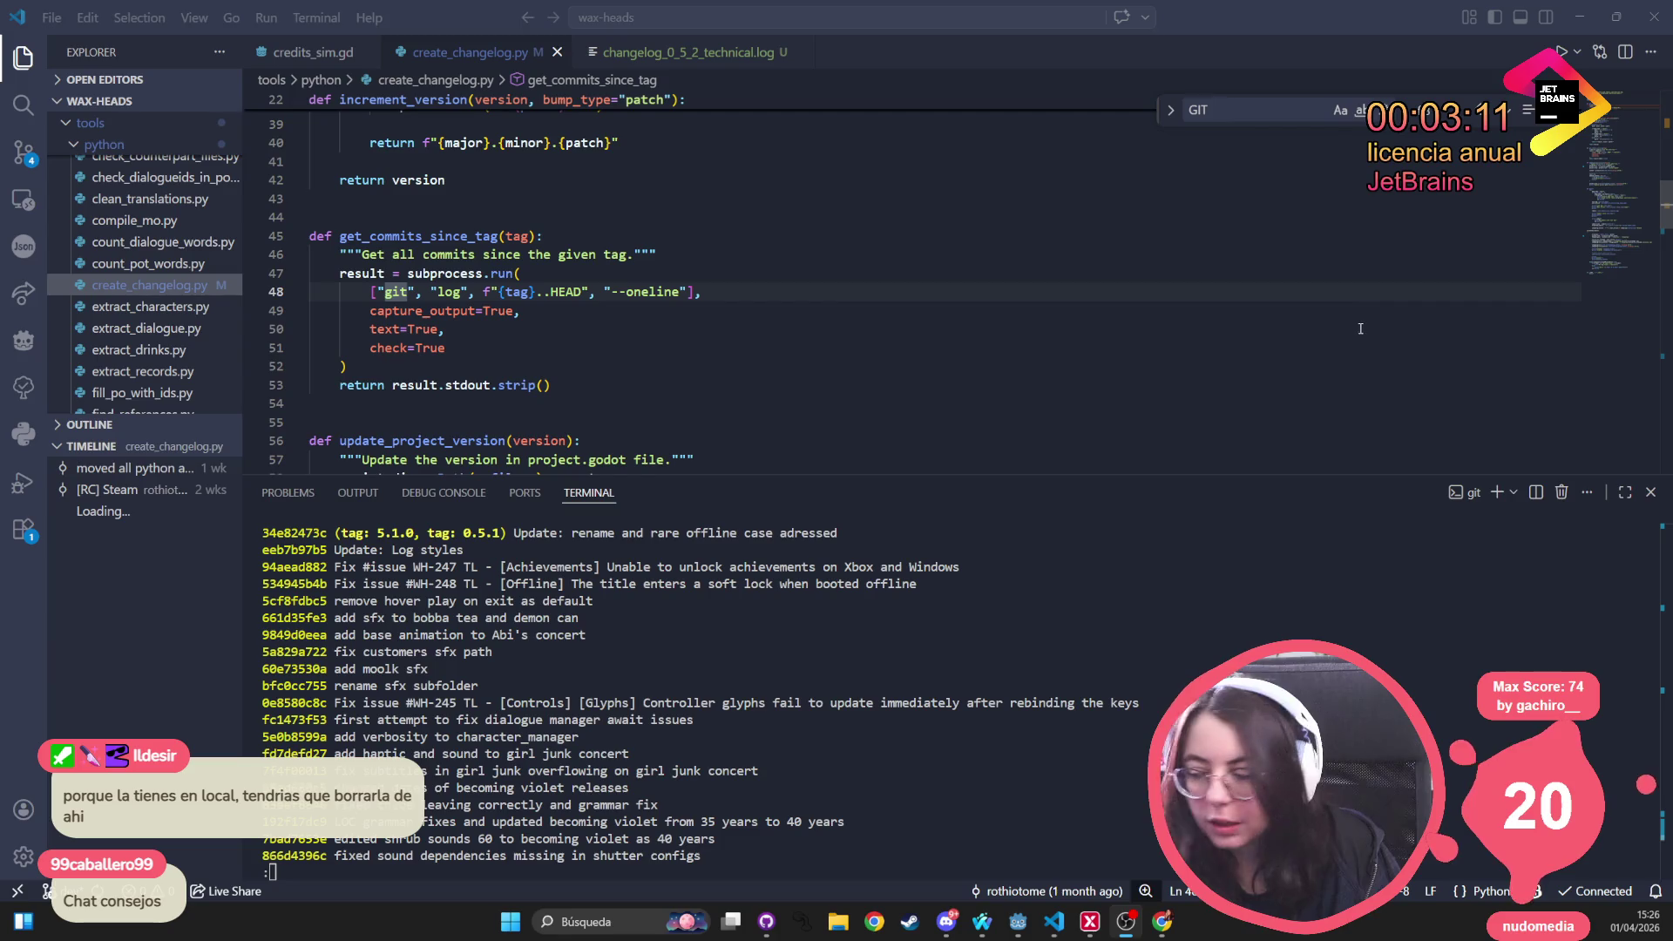
Hide the terminal panel so create_changelog.py fills the editor, checking its lines 45 and 52
left_click(1651, 492)
left_click(610, 242)
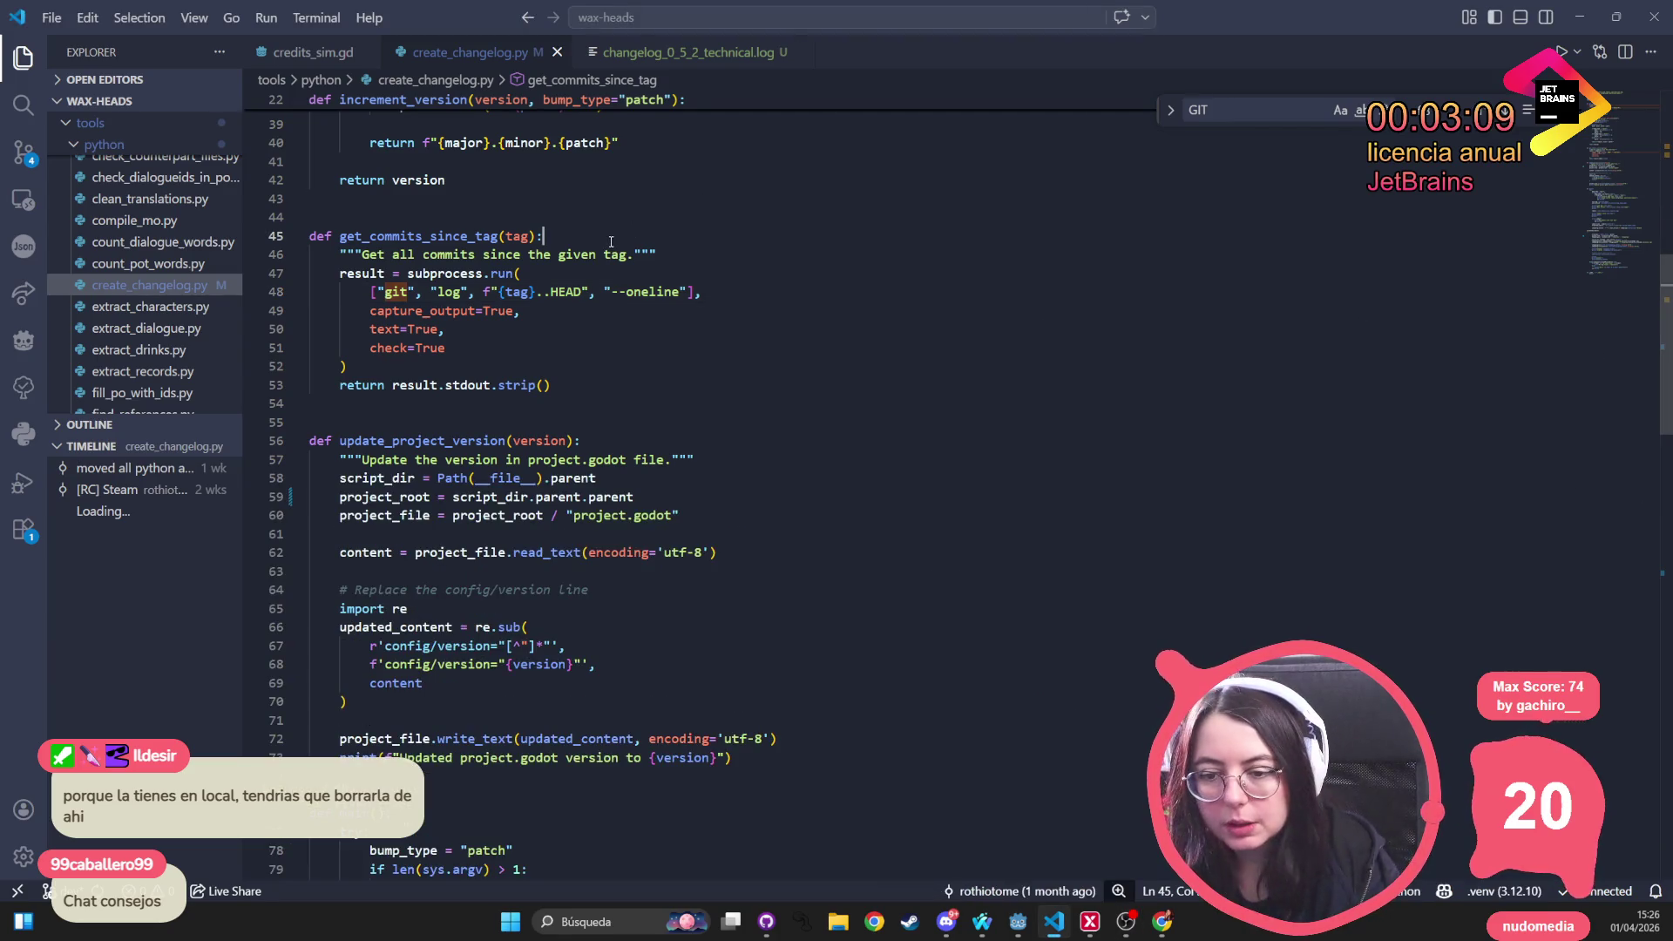
left_click(635, 367)
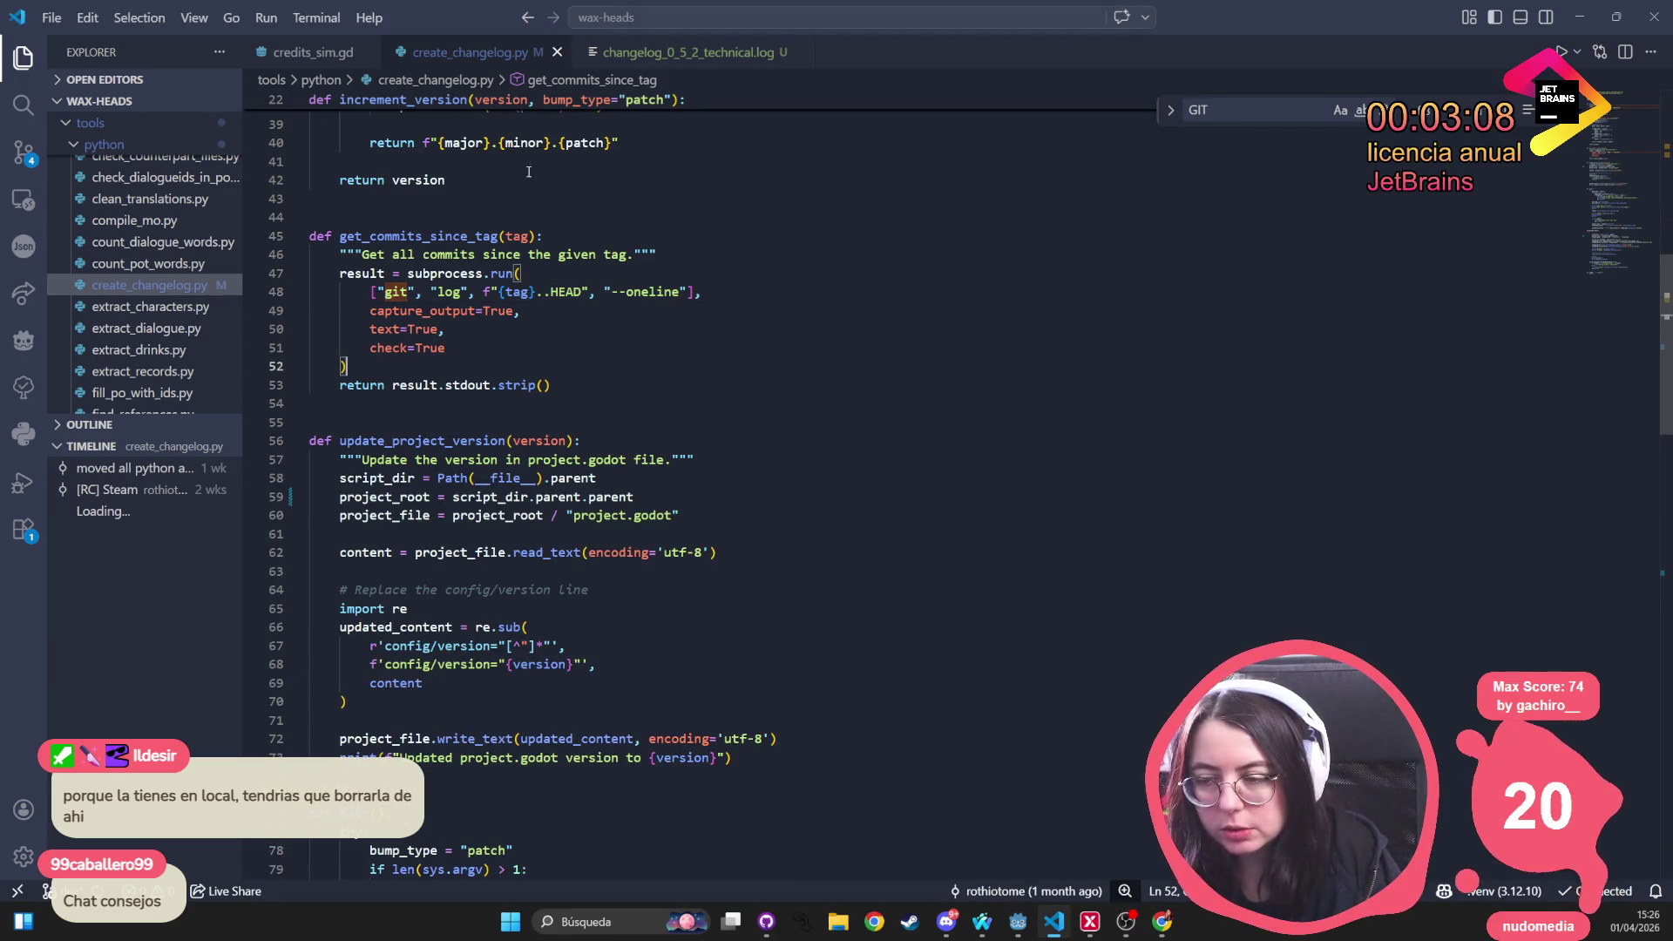
left_click(633, 58)
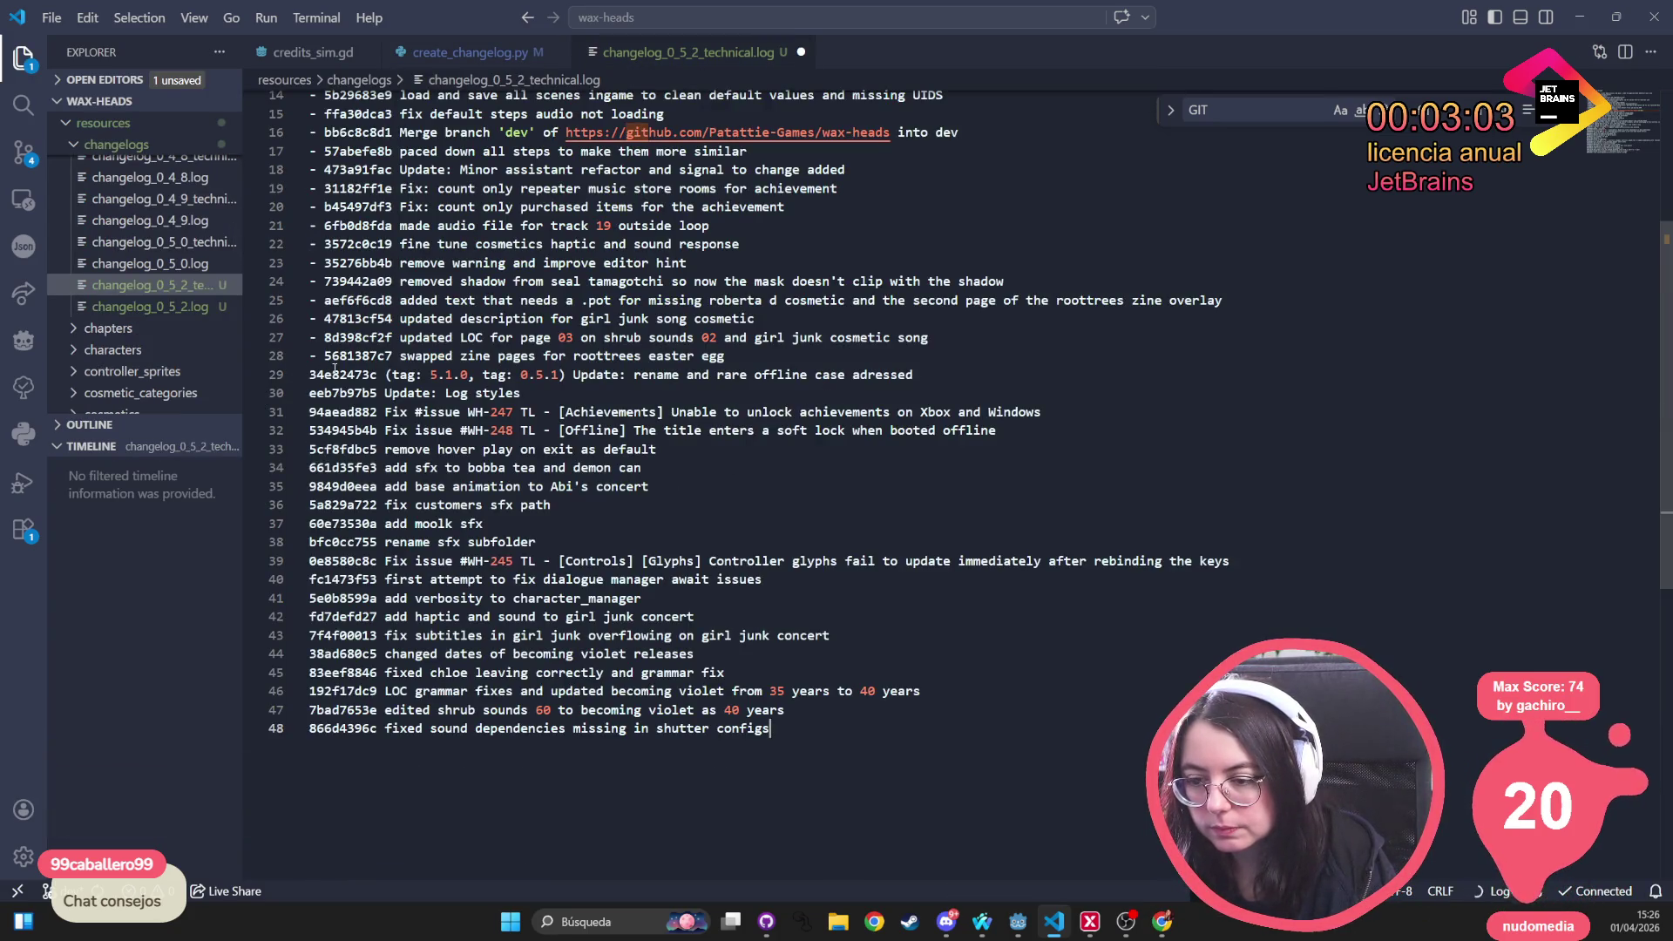
Delete the '34e82473c (tag: 5.1.0, tag: 0.5.1)' prefix from line 29's commit entry
left_click_drag(572, 375, 305, 372)
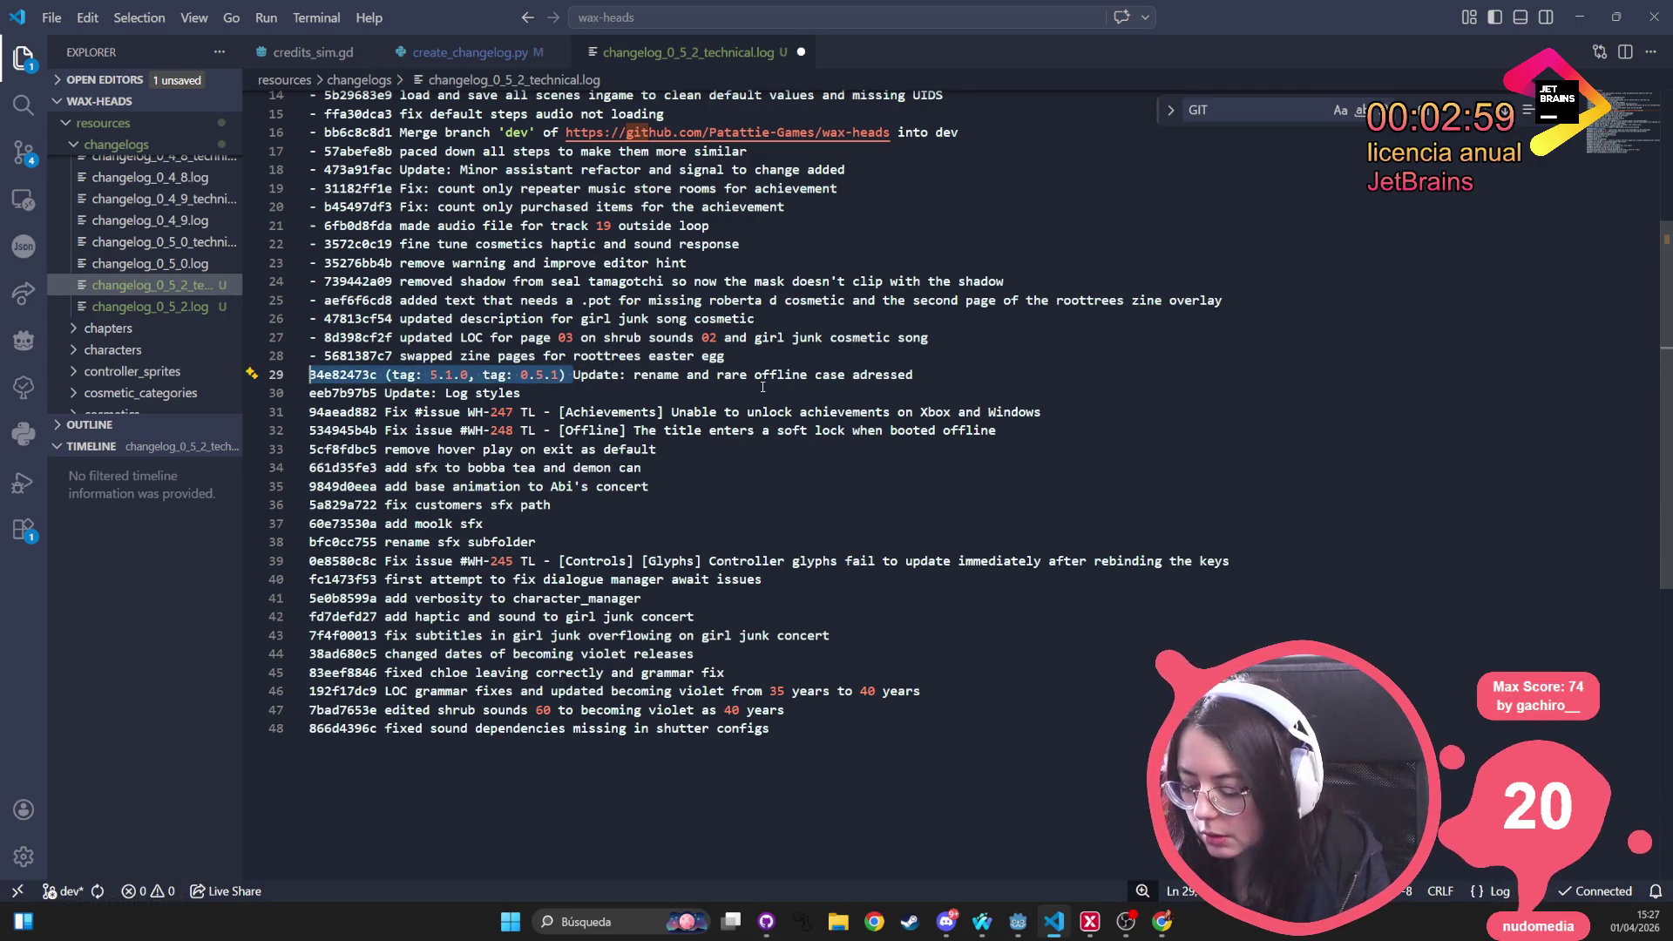
key("BackSpace")
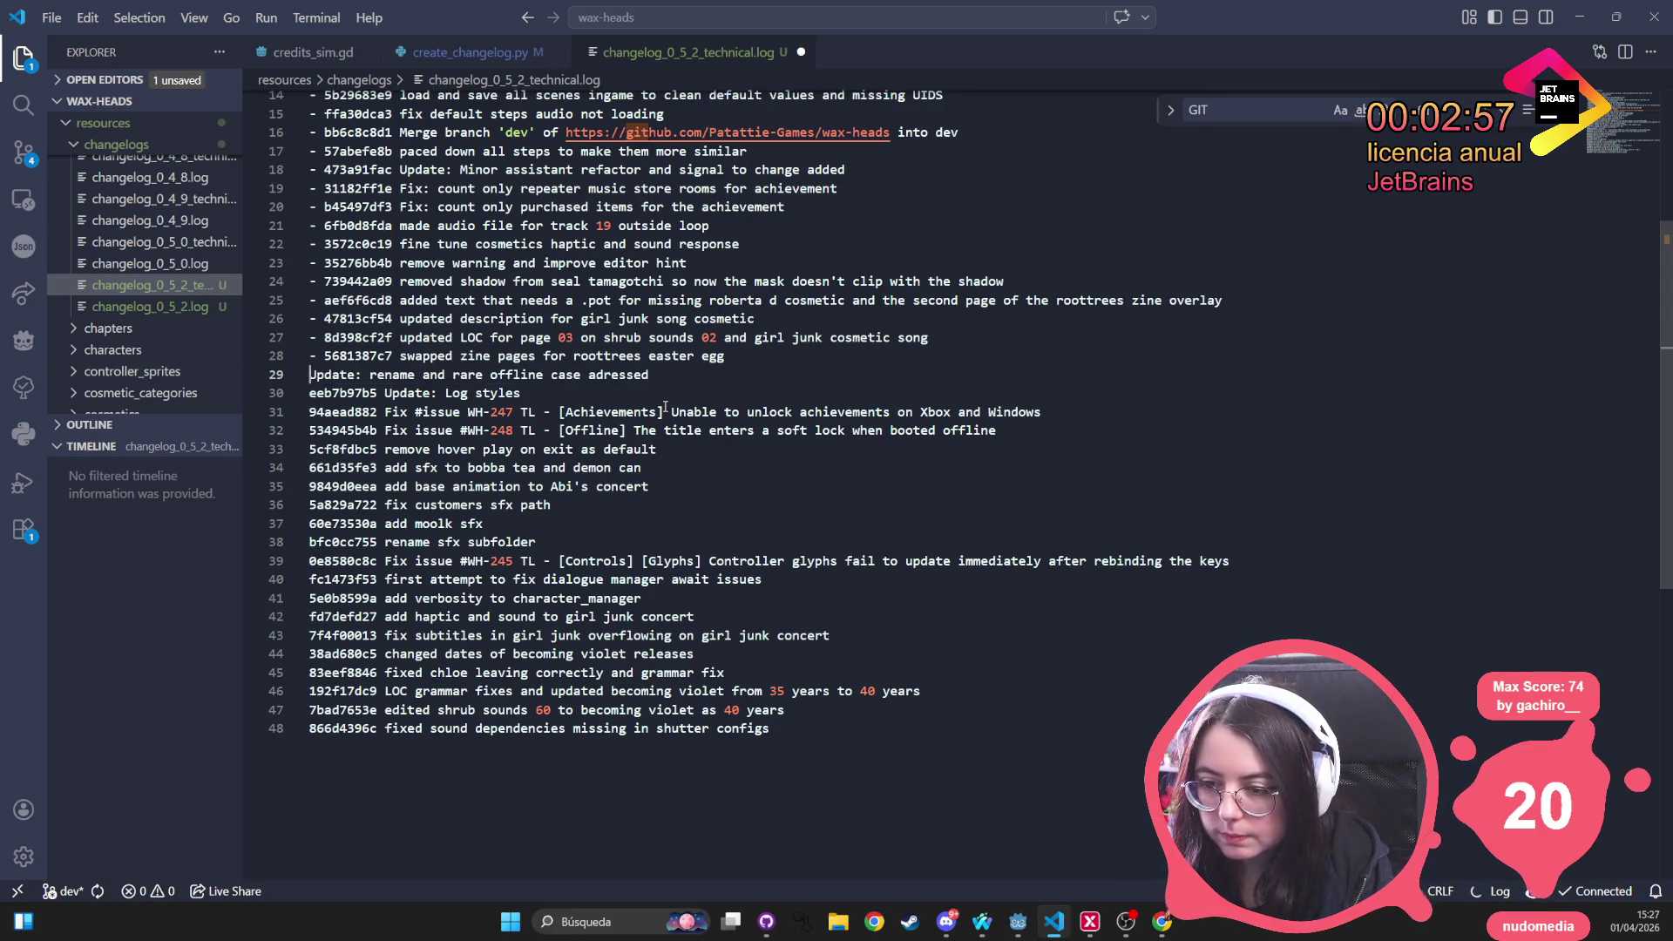
scroll(665, 407, "up", 5)
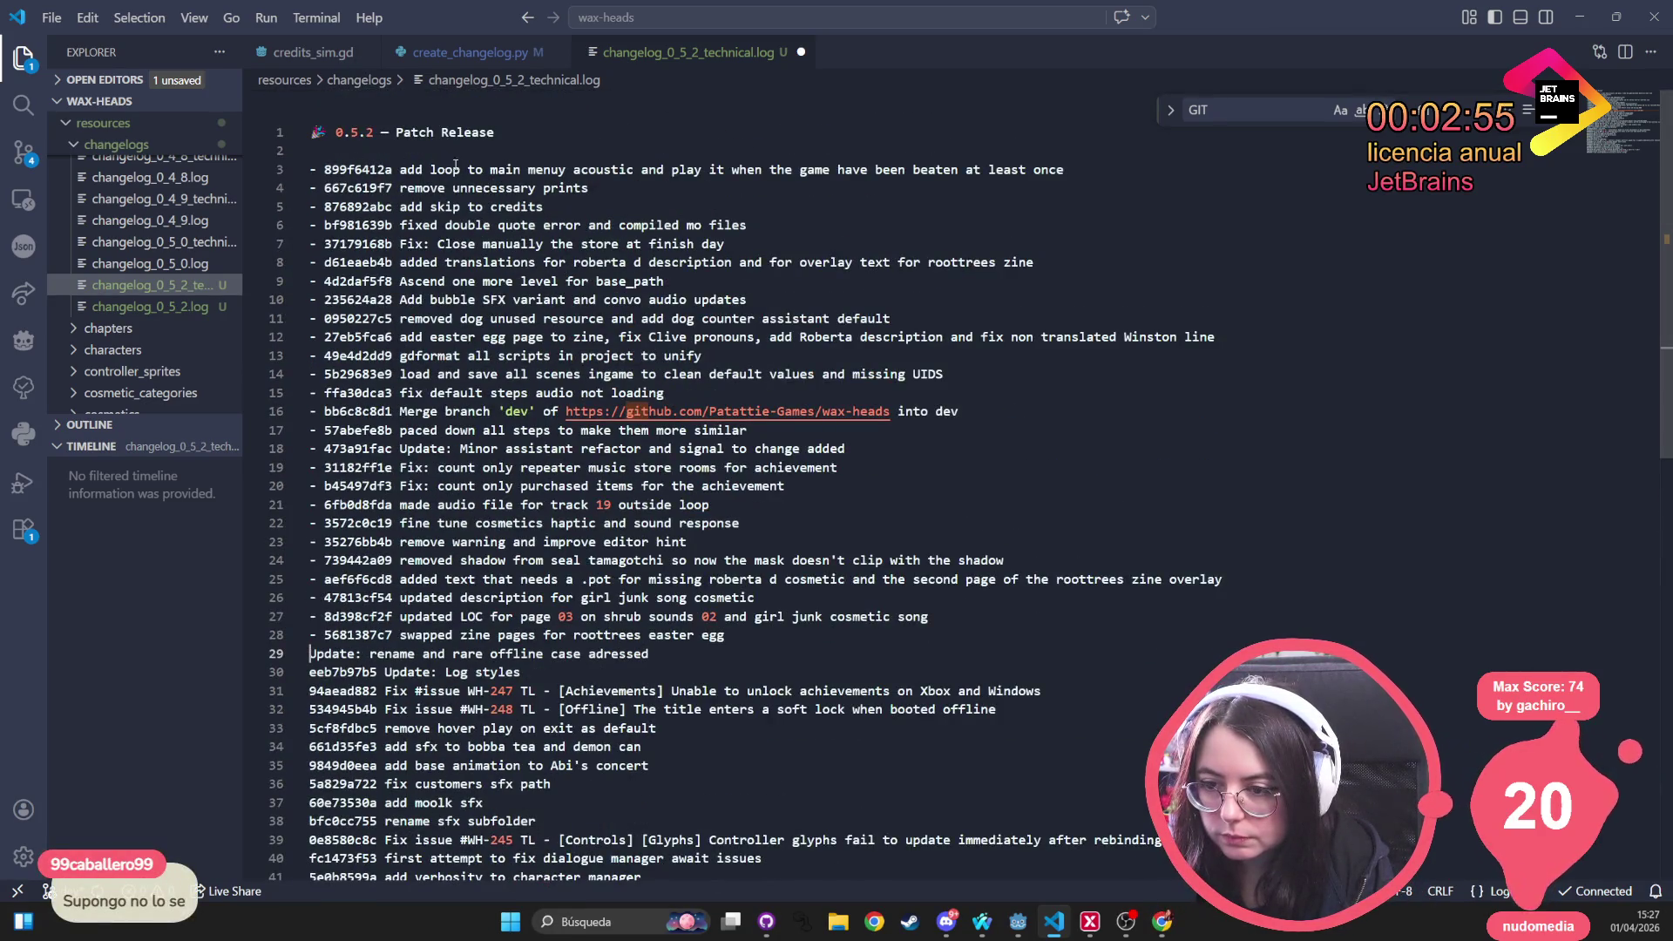
scroll(578, 542, "down", 3)
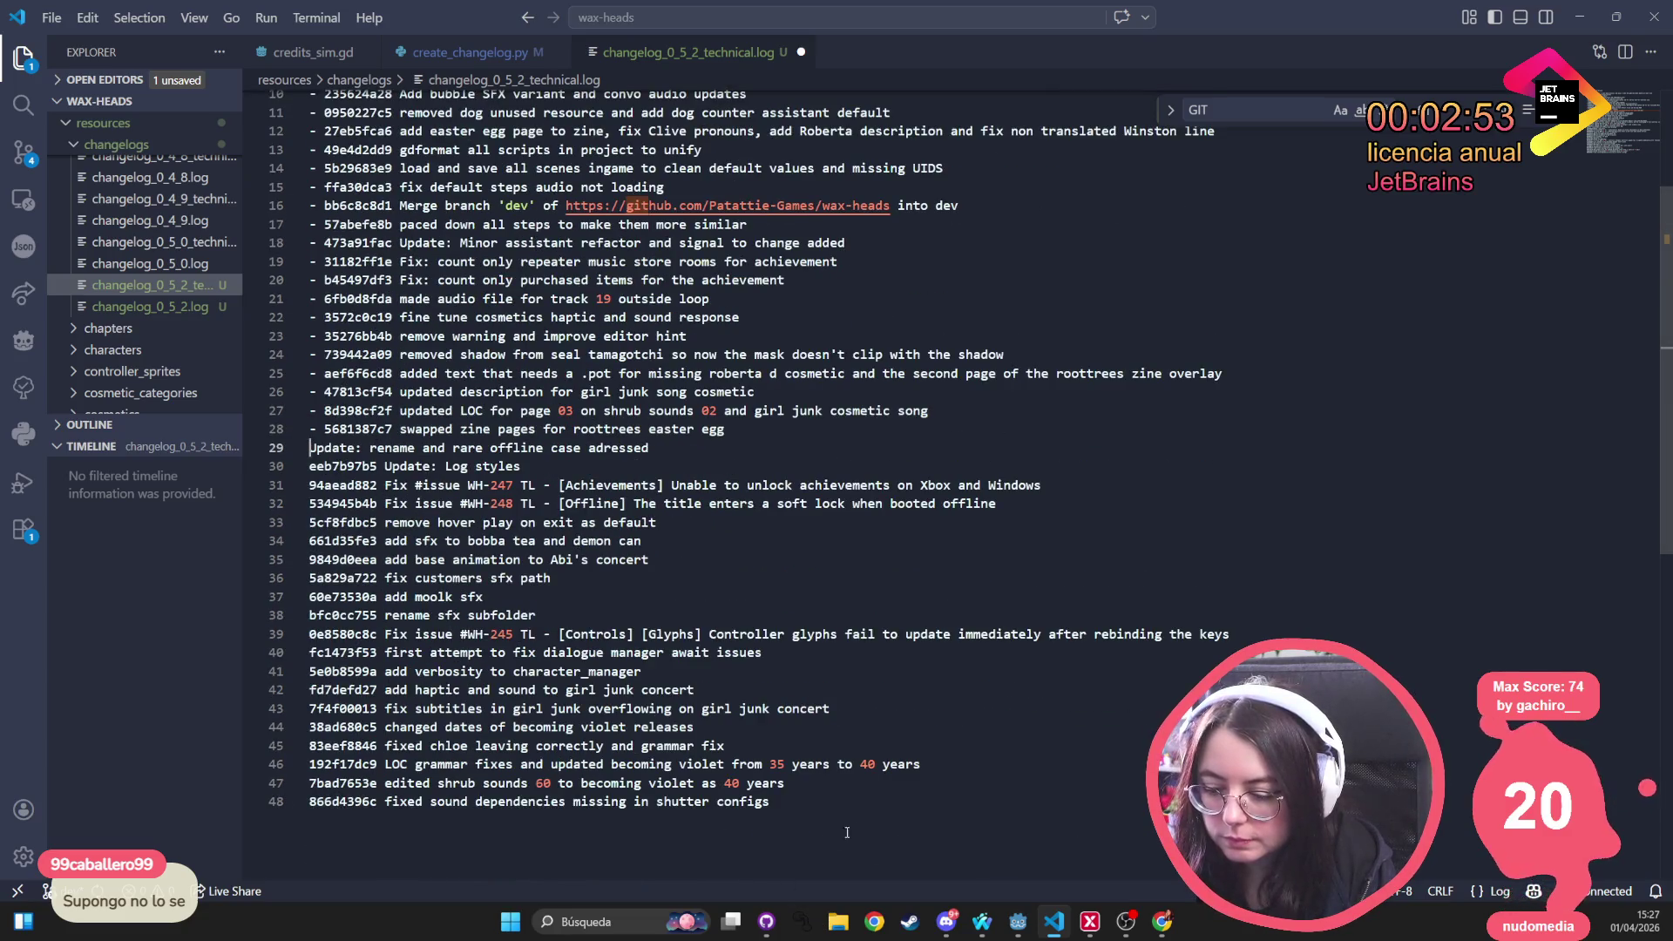
Select the commit lines from line 3 through line 48
key("ctrl+End")
left_click(342, 462, "shift")
mouse_move(341, 461)
left_mouse_down()
mouse_move(262, 166)
mouse_move(236, 139)
mouse_move(202, 209)
left_mouse_up()
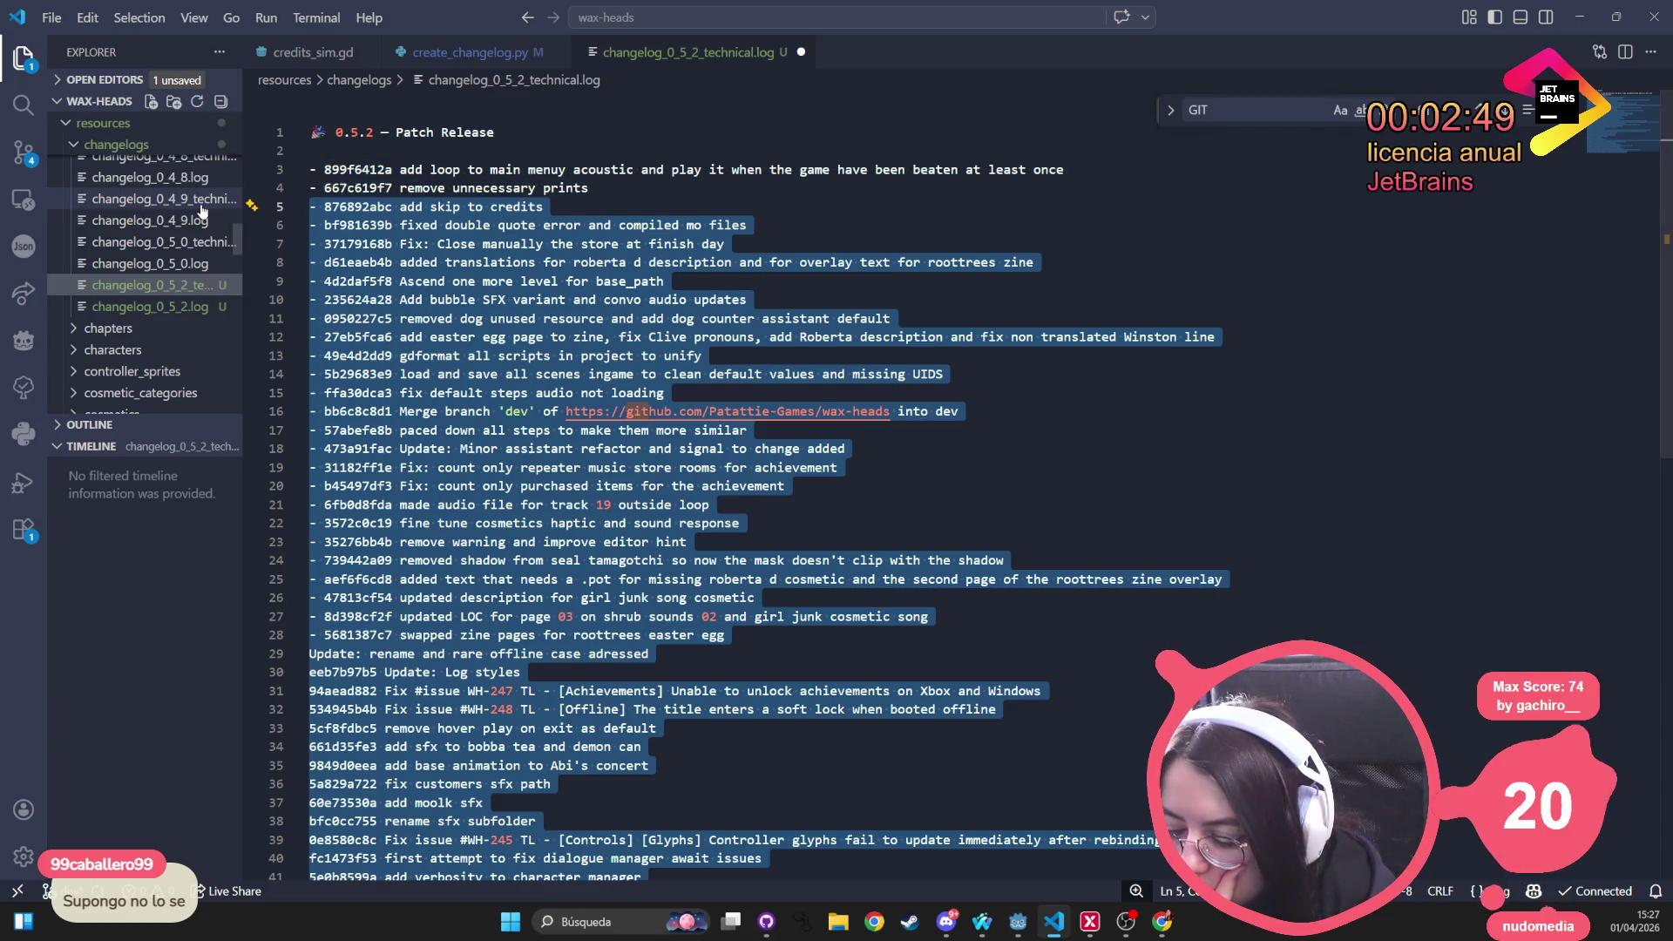